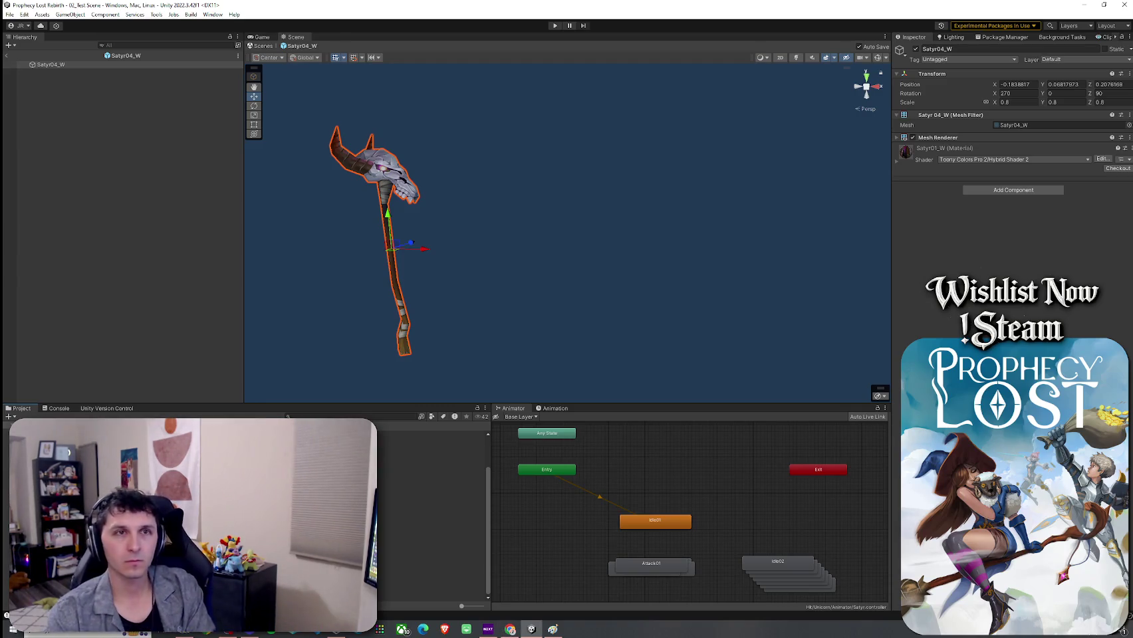
Bring up the Package Manager to show the Low Poly Weapons package details
{"action": "left_click", "coordinate": [1005, 37]}
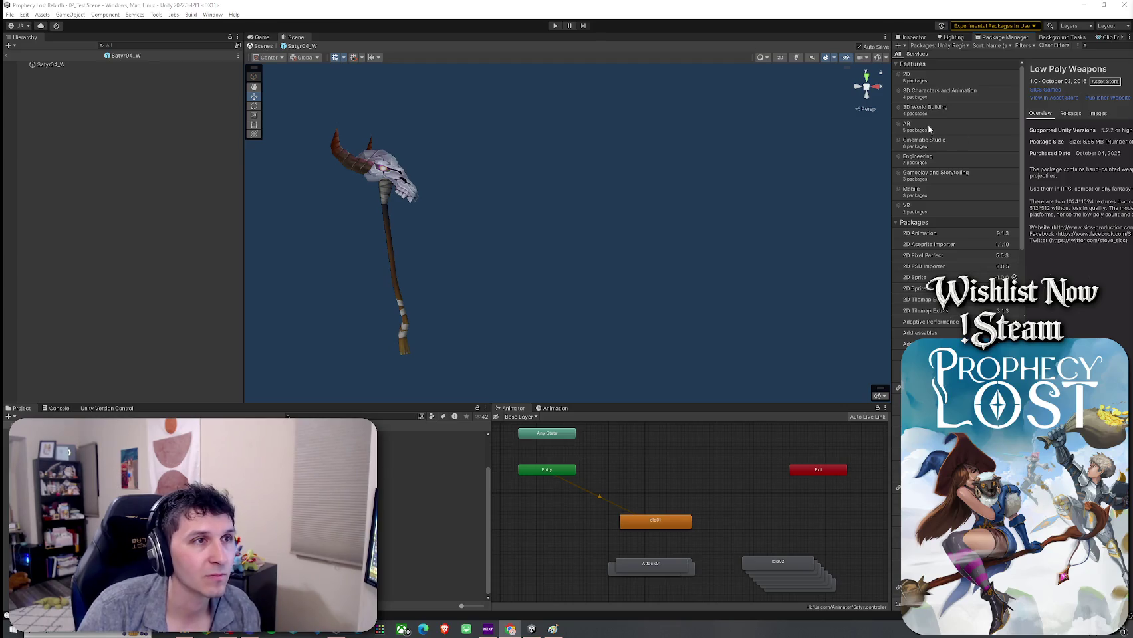
Widen the Package Manager panel and download the Low Poly Weapons package
{"action": "left_click_drag", "start_coordinate": [891, 199], "coordinate": [767, 199]}
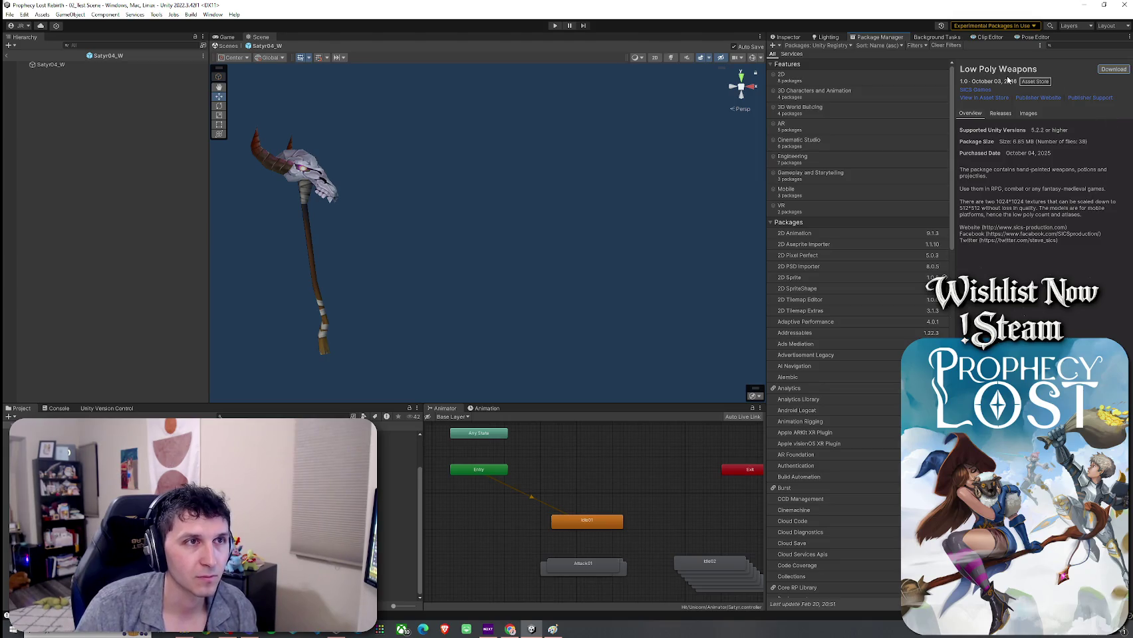
{"action": "left_click", "coordinate": [1113, 69]}
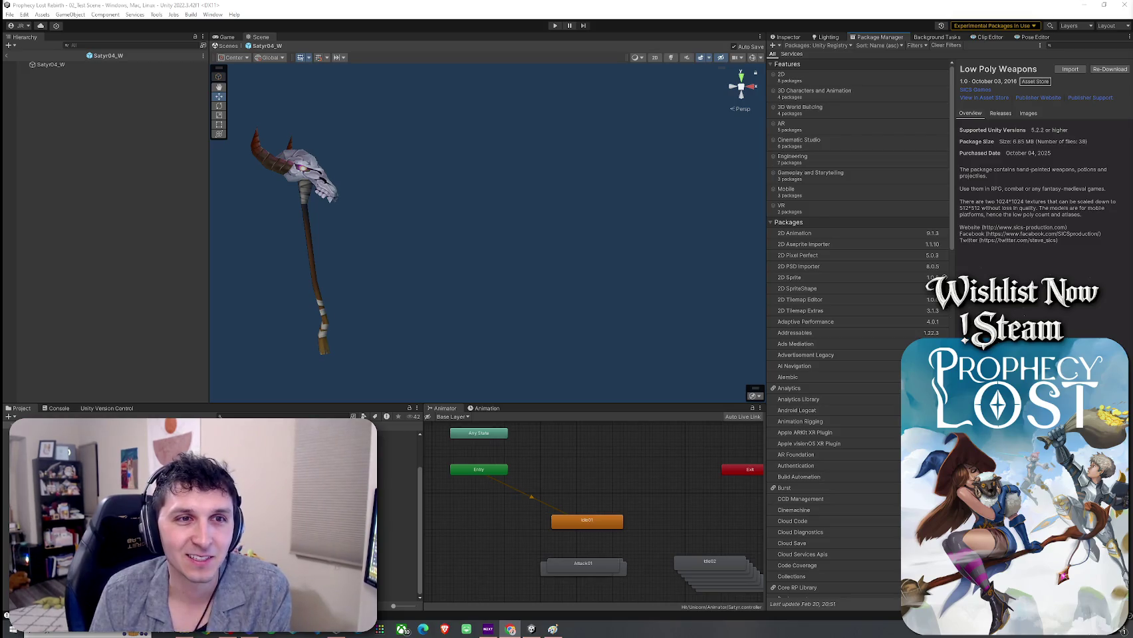
Import the Low Poly Weapons package with its demo Scenes folder left out
{"action": "left_click", "coordinate": [1070, 69]}
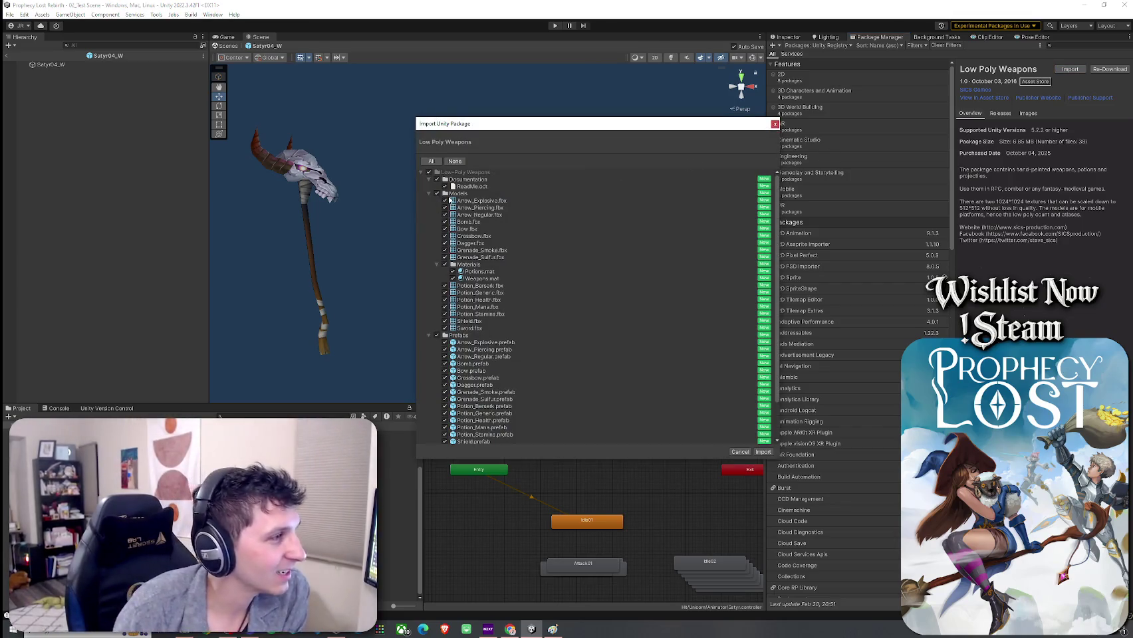
{"action": "left_click", "coordinate": [428, 179]}
{"action": "left_click", "coordinate": [428, 187]}
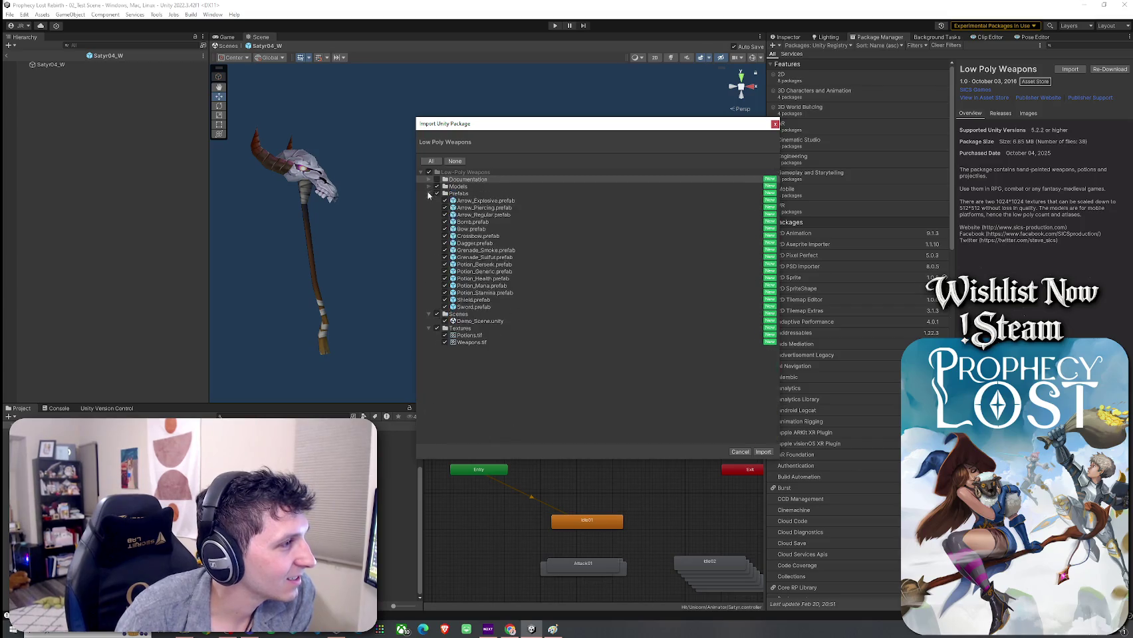
{"action": "left_click", "coordinate": [428, 194]}
{"action": "left_click", "coordinate": [437, 201]}
{"action": "left_click", "coordinate": [429, 214]}
{"action": "left_click", "coordinate": [428, 200]}
{"action": "left_click", "coordinate": [756, 454]}
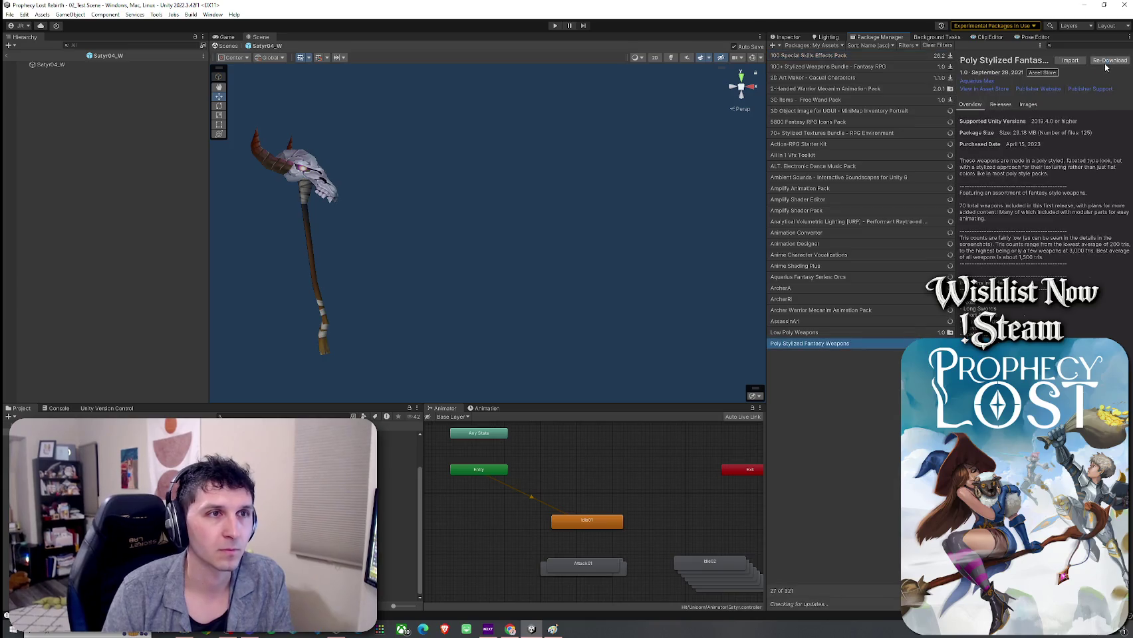
Start the Poly Stylized Fantasy Weapons import and review its Materials, Weapons and Textures folders
{"action": "left_click", "coordinate": [1070, 61]}
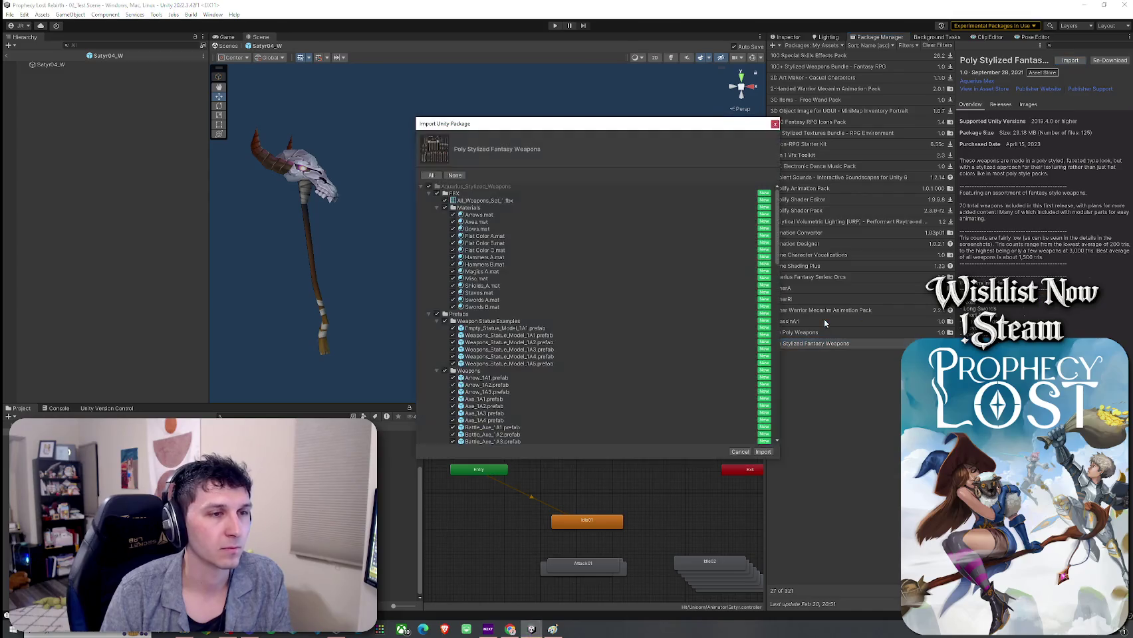
{"action": "left_click", "coordinate": [436, 209]}
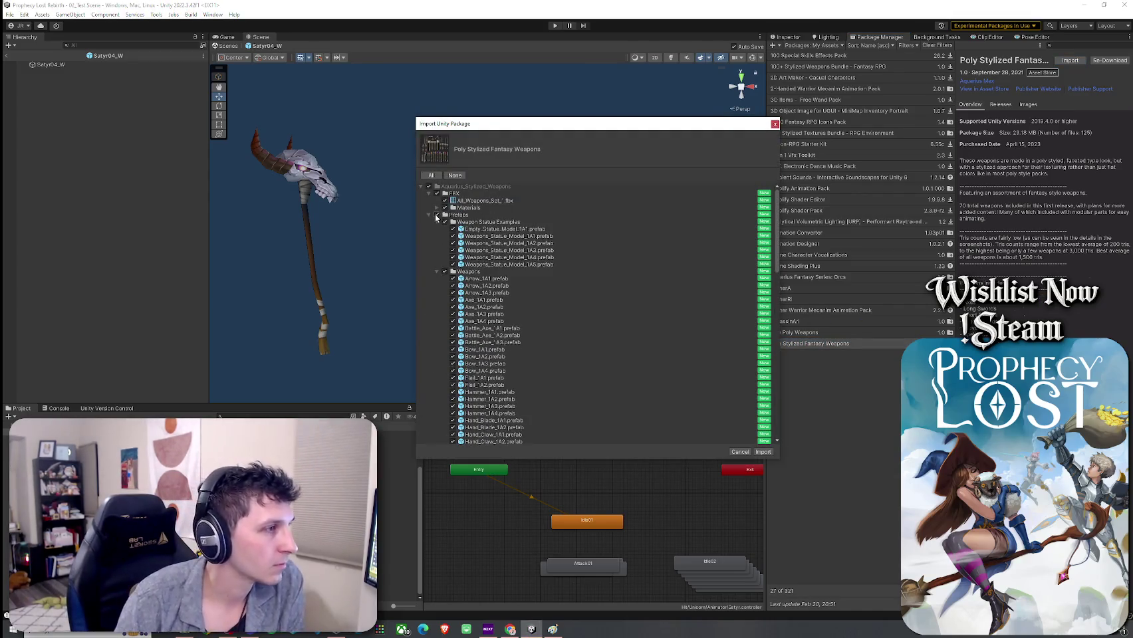
{"action": "left_click", "coordinate": [436, 222]}
{"action": "left_click", "coordinate": [436, 229]}
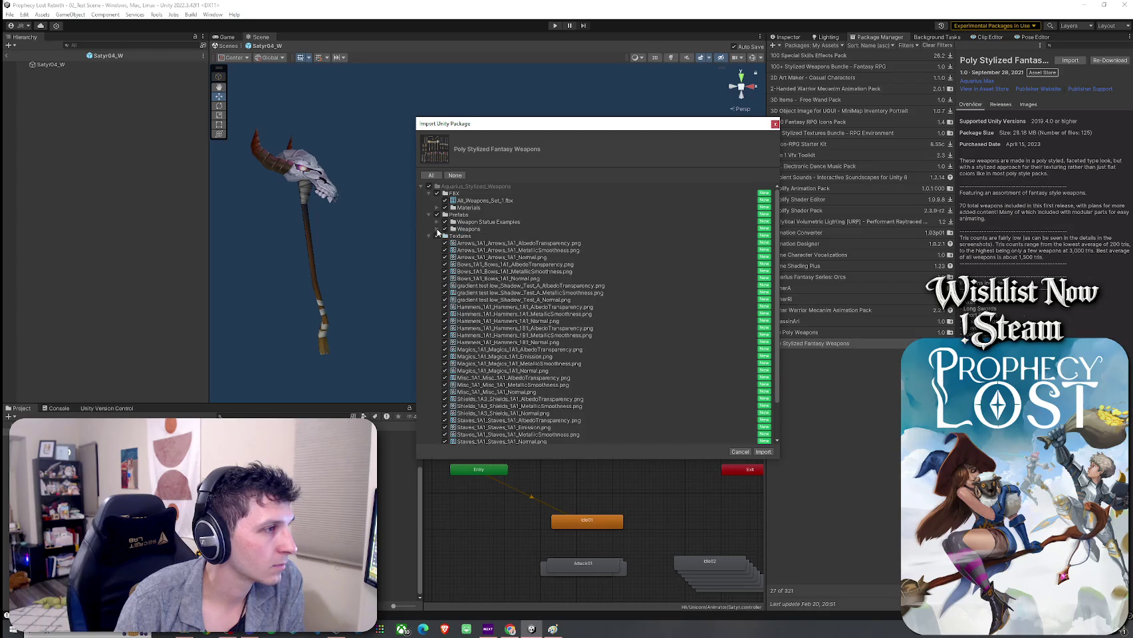
{"action": "left_click", "coordinate": [429, 236]}
{"action": "left_click", "coordinate": [429, 236]}
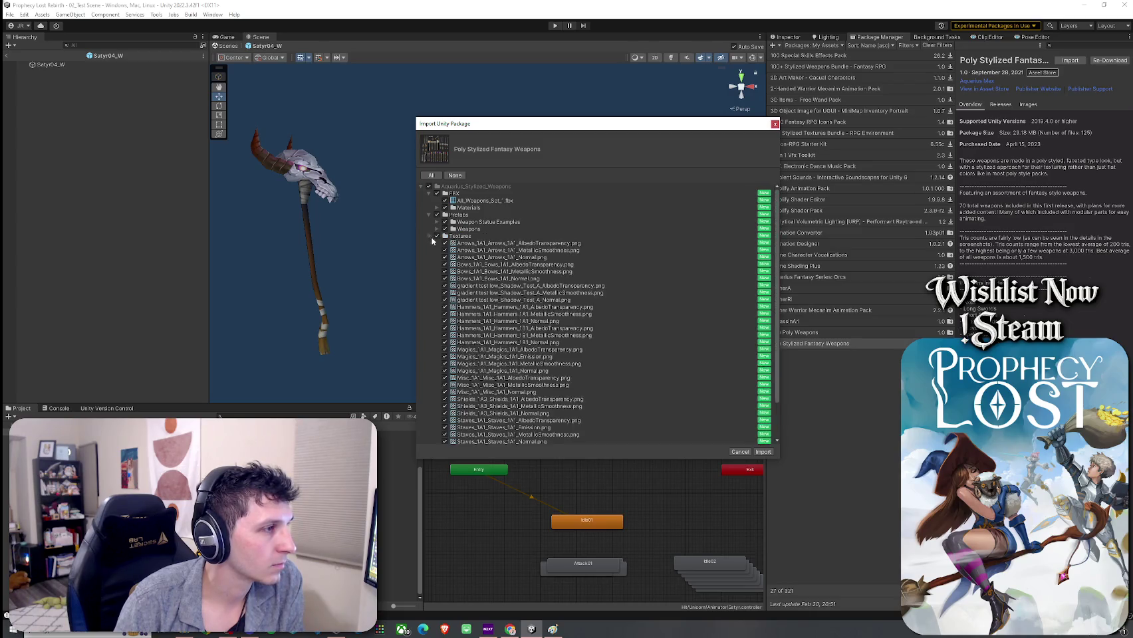
{"action": "left_click", "coordinate": [429, 237]}
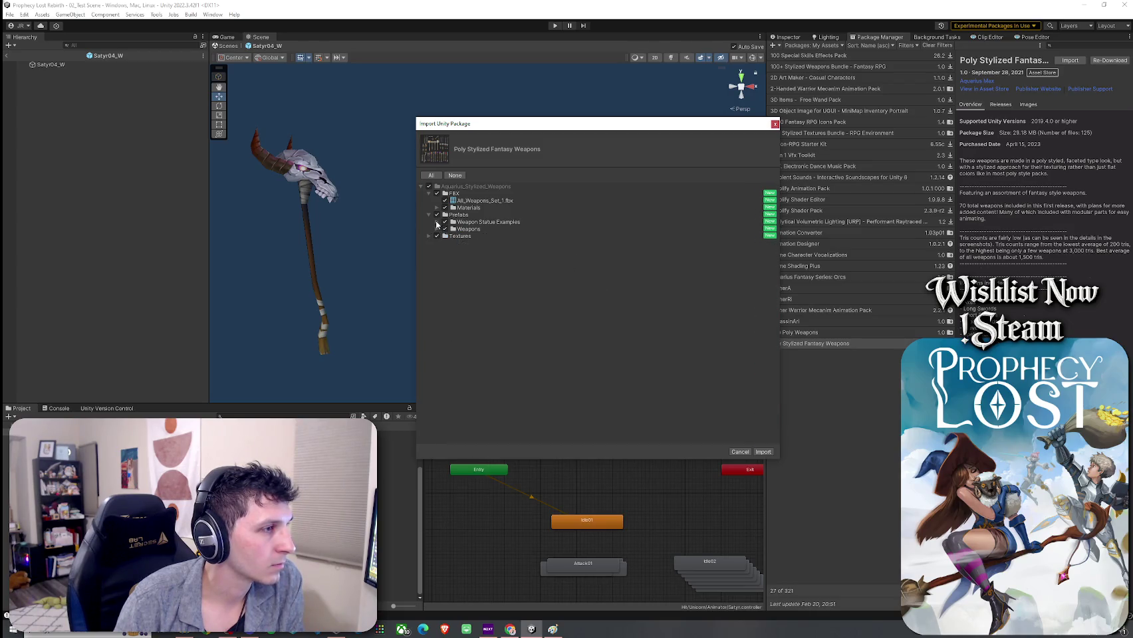
Check the Weapon Statue Examples, Materials and FBX folders, then import all Poly Stylized assets
{"action": "left_click", "coordinate": [436, 223]}
{"action": "left_click", "coordinate": [436, 222]}
{"action": "left_click", "coordinate": [436, 230]}
{"action": "left_click", "coordinate": [436, 229]}
{"action": "left_click", "coordinate": [436, 222]}
{"action": "left_click", "coordinate": [451, 223]}
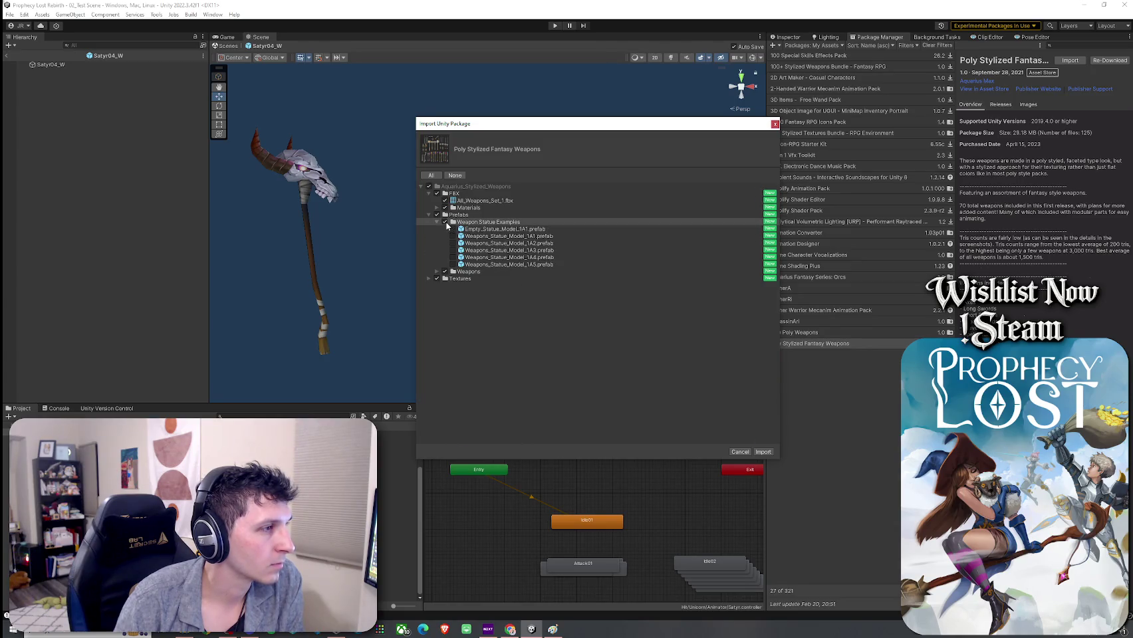
{"action": "left_click", "coordinate": [437, 222]}
{"action": "left_click", "coordinate": [436, 208]}
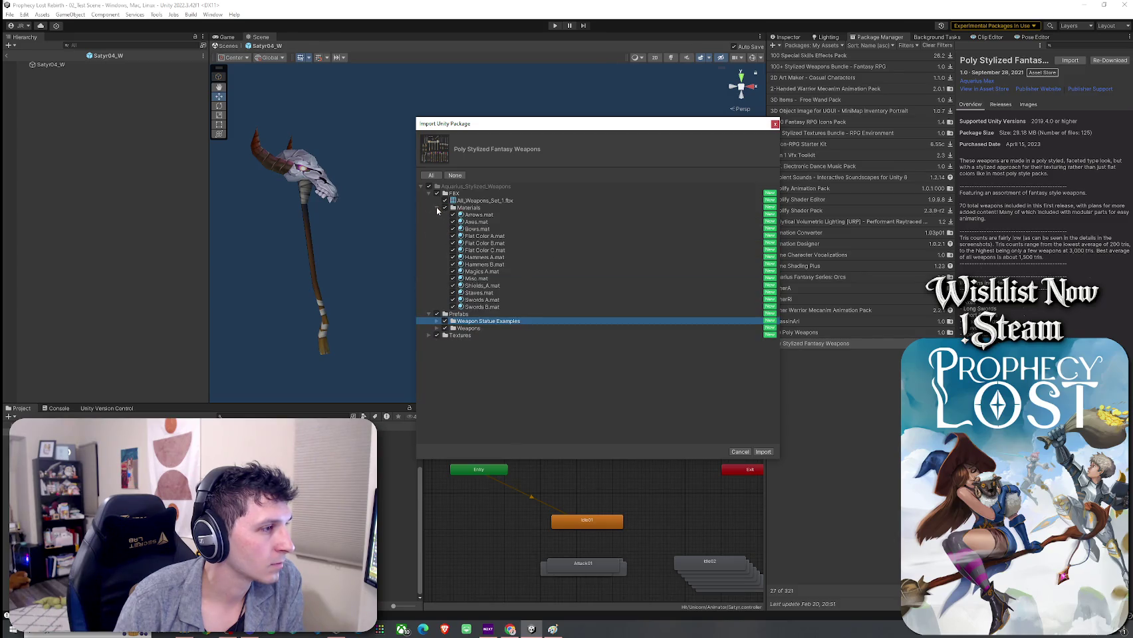
{"action": "left_click", "coordinate": [437, 207]}
{"action": "left_click", "coordinate": [428, 194]}
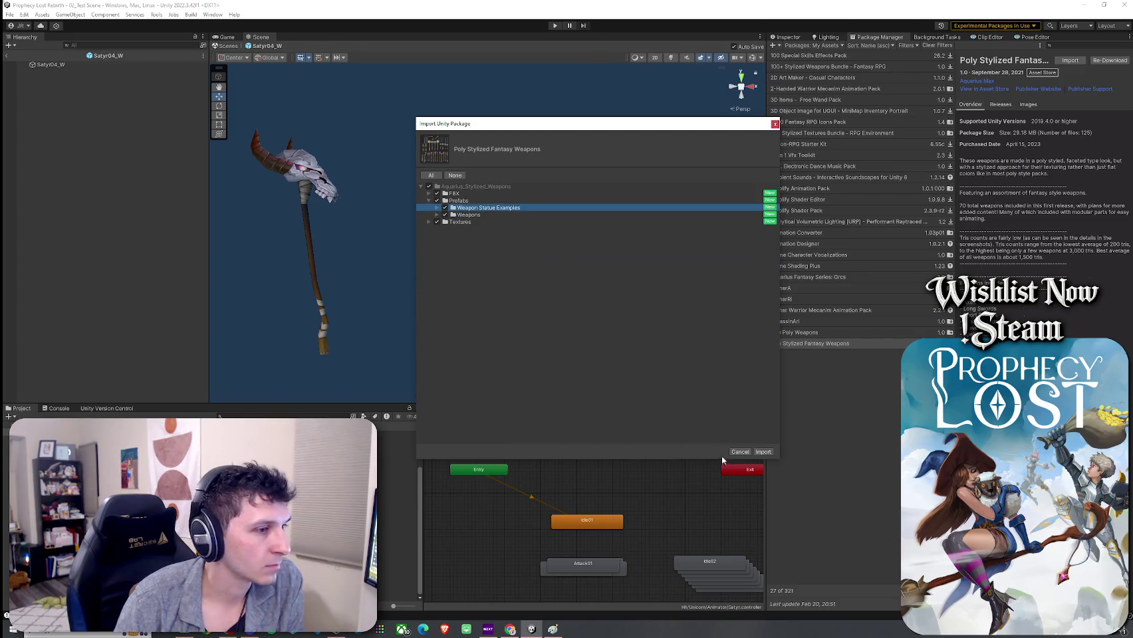
{"action": "left_click", "coordinate": [763, 452]}
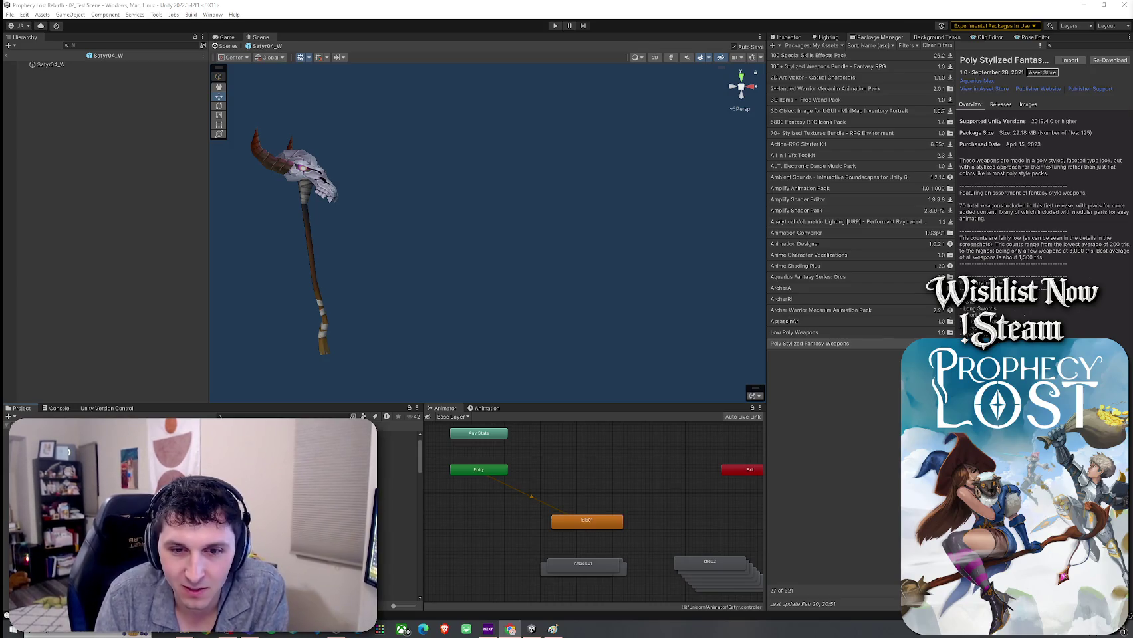
Return to Unity once the Poly Stylized Fantasy Weapons import has completed
{"action": "key", "text": "alt+Tab"}
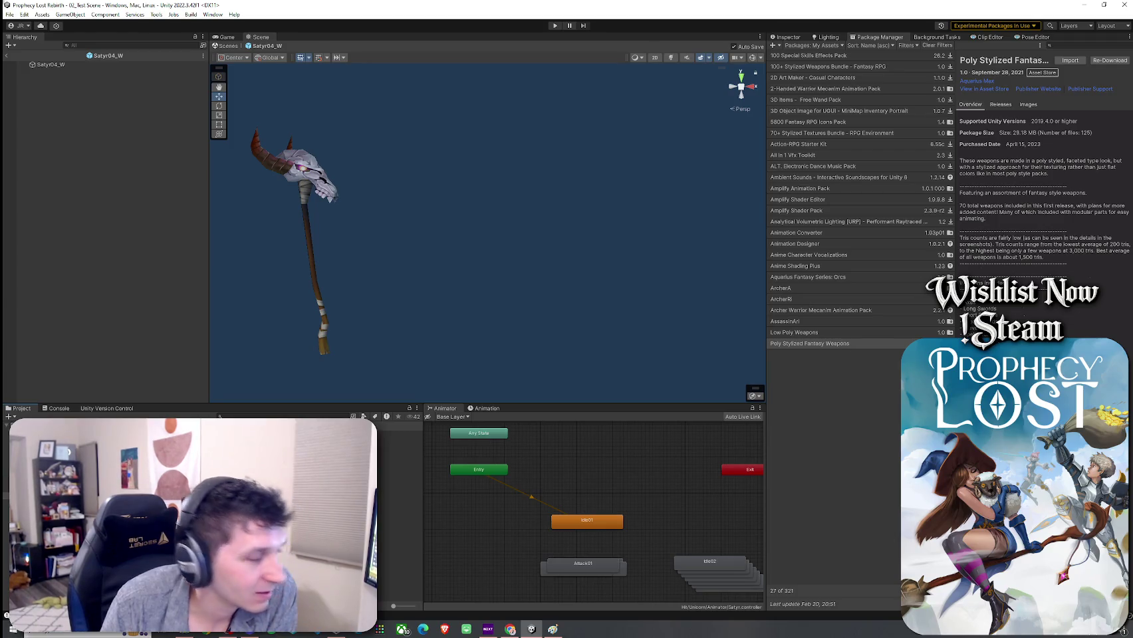
Open the Axe_1A1 prefab and switch its Axes material to Toony Colors Pro 2/Hybrid Shader 2
{"action": "left_click", "coordinate": [397, 434]}
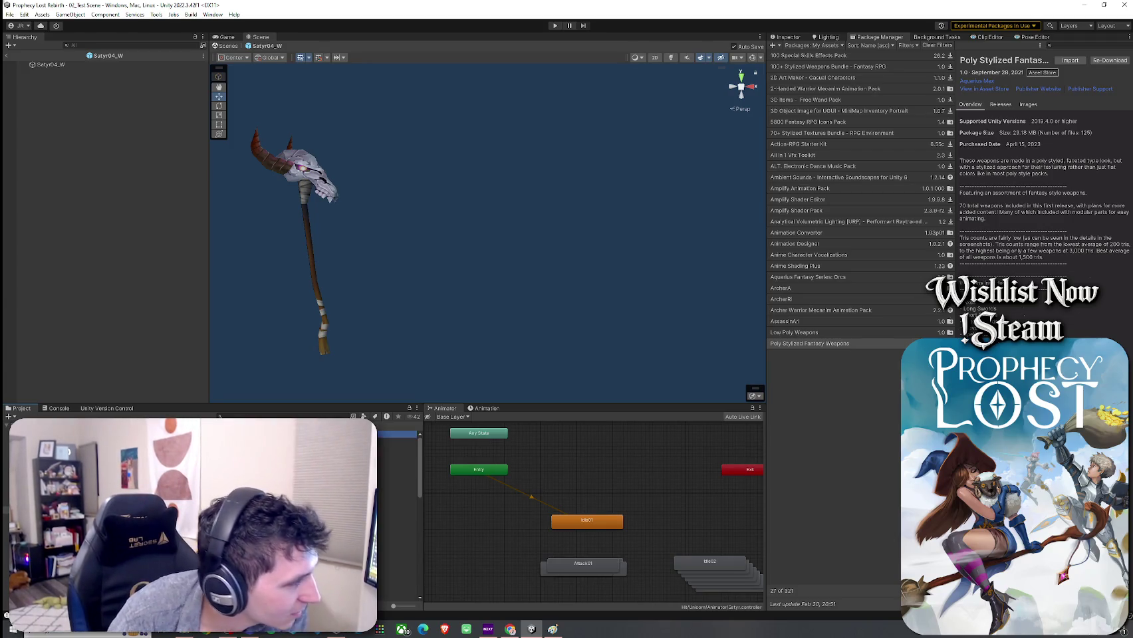
{"action": "double_click", "coordinate": [397, 434]}
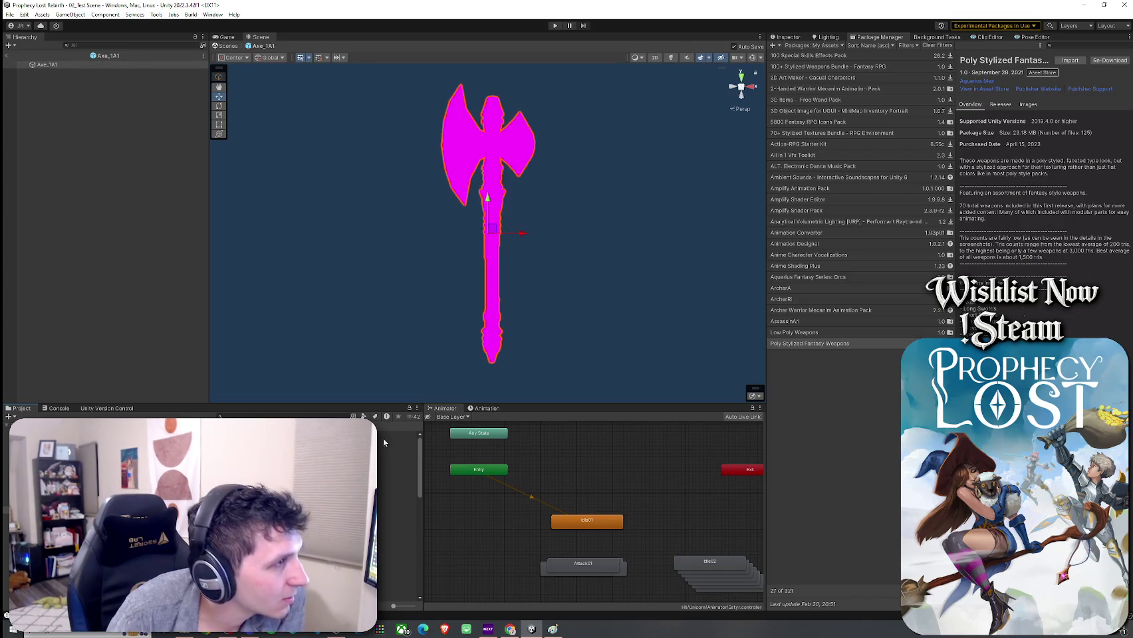
{"action": "left_click", "coordinate": [798, 38]}
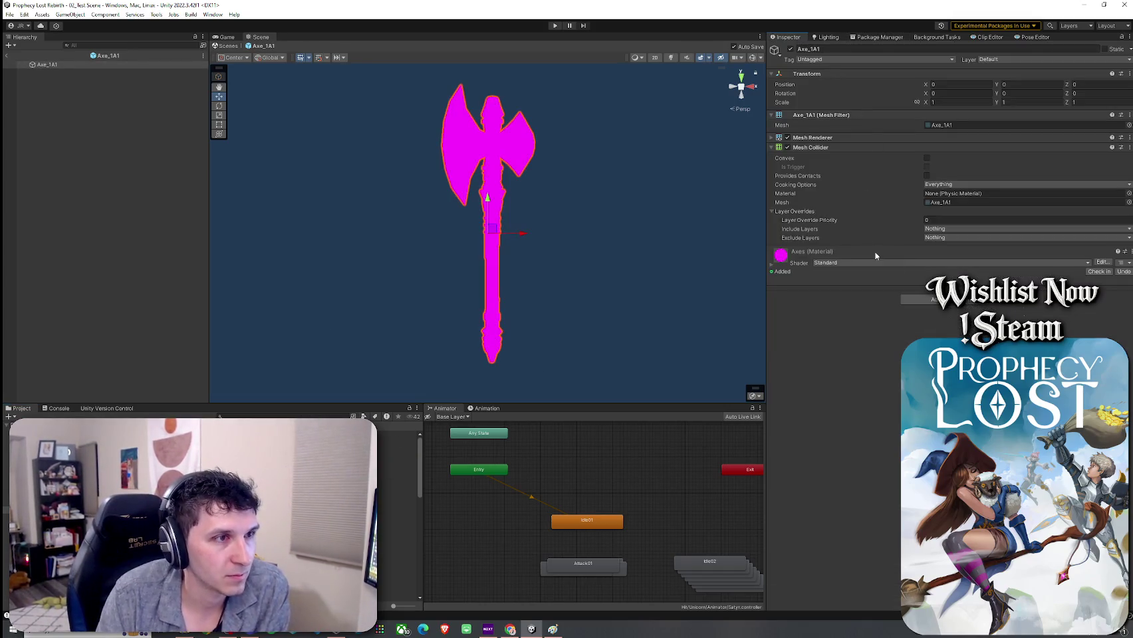
{"action": "left_click", "coordinate": [846, 262]}
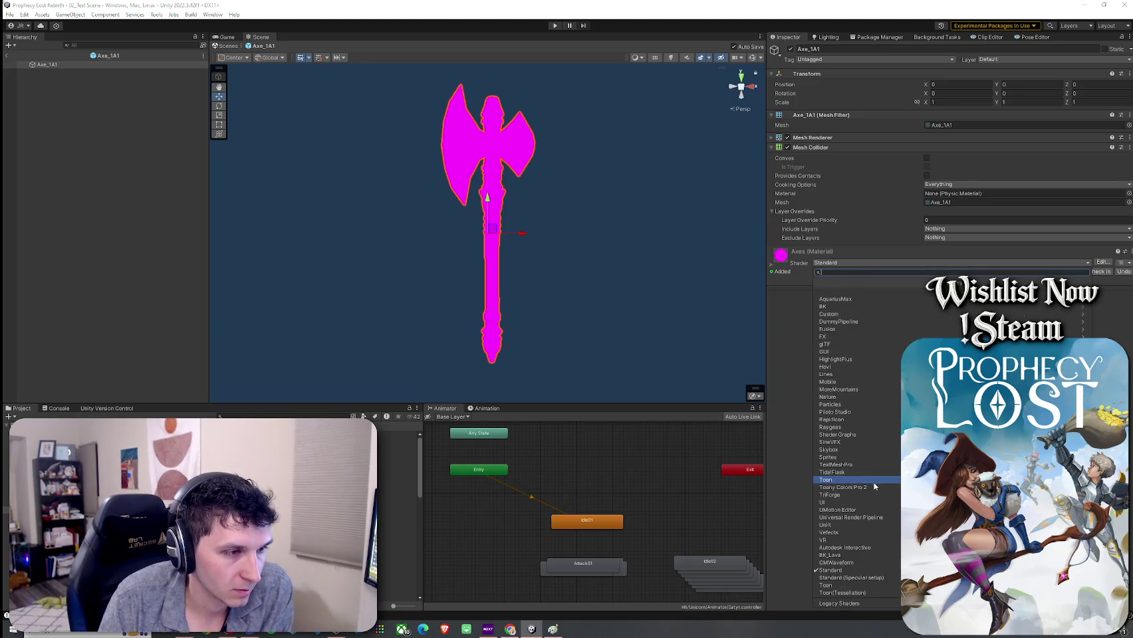
{"action": "left_click", "coordinate": [848, 293]}
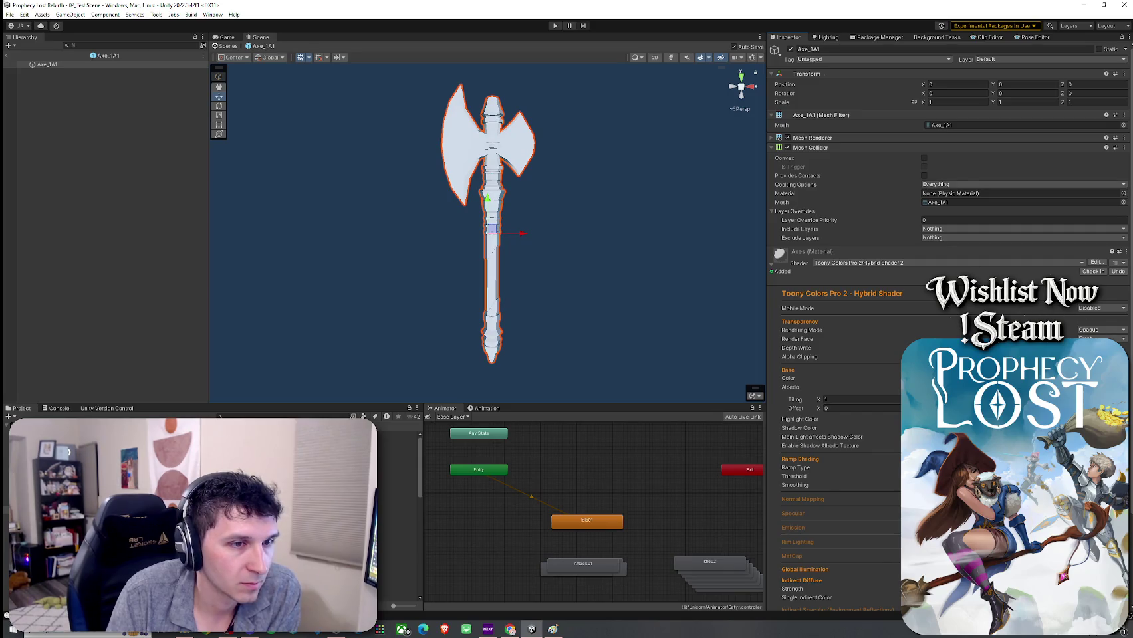
Try BarbarianAxeTex as the Axes albedo, then clear the albedo back to None
{"action": "left_click", "coordinate": [1107, 392]}
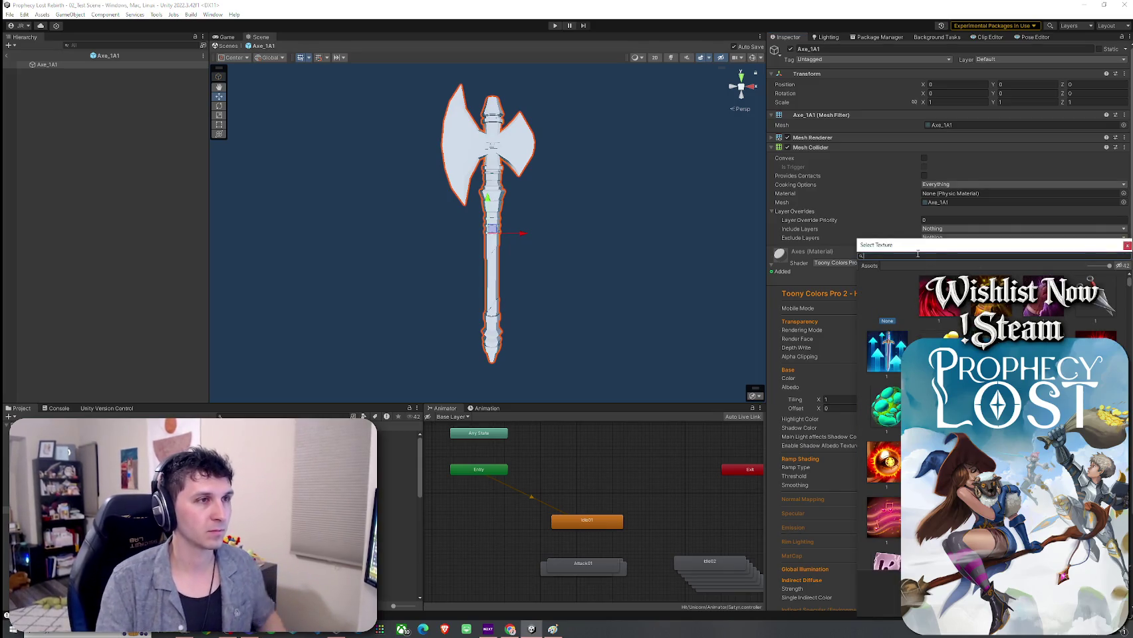
{"action": "type", "text": "Axe"}
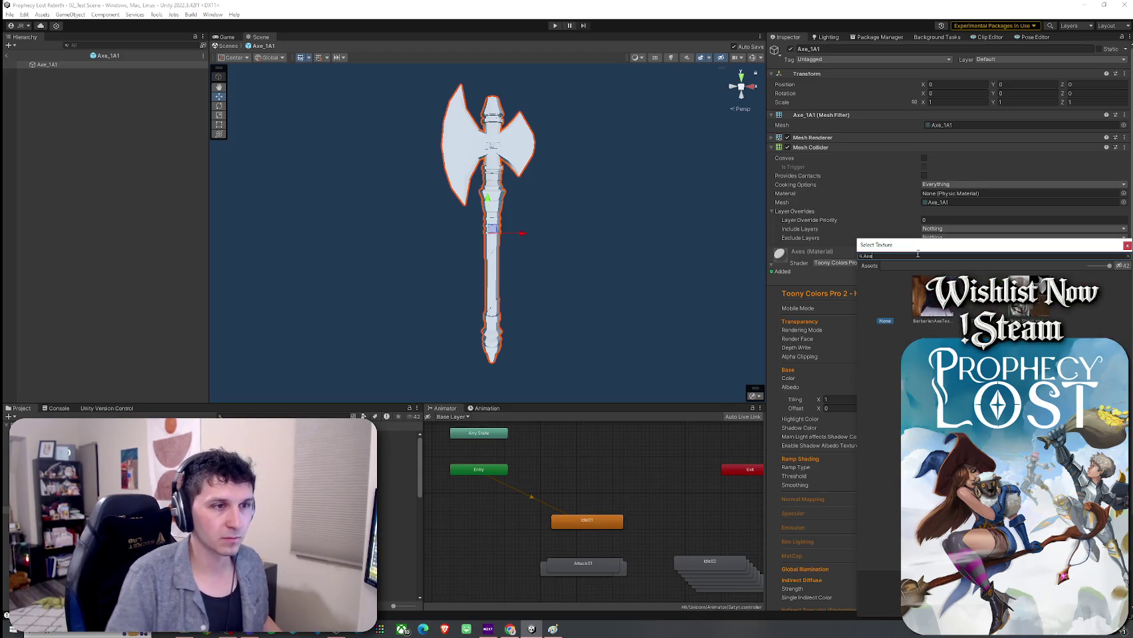
{"action": "left_click", "coordinate": [931, 299]}
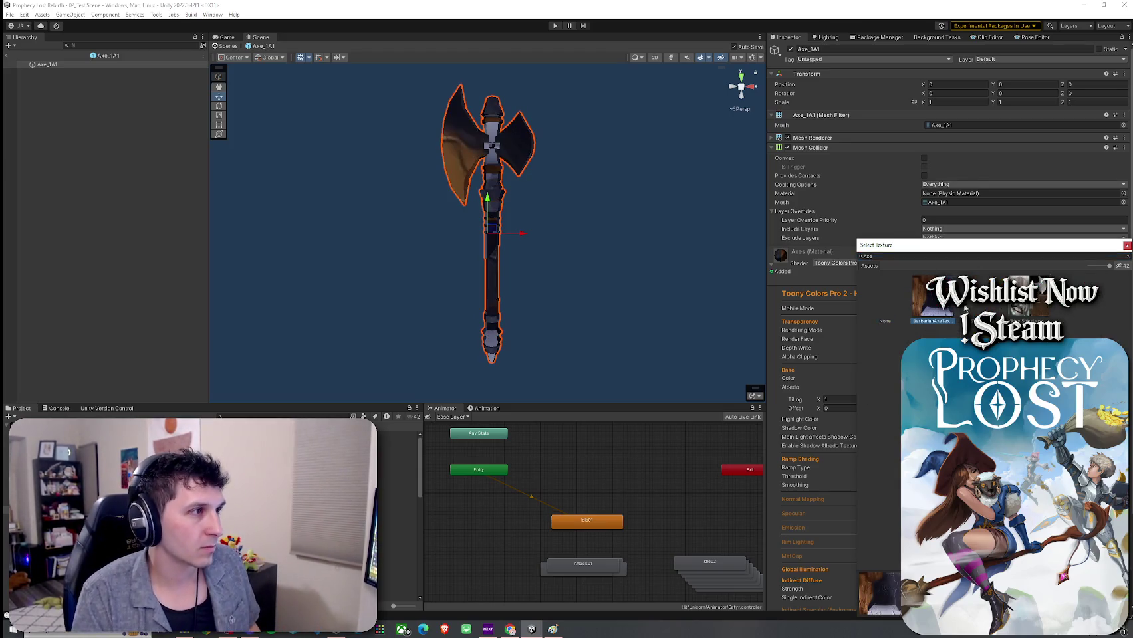
{"action": "left_click", "coordinate": [882, 305]}
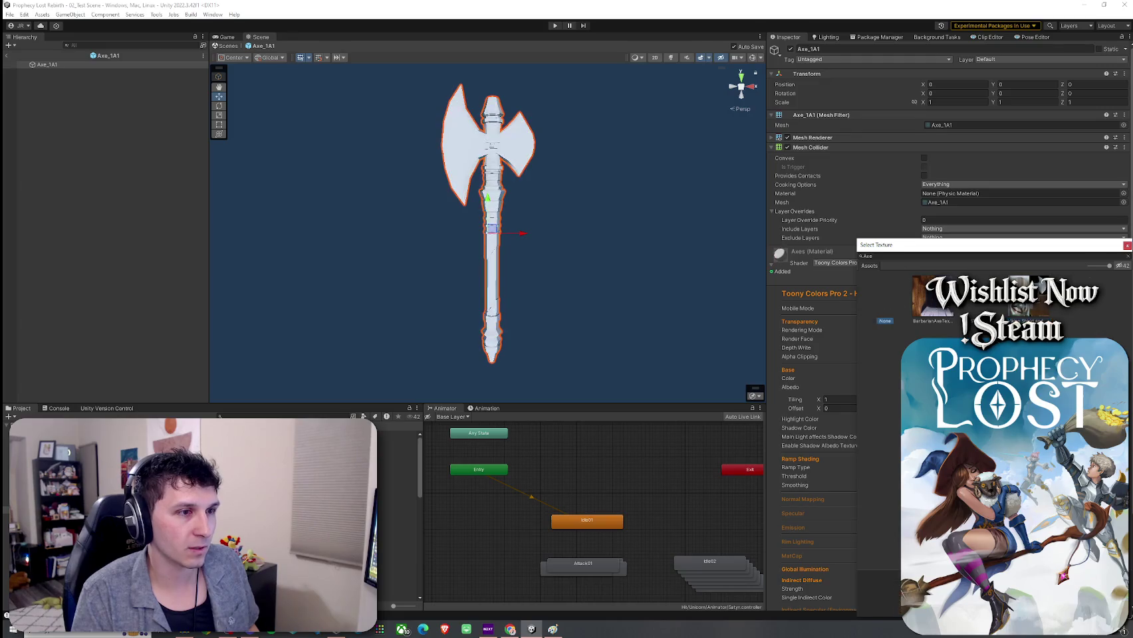
{"action": "left_click", "coordinate": [1127, 245]}
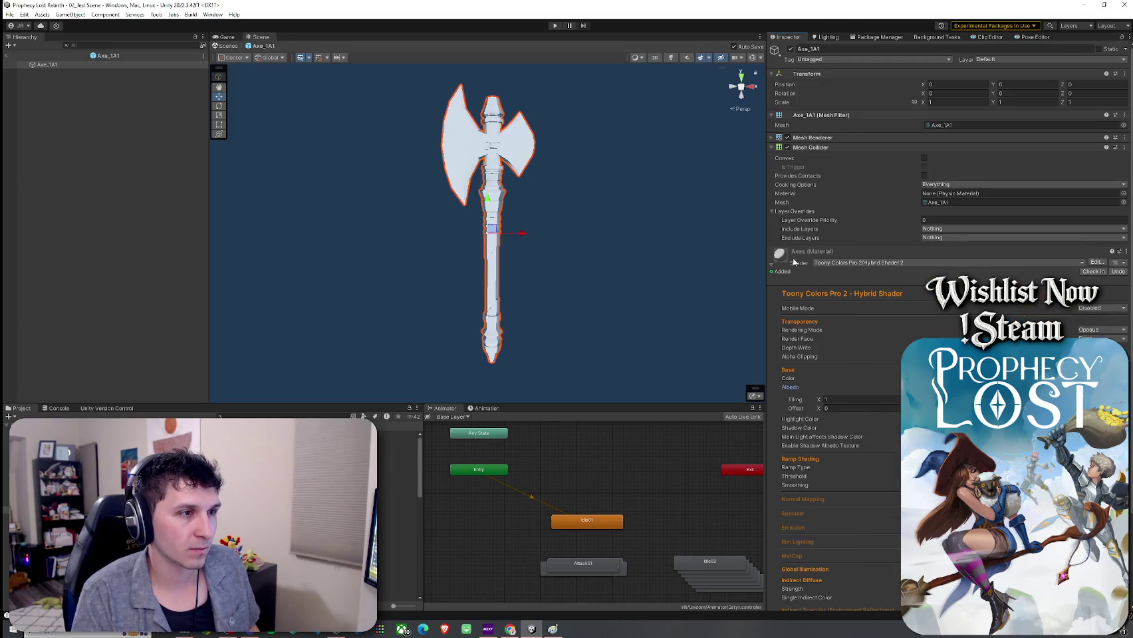
{"action": "left_click", "coordinate": [771, 265]}
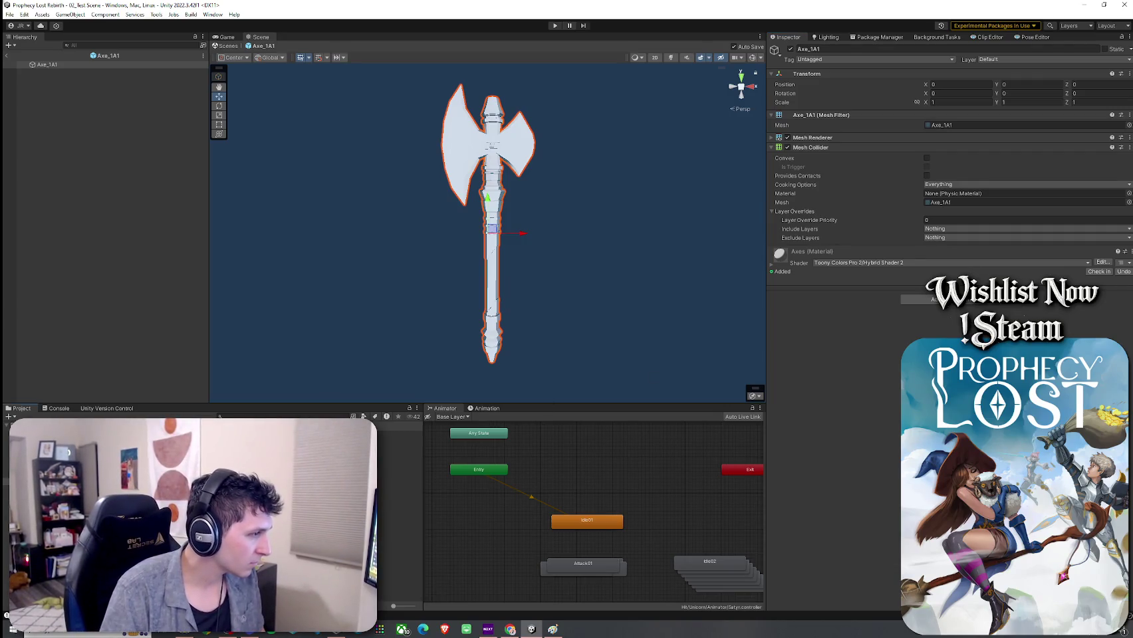
Inspect the imported arrow mesh and the Arrows, Hammers_1A1 and Magics_1A1 albedo textures
{"action": "left_click", "coordinate": [398, 442]}
{"action": "left_click", "coordinate": [399, 442]}
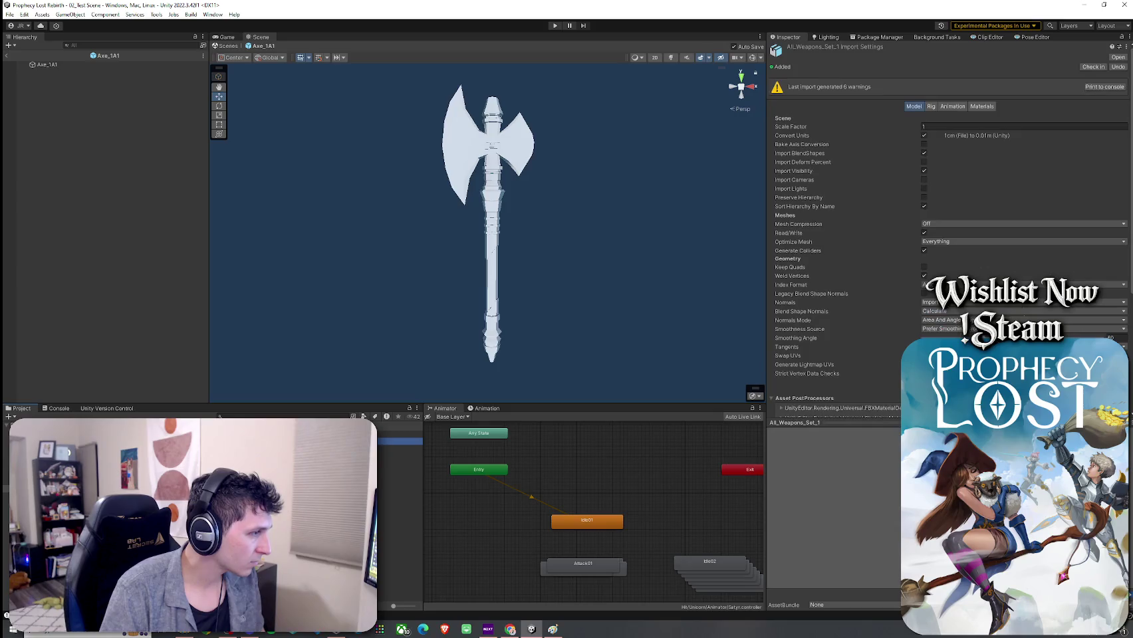
{"action": "left_click", "coordinate": [399, 456]}
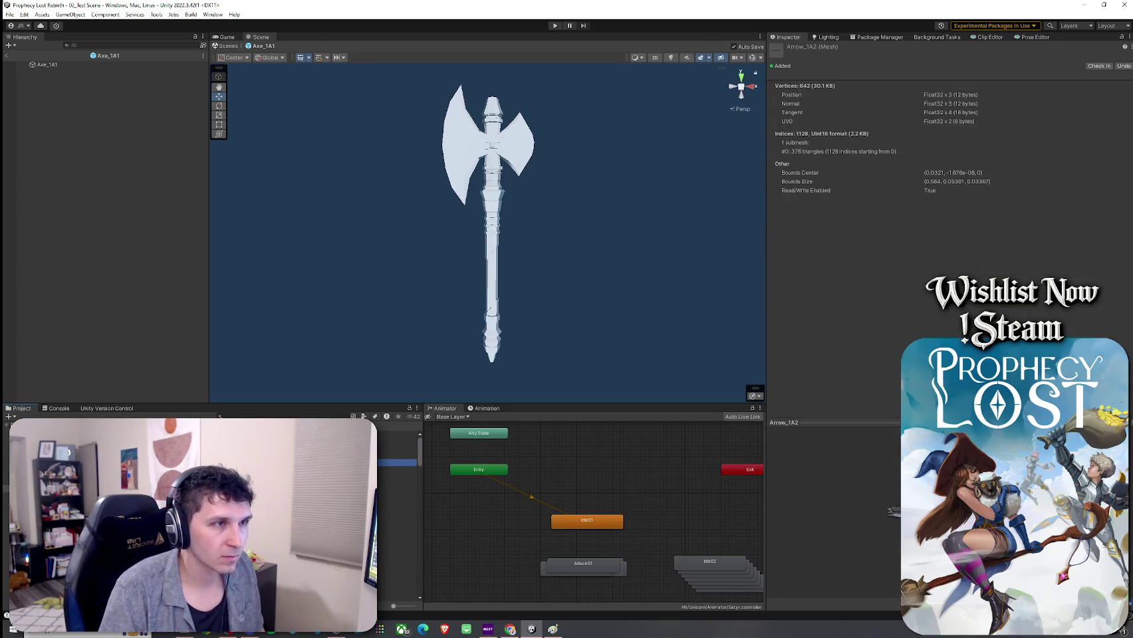
{"action": "left_click", "coordinate": [399, 441]}
{"action": "left_click", "coordinate": [399, 448]}
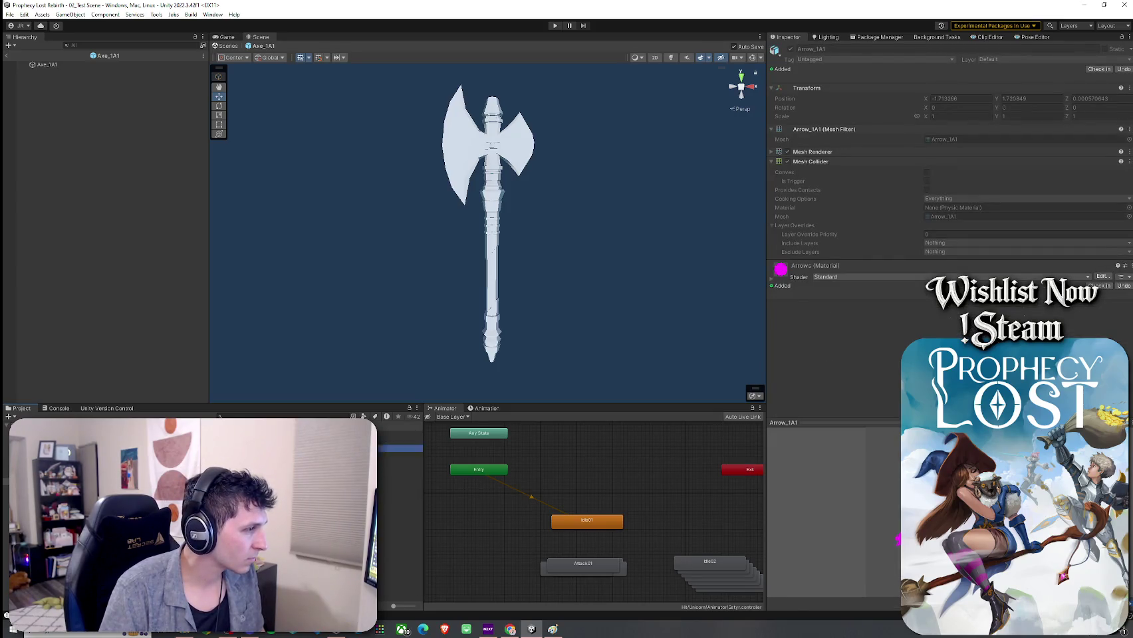
{"action": "left_click", "coordinate": [399, 434]}
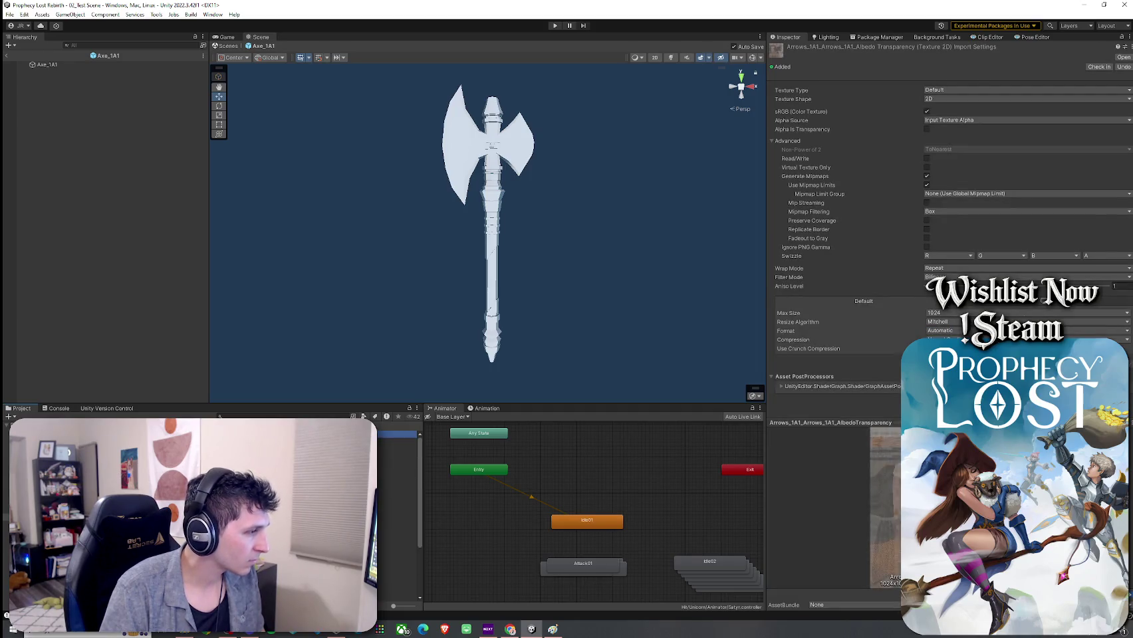
{"action": "scroll", "coordinate": [397, 465], "scroll_direction": "up", "scroll_amount": 3}
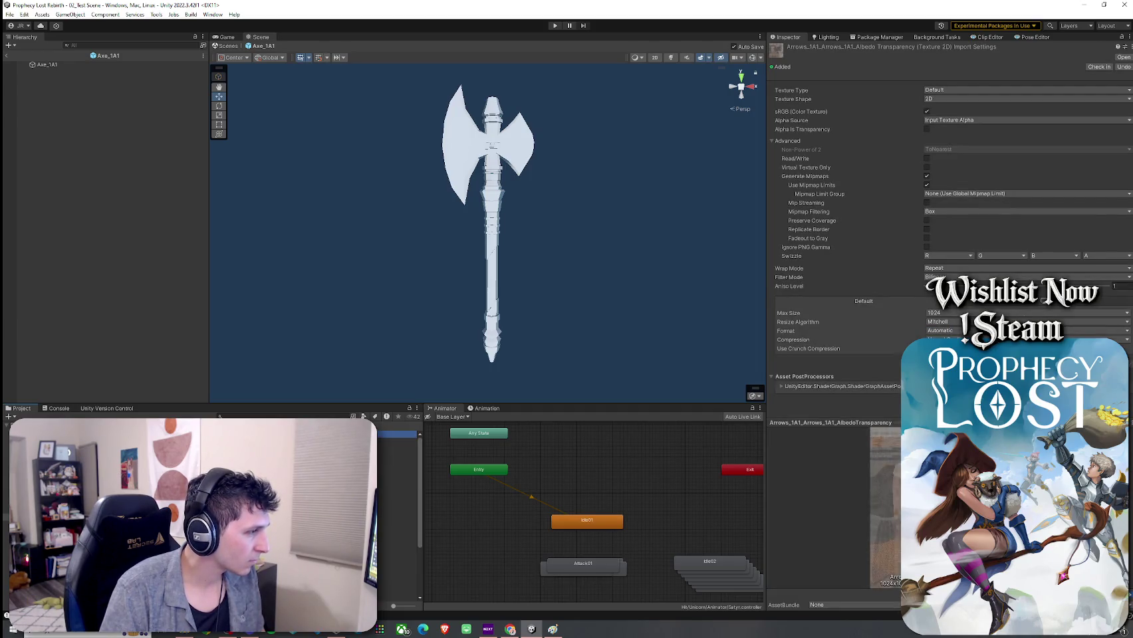
{"action": "left_click", "coordinate": [398, 481]}
{"action": "left_click", "coordinate": [398, 518]}
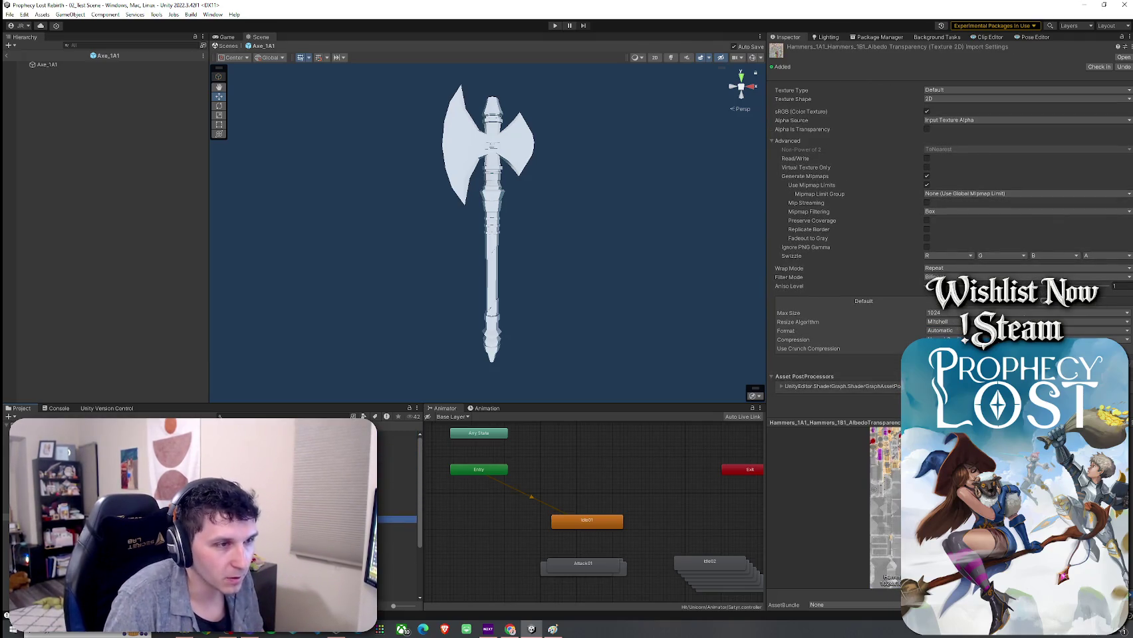
{"action": "left_click", "coordinate": [397, 538]}
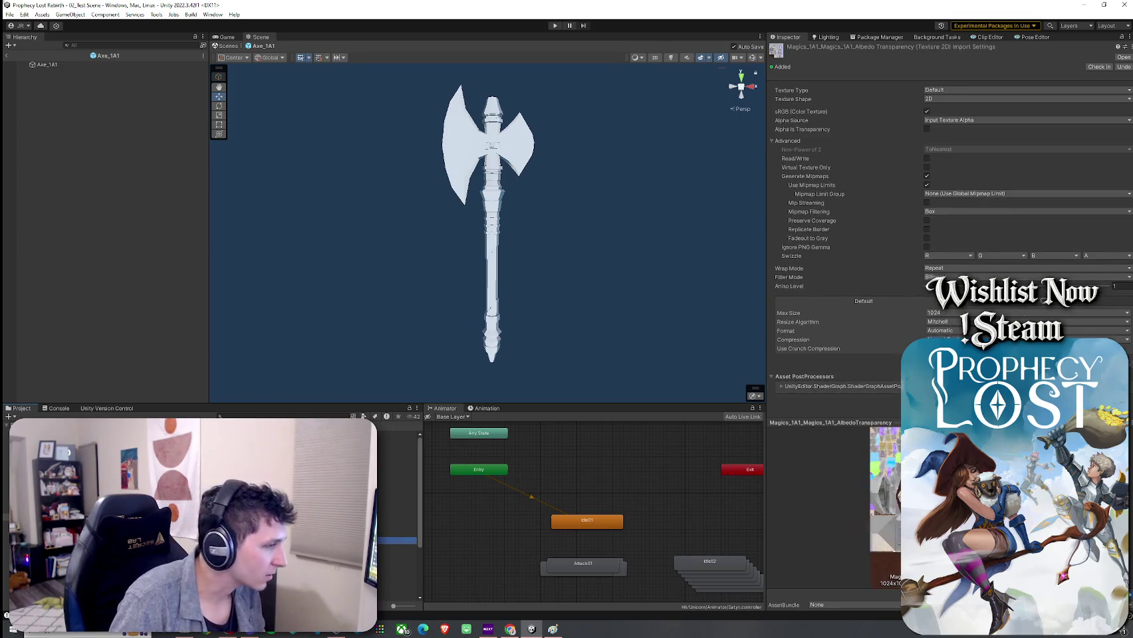
{"action": "scroll", "coordinate": [398, 506], "scroll_direction": "down", "scroll_amount": 2}
Step through the Misc_1A1 normal map and the Swords_1B1 and Swords_1C1 textures
{"action": "left_click", "coordinate": [398, 479]}
{"action": "left_click", "coordinate": [398, 495]}
{"action": "left_click", "coordinate": [398, 513]}
{"action": "left_click", "coordinate": [398, 524]}
{"action": "left_click", "coordinate": [398, 545]}
{"action": "left_click", "coordinate": [398, 566]}
{"action": "left_click", "coordinate": [397, 576]}
{"action": "key", "text": "Down"}
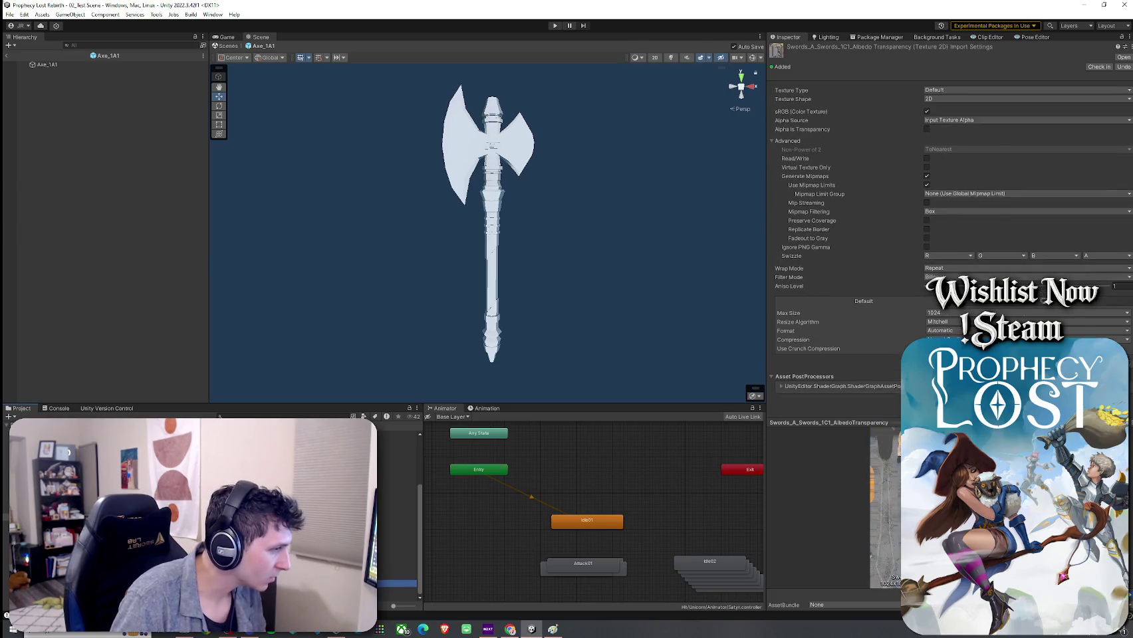
{"action": "scroll", "coordinate": [398, 519], "scroll_direction": "down", "scroll_amount": 3}
{"action": "key", "text": "Left"}
{"action": "scroll", "coordinate": [398, 518], "scroll_direction": "up", "scroll_amount": 3}
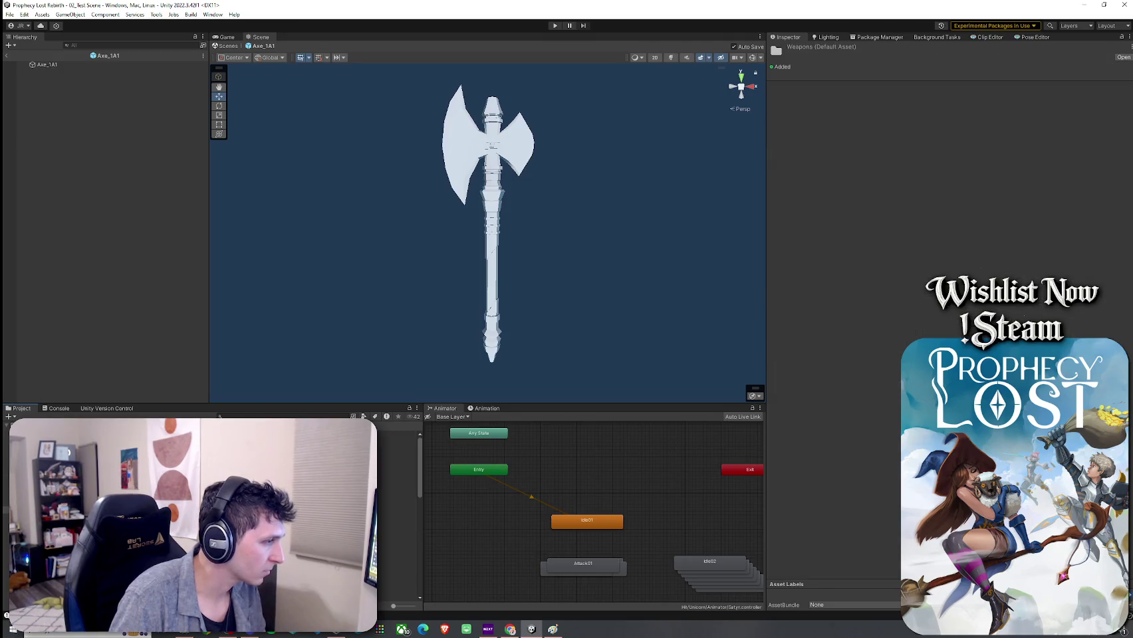
Step through the axe and arrow prefabs and weapon textures, ending on Arrow_1A1
{"action": "left_click", "coordinate": [397, 463]}
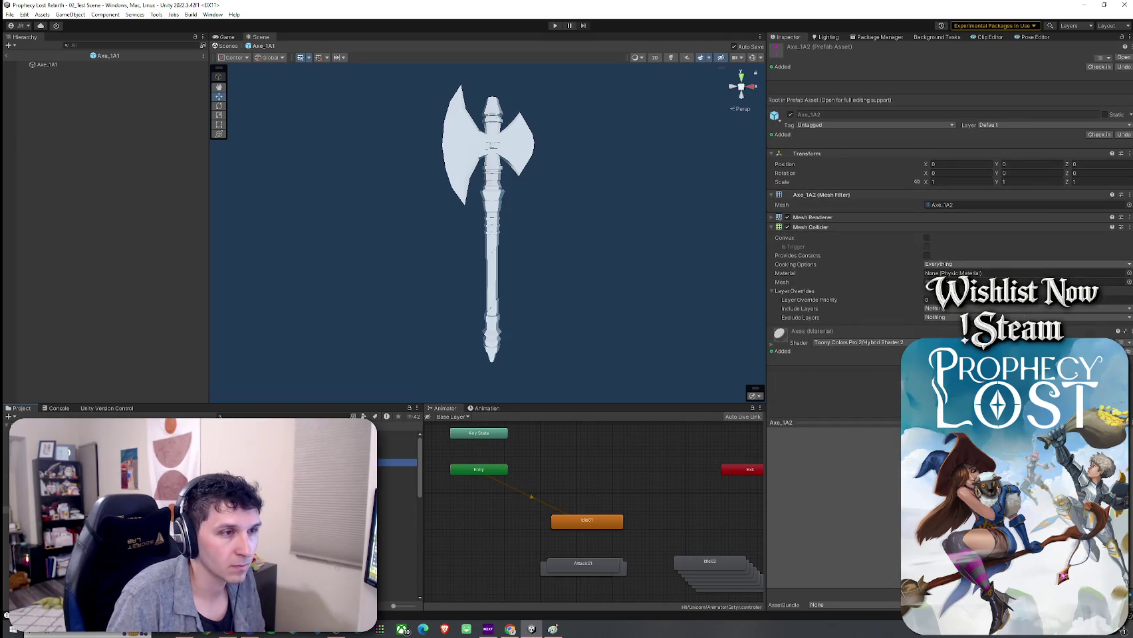
{"action": "key", "text": "Up"}
{"action": "key", "text": "Down"}
{"action": "key", "text": "Up"}
{"action": "key", "text": "Up"}
{"action": "key", "text": "Down"}
{"action": "key", "text": "Down"}
{"action": "key", "text": "Down"}
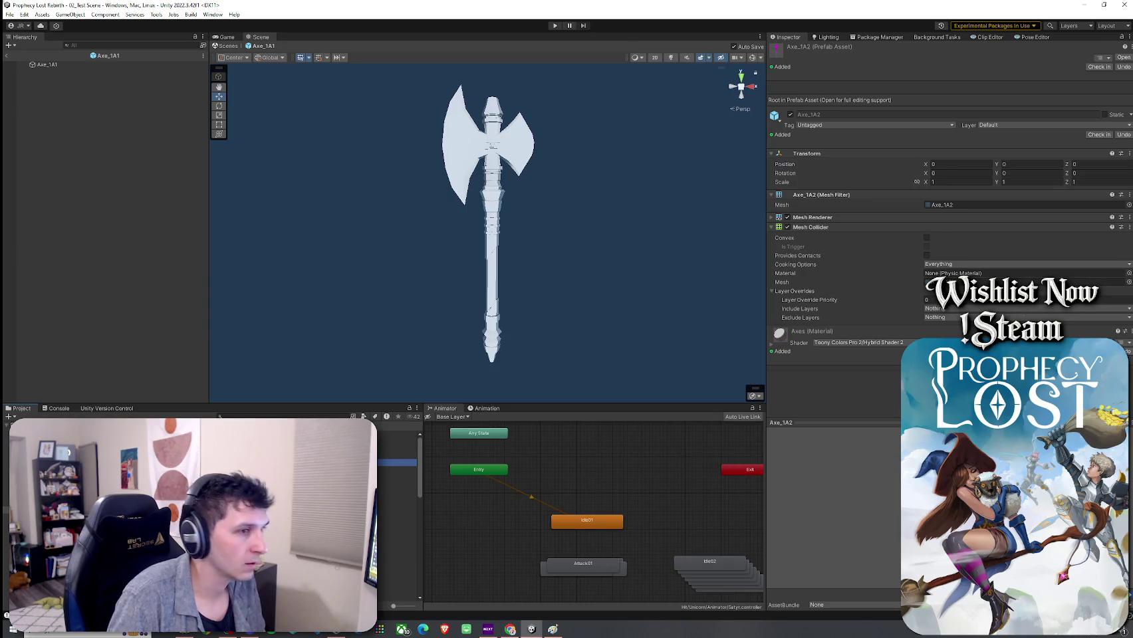
{"action": "key", "text": "Up"}
{"action": "key", "text": "Up"}
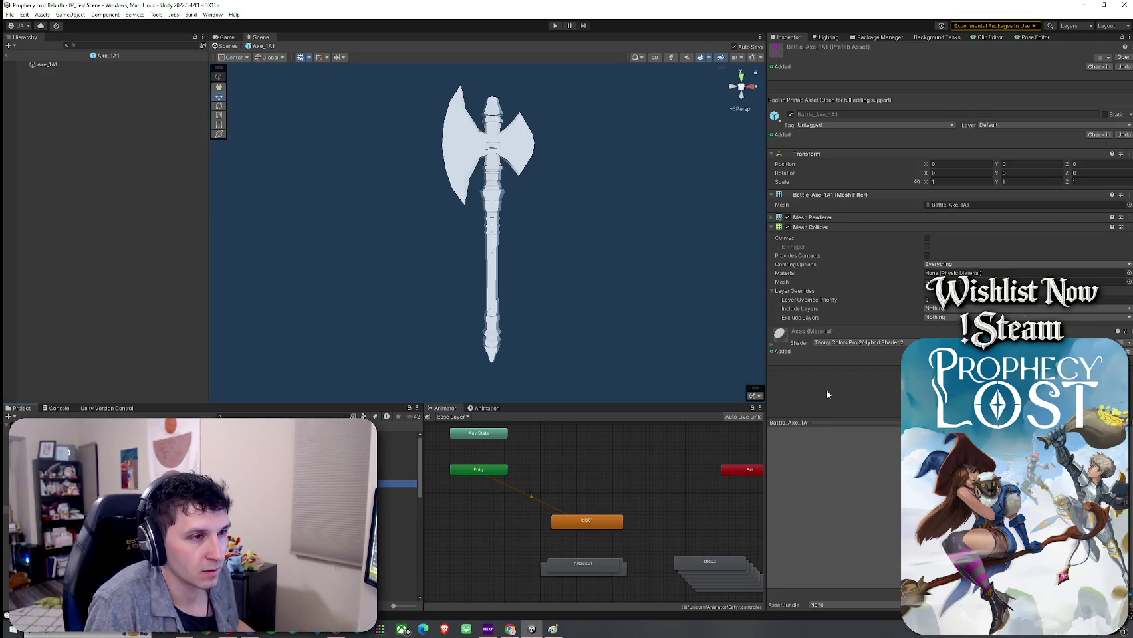
{"action": "key", "text": "Up"}
{"action": "key", "text": "Up"}
{"action": "key", "text": "Up"}
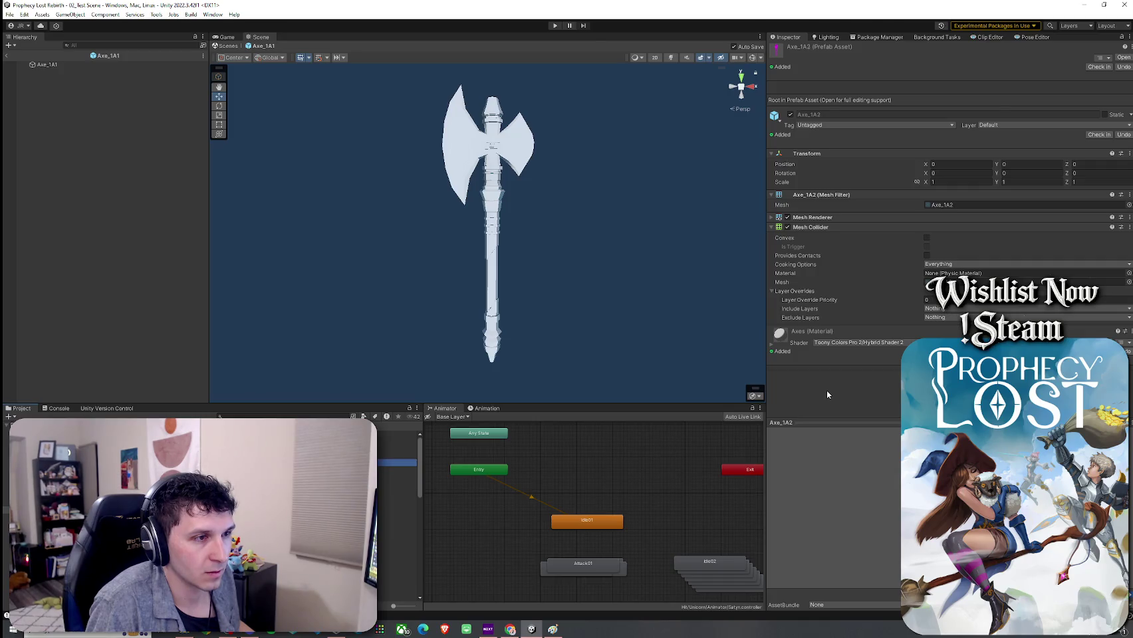
{"action": "key", "text": "Down"}
{"action": "key", "text": "Down"}
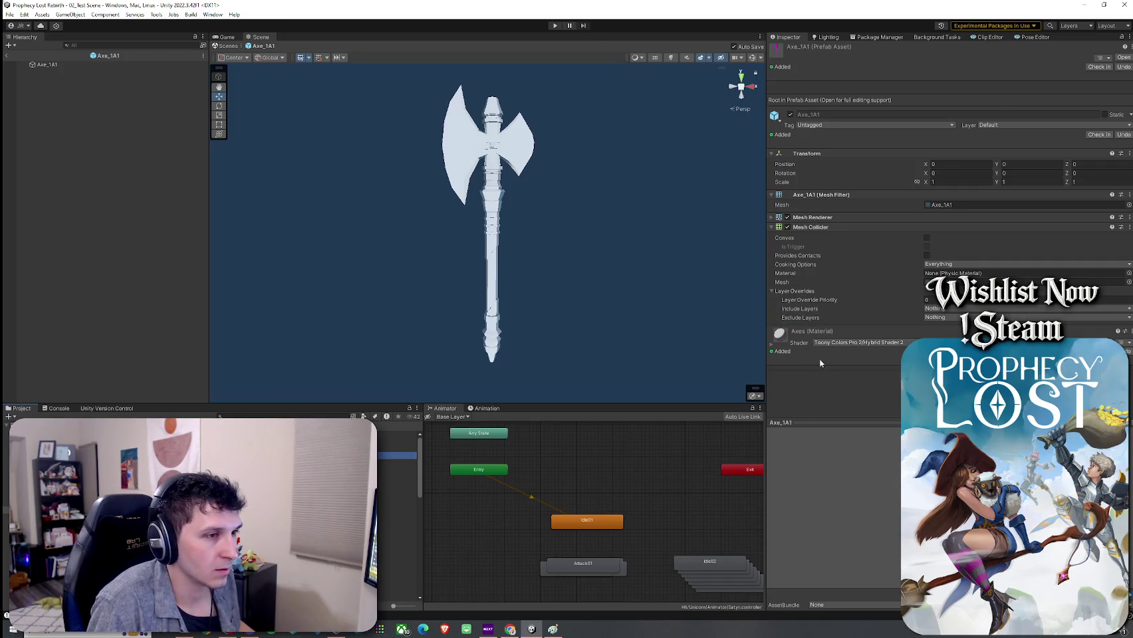
{"action": "key", "text": "Down"}
{"action": "key", "text": "Down"}
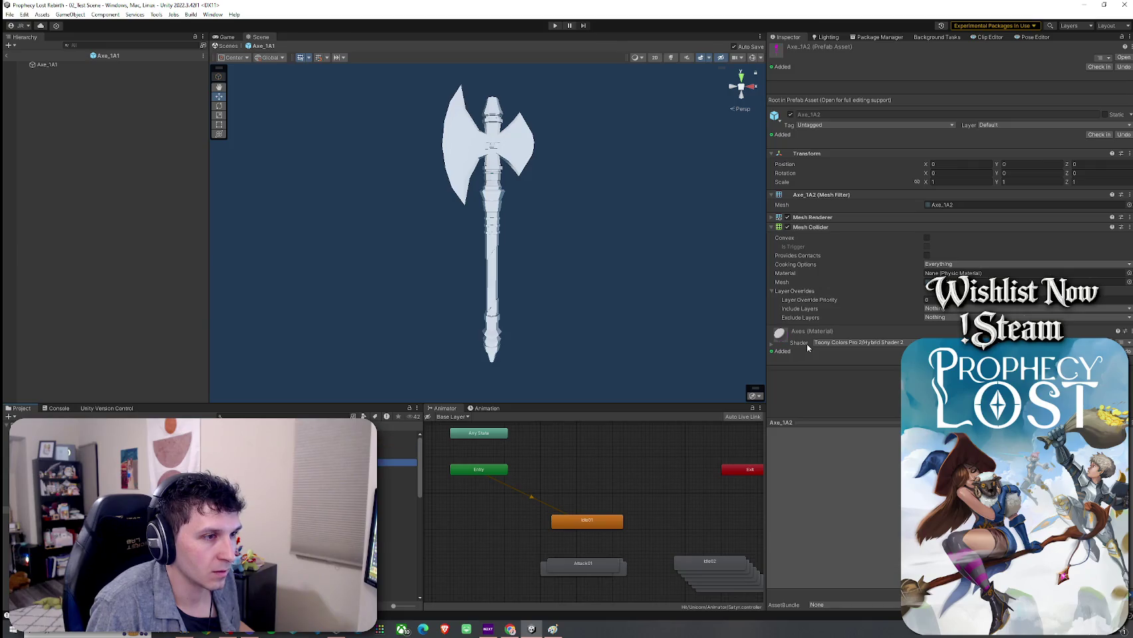
{"action": "key", "text": "Up"}
{"action": "key", "text": "Up"}
{"action": "key", "text": "Up"}
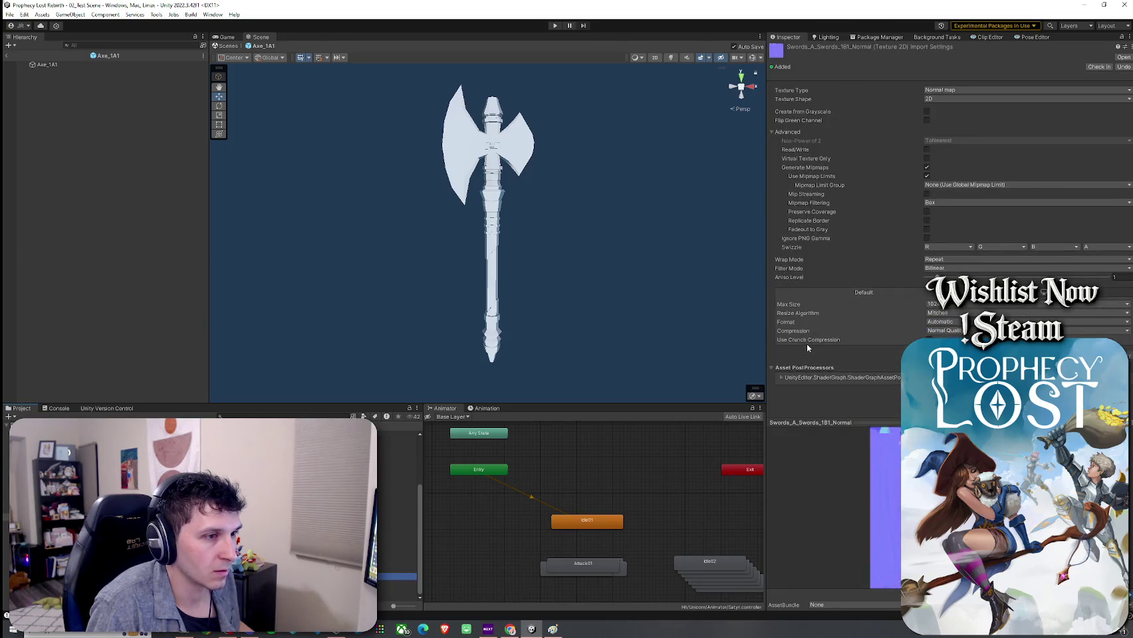
{"action": "key", "text": "Up"}
{"action": "key", "text": "Up"}
{"action": "key", "text": "Up"}
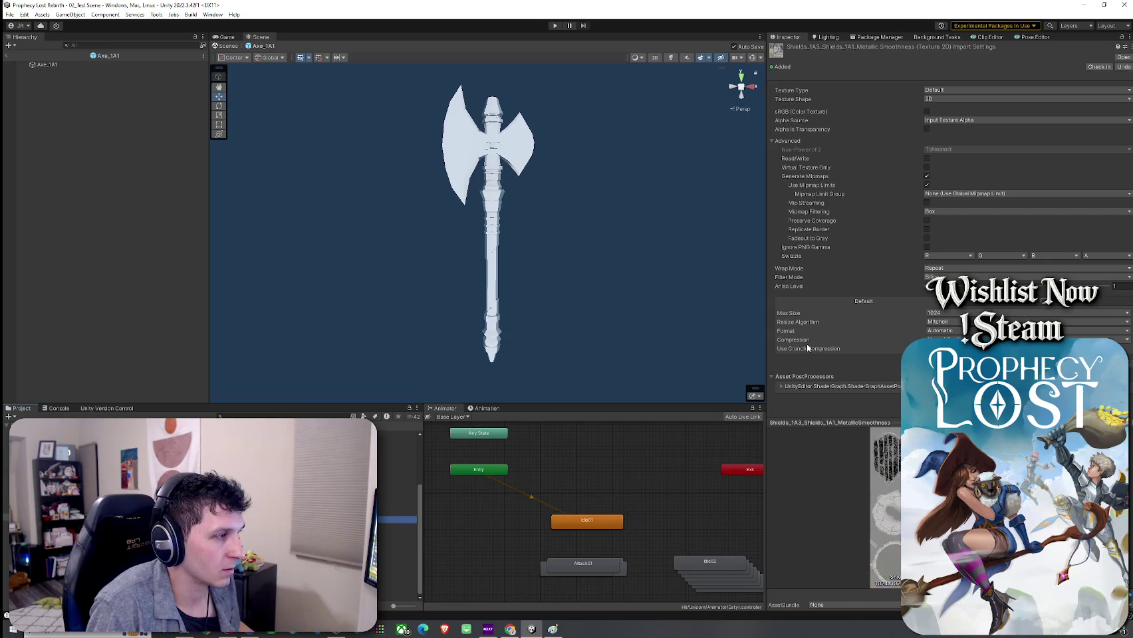
{"action": "key", "text": "Up"}
{"action": "key", "text": "Up"}
{"action": "key", "text": "Up"}
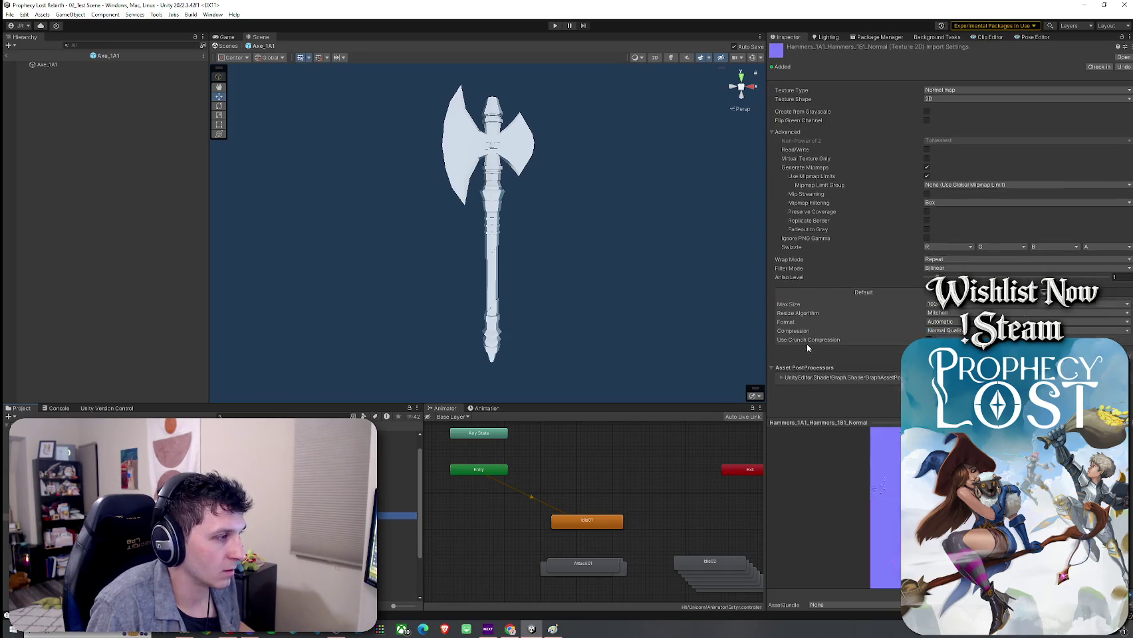
{"action": "key", "text": "Up"}
{"action": "key", "text": "Up"}
{"action": "key", "text": "Up"}
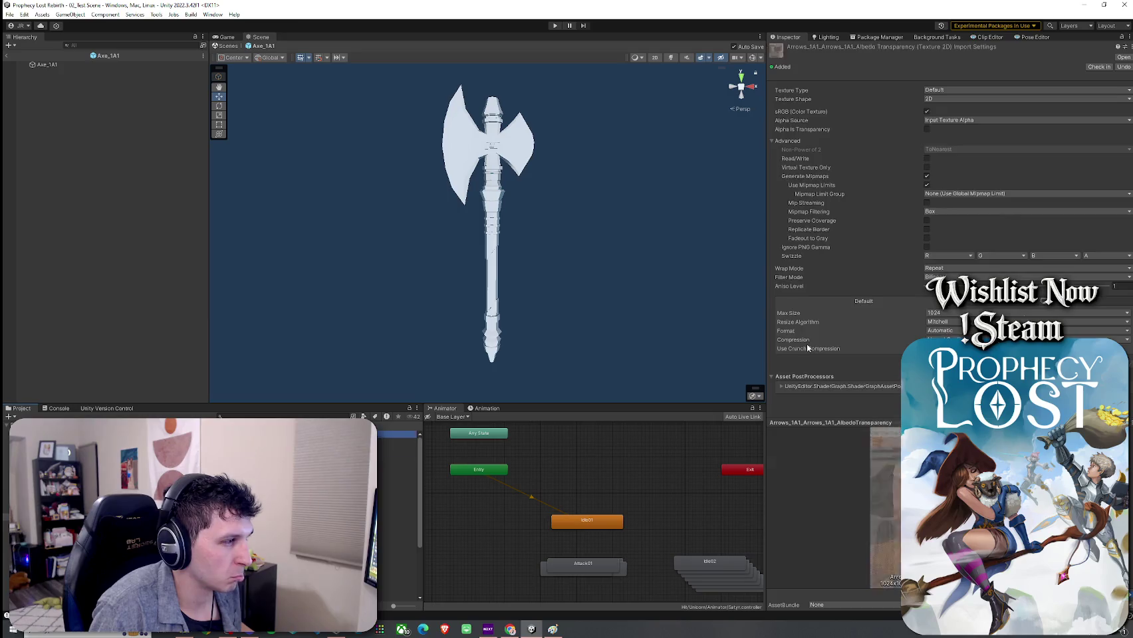
{"action": "key", "text": "Up"}
{"action": "key", "text": "Up"}
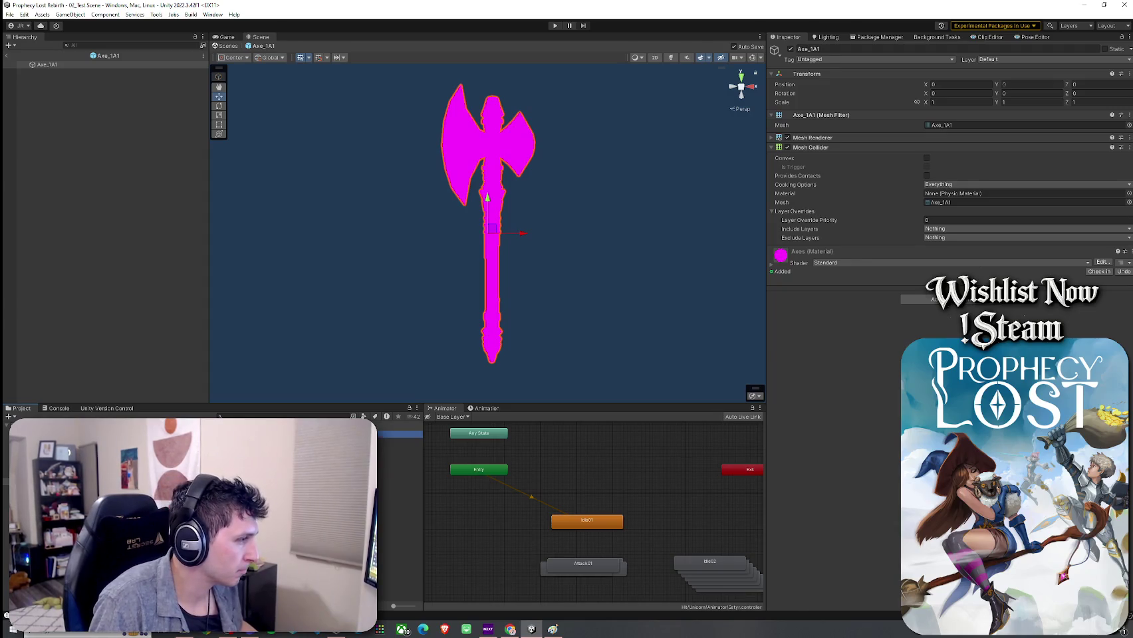
Select Axe_1A1 in the Hierarchy and confirm its Axes material uses the Standard shader
{"action": "key", "text": "Up"}
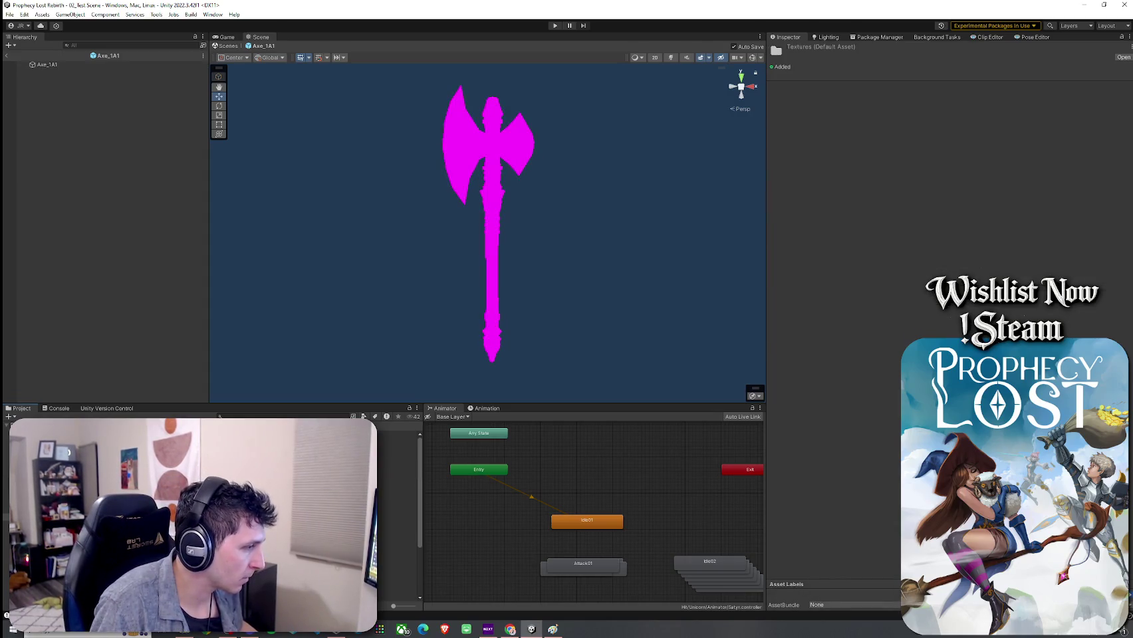
{"action": "left_click", "coordinate": [60, 65]}
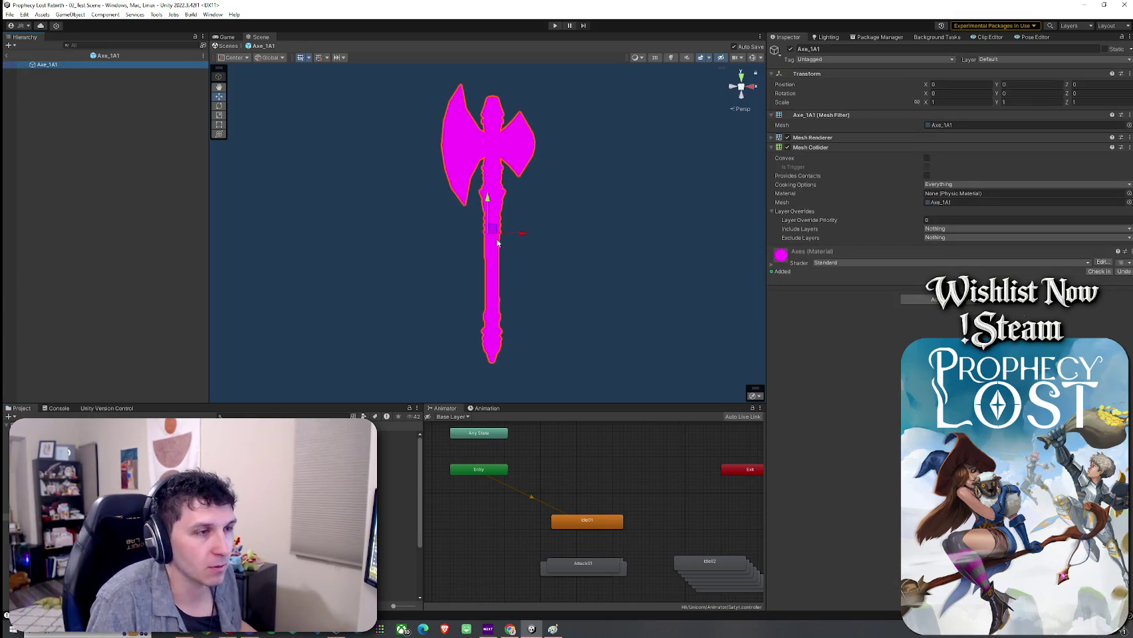
{"action": "left_click", "coordinate": [803, 261]}
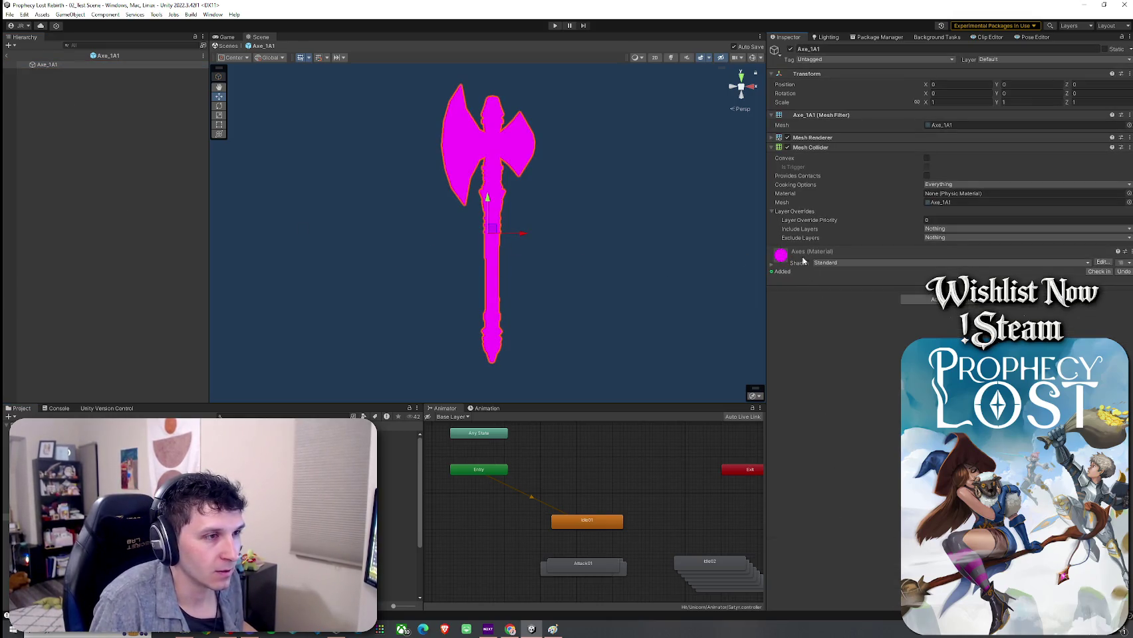
{"action": "right_click", "coordinate": [781, 256]}
{"action": "left_click", "coordinate": [804, 261]}
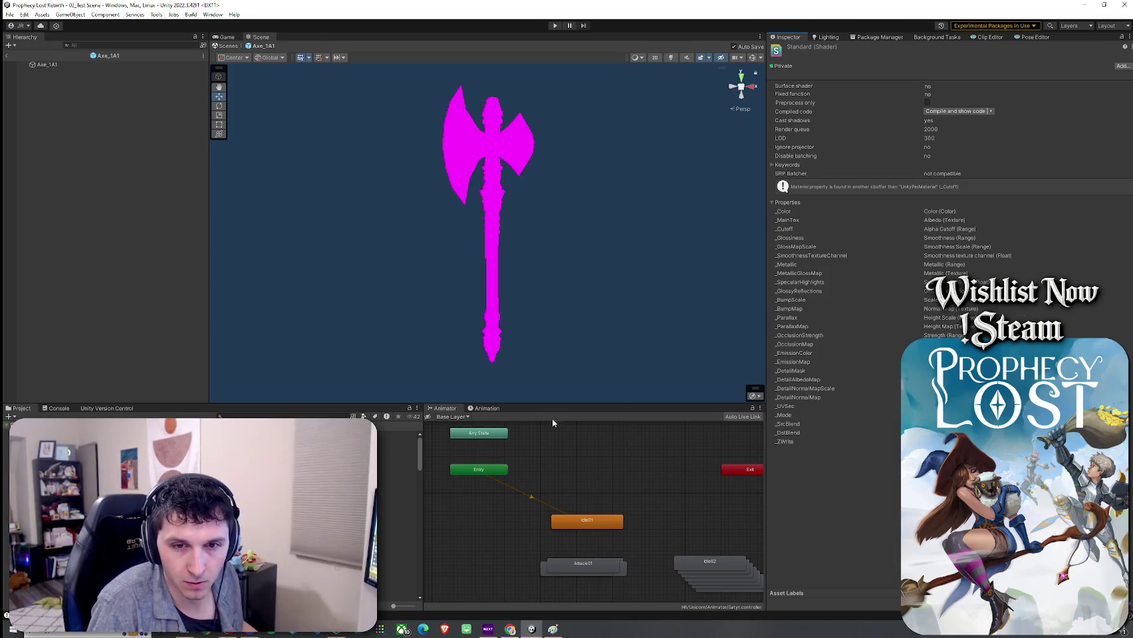
{"action": "left_click", "coordinate": [69, 66]}
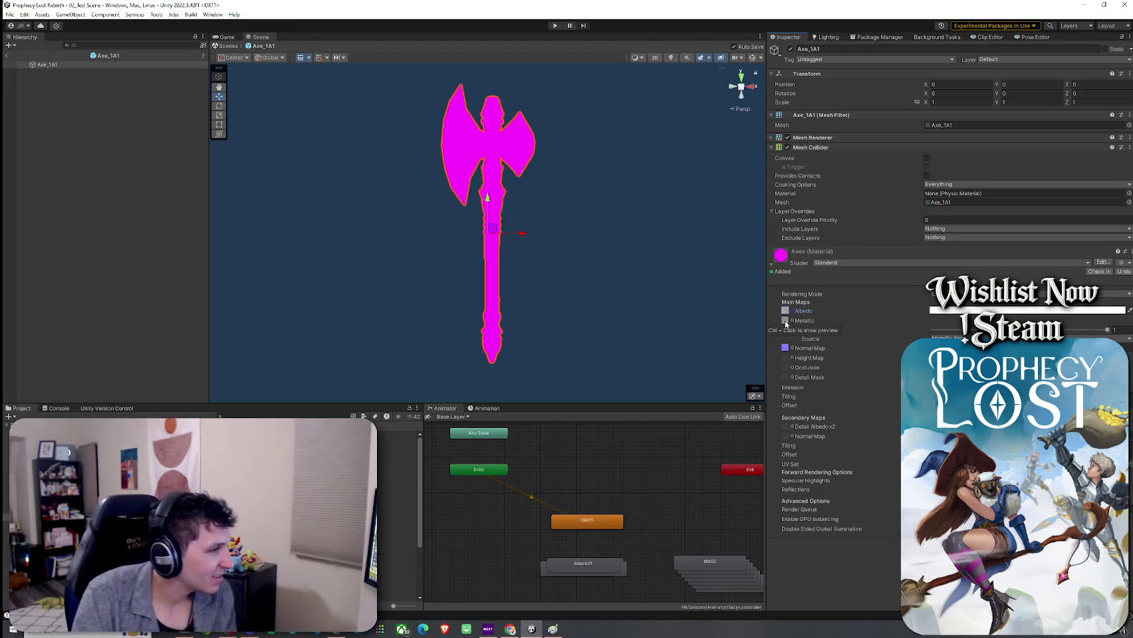
Give the Axes material Toony Colors Pro 2/Hybrid Shader 2 and the stone-metal albedo texture
{"action": "left_click", "coordinate": [833, 264]}
{"action": "left_click", "coordinate": [856, 488]}
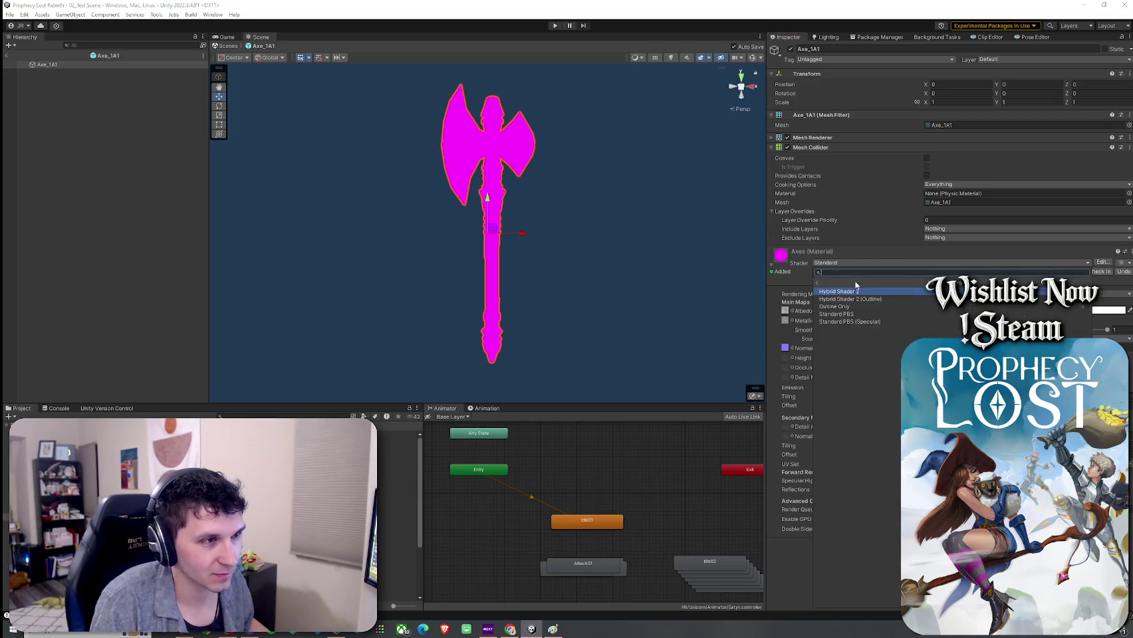
{"action": "left_click", "coordinate": [843, 310]}
{"action": "type", "text": "grad"}
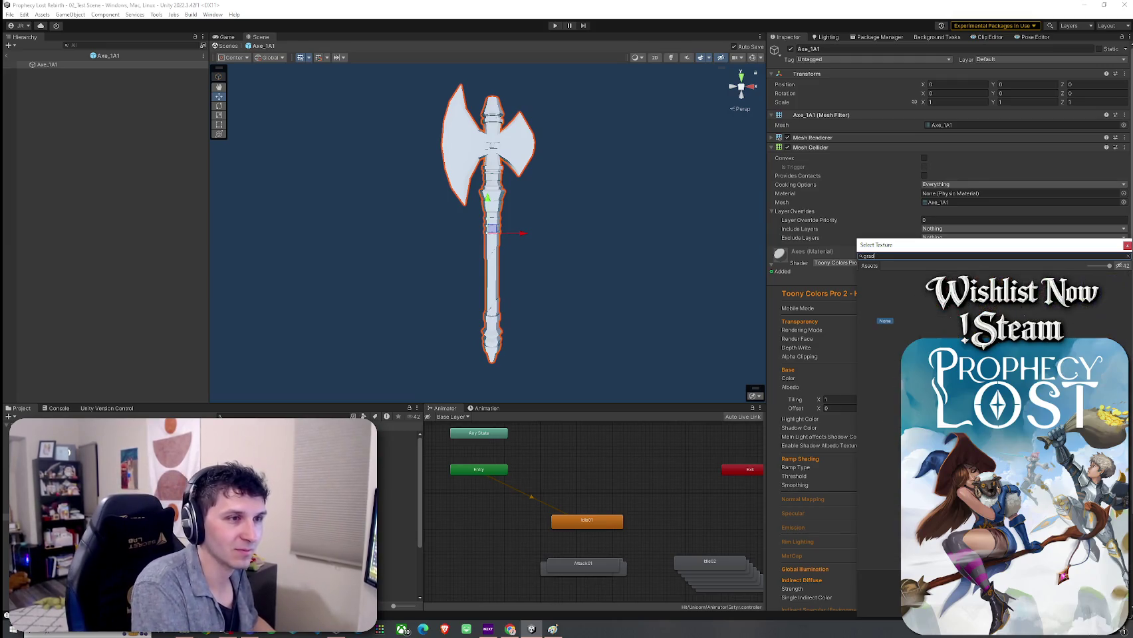
{"action": "left_click", "coordinate": [1005, 311]}
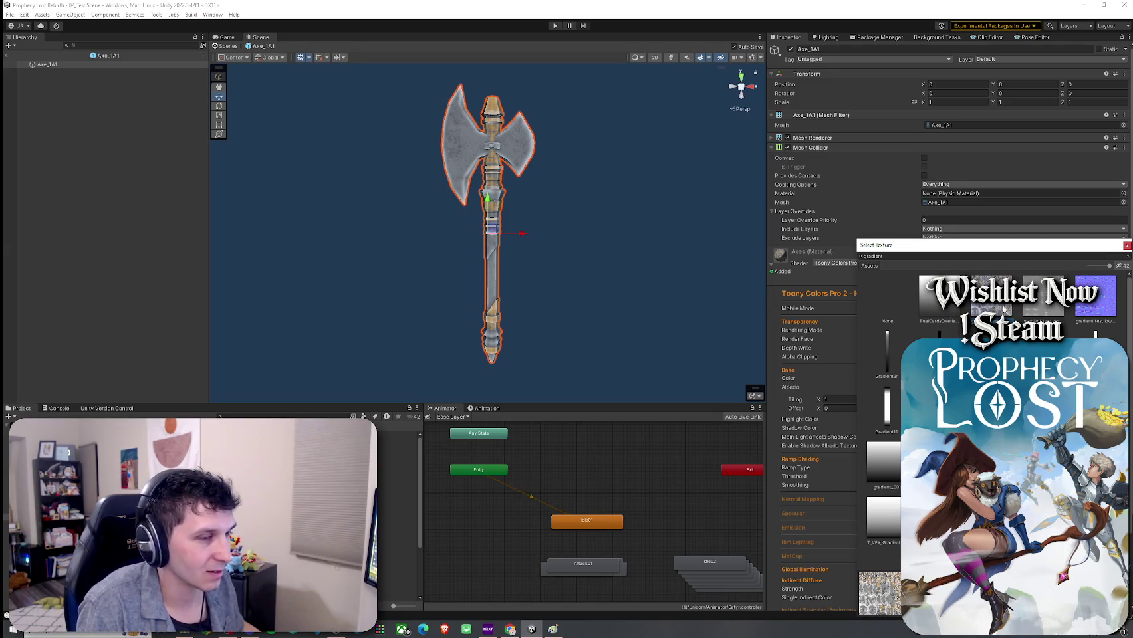
{"action": "double_click", "coordinate": [1003, 309]}
Expand the Axes material's Normal Mapping settings and orbit around the textured axe
{"action": "left_click_drag", "start_coordinate": [525, 296], "coordinate": [686, 283]}
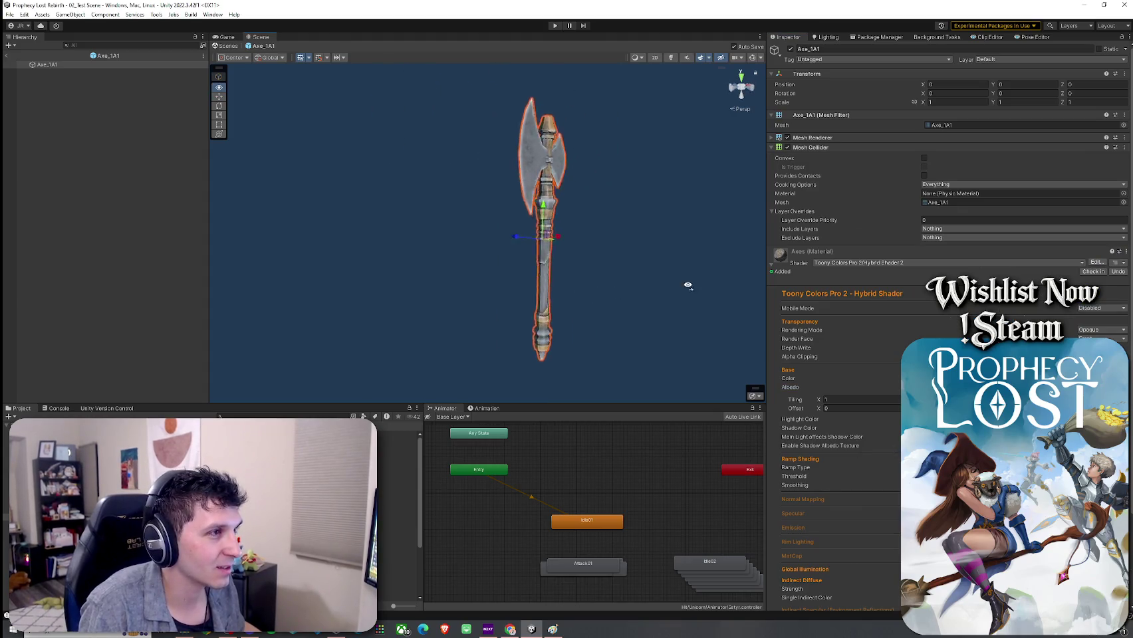
{"action": "scroll", "coordinate": [553, 265], "scroll_direction": "up", "scroll_amount": 5}
{"action": "scroll", "coordinate": [554, 266], "scroll_direction": "down", "scroll_amount": 3}
{"action": "scroll", "coordinate": [595, 255], "scroll_direction": "down", "scroll_amount": 4}
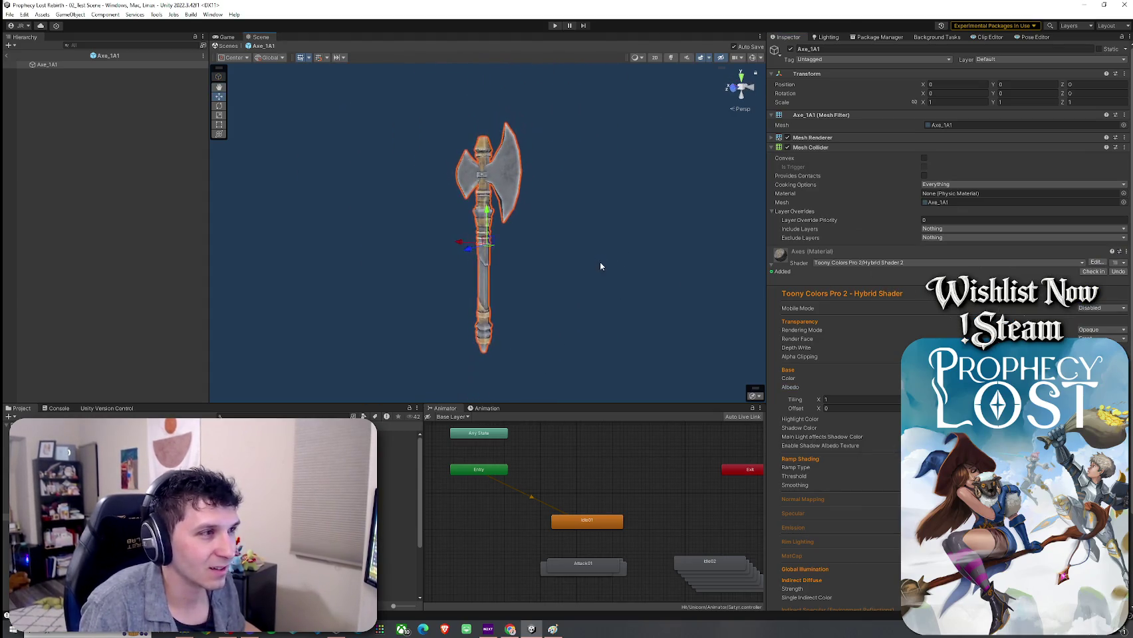
{"action": "left_click", "coordinate": [802, 499]}
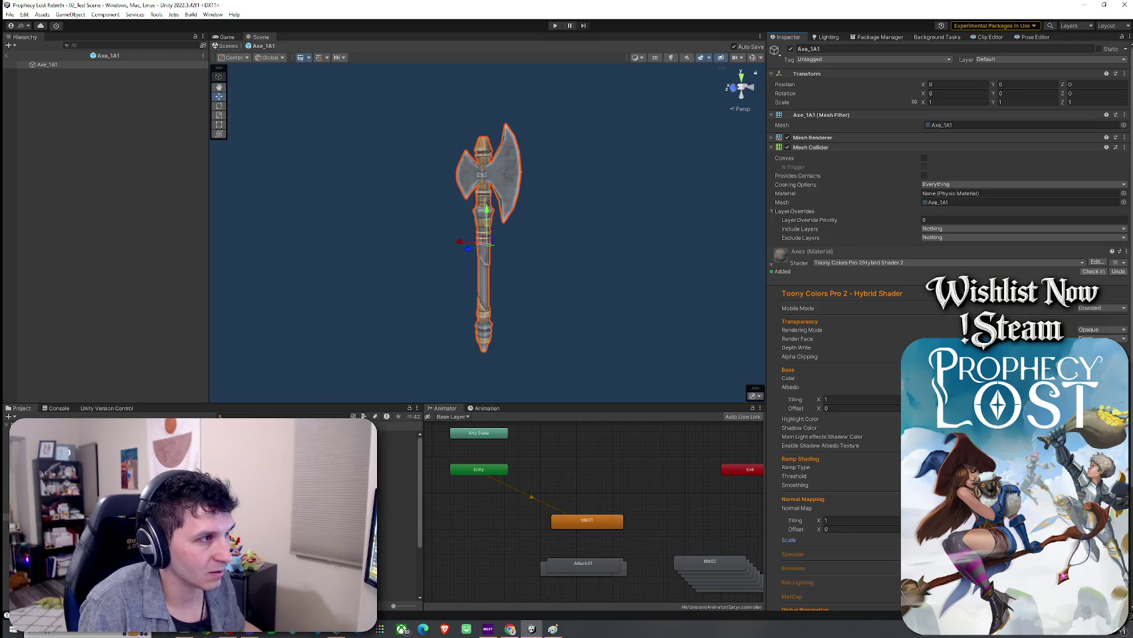
{"action": "mouse_move", "coordinate": [631, 252]}
{"action": "left_mouse_down"}
{"action": "mouse_move", "coordinate": [432, 261]}
{"action": "mouse_move", "coordinate": [217, 230]}
{"action": "mouse_move", "coordinate": [193, 253]}
{"action": "mouse_move", "coordinate": [228, 404]}
{"action": "left_mouse_up"}
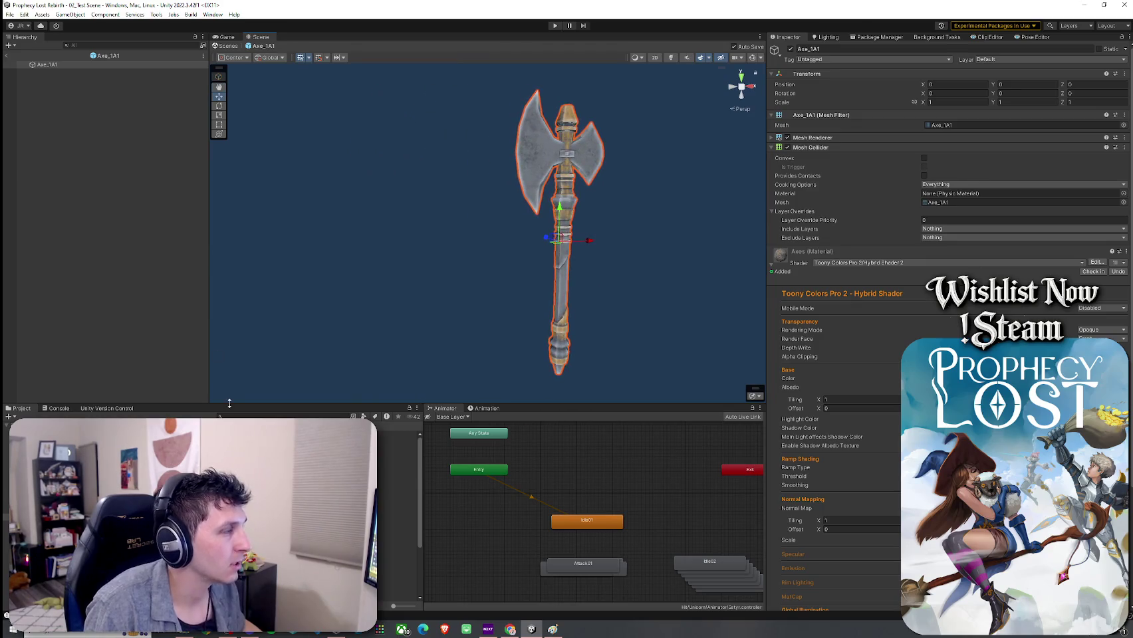
{"action": "left_click", "coordinate": [332, 442]}
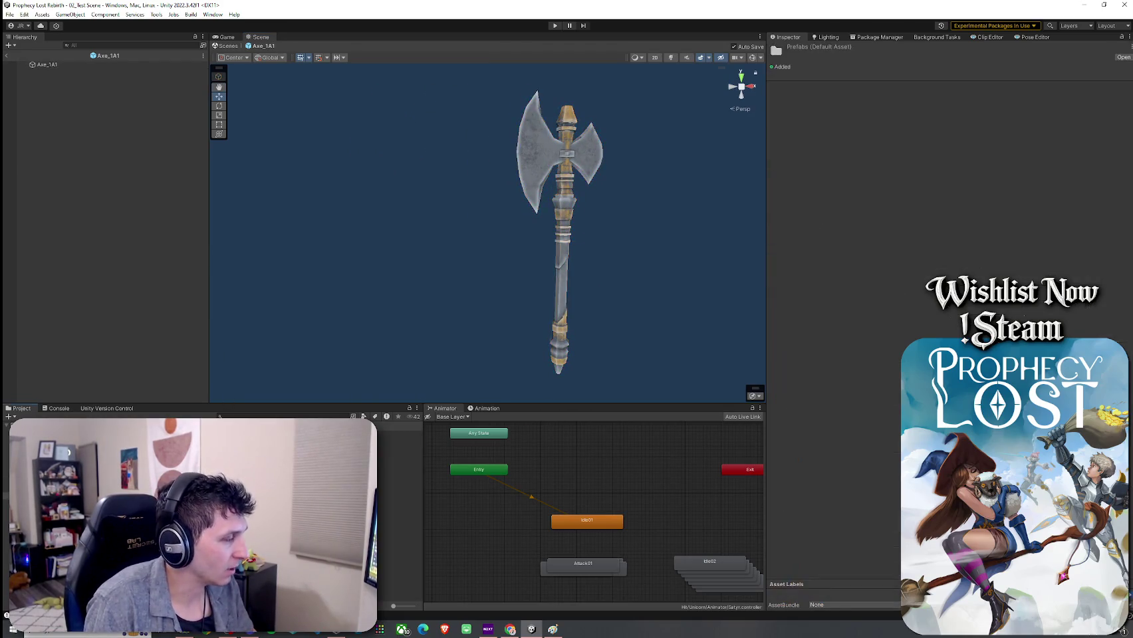
Open Short_Sword_1A1, 1A2, 1A4, 1A5 and Spell_Book_1A1 prefabs to compare them
{"action": "scroll", "coordinate": [332, 465], "scroll_direction": "down", "scroll_amount": 3}
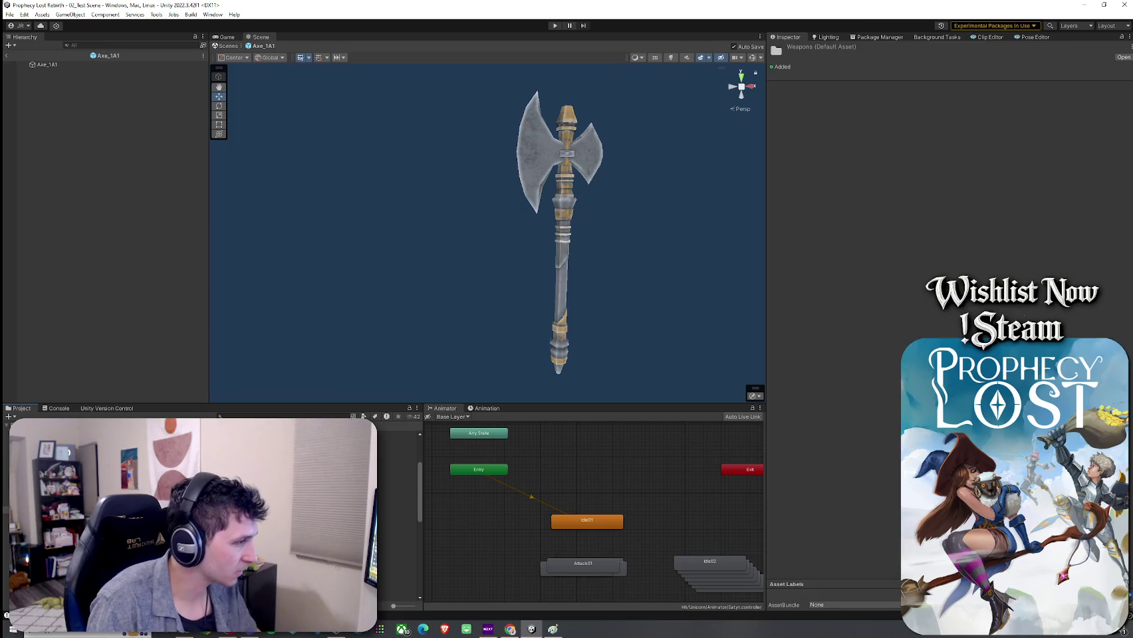
{"action": "scroll", "coordinate": [332, 466], "scroll_direction": "down", "scroll_amount": 3}
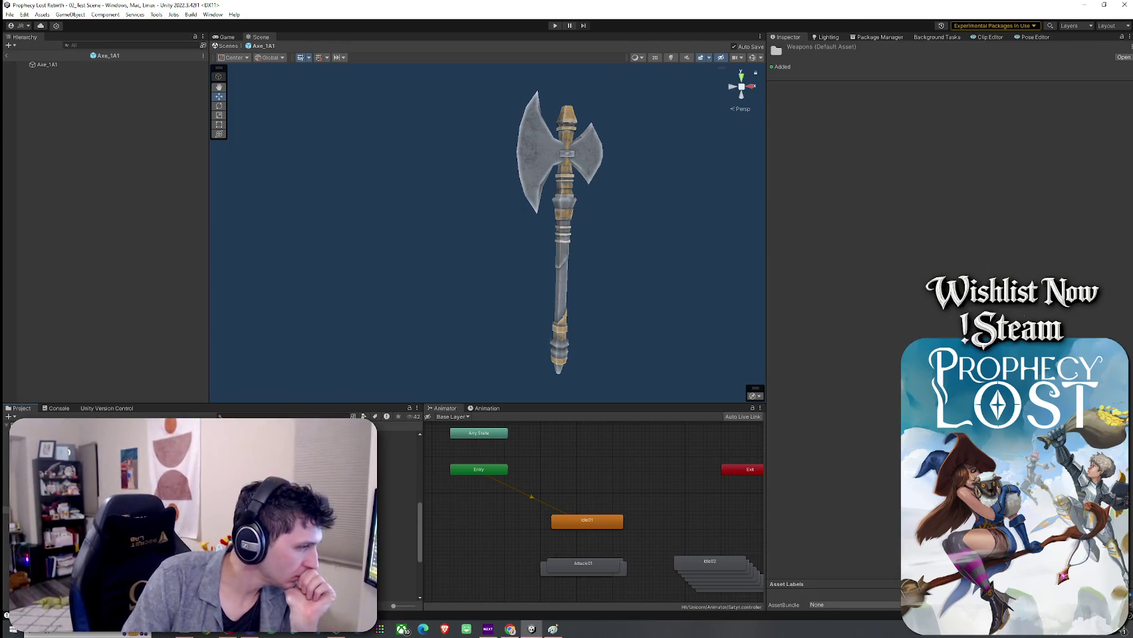
{"action": "scroll", "coordinate": [333, 505], "scroll_direction": "down", "scroll_amount": 2}
{"action": "double_click", "coordinate": [333, 505]}
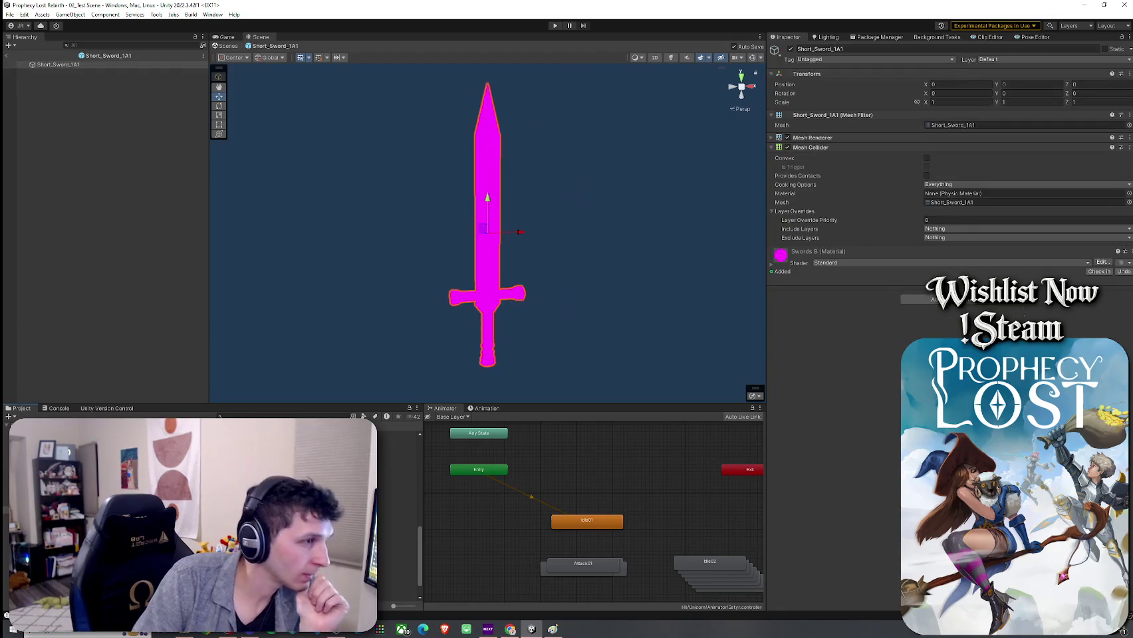
{"action": "double_click", "coordinate": [332, 516]}
{"action": "double_click", "coordinate": [332, 537]}
{"action": "double_click", "coordinate": [332, 548]}
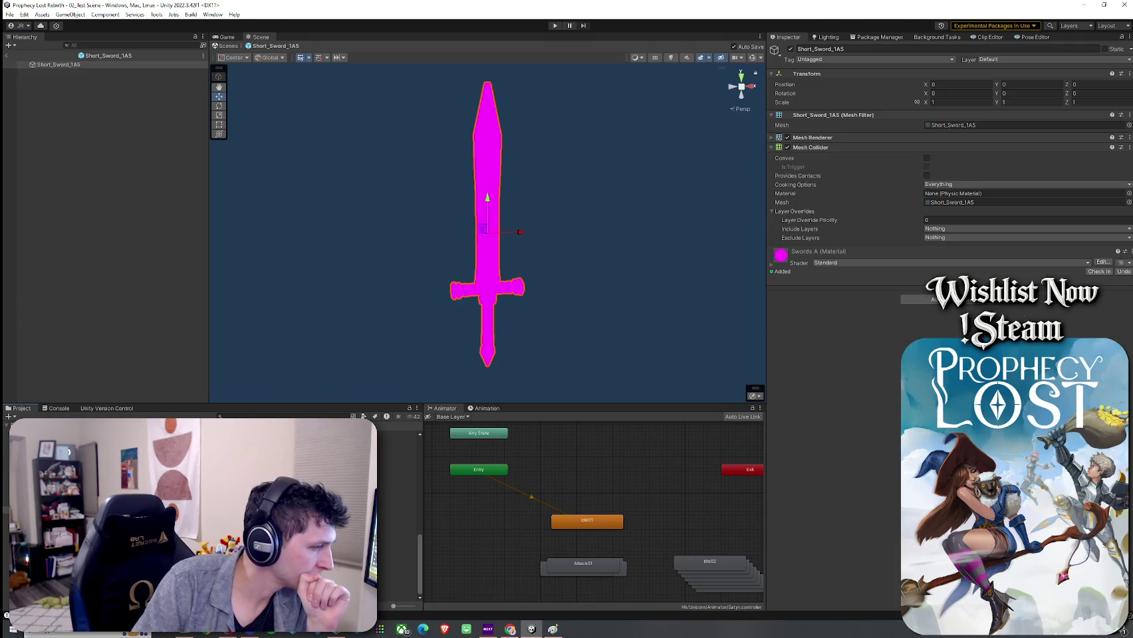
{"action": "scroll", "coordinate": [332, 531], "scroll_direction": "up", "scroll_amount": 1}
{"action": "double_click", "coordinate": [333, 530]}
Check the hammer and Long_Sword_1A6 prefabs, then reopen Short_Sword_1A1 and expand Swords B
{"action": "scroll", "coordinate": [332, 532], "scroll_direction": "up", "scroll_amount": 2}
{"action": "scroll", "coordinate": [333, 532], "scroll_direction": "up", "scroll_amount": 3}
{"action": "scroll", "coordinate": [332, 531], "scroll_direction": "down", "scroll_amount": 2}
{"action": "double_click", "coordinate": [333, 525]}
{"action": "double_click", "coordinate": [332, 536]}
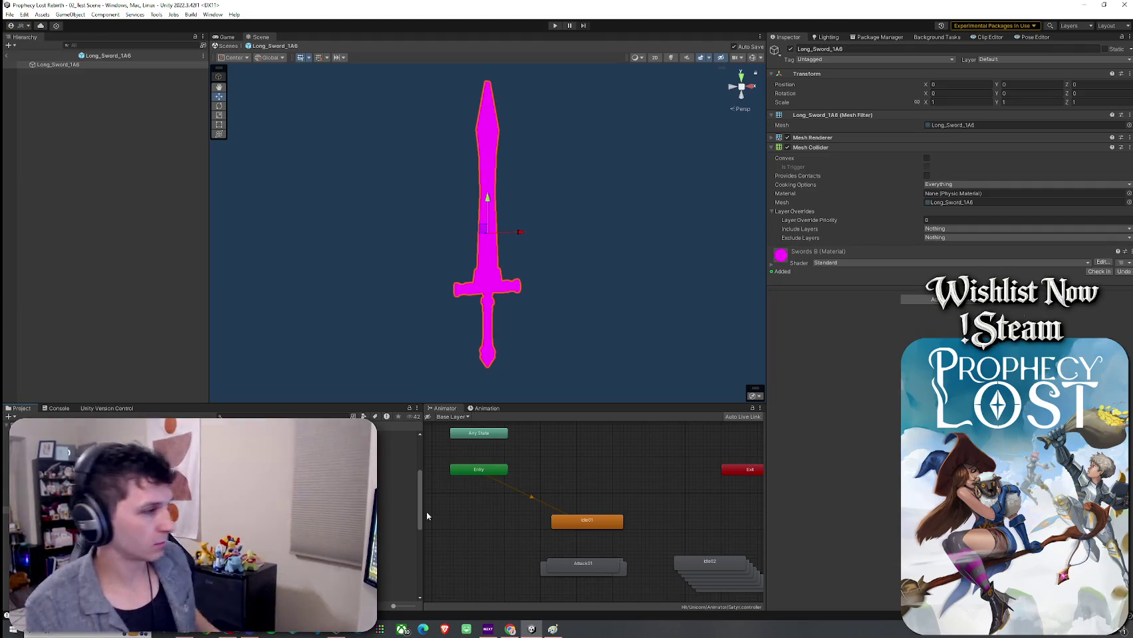
{"action": "scroll", "coordinate": [333, 532], "scroll_direction": "down", "scroll_amount": 2}
{"action": "double_click", "coordinate": [332, 531]}
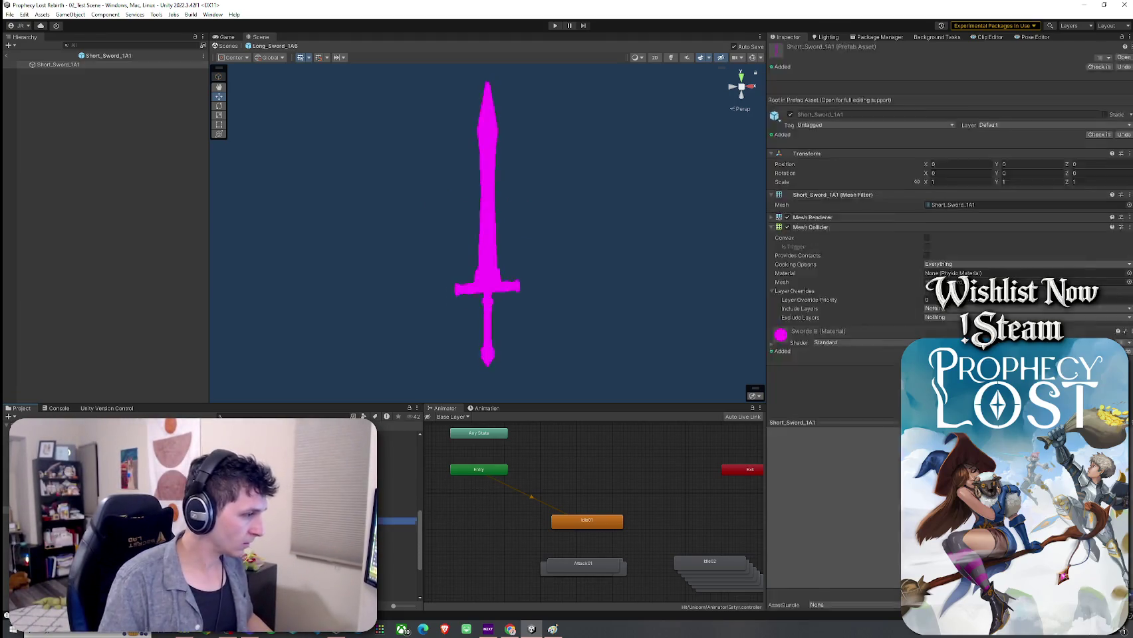
{"action": "left_click", "coordinate": [851, 261]}
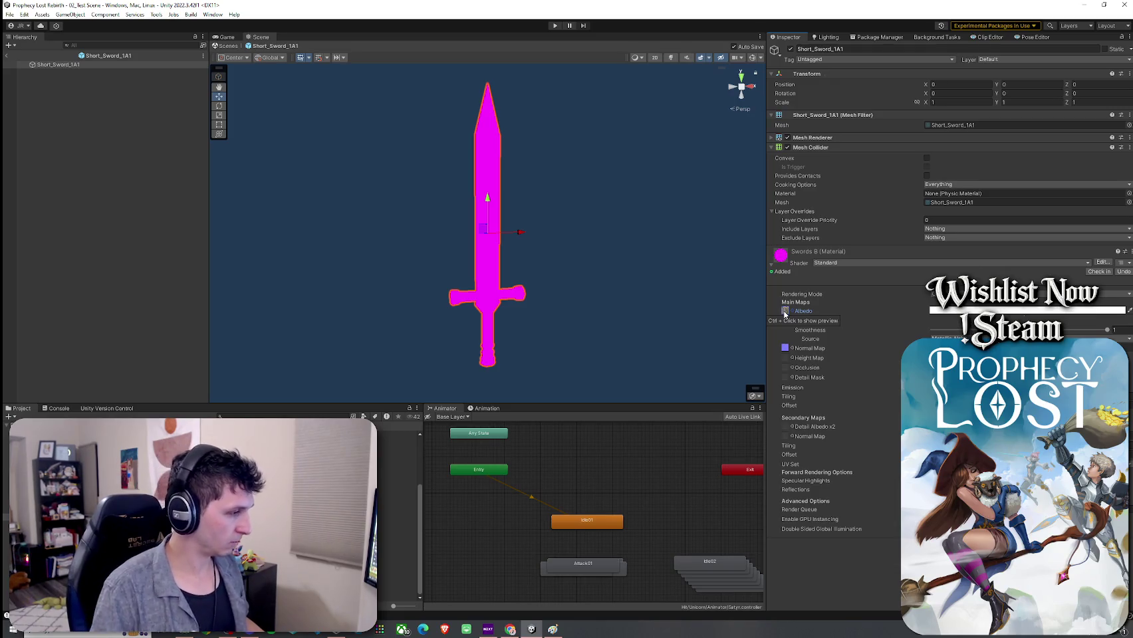
Set Swords B to Toony Colors Pro 2/Hybrid Shader 2 with the stone-blade albedo, then exit prefab mode
{"action": "left_click", "coordinate": [886, 262]}
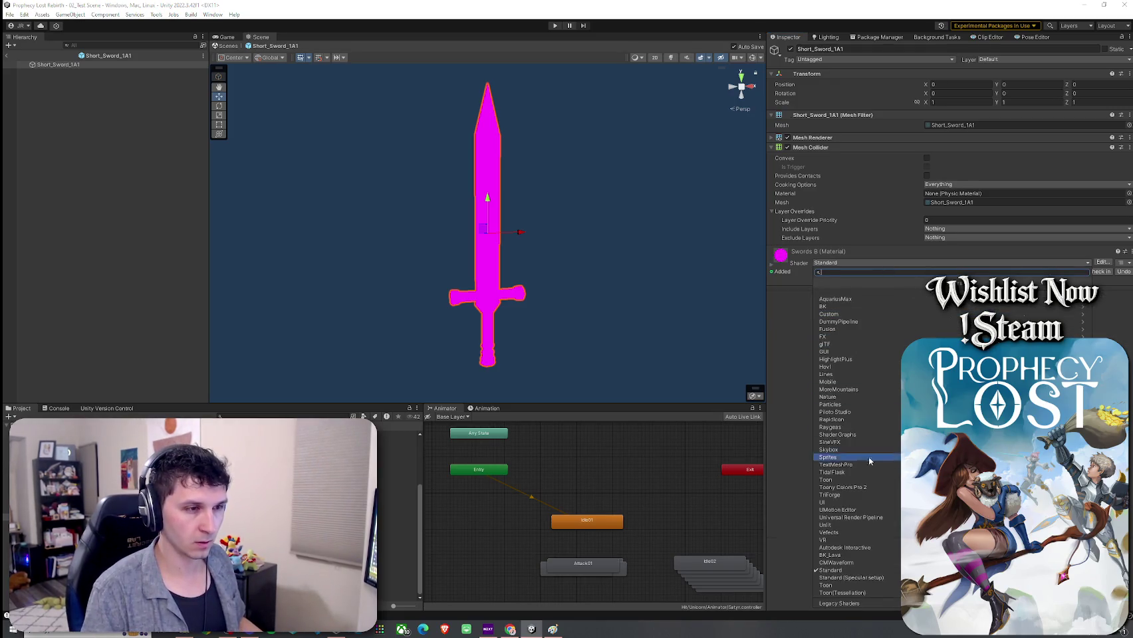
{"action": "left_click", "coordinate": [843, 487]}
{"action": "left_click", "coordinate": [843, 293]}
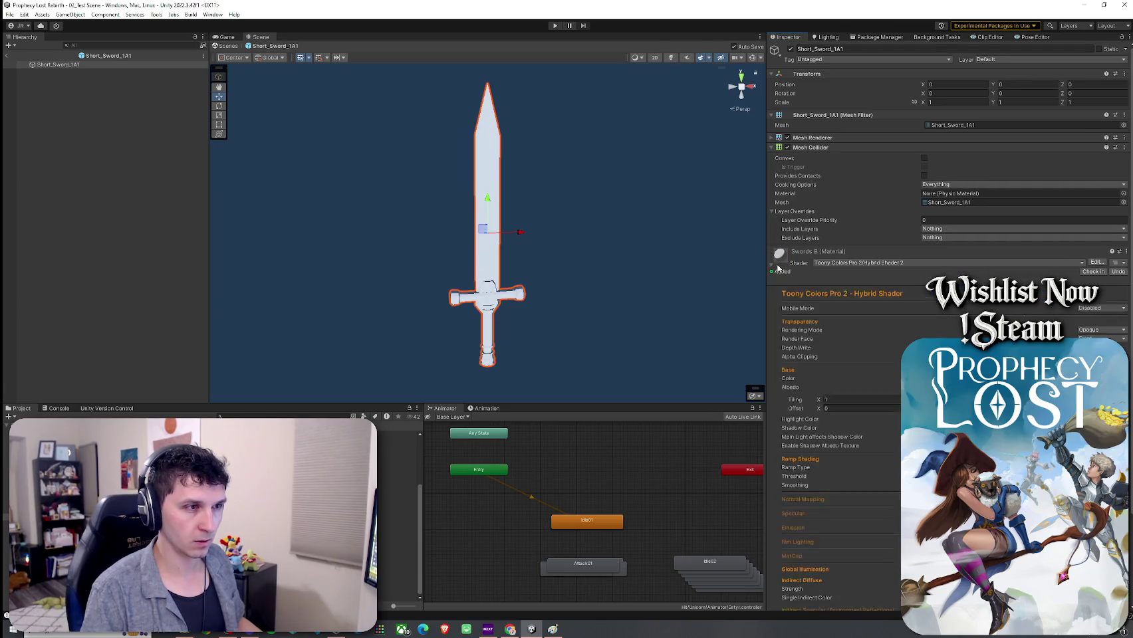
{"action": "left_click", "coordinate": [1117, 391]}
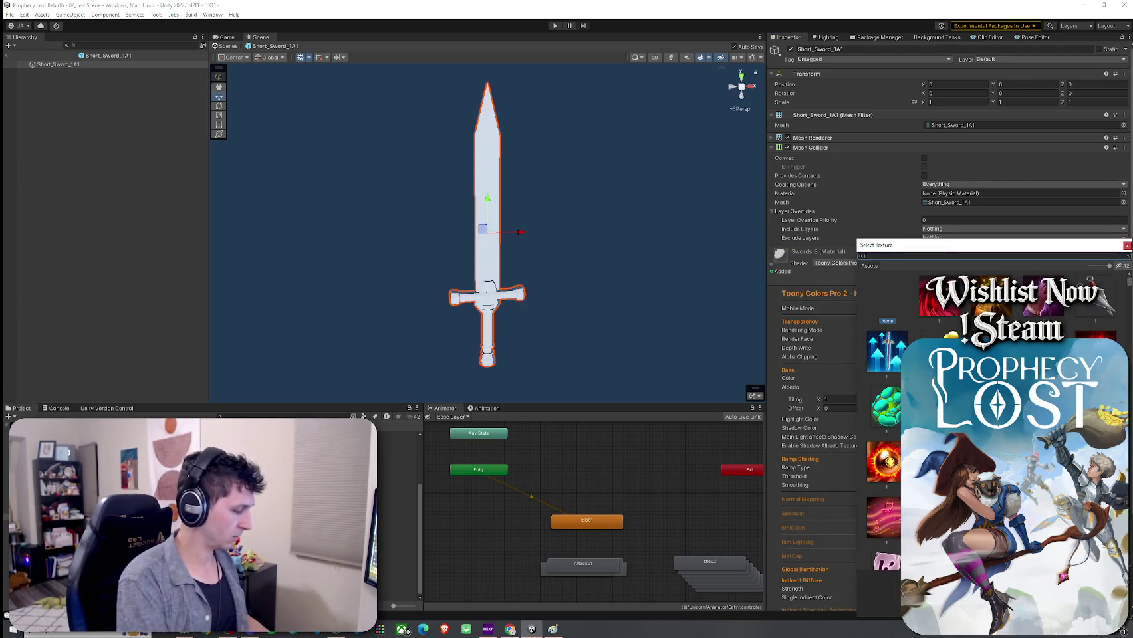
{"action": "double_click", "coordinate": [879, 594]}
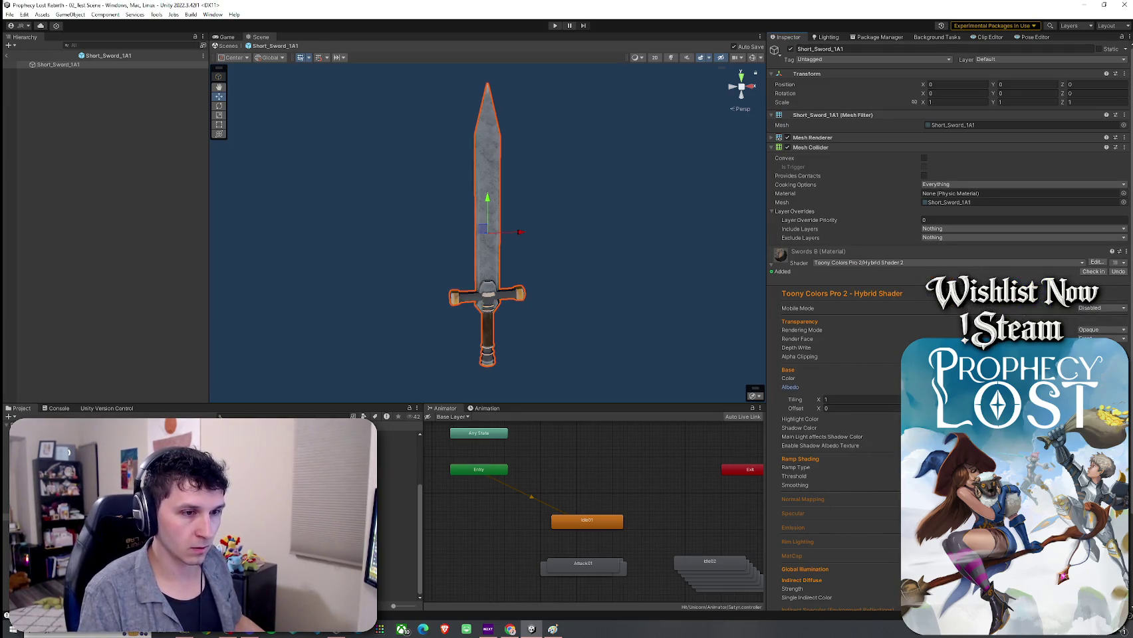
{"action": "left_click", "coordinate": [802, 499]}
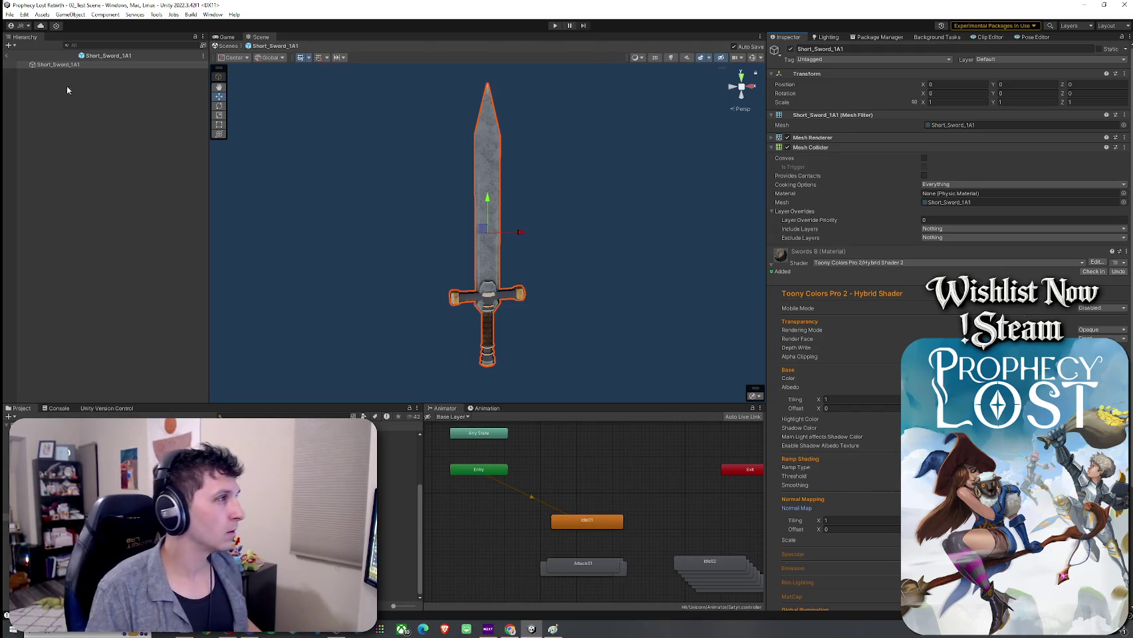
{"action": "left_click", "coordinate": [7, 55]}
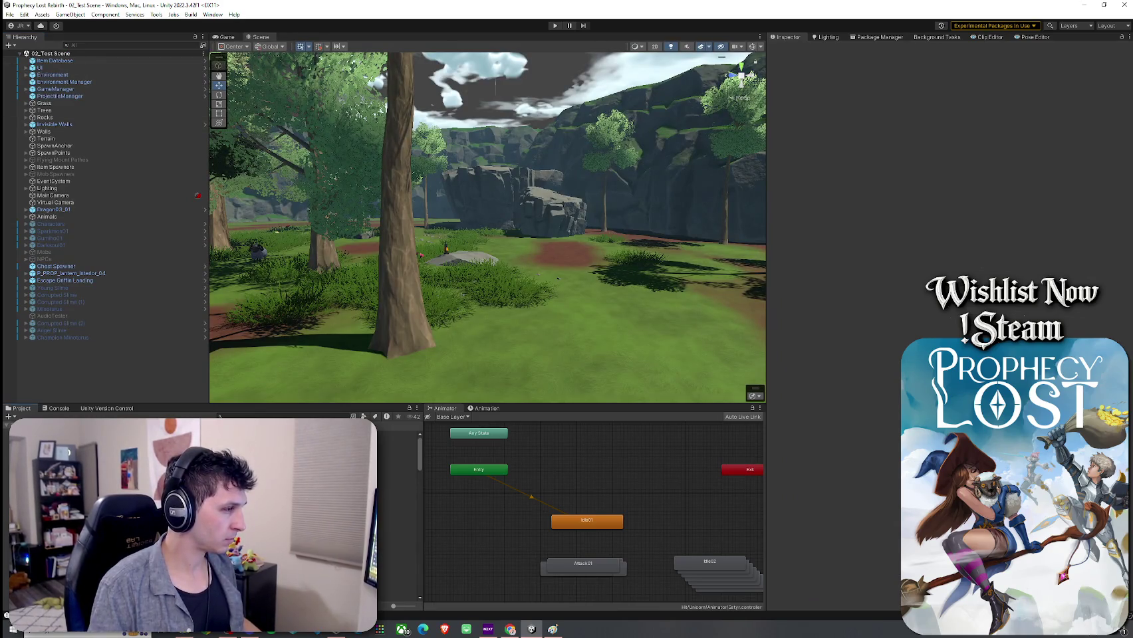
{"action": "left_click", "coordinate": [259, 440]}
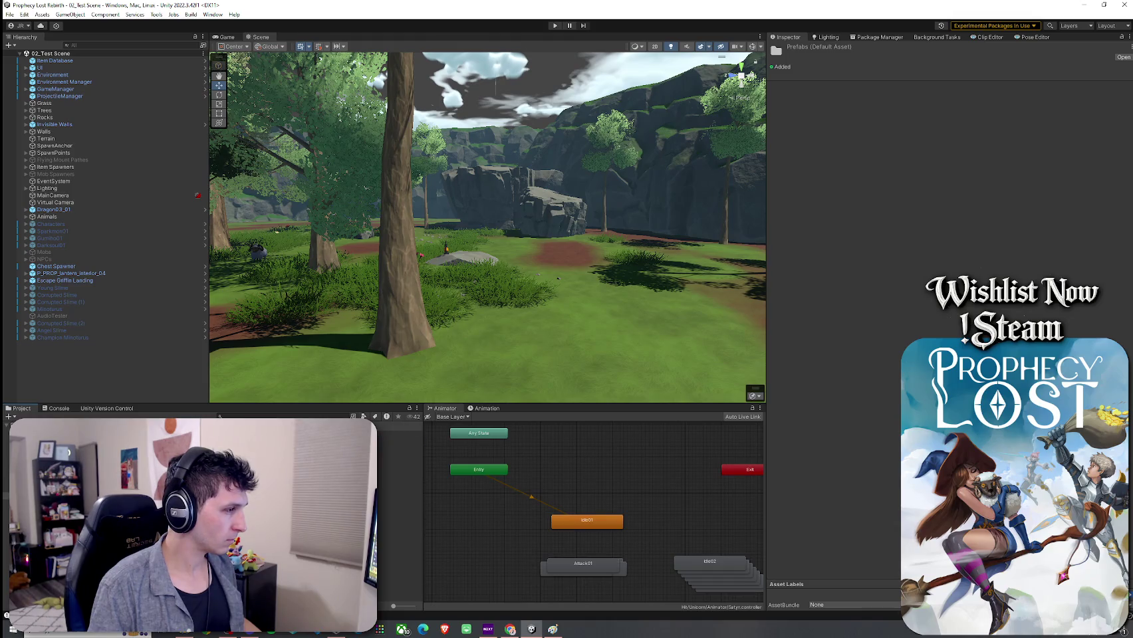
{"action": "left_click", "coordinate": [260, 465]}
{"action": "scroll", "coordinate": [260, 505], "scroll_direction": "down", "scroll_amount": 5}
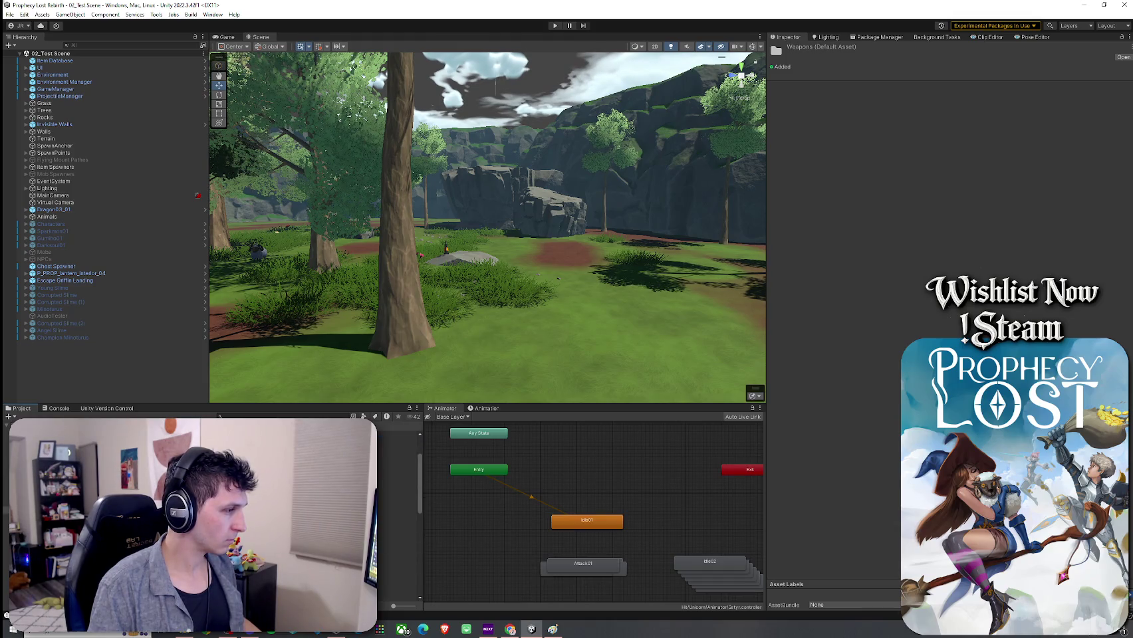
{"action": "mouse_move", "coordinate": [260, 506]}
{"action": "left_mouse_down"}
{"action": "mouse_move", "coordinate": [399, 549]}
{"action": "mouse_move", "coordinate": [480, 341]}
{"action": "mouse_move", "coordinate": [484, 352]}
{"action": "left_mouse_up"}
{"action": "key", "text": "f"}
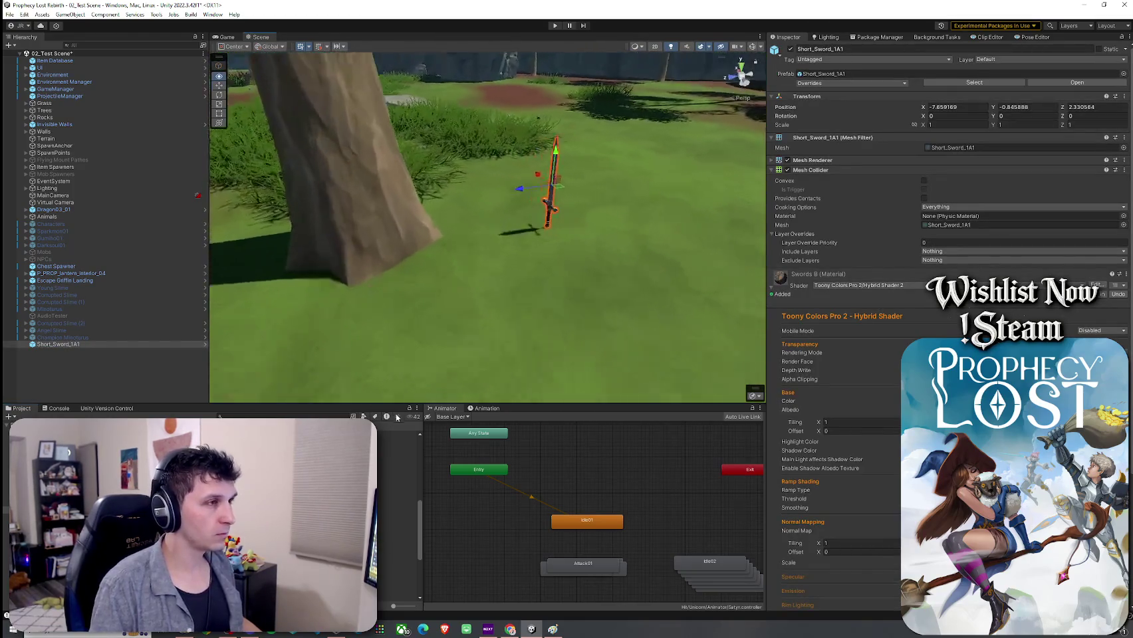
{"action": "left_click", "coordinate": [579, 343]}
{"action": "mouse_move", "coordinate": [578, 342]}
{"action": "left_mouse_down"}
{"action": "mouse_move", "coordinate": [230, 313]}
{"action": "mouse_move", "coordinate": [210, 342]}
{"action": "mouse_move", "coordinate": [159, 310]}
{"action": "mouse_move", "coordinate": [354, 324]}
{"action": "mouse_move", "coordinate": [415, 234]}
{"action": "mouse_move", "coordinate": [464, 265]}
{"action": "mouse_move", "coordinate": [323, 320]}
{"action": "mouse_move", "coordinate": [273, 314]}
{"action": "mouse_move", "coordinate": [548, 305]}
{"action": "left_mouse_up"}
{"action": "left_click", "coordinate": [548, 305]}
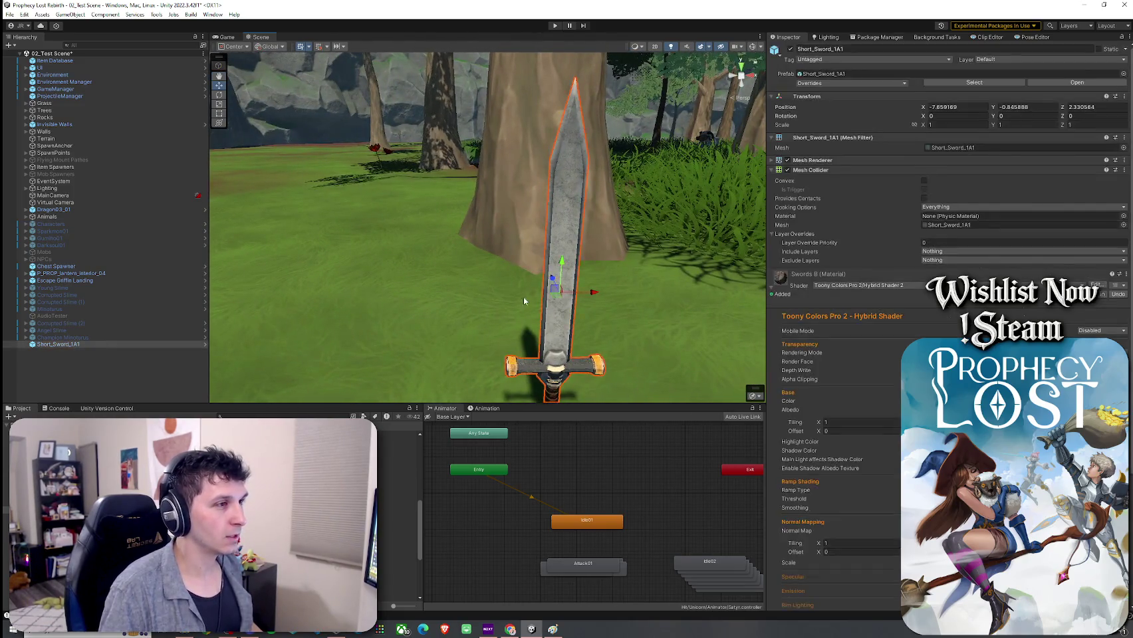
{"action": "key", "text": "f"}
{"action": "left_click", "coordinate": [179, 351]}
{"action": "left_click", "coordinate": [182, 344]}
{"action": "key", "text": "Delete"}
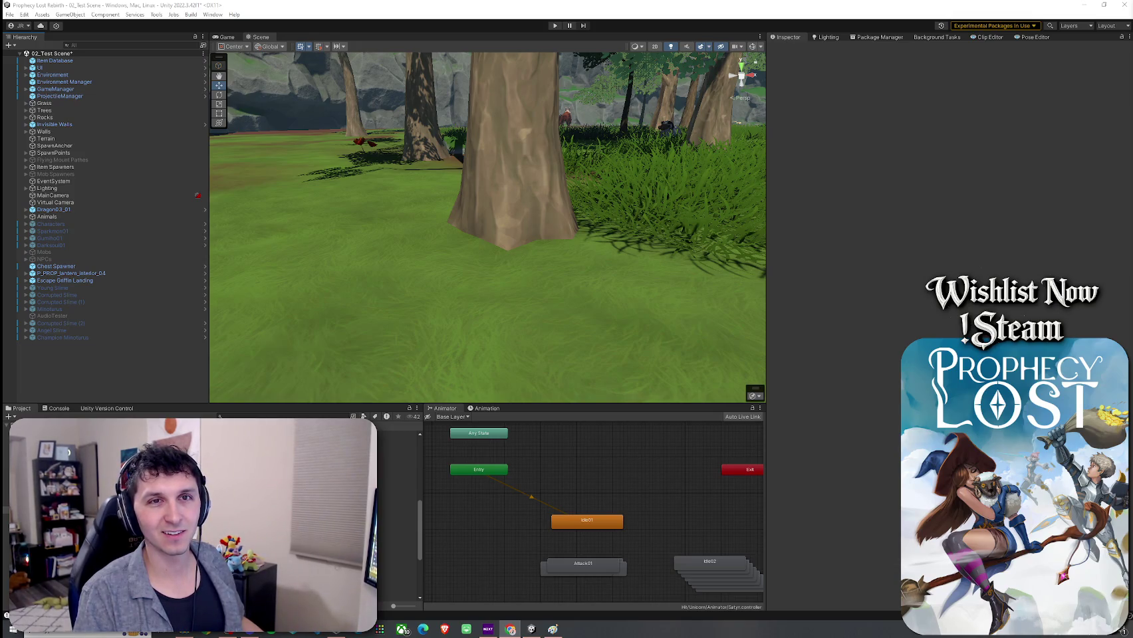
{"action": "left_click_drag", "start_coordinate": [1132, 64], "coordinate": [688, 64]}
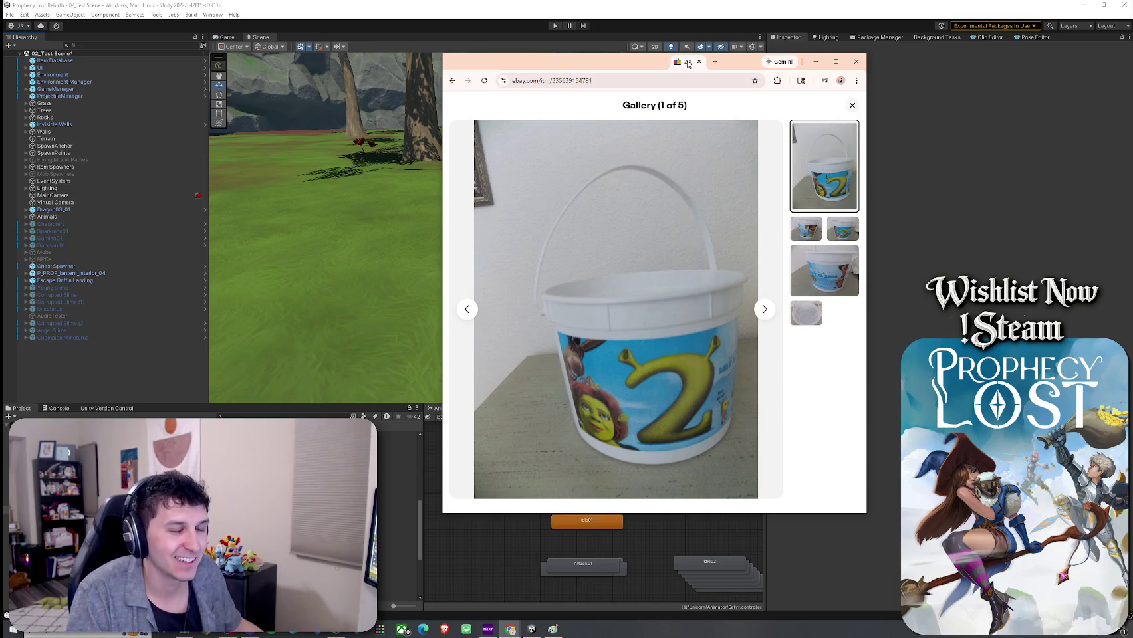
{"action": "left_click_drag", "start_coordinate": [688, 64], "coordinate": [814, 65]}
{"action": "left_click", "coordinate": [975, 65]}
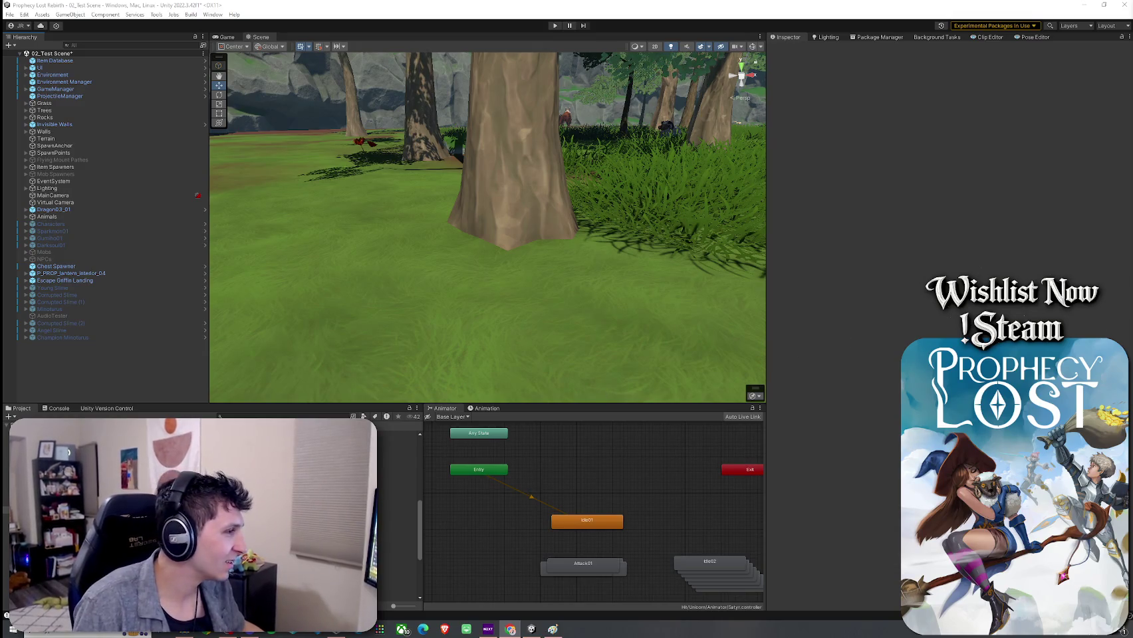
Open and frame the Shield prefab from the Prefabs folder, then open the Dagger prefab
{"action": "left_click", "coordinate": [397, 594]}
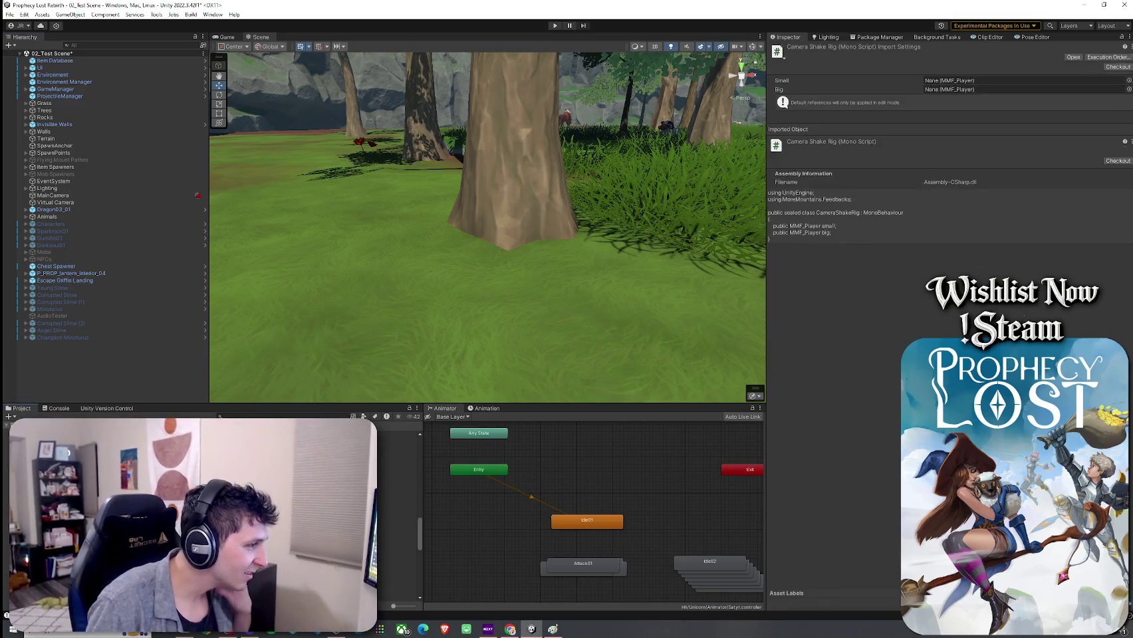
{"action": "scroll", "coordinate": [397, 532], "scroll_direction": "up", "scroll_amount": 3}
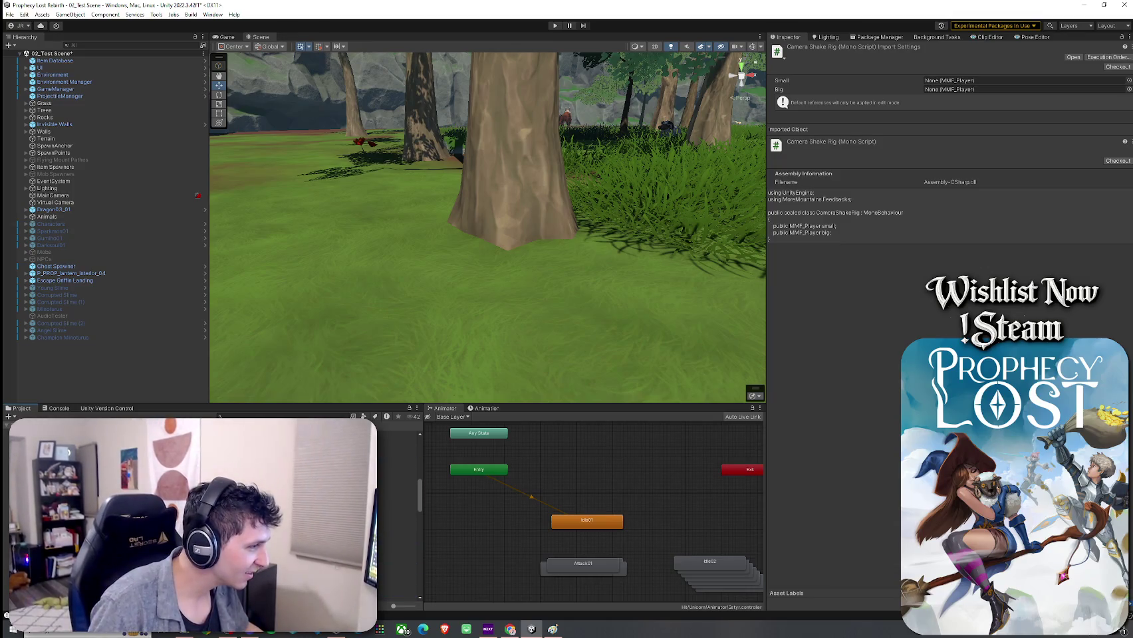
{"action": "left_click", "coordinate": [405, 506]}
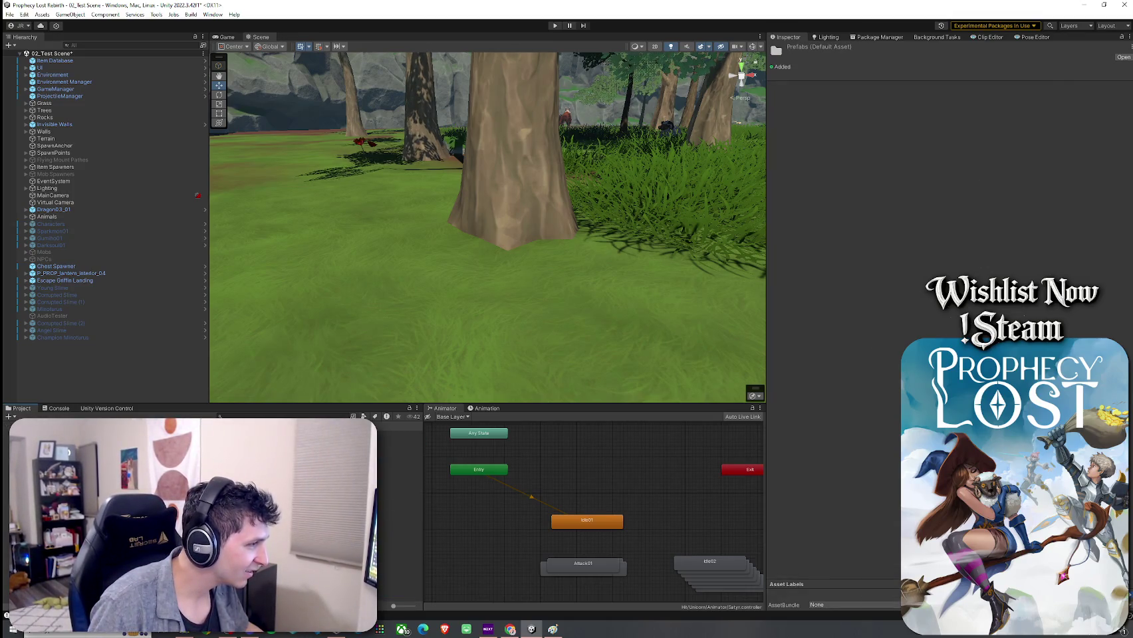
{"action": "double_click", "coordinate": [407, 533]}
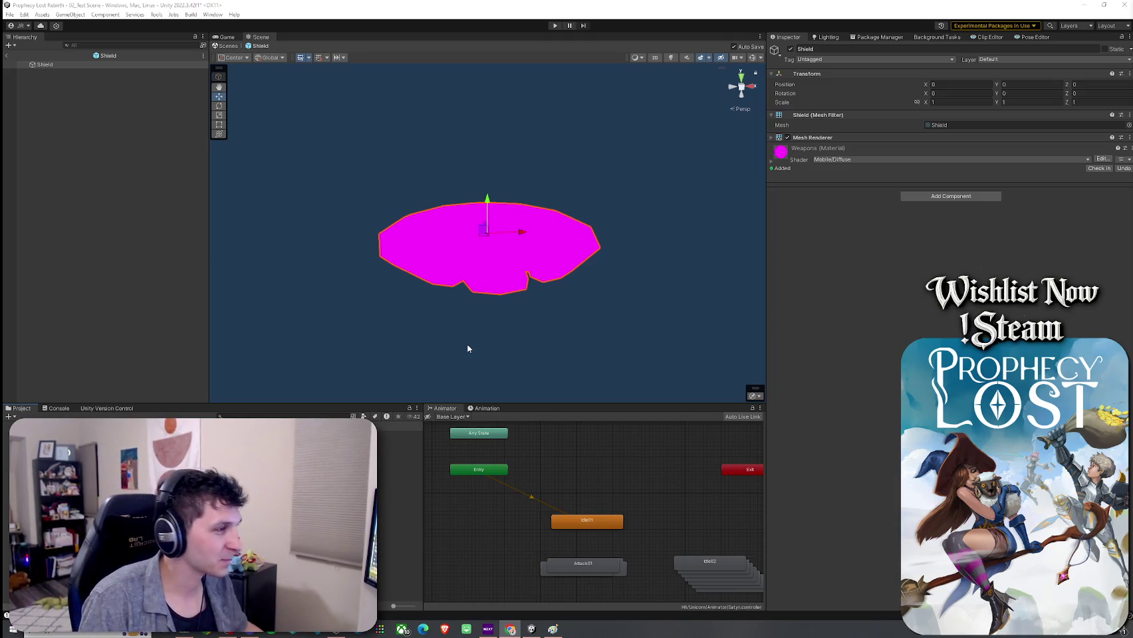
{"action": "mouse_move", "coordinate": [292, 352]}
{"action": "left_mouse_down"}
{"action": "mouse_move", "coordinate": [386, 385]}
{"action": "mouse_move", "coordinate": [409, 372]}
{"action": "mouse_move", "coordinate": [421, 385]}
{"action": "left_mouse_up"}
{"action": "key", "text": "f"}
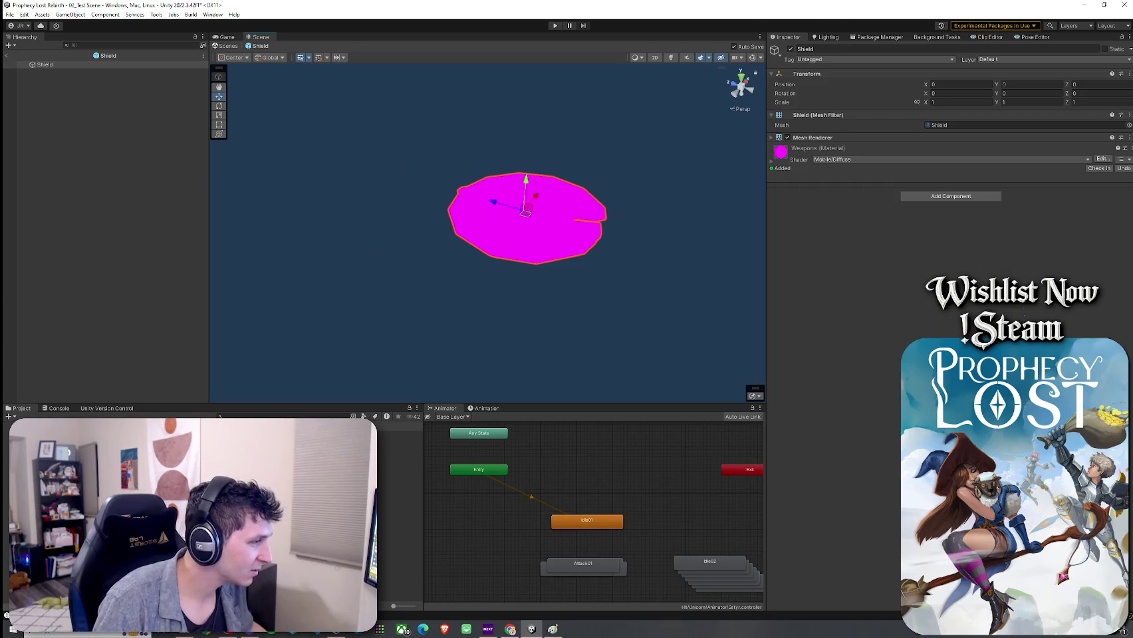
{"action": "double_click", "coordinate": [399, 476]}
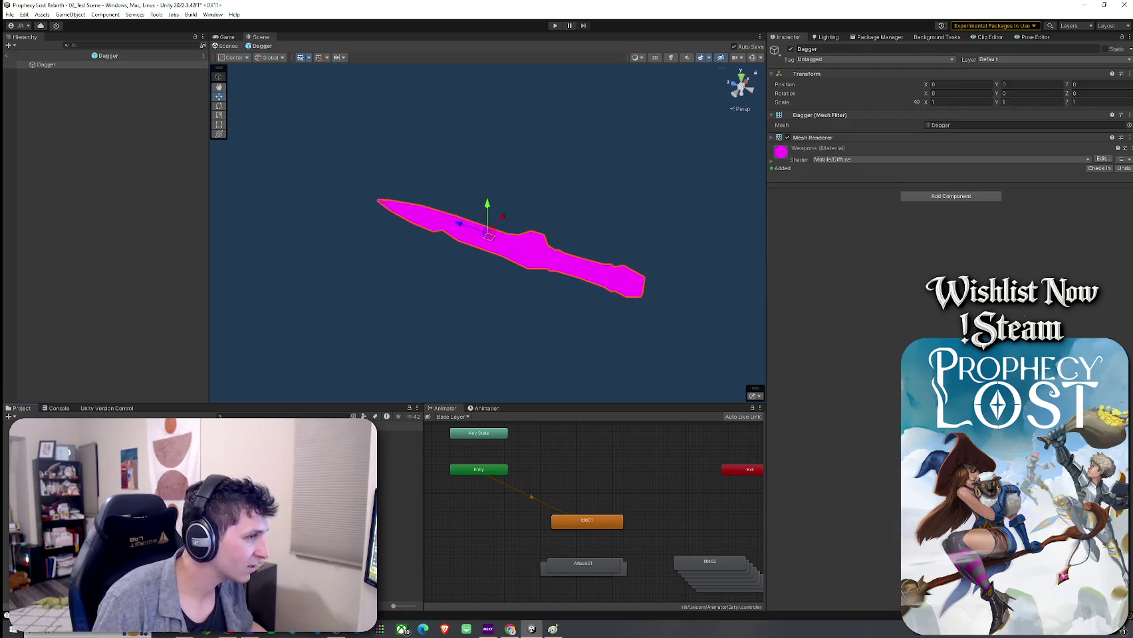
Switch the Dagger's Weapons material to Toony Colors Pro 2/Hybrid Shader 2
{"action": "left_click", "coordinate": [838, 160]}
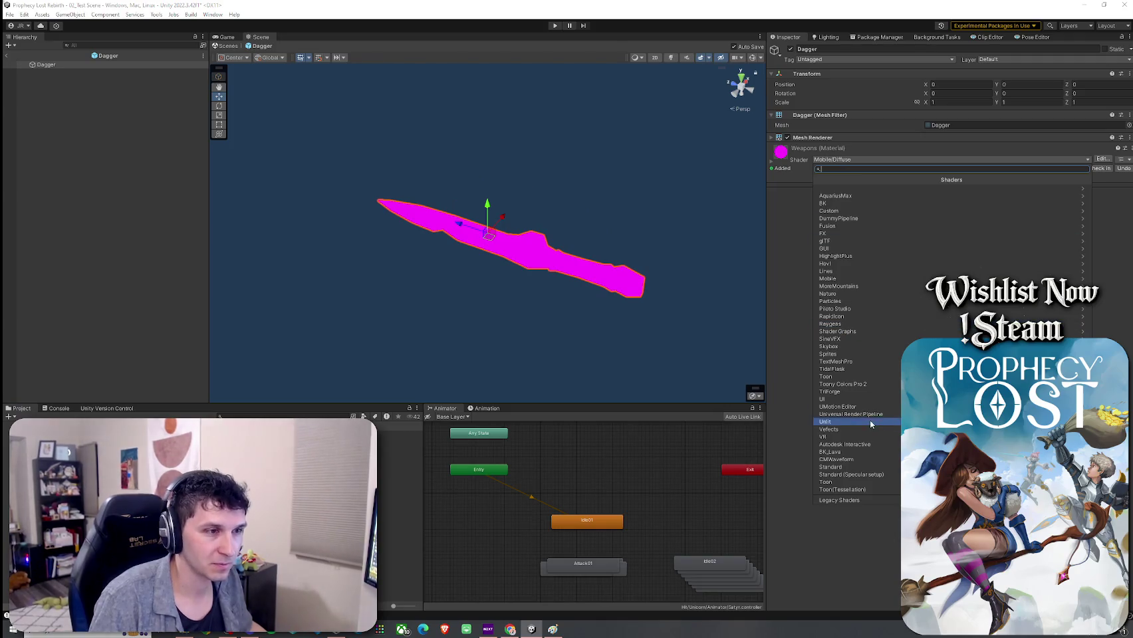
{"action": "left_click", "coordinate": [860, 390]}
{"action": "left_click", "coordinate": [858, 198]}
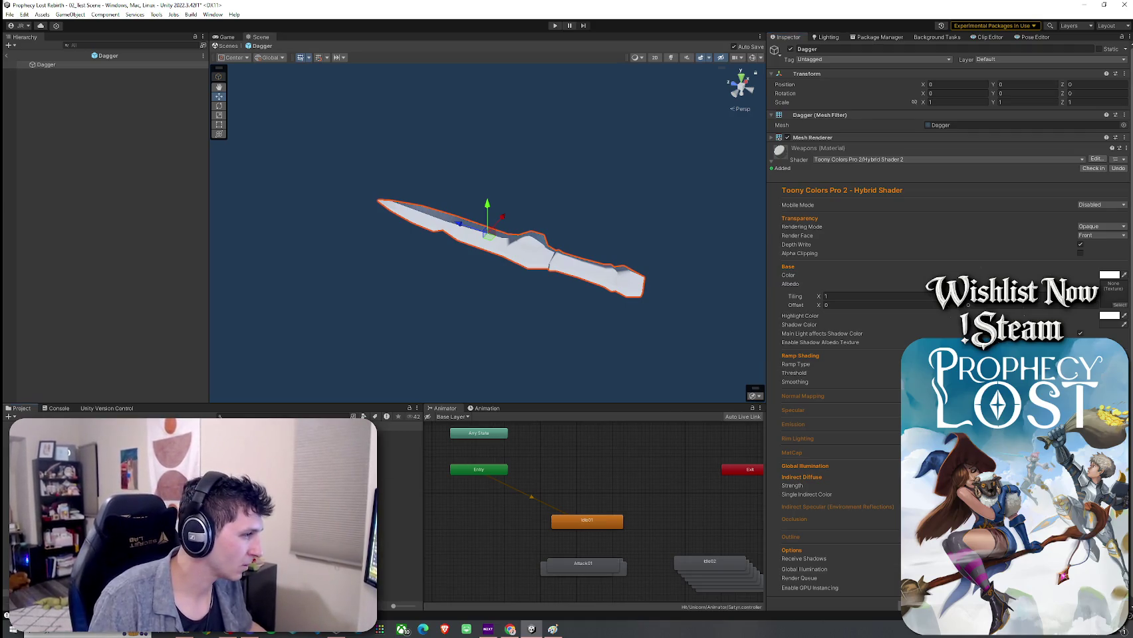
Assign the Weapons texture as the dagger's albedo and view the result
{"action": "left_click", "coordinate": [398, 441]}
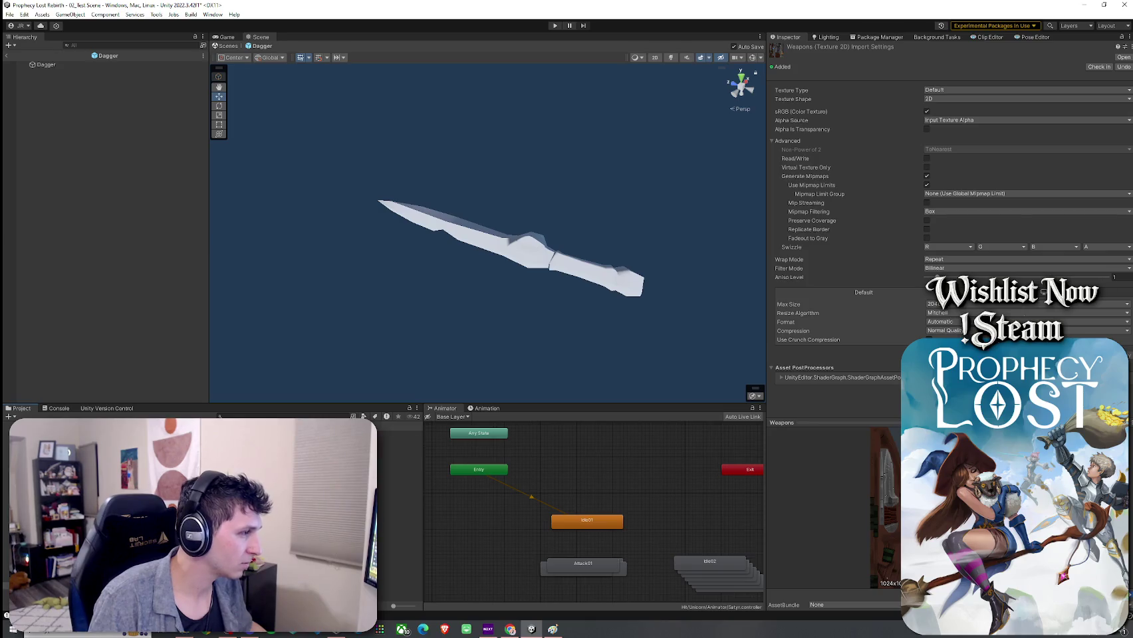
{"action": "left_click", "coordinate": [46, 65]}
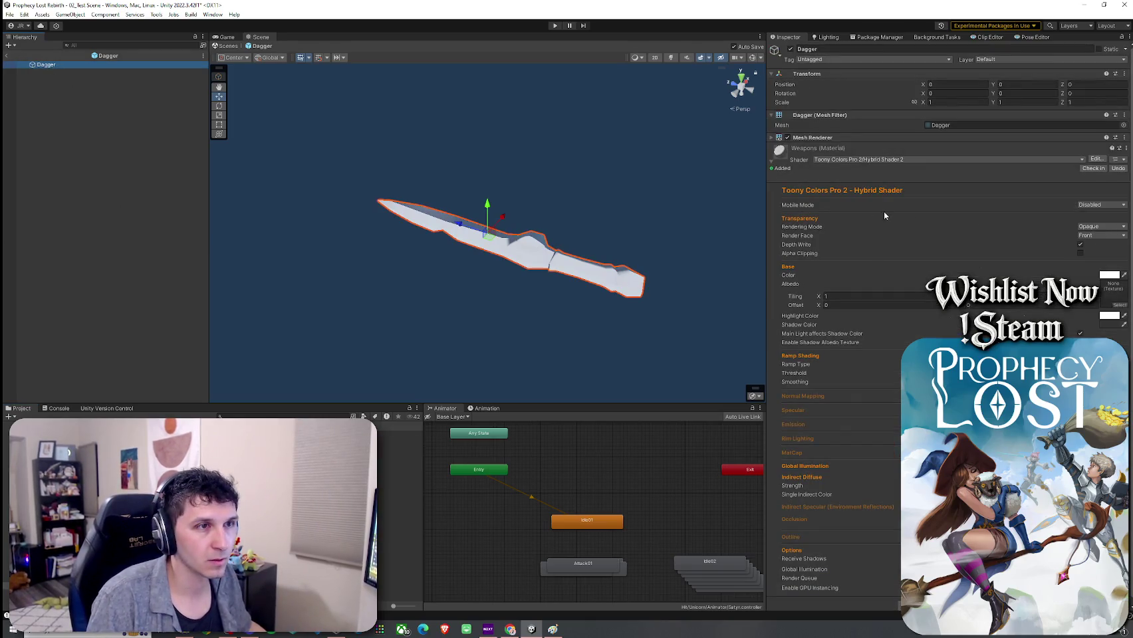
{"action": "left_click", "coordinate": [1114, 307]}
{"action": "type", "text": "wea"}
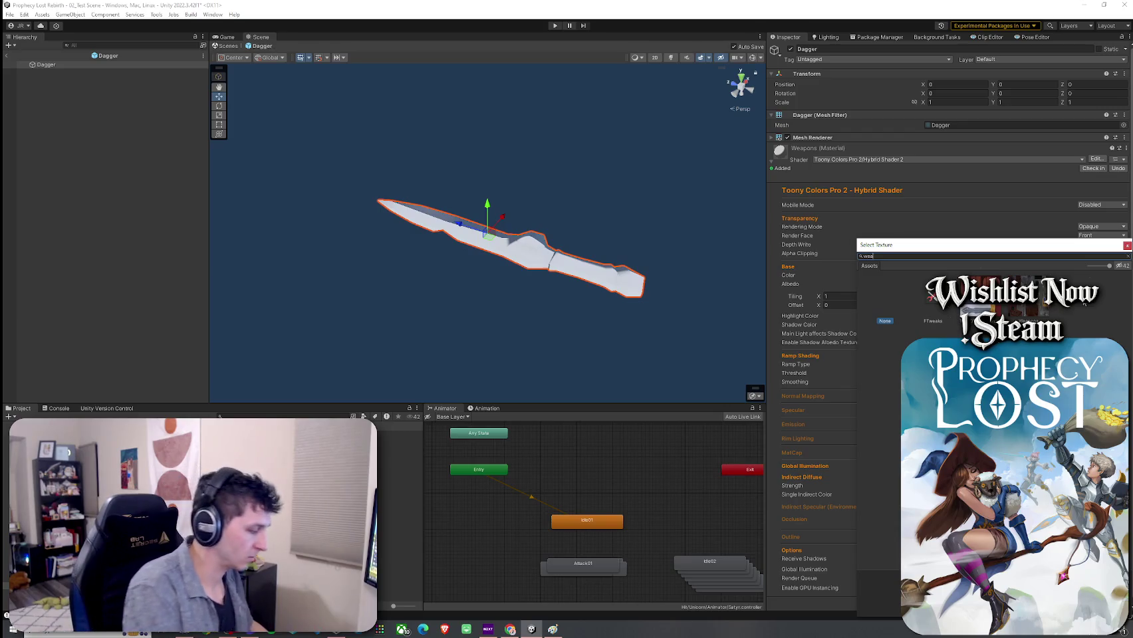
{"action": "type", "text": "pons"}
{"action": "double_click", "coordinate": [934, 302]}
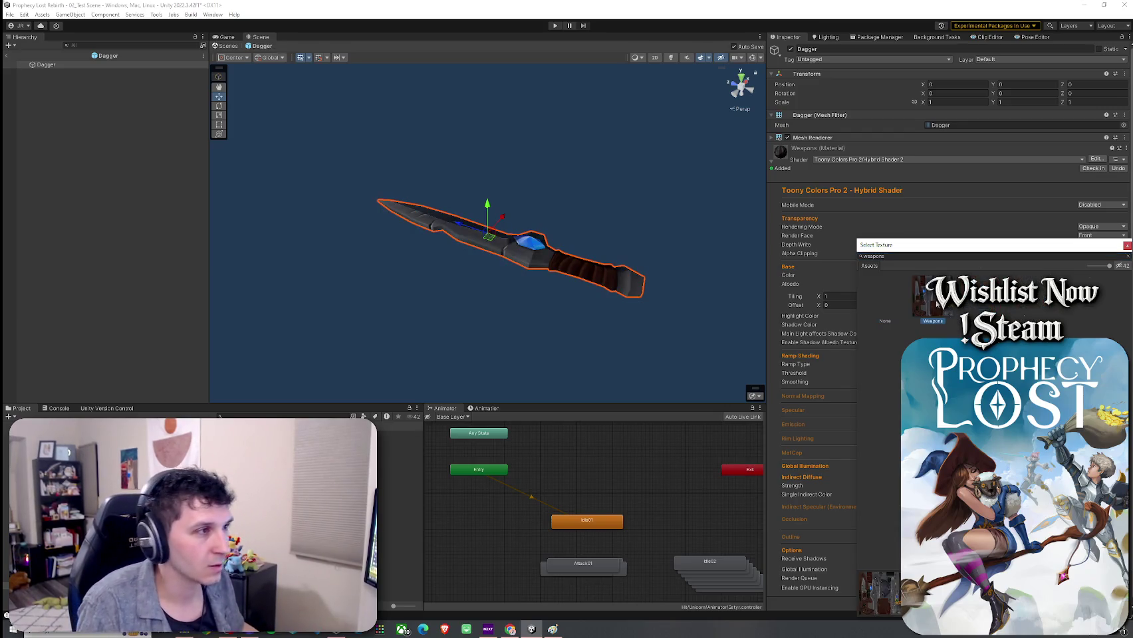
{"action": "mouse_move", "coordinate": [697, 303]}
{"action": "left_mouse_down"}
{"action": "mouse_move", "coordinate": [548, 296]}
{"action": "mouse_move", "coordinate": [459, 310]}
{"action": "left_mouse_up"}
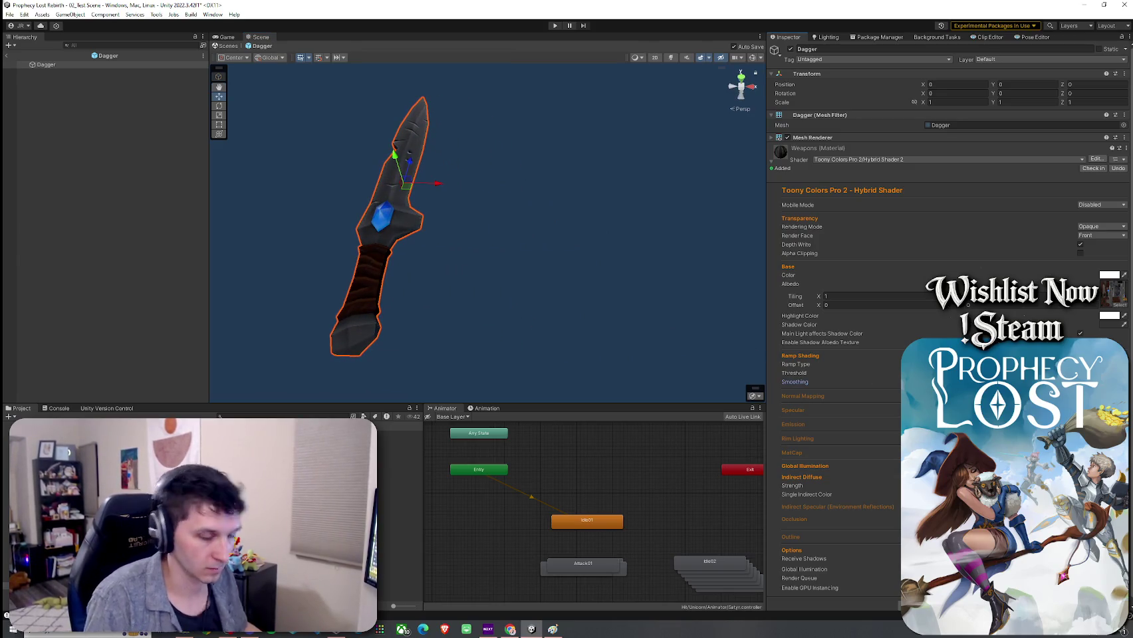
{"action": "mouse_move", "coordinate": [585, 279]}
{"action": "left_mouse_down"}
{"action": "mouse_move", "coordinate": [670, 285]}
{"action": "mouse_move", "coordinate": [665, 263]}
{"action": "left_mouse_up"}
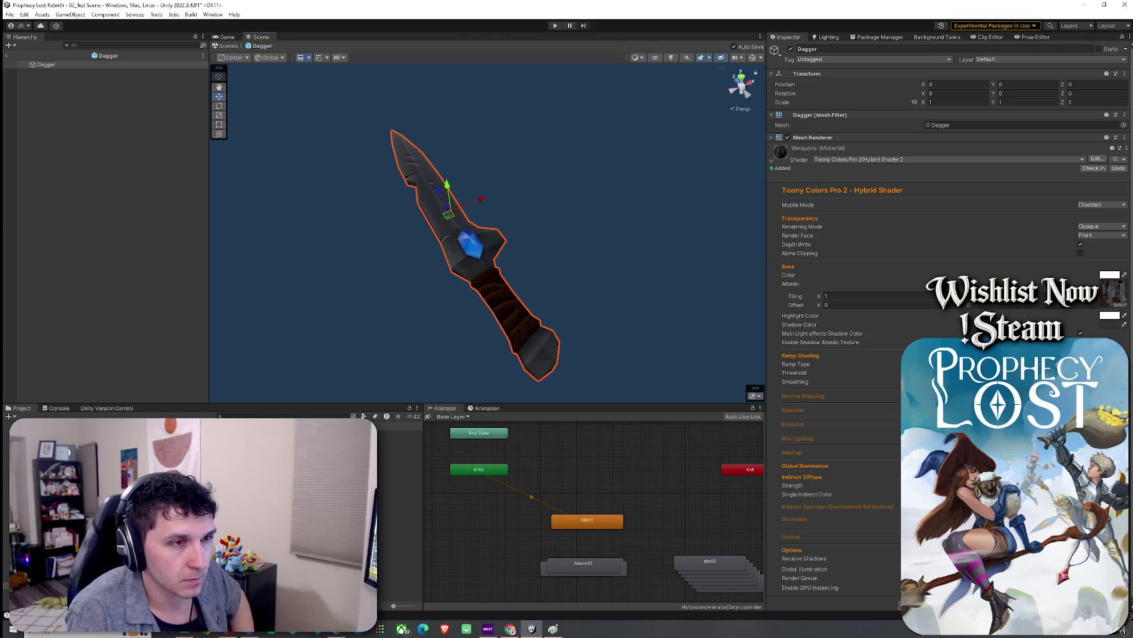
Toggle the Normal Mapping settings, open the Textures folder, and exit the Dagger prefab
{"action": "left_click", "coordinate": [802, 396]}
{"action": "left_click", "coordinate": [801, 395]}
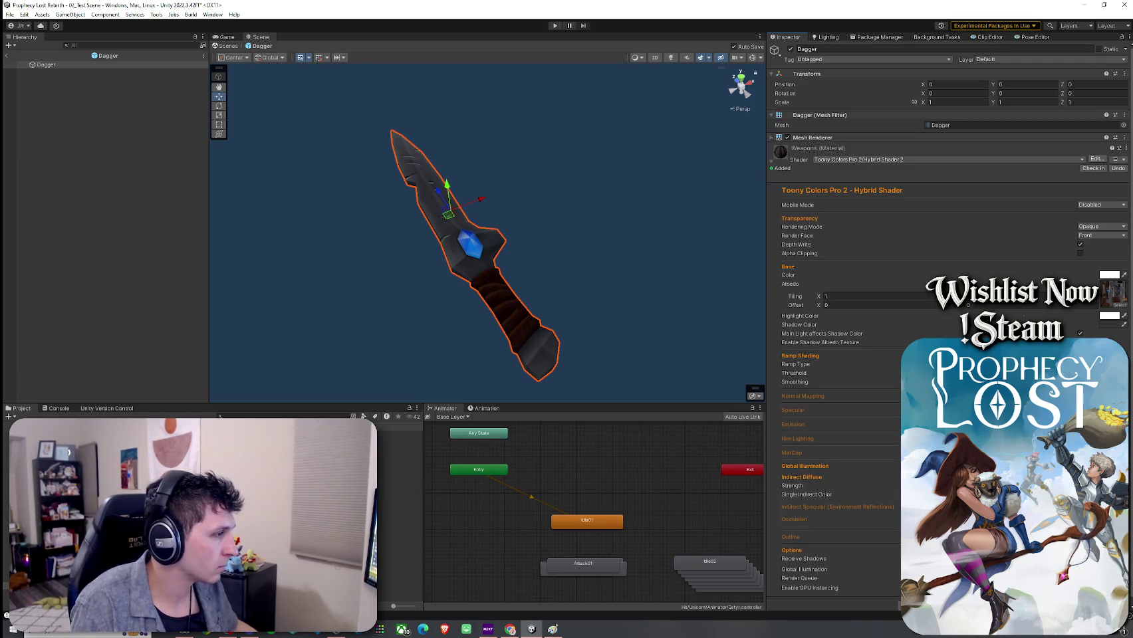
{"action": "left_click", "coordinate": [399, 448]}
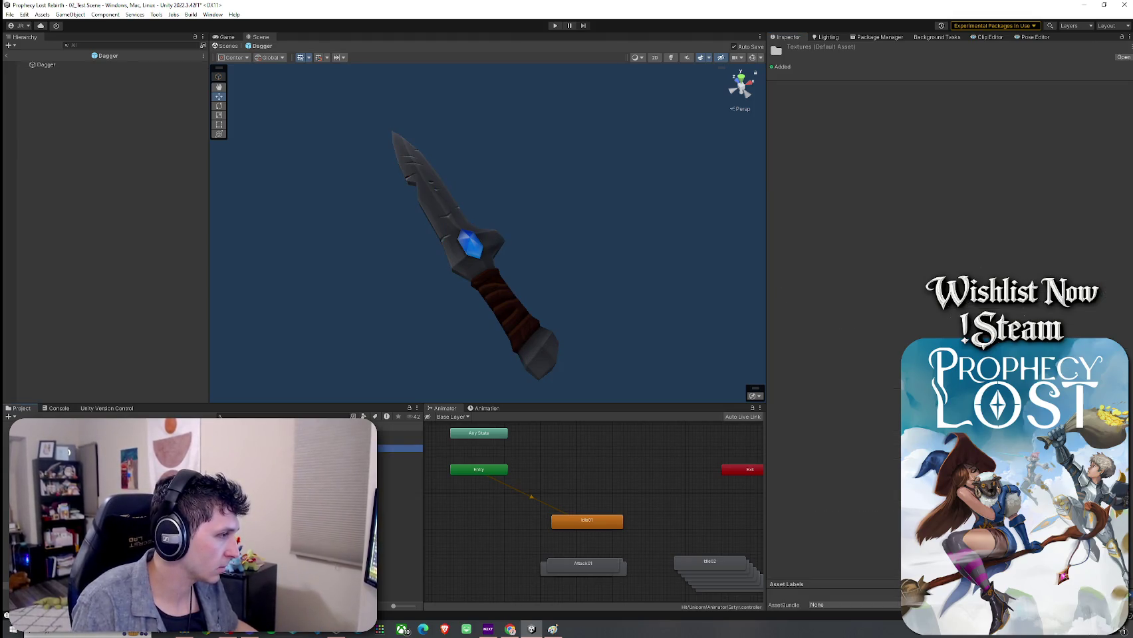
{"action": "left_click", "coordinate": [6, 55]}
Place a Dagger from the 'dagger' search into the scene and scale it to 0.4
{"action": "type", "text": "dagger"}
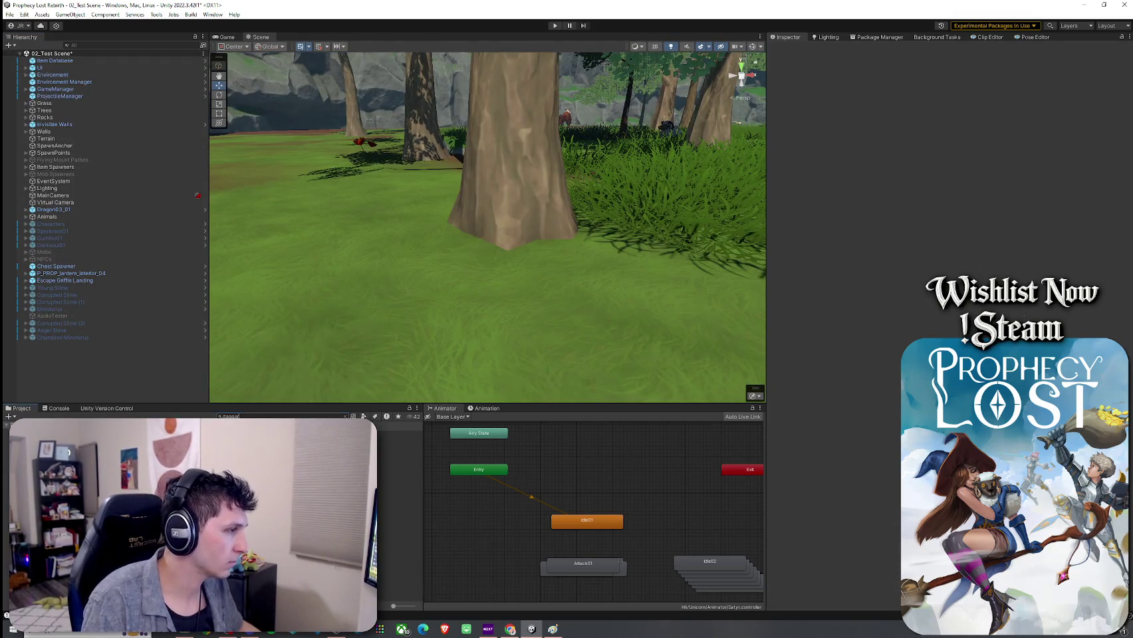
{"action": "mouse_move", "coordinate": [133, 452]}
{"action": "left_mouse_down"}
{"action": "mouse_move", "coordinate": [299, 399]}
{"action": "mouse_move", "coordinate": [379, 292]}
{"action": "mouse_move", "coordinate": [313, 310]}
{"action": "mouse_move", "coordinate": [323, 285]}
{"action": "mouse_move", "coordinate": [352, 382]}
{"action": "left_mouse_up"}
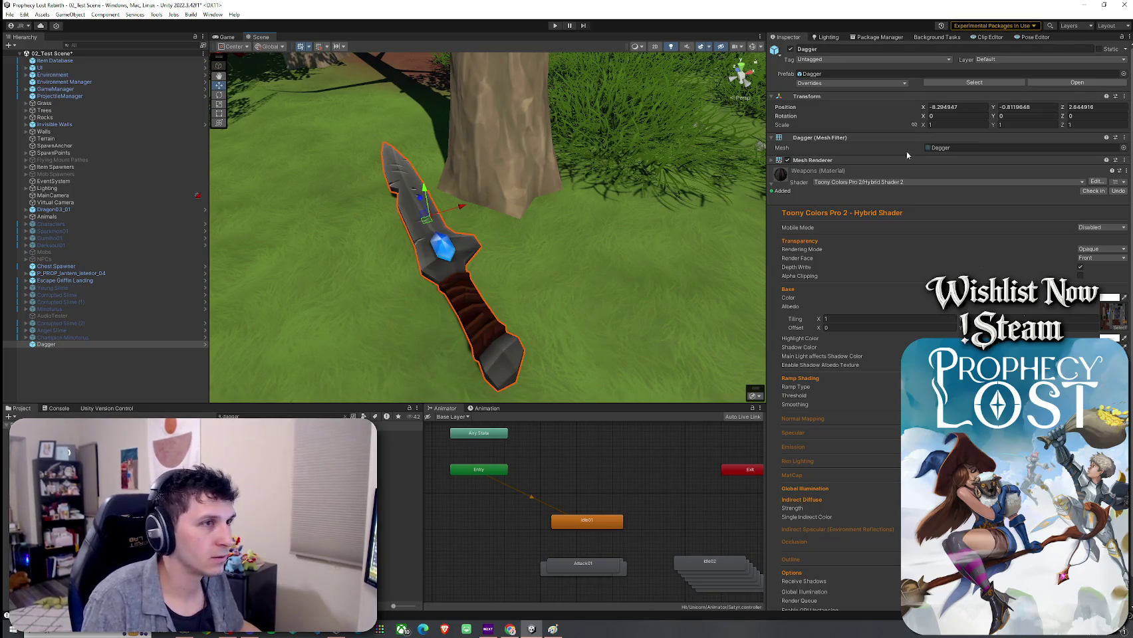
{"action": "left_click", "coordinate": [938, 125]}
{"action": "type", "text": ".4"}
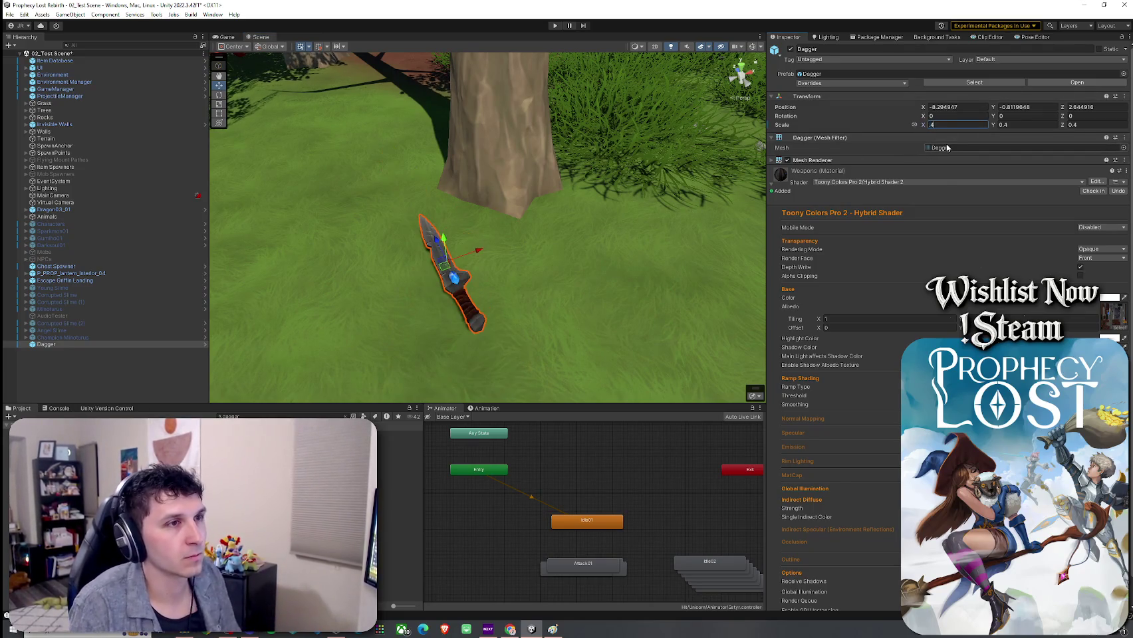
{"action": "left_click", "coordinate": [645, 206]}
{"action": "mouse_move", "coordinate": [645, 205]}
{"action": "left_mouse_down"}
{"action": "mouse_move", "coordinate": [467, 244]}
{"action": "mouse_move", "coordinate": [418, 178]}
{"action": "mouse_move", "coordinate": [432, 199]}
{"action": "left_mouse_up"}
Tilt the dagger to a new angle, then filter project assets for 'sword shield'
{"action": "left_click", "coordinate": [433, 276]}
{"action": "key", "text": "e"}
{"action": "left_click", "coordinate": [344, 217]}
{"action": "mouse_move", "coordinate": [343, 216]}
{"action": "left_mouse_down"}
{"action": "mouse_move", "coordinate": [699, 170]}
{"action": "mouse_move", "coordinate": [889, 183]}
{"action": "mouse_move", "coordinate": [609, 183]}
{"action": "mouse_move", "coordinate": [599, 200]}
{"action": "left_mouse_up"}
{"action": "left_click", "coordinate": [220, 415]}
{"action": "type", "text": "sword shield"}
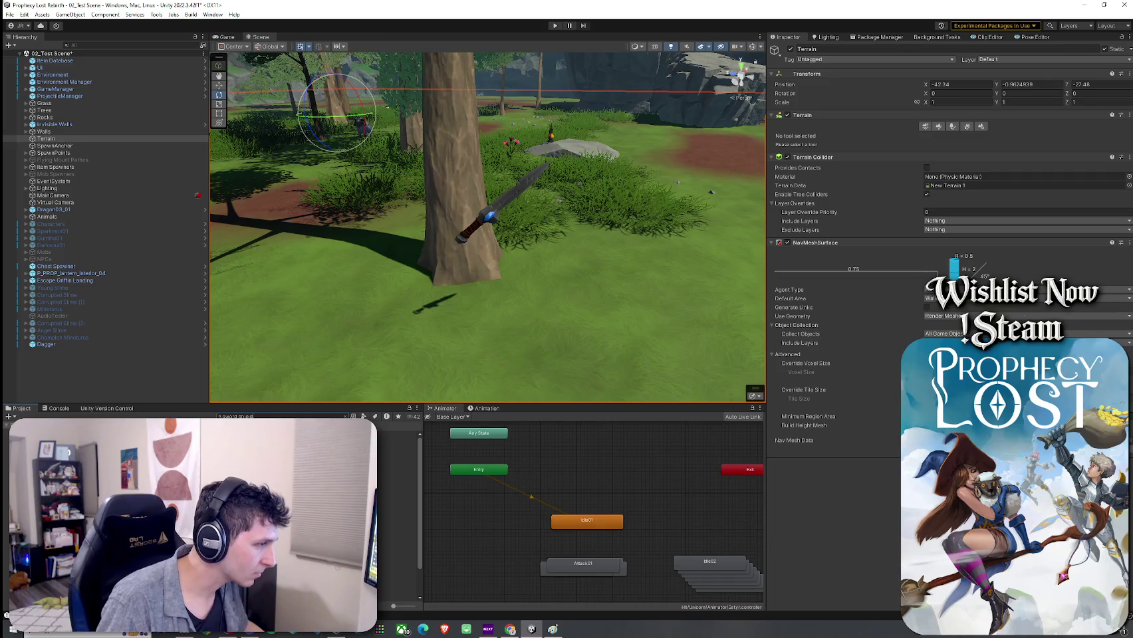
Ping the Sword And Shield item's prefab, place it in the scene, and frame the dagger
{"action": "left_click", "coordinate": [397, 542]}
{"action": "scroll", "coordinate": [397, 519], "scroll_direction": "down", "scroll_amount": 2}
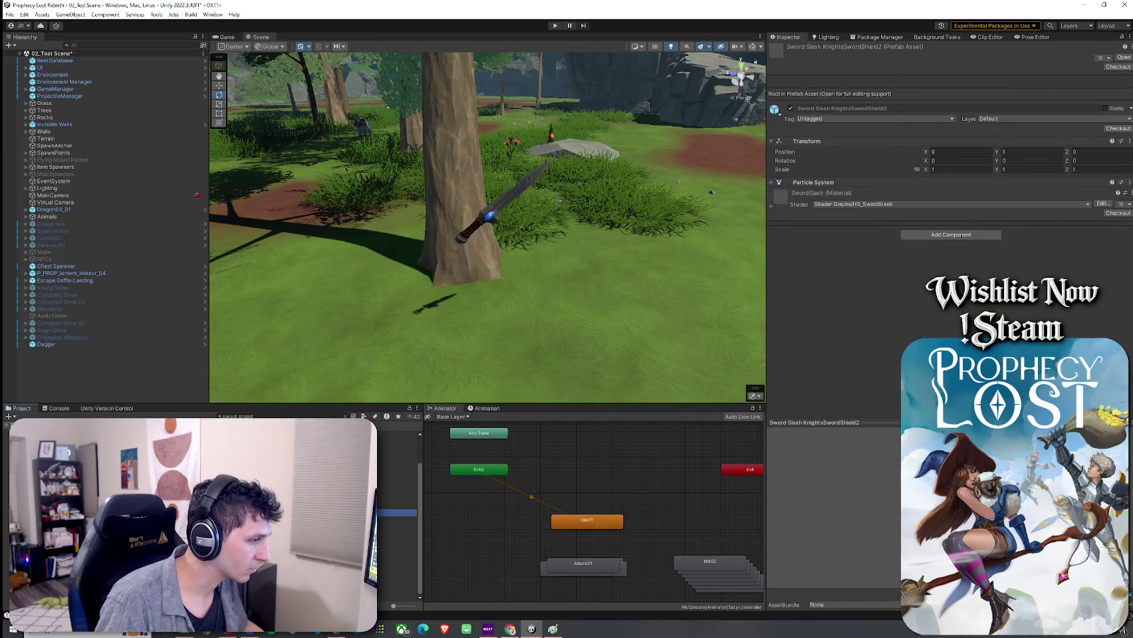
{"action": "left_click", "coordinate": [397, 570]}
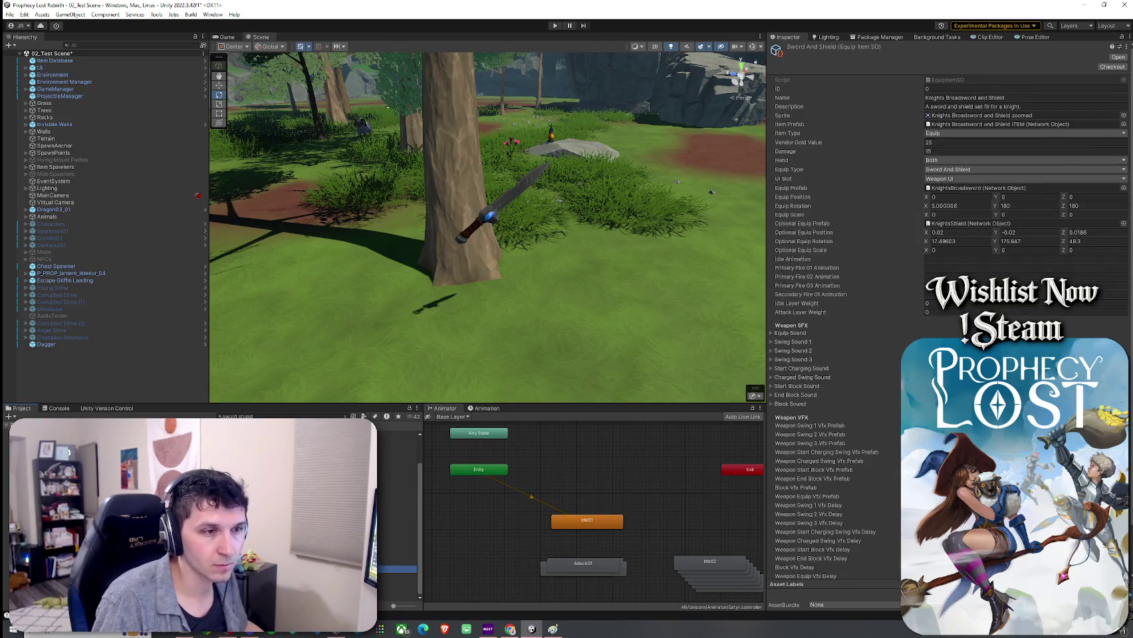
{"action": "left_click", "coordinate": [1018, 124]}
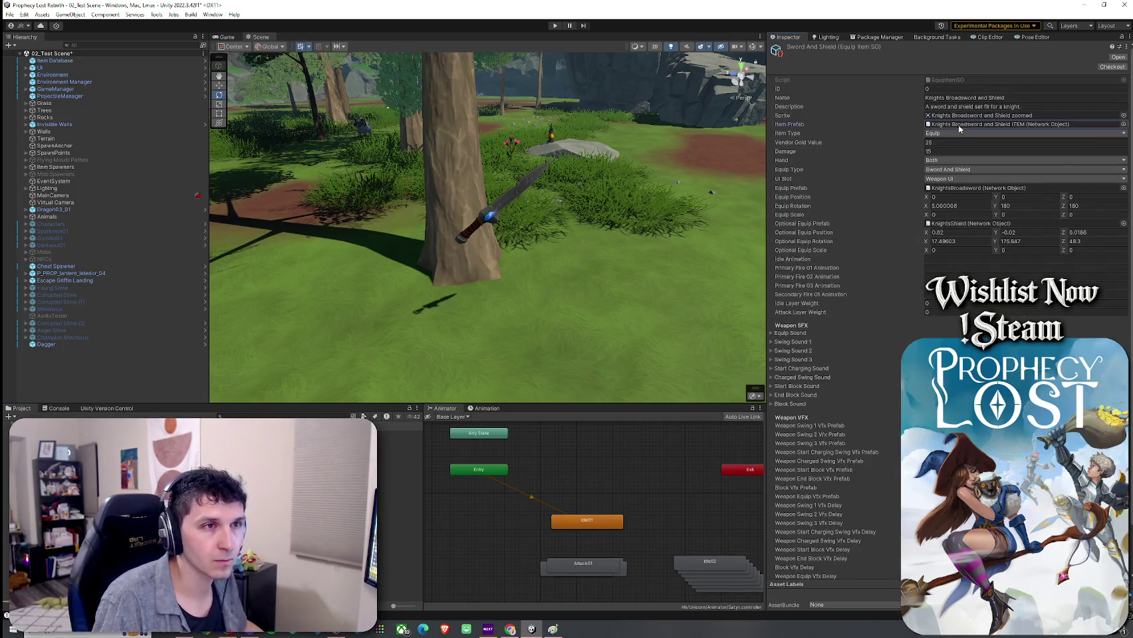
{"action": "mouse_move", "coordinate": [399, 441]}
{"action": "left_mouse_down"}
{"action": "mouse_move", "coordinate": [506, 307]}
{"action": "mouse_move", "coordinate": [533, 336]}
{"action": "left_mouse_up"}
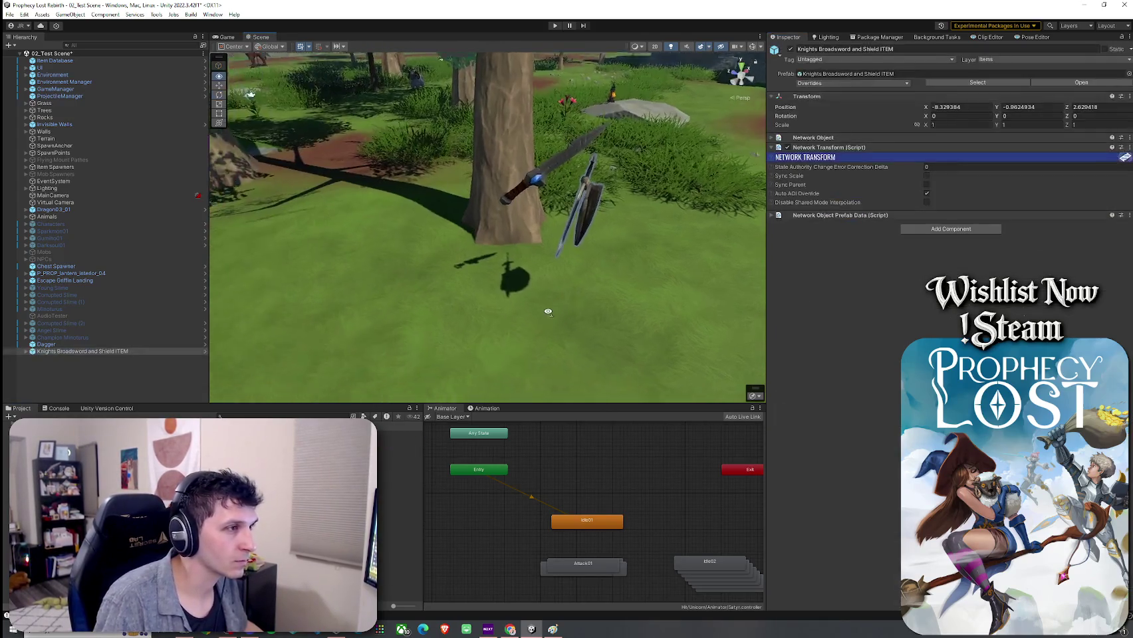
{"action": "left_click_drag", "start_coordinate": [395, 296], "coordinate": [374, 192]}
{"action": "left_click", "coordinate": [375, 192]}
{"action": "key", "text": "f"}
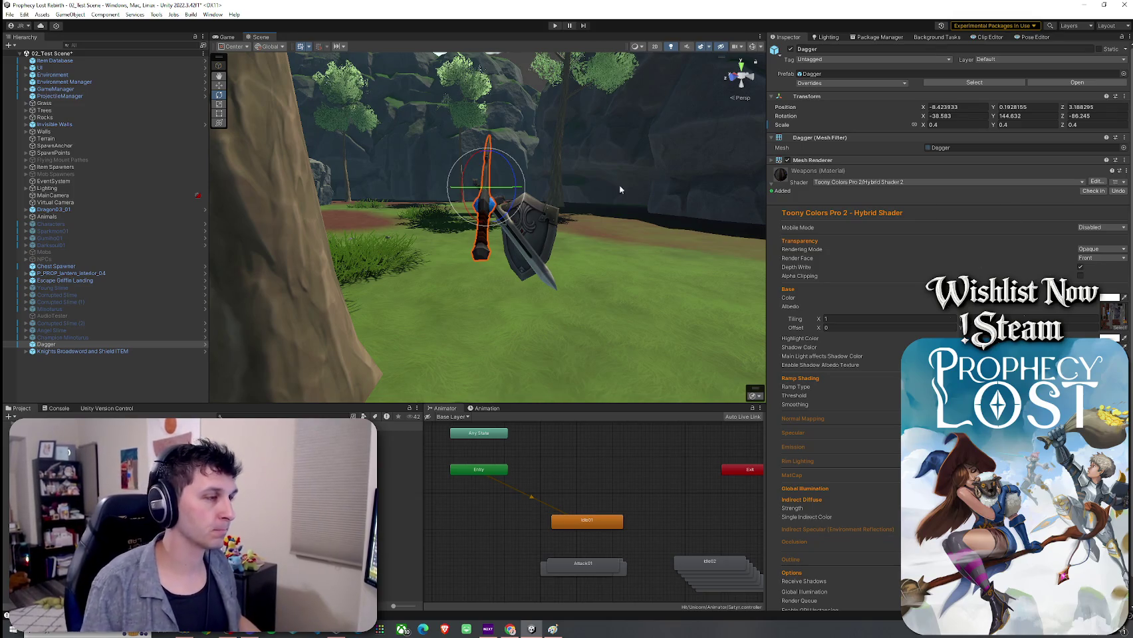
Turn the dagger slightly and reduce its scale from 0.4 to 0.2
{"action": "scroll", "coordinate": [535, 227], "scroll_direction": "up", "scroll_amount": 4}
{"action": "mouse_move", "coordinate": [478, 174]}
{"action": "left_mouse_down"}
{"action": "mouse_move", "coordinate": [454, 141]}
{"action": "mouse_move", "coordinate": [396, 241]}
{"action": "mouse_move", "coordinate": [480, 180]}
{"action": "left_mouse_up"}
{"action": "key", "text": "w"}
{"action": "left_click", "coordinate": [958, 125]}
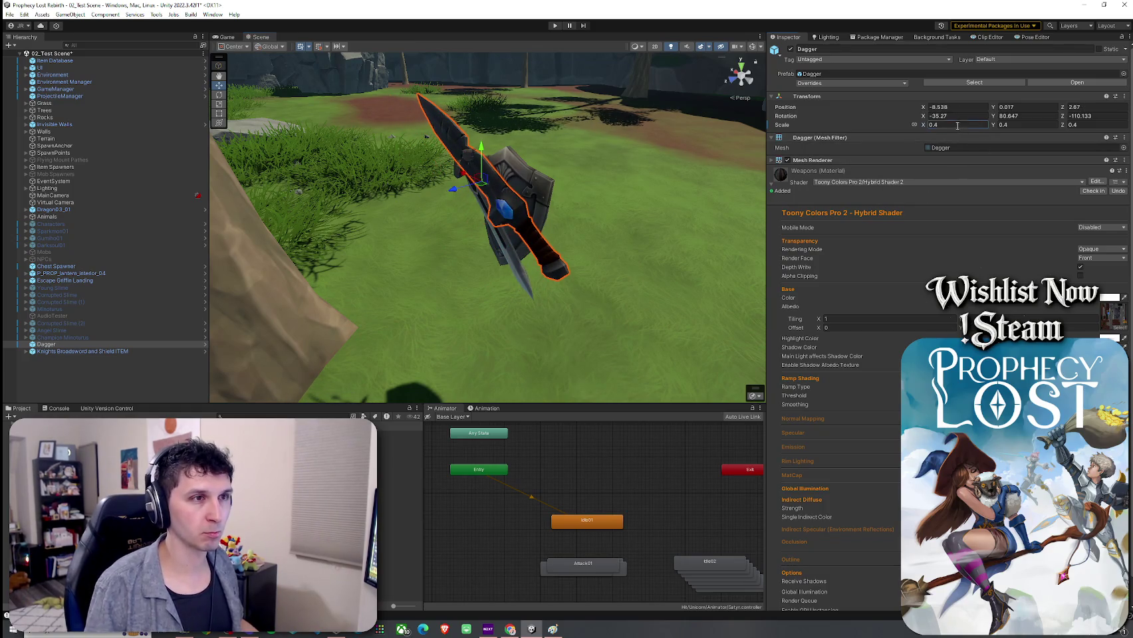
{"action": "key", "text": "BackSpace"}
{"action": "type", "text": ".2"}
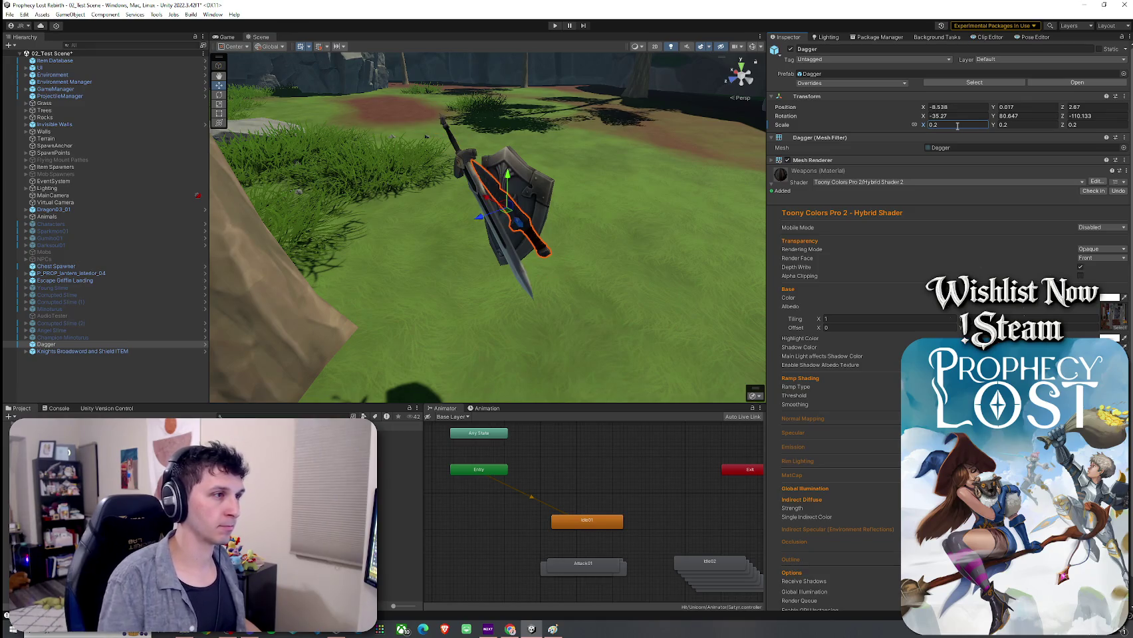
{"action": "mouse_move", "coordinate": [505, 243]}
{"action": "left_mouse_down"}
{"action": "mouse_move", "coordinate": [588, 202]}
{"action": "mouse_move", "coordinate": [86, 203]}
{"action": "mouse_move", "coordinate": [1029, 199]}
{"action": "mouse_move", "coordinate": [861, 186]}
{"action": "mouse_move", "coordinate": [494, 197]}
{"action": "mouse_move", "coordinate": [606, 243]}
{"action": "mouse_move", "coordinate": [588, 225]}
{"action": "mouse_move", "coordinate": [609, 221]}
{"action": "mouse_move", "coordinate": [433, 249]}
{"action": "left_mouse_up"}
{"action": "left_click", "coordinate": [444, 238]}
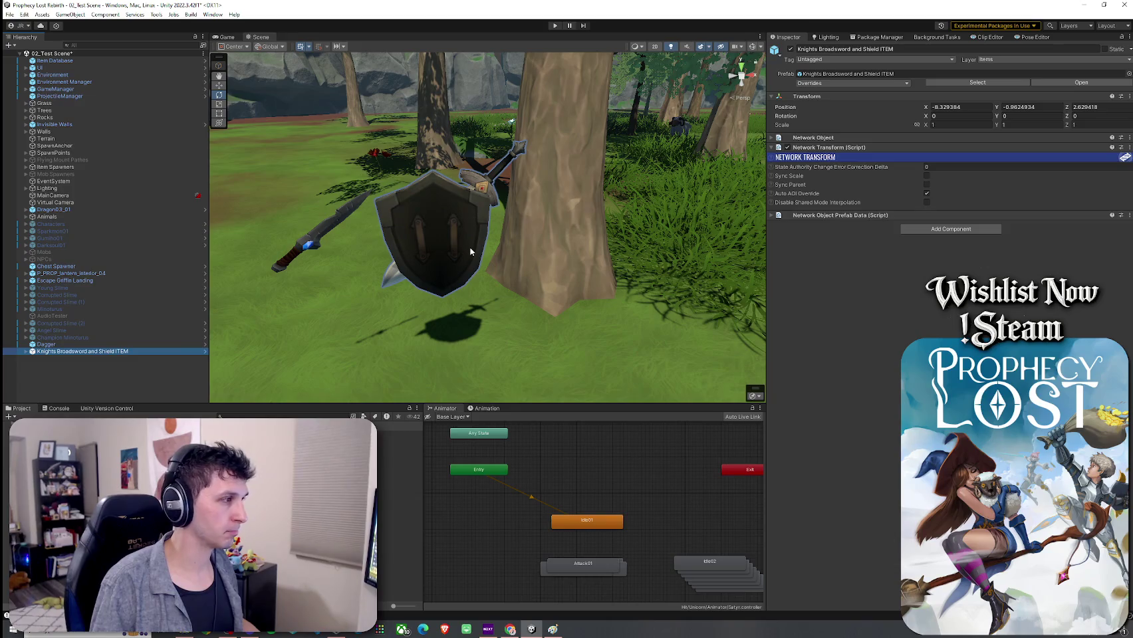
Rotate the broadsword and shield item to 194.25 on Y, then reselect the dagger for moving
{"action": "left_click_drag", "start_coordinate": [470, 246], "coordinate": [439, 256]}
{"action": "left_click", "coordinate": [83, 351]}
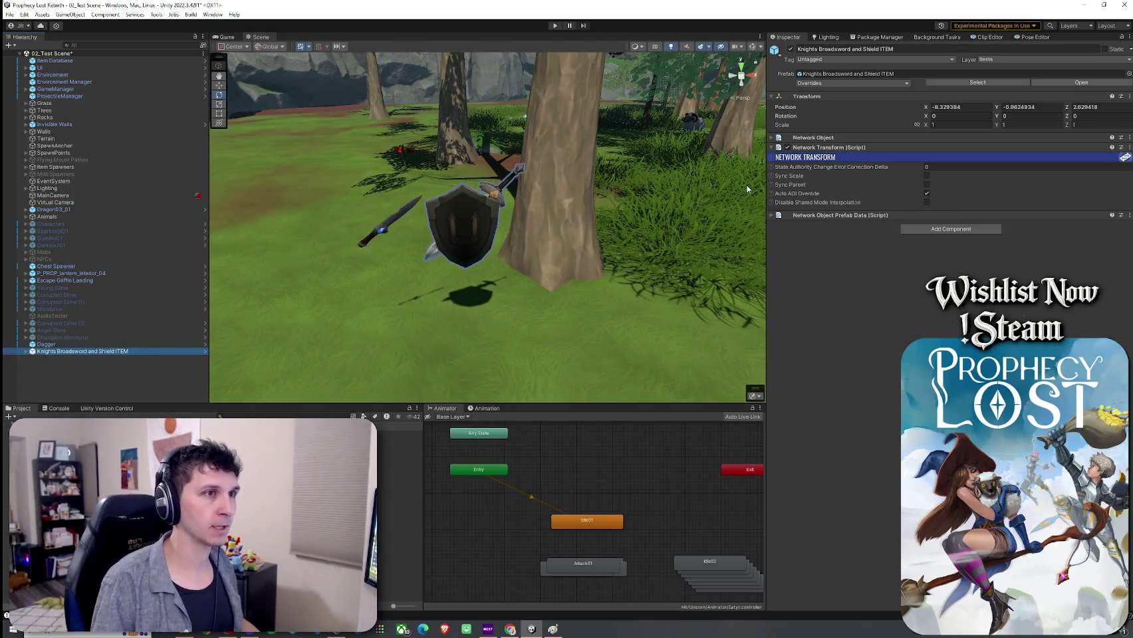
{"action": "left_click_drag", "start_coordinate": [929, 116], "coordinate": [924, 116]}
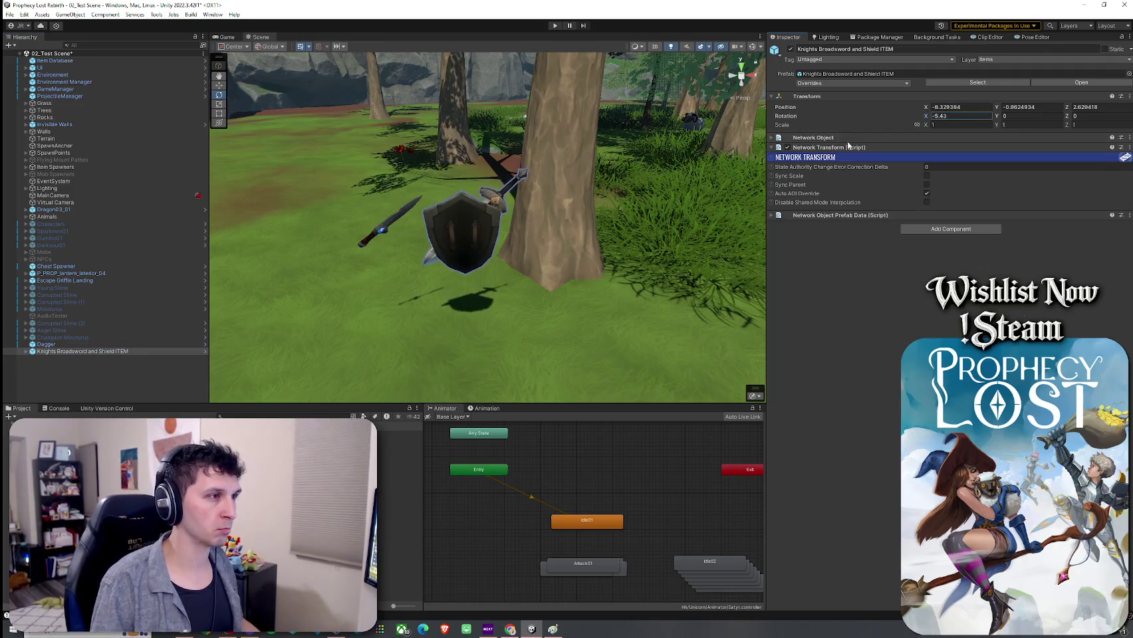
{"action": "mouse_move", "coordinate": [995, 116]}
{"action": "left_mouse_down"}
{"action": "mouse_move", "coordinate": [1073, 127]}
{"action": "mouse_move", "coordinate": [100, 200]}
{"action": "mouse_move", "coordinate": [206, 230]}
{"action": "mouse_move", "coordinate": [383, 230]}
{"action": "left_mouse_up"}
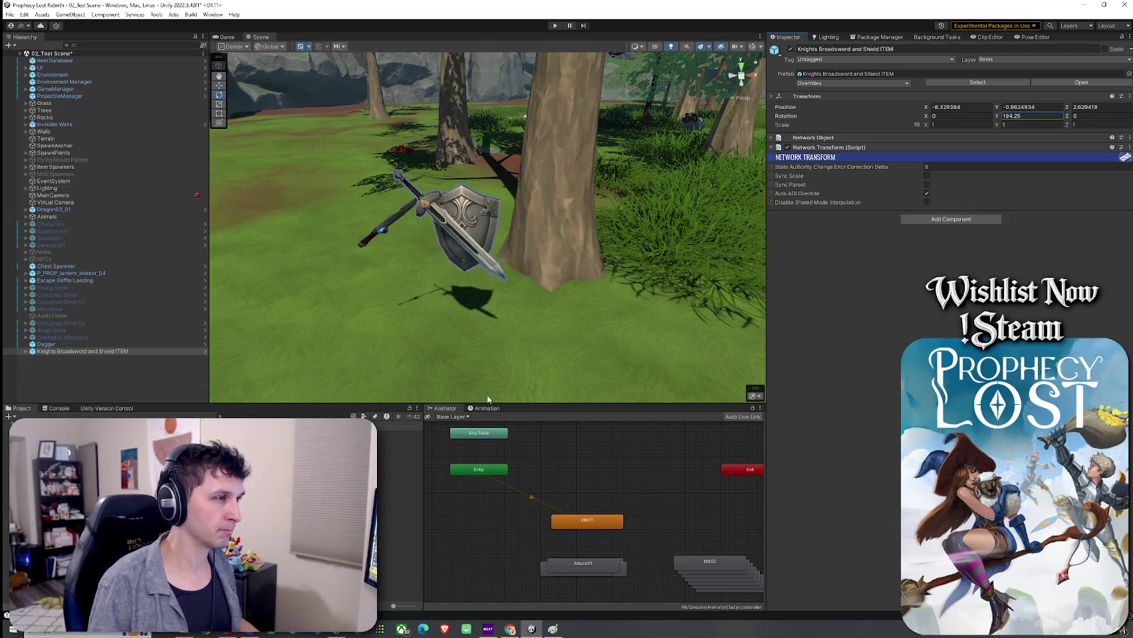
{"action": "left_click", "coordinate": [383, 229]}
{"action": "scroll", "coordinate": [398, 219], "scroll_direction": "up", "scroll_amount": 5}
{"action": "key", "text": "w"}
{"action": "scroll", "coordinate": [445, 237], "scroll_direction": "up", "scroll_amount": 5}
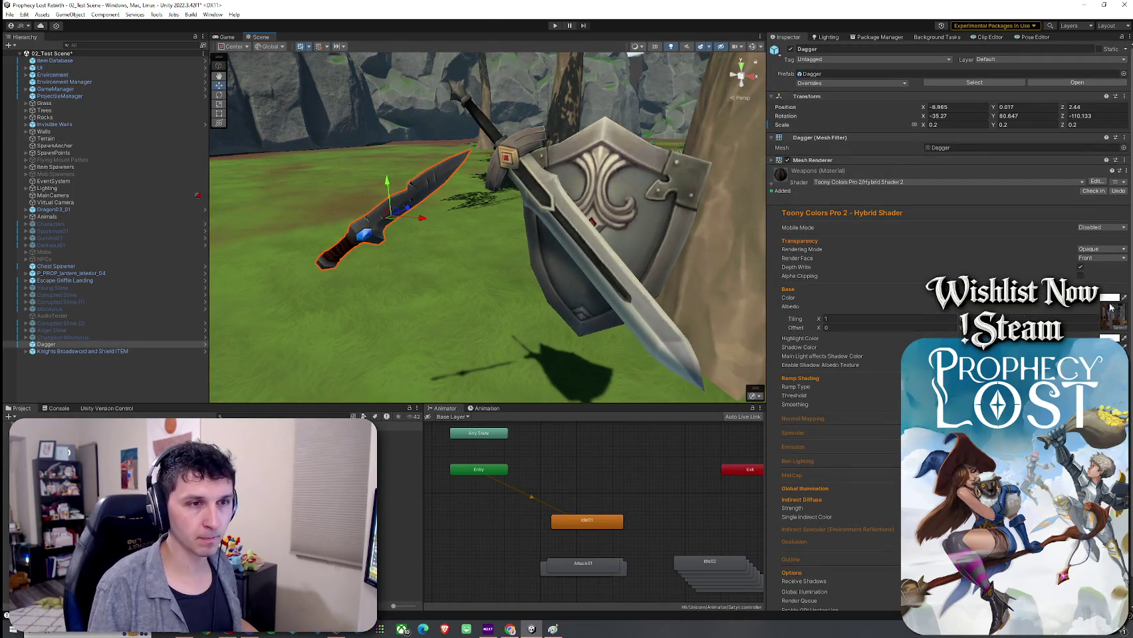
{"action": "left_click", "coordinate": [1109, 298]}
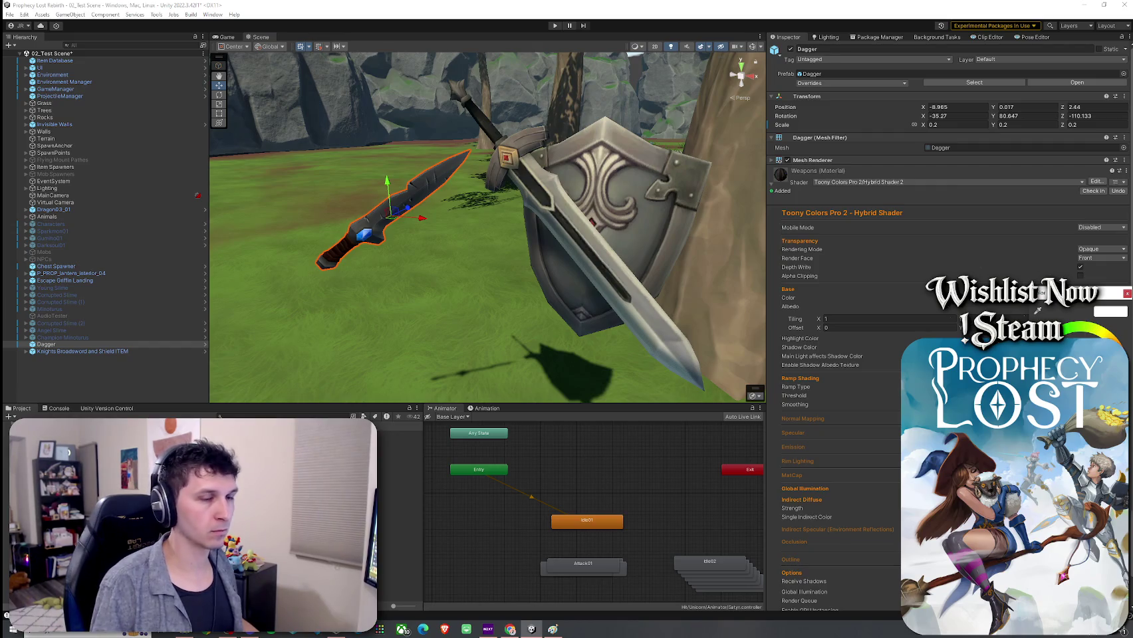
{"action": "left_click", "coordinate": [1127, 294]}
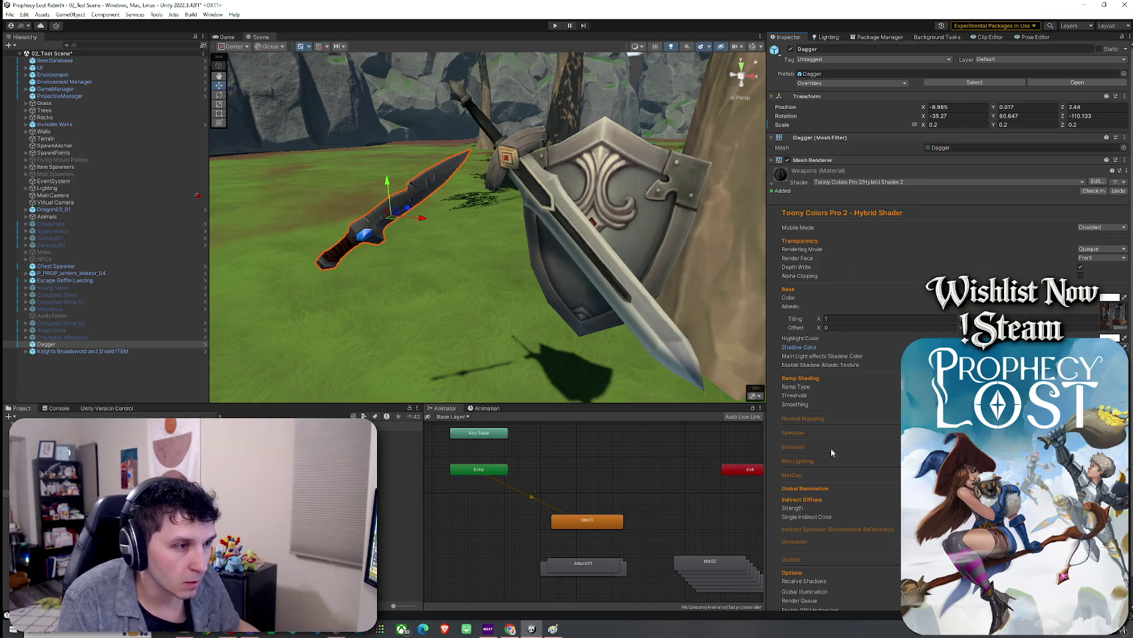
{"action": "scroll", "coordinate": [830, 471], "scroll_direction": "down", "scroll_amount": 1}
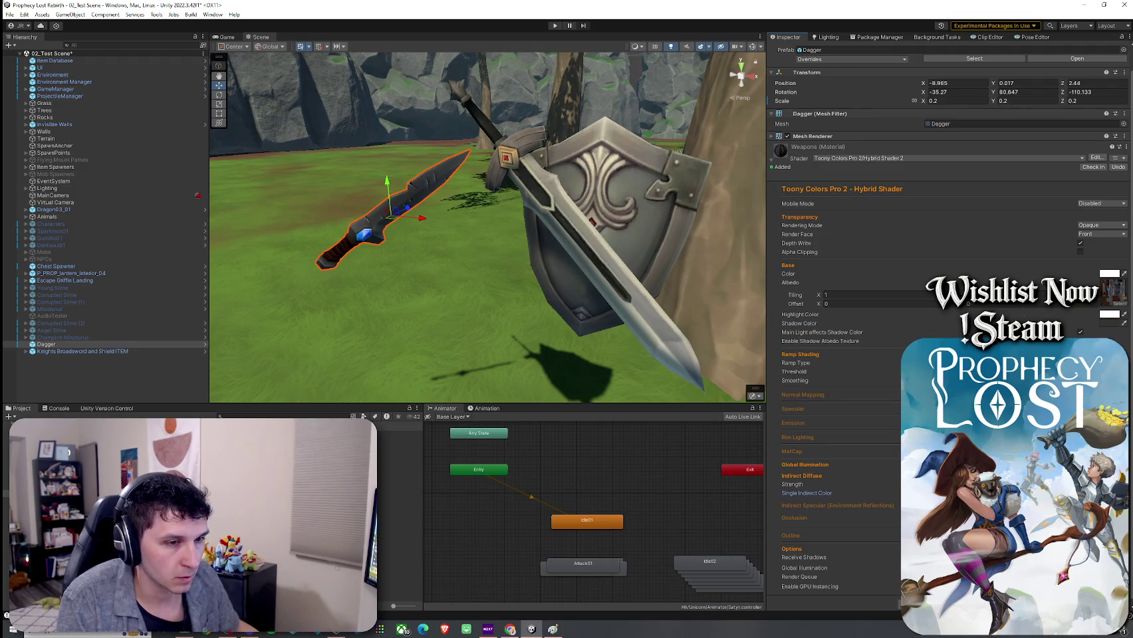
{"action": "scroll", "coordinate": [831, 398], "scroll_direction": "up", "scroll_amount": 1}
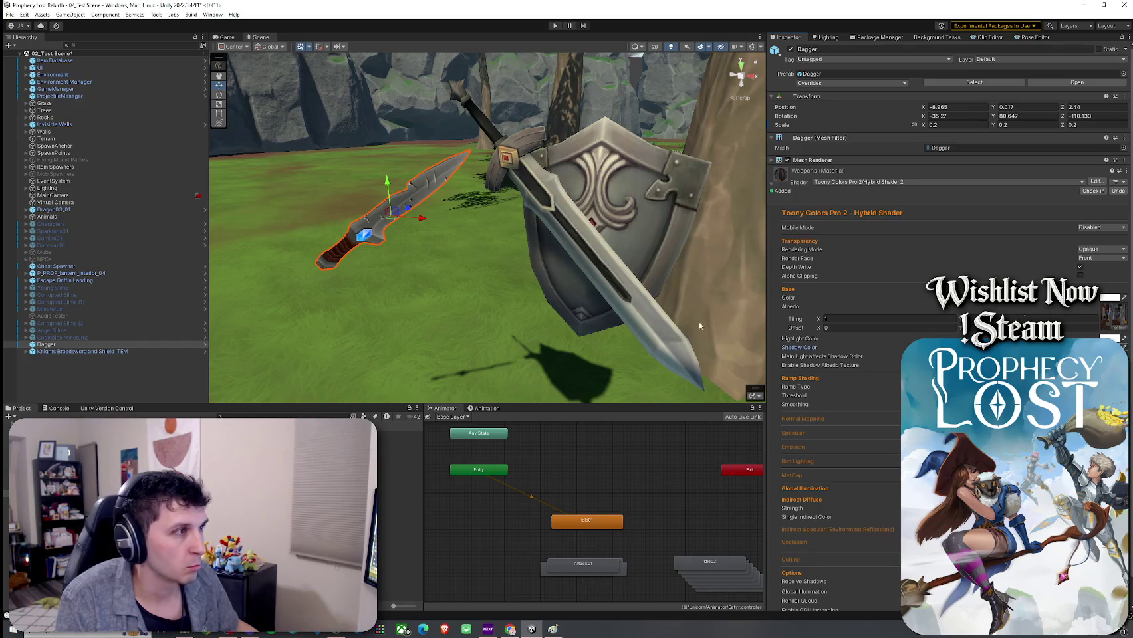
{"action": "left_click", "coordinate": [571, 289]}
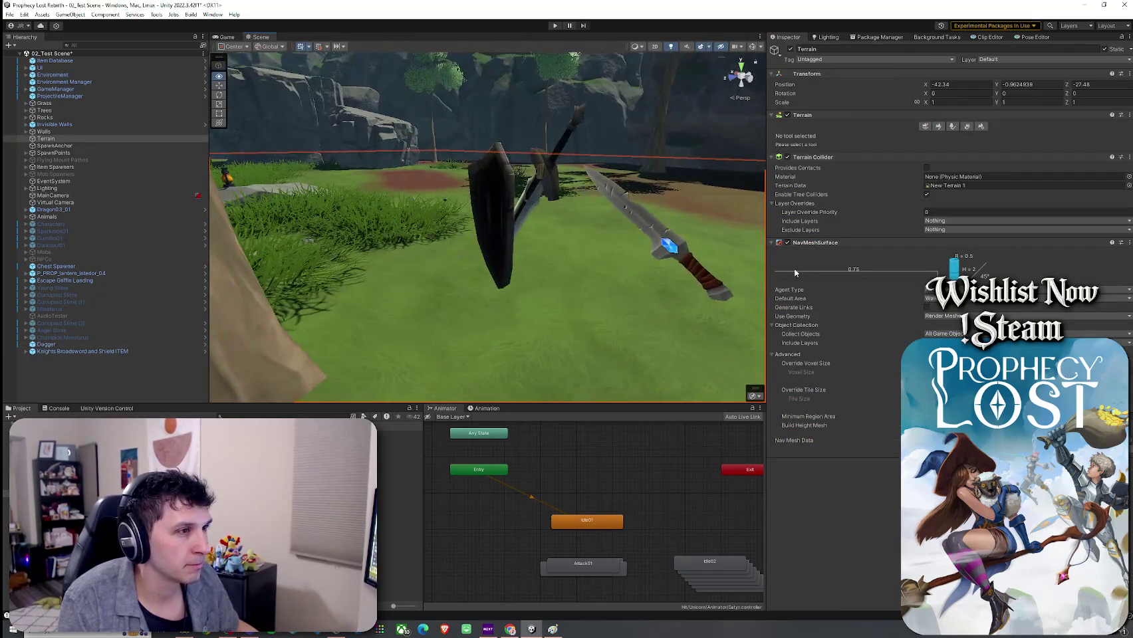
Compare the toon-shaded dagger with the sword and shield, then frame the dagger
{"action": "left_click", "coordinate": [509, 277]}
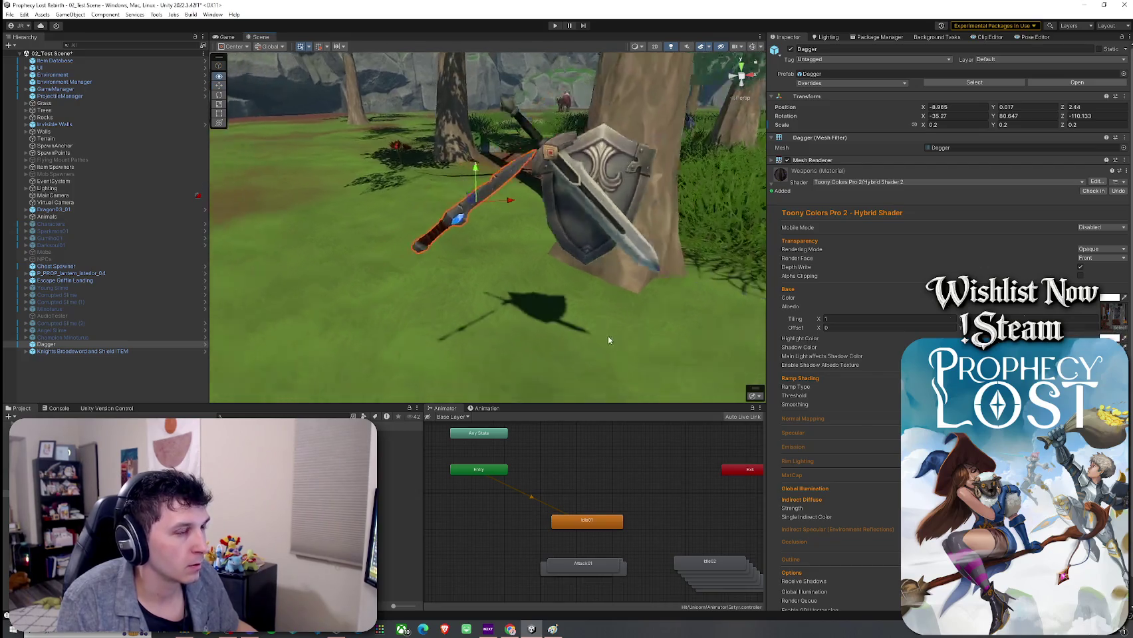
{"action": "left_click", "coordinate": [608, 336]}
{"action": "mouse_move", "coordinate": [608, 336]}
{"action": "left_mouse_down"}
{"action": "mouse_move", "coordinate": [612, 346]}
{"action": "mouse_move", "coordinate": [432, 338]}
{"action": "mouse_move", "coordinate": [479, 335]}
{"action": "left_mouse_up"}
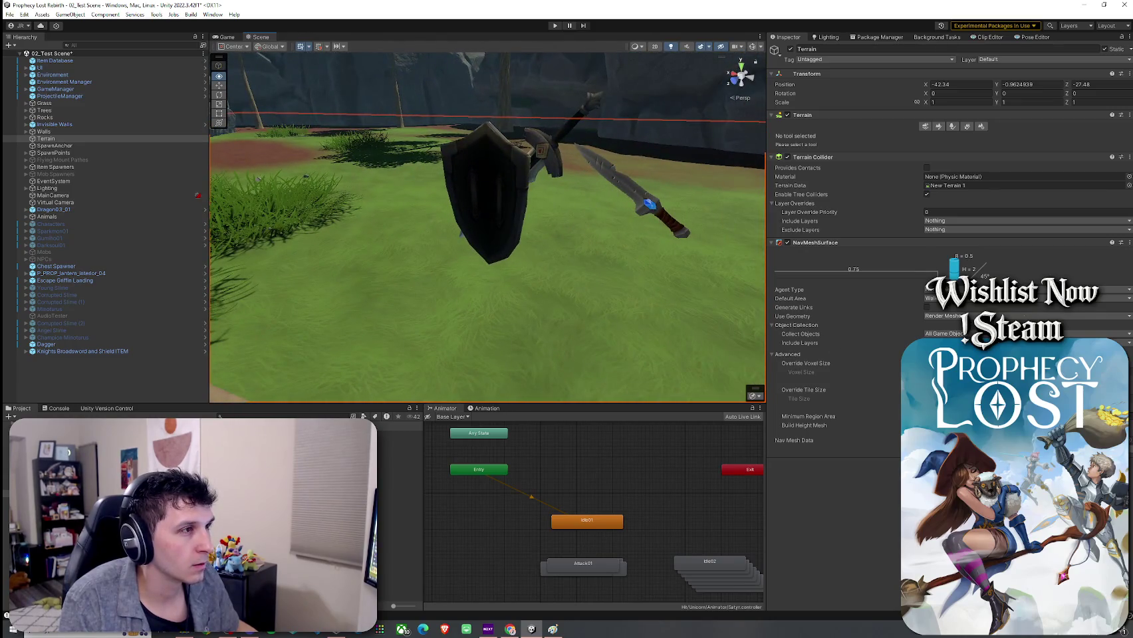
{"action": "left_click", "coordinate": [658, 213]}
{"action": "mouse_move", "coordinate": [714, 316]}
{"action": "left_mouse_down"}
{"action": "mouse_move", "coordinate": [375, 324]}
{"action": "mouse_move", "coordinate": [428, 283]}
{"action": "mouse_move", "coordinate": [696, 288]}
{"action": "mouse_move", "coordinate": [372, 293]}
{"action": "mouse_move", "coordinate": [395, 305]}
{"action": "mouse_move", "coordinate": [351, 311]}
{"action": "left_mouse_up"}
{"action": "left_click", "coordinate": [413, 310]}
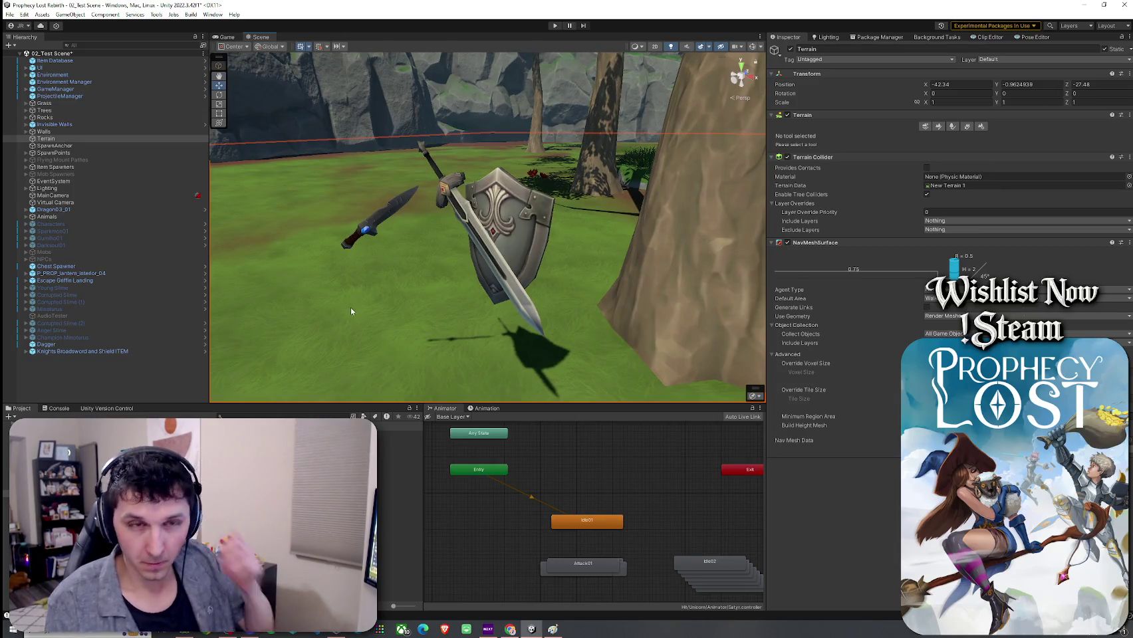
{"action": "left_click", "coordinate": [349, 240]}
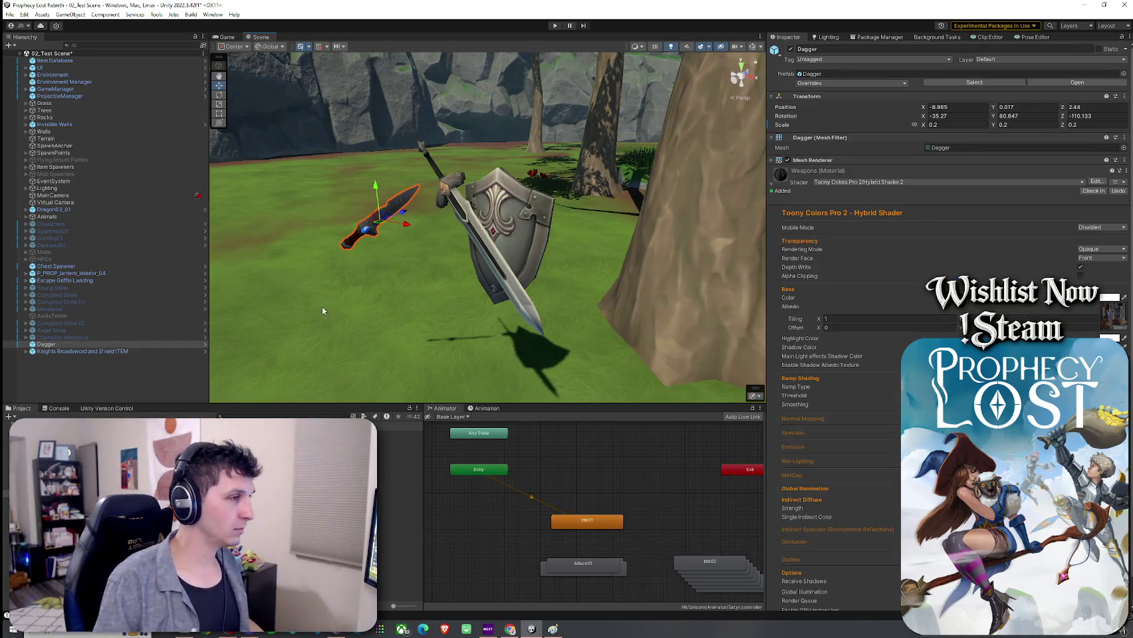
{"action": "key", "text": "f"}
Inspect the dagger up close, around its blade and blue gem
{"action": "mouse_move", "coordinate": [322, 307]}
{"action": "left_mouse_down"}
{"action": "mouse_move", "coordinate": [333, 275]}
{"action": "mouse_move", "coordinate": [453, 277]}
{"action": "mouse_move", "coordinate": [422, 244]}
{"action": "left_mouse_up"}
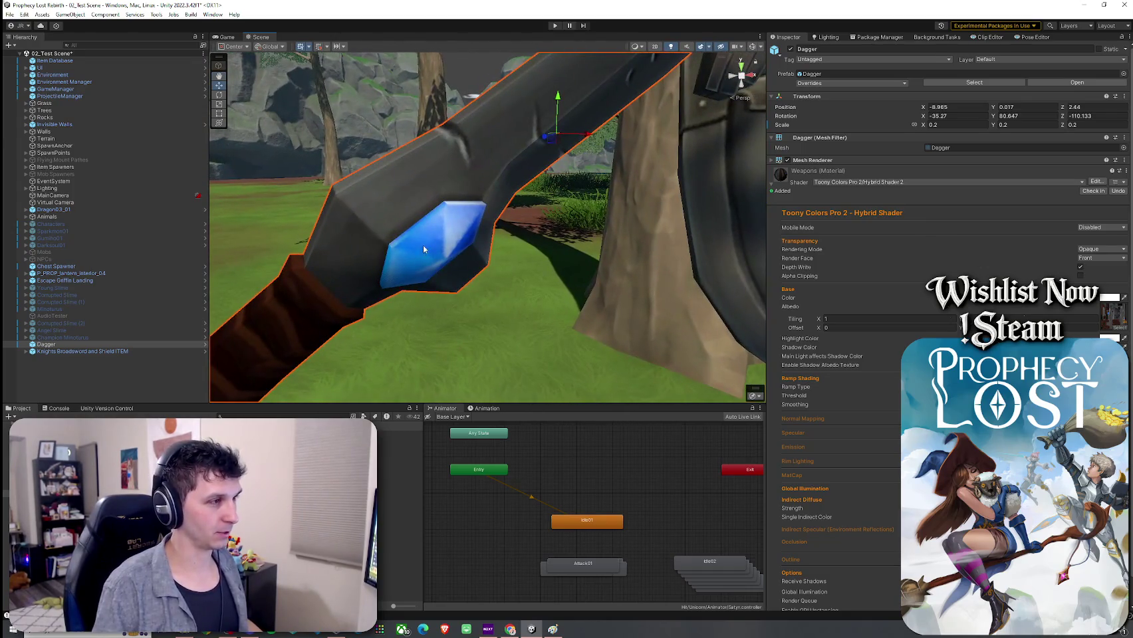
{"action": "left_click", "coordinate": [465, 299]}
{"action": "mouse_move", "coordinate": [465, 299]}
{"action": "left_mouse_down"}
{"action": "mouse_move", "coordinate": [656, 282]}
{"action": "mouse_move", "coordinate": [629, 247]}
{"action": "left_mouse_up"}
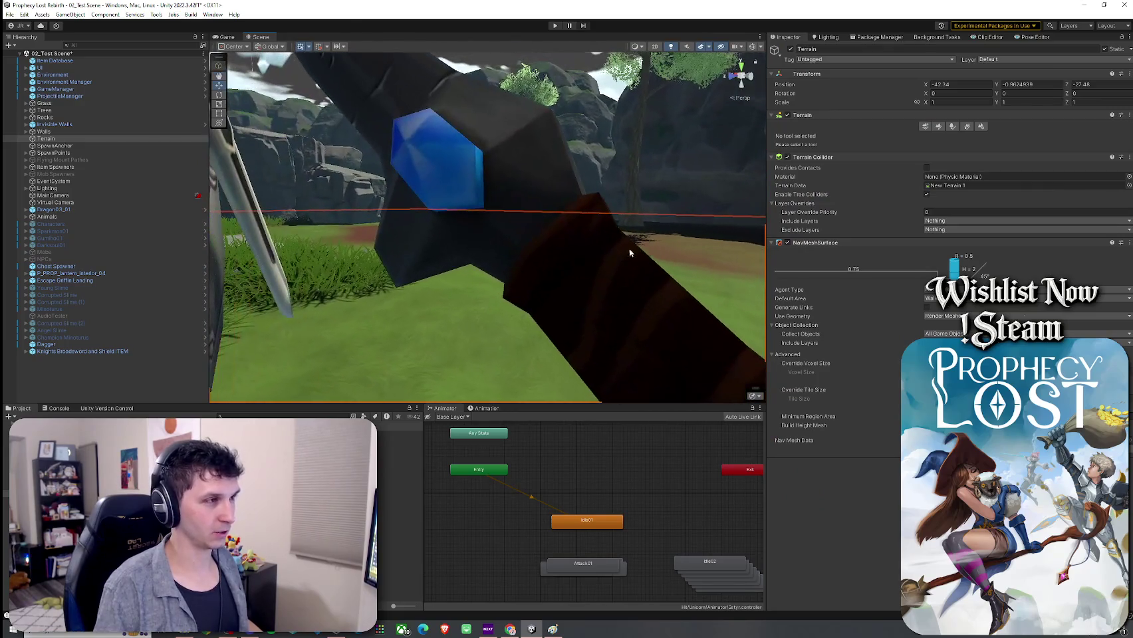
{"action": "left_click", "coordinate": [464, 190]}
{"action": "mouse_move", "coordinate": [465, 190]}
{"action": "left_mouse_down"}
{"action": "mouse_move", "coordinate": [484, 216]}
{"action": "mouse_move", "coordinate": [133, 266]}
{"action": "mouse_move", "coordinate": [152, 268]}
{"action": "left_mouse_up"}
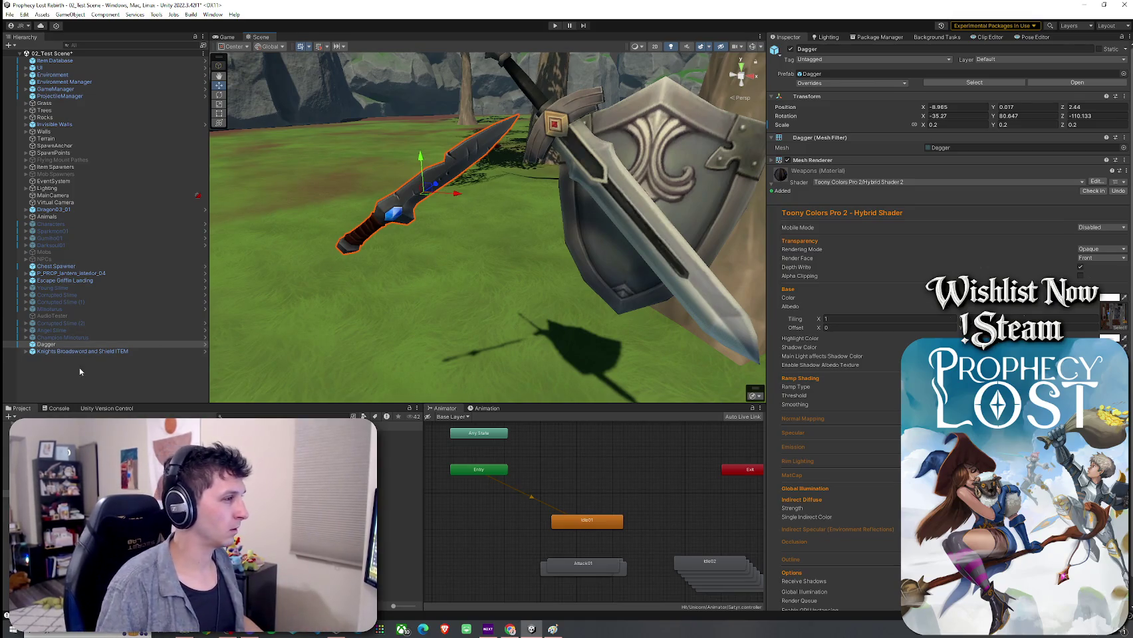
Select the Dagger and browse the Project to the Low-Poly Weapons folder
{"action": "left_click", "coordinate": [60, 344]}
{"action": "left_click", "coordinate": [213, 512]}
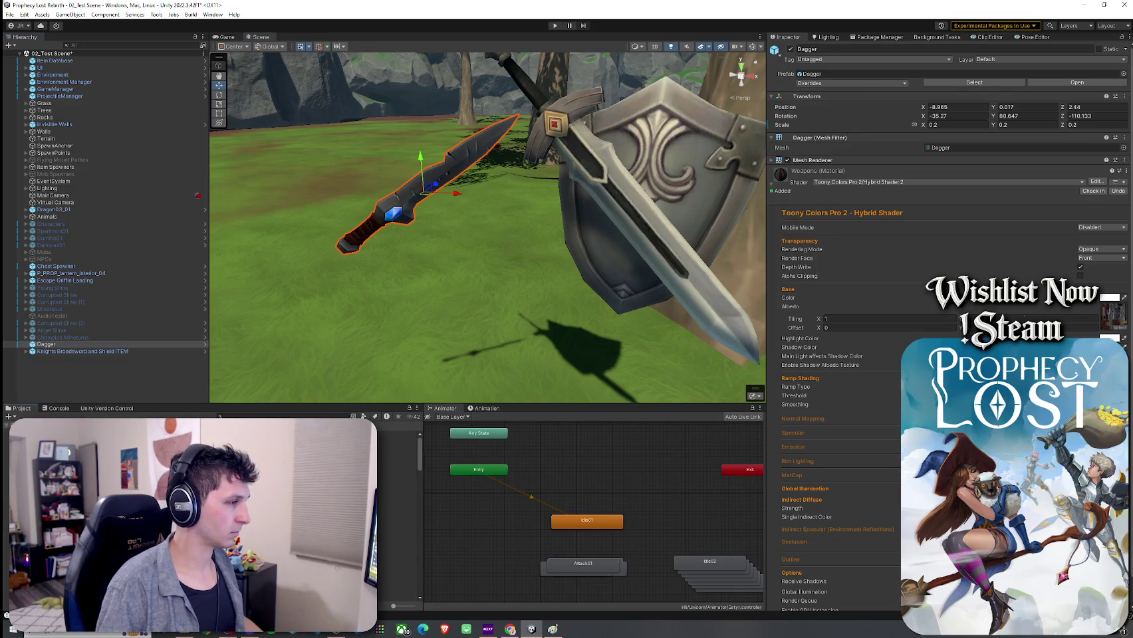
{"action": "scroll", "coordinate": [213, 512], "scroll_direction": "down", "scroll_amount": 5}
{"action": "scroll", "coordinate": [212, 512], "scroll_direction": "up", "scroll_amount": 3}
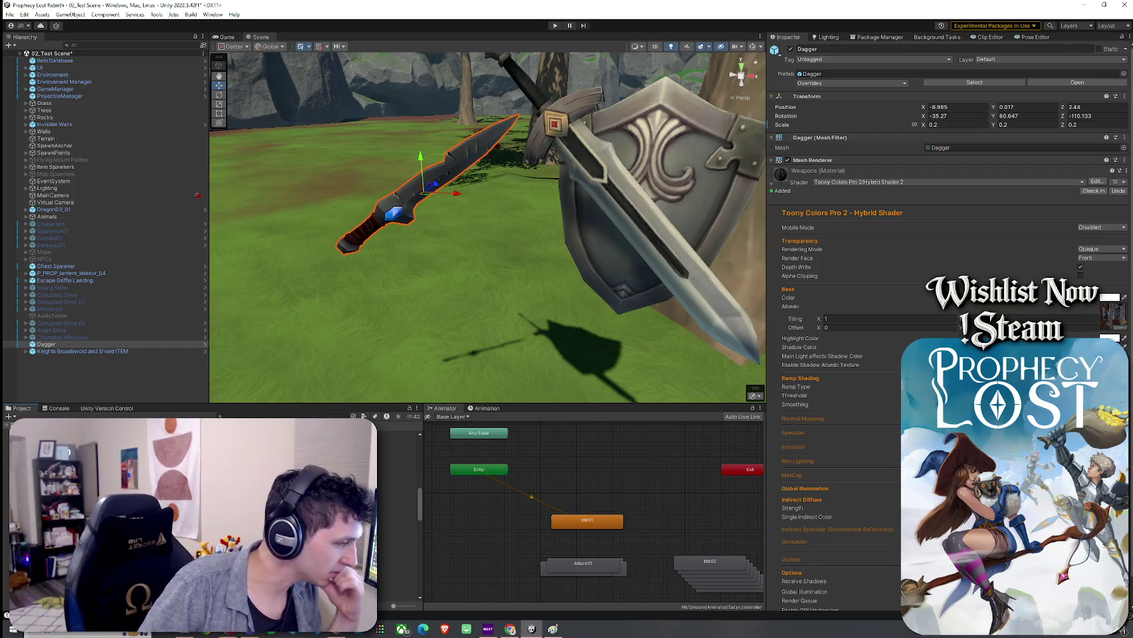
{"action": "scroll", "coordinate": [213, 512], "scroll_direction": "up", "scroll_amount": 2}
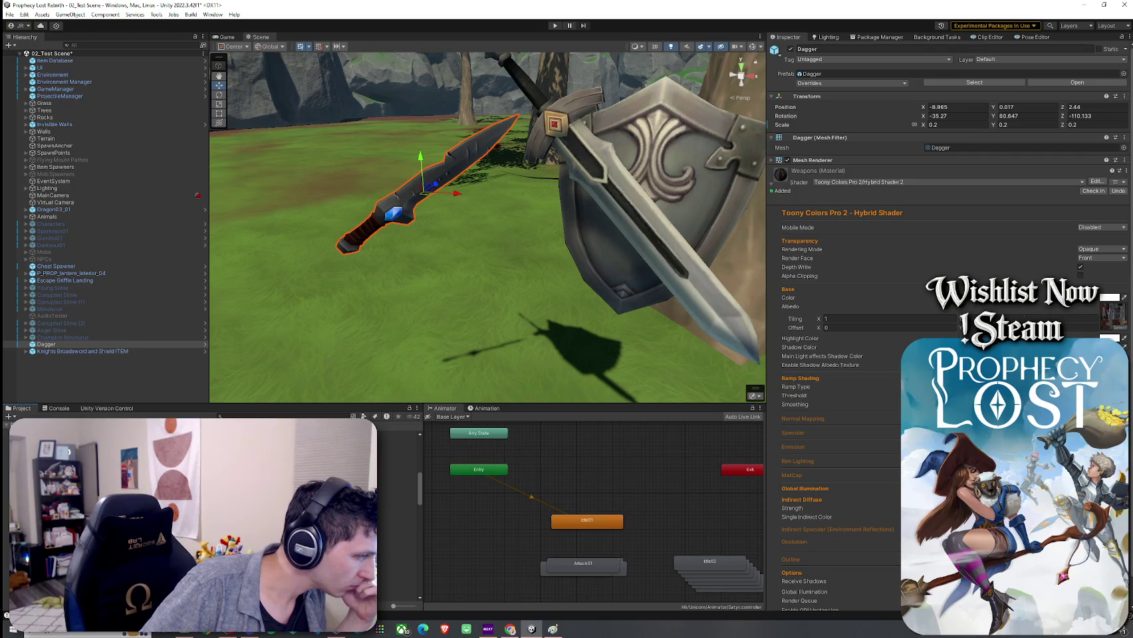
{"action": "left_click", "coordinate": [200, 506]}
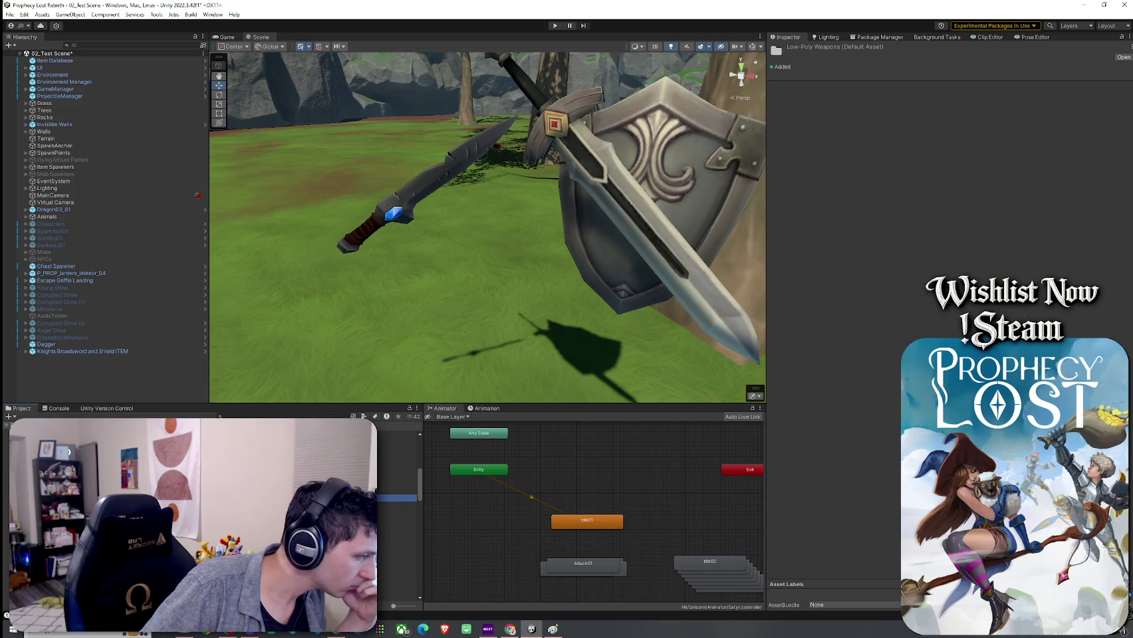
Save the scene's Dagger as an Original Prefab in the Unorganized Prefabs folder
{"action": "left_click", "coordinate": [199, 505]}
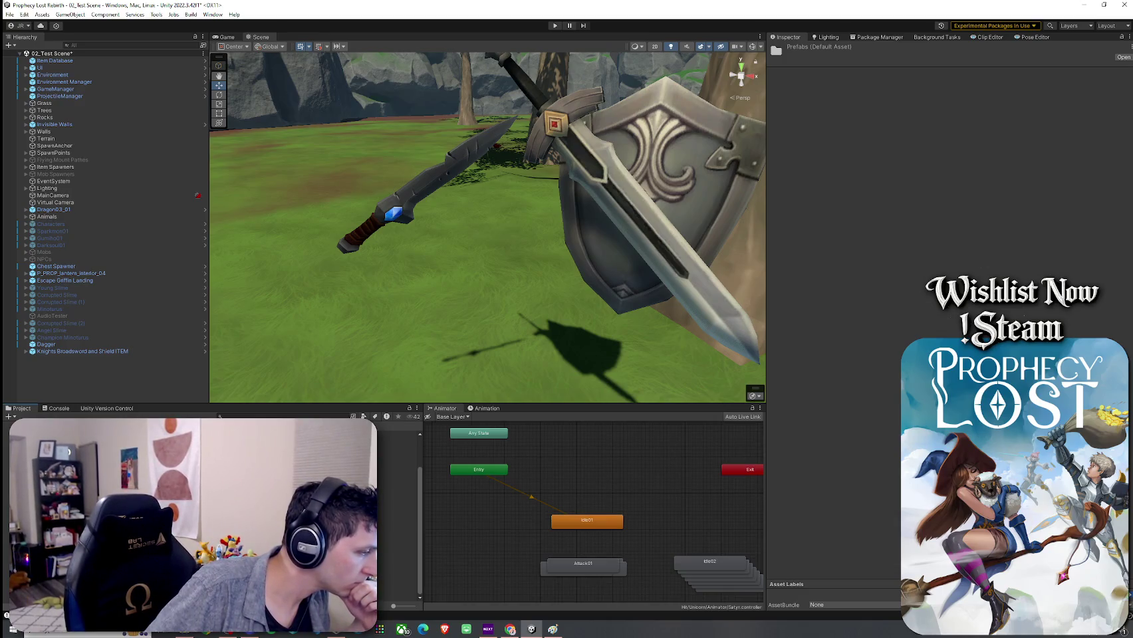
{"action": "mouse_move", "coordinate": [46, 344]}
{"action": "left_mouse_down"}
{"action": "mouse_move", "coordinate": [100, 405]}
{"action": "mouse_move", "coordinate": [199, 465]}
{"action": "left_mouse_up"}
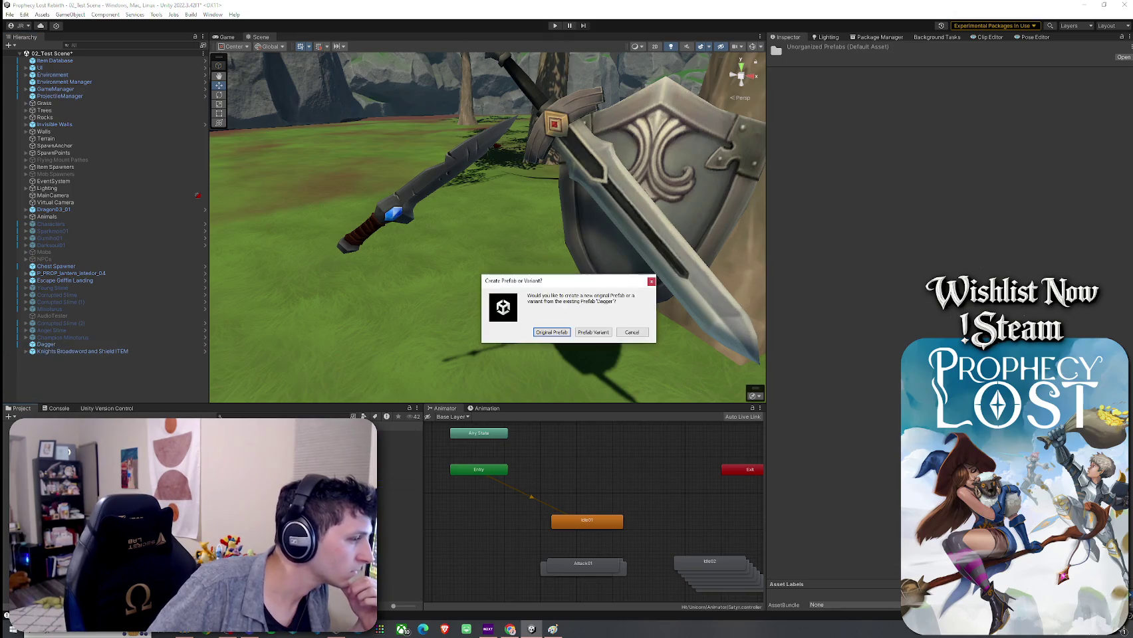
{"action": "key", "text": "Return"}
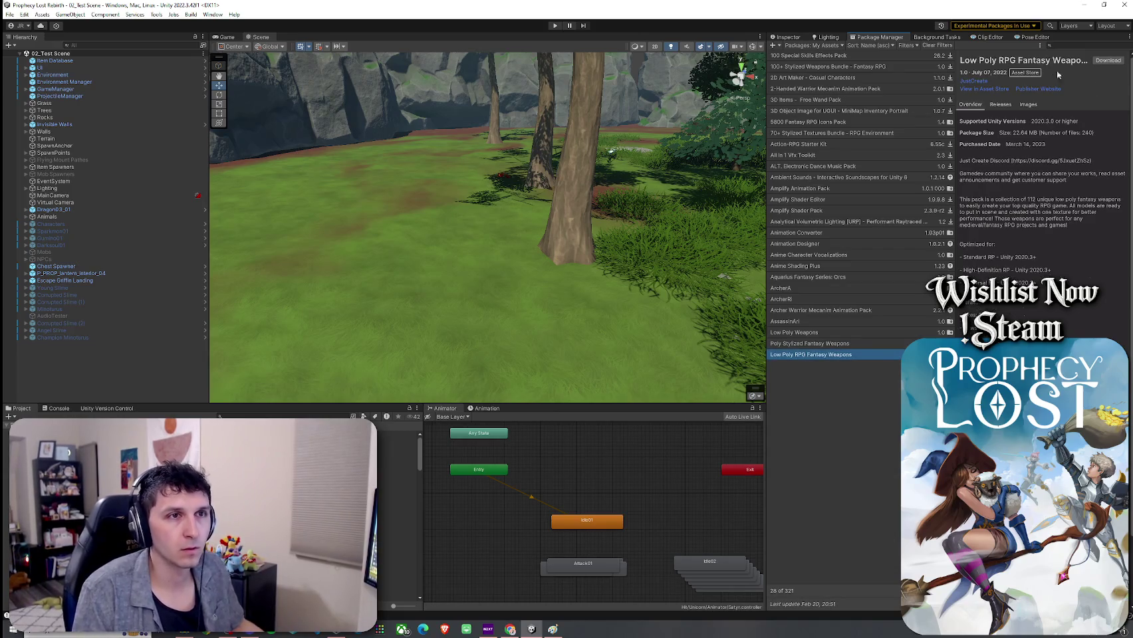
Download the Low Poly RPG Fantasy Weapons pack and start its import
{"action": "left_click", "coordinate": [1108, 61]}
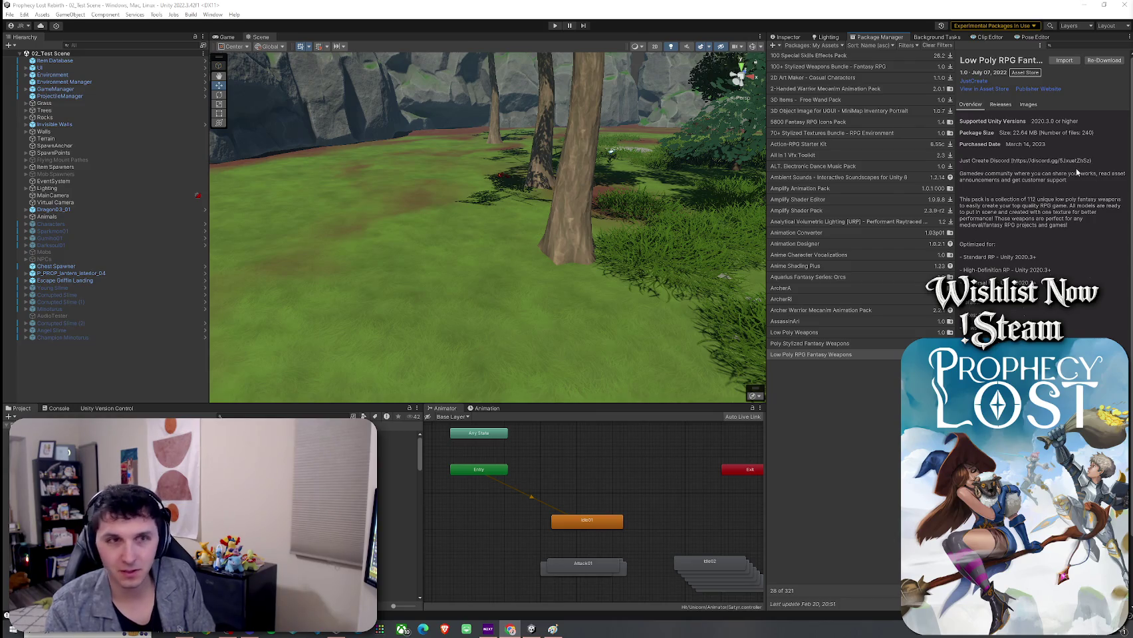
{"action": "left_click", "coordinate": [1064, 61]}
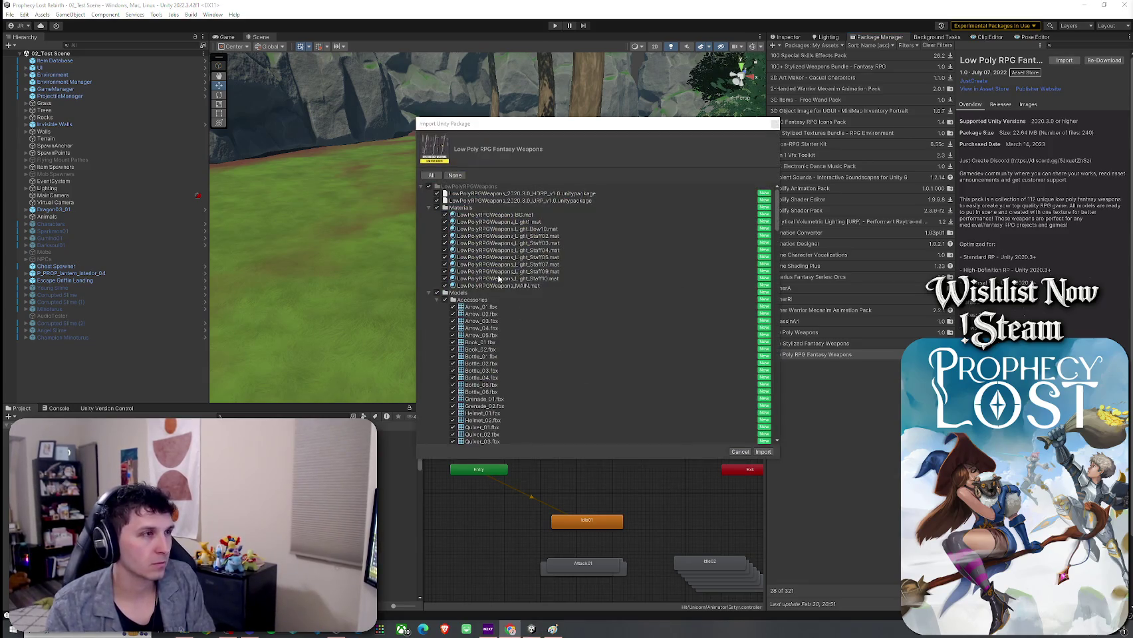
Import the weapons pack without its HDRP .unitypackage and Scenes folder
{"action": "left_click", "coordinate": [437, 193]}
{"action": "left_click", "coordinate": [492, 200]}
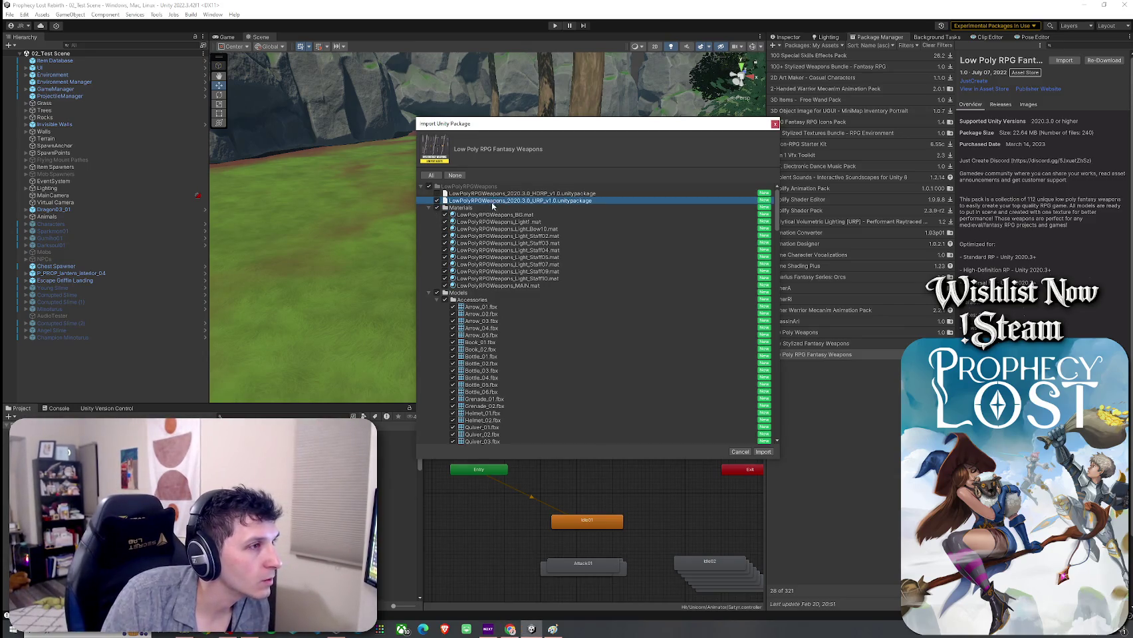
{"action": "left_click", "coordinate": [429, 208]}
{"action": "left_click", "coordinate": [429, 214]}
{"action": "left_click", "coordinate": [429, 222]}
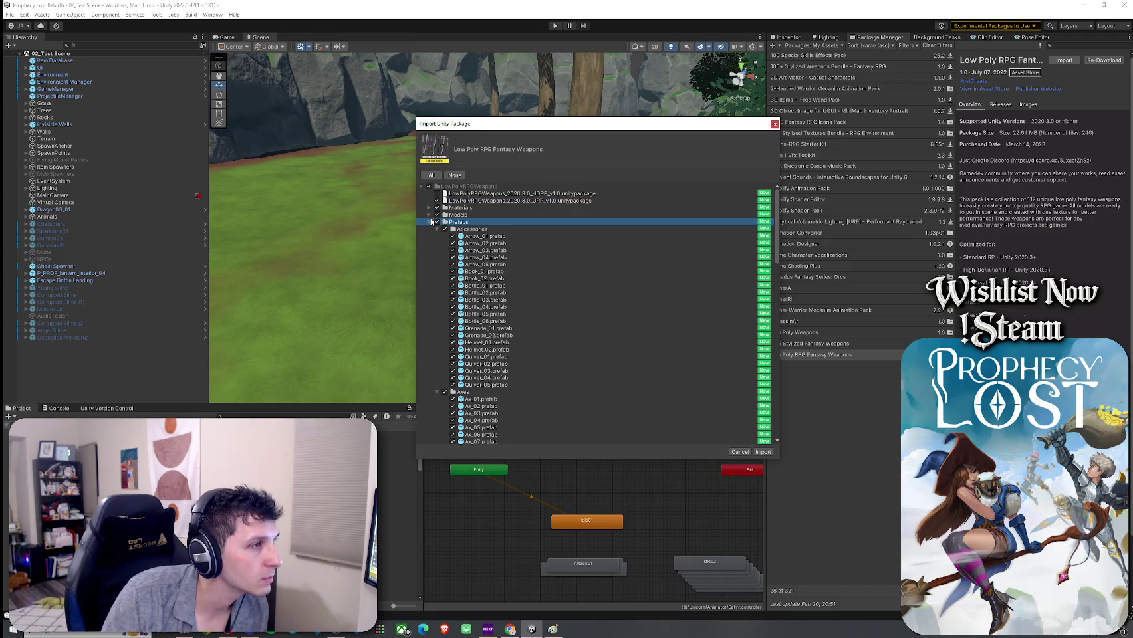
{"action": "left_click", "coordinate": [429, 214]}
{"action": "left_click", "coordinate": [429, 214]}
{"action": "left_click", "coordinate": [428, 229]}
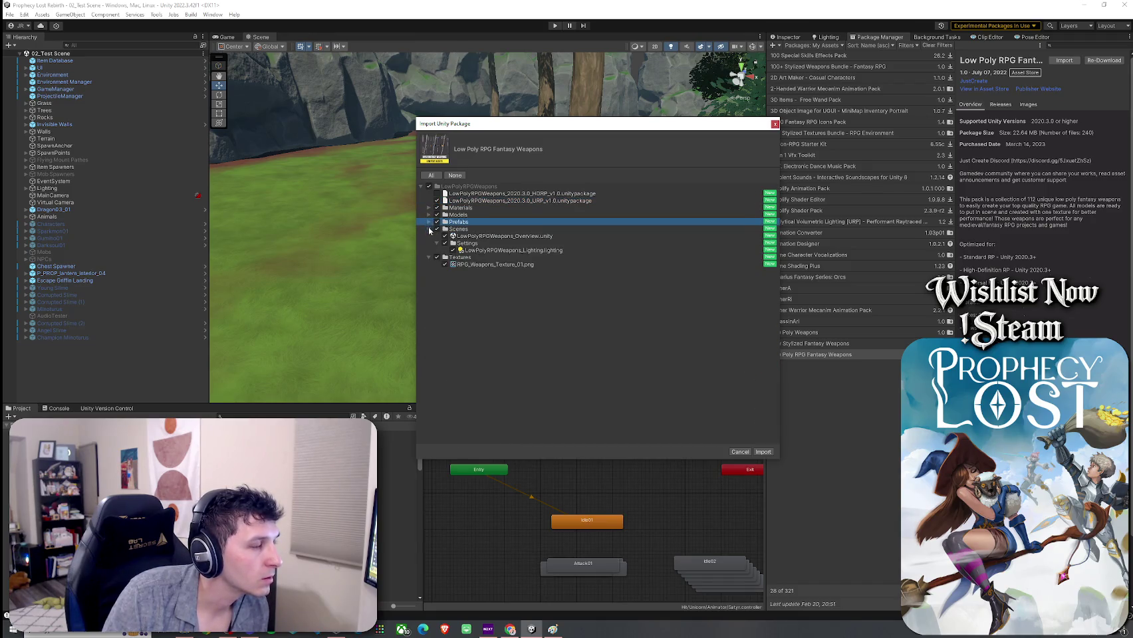
{"action": "left_click", "coordinate": [437, 229]}
{"action": "left_click", "coordinate": [429, 236]}
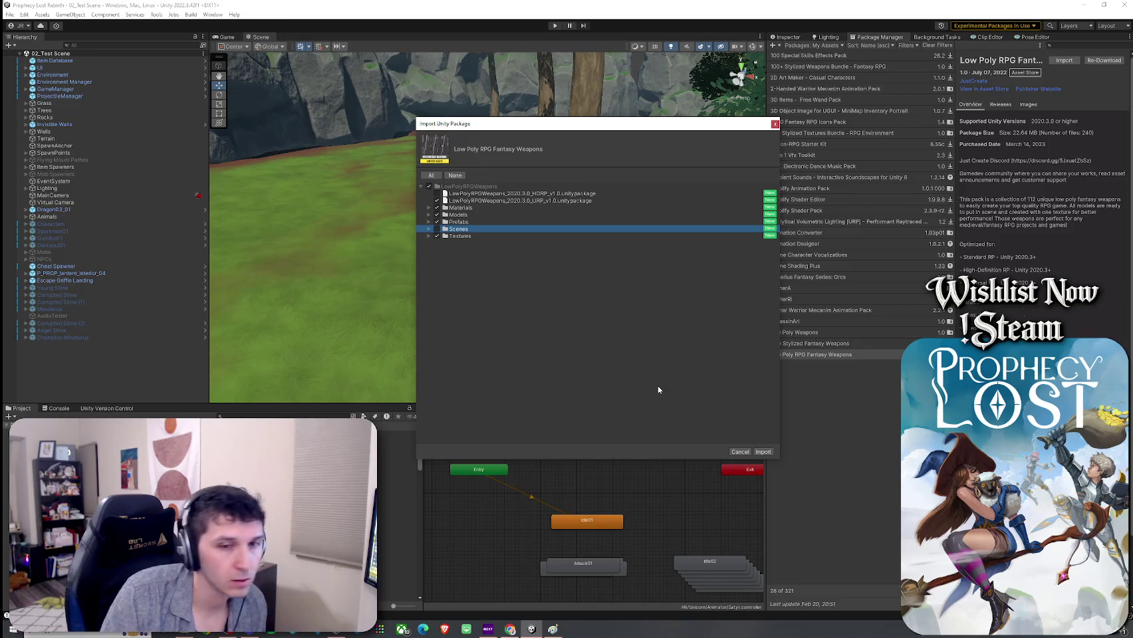
{"action": "left_click", "coordinate": [762, 452]}
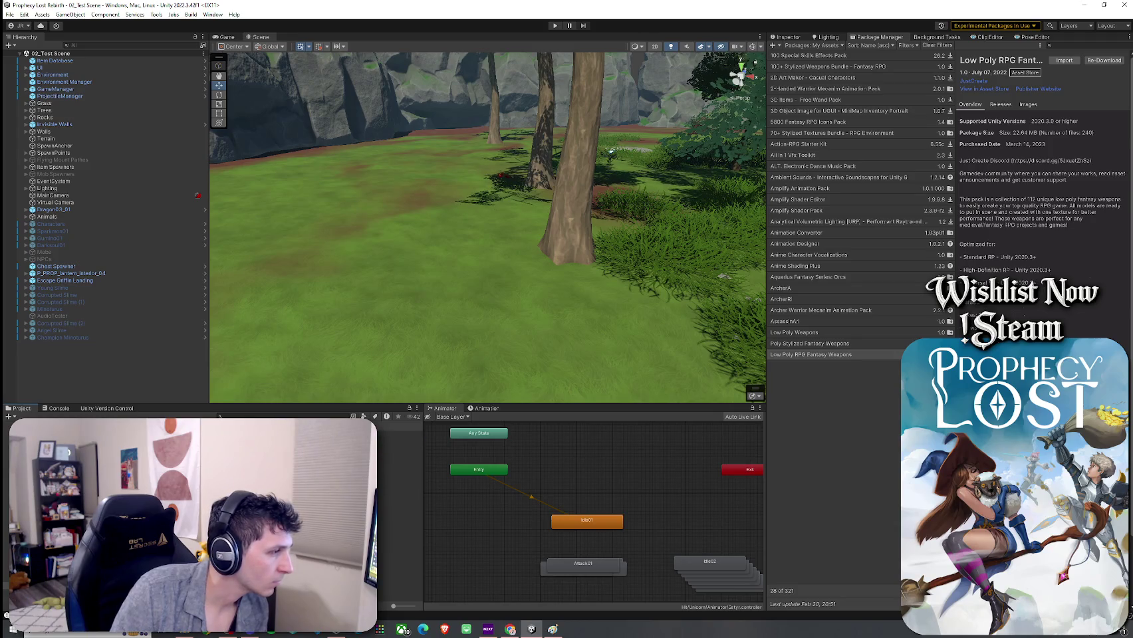
Import the LowPolyRPGWeapons_2020.3.0_URP_v1.0 package's contents
{"action": "scroll", "coordinate": [212, 509], "scroll_direction": "down", "scroll_amount": 3}
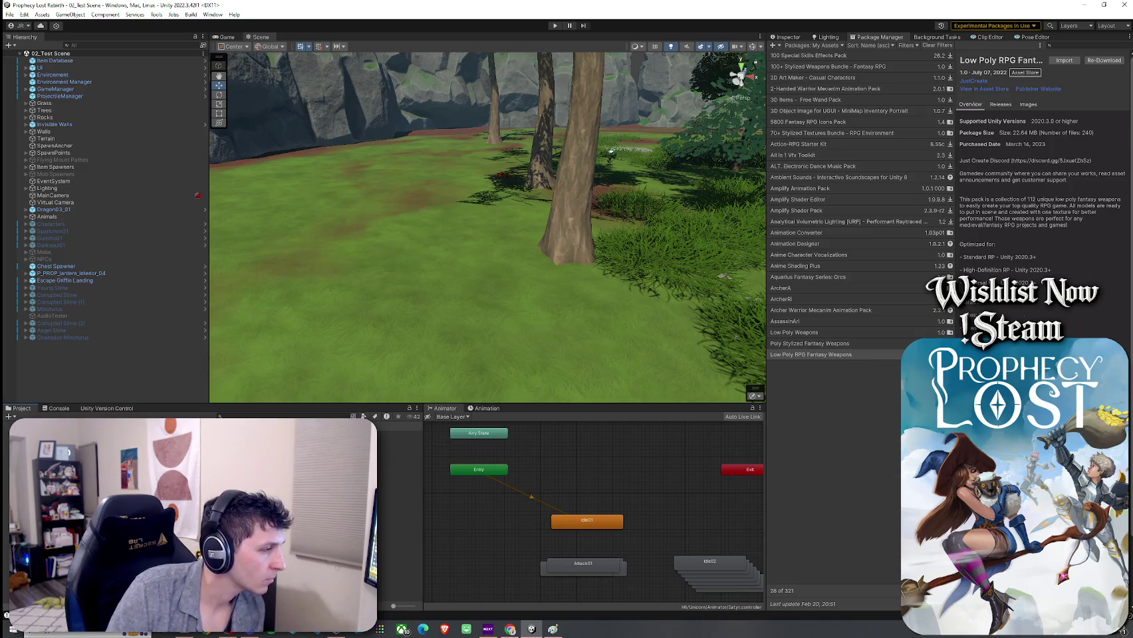
{"action": "left_click", "coordinate": [399, 463]}
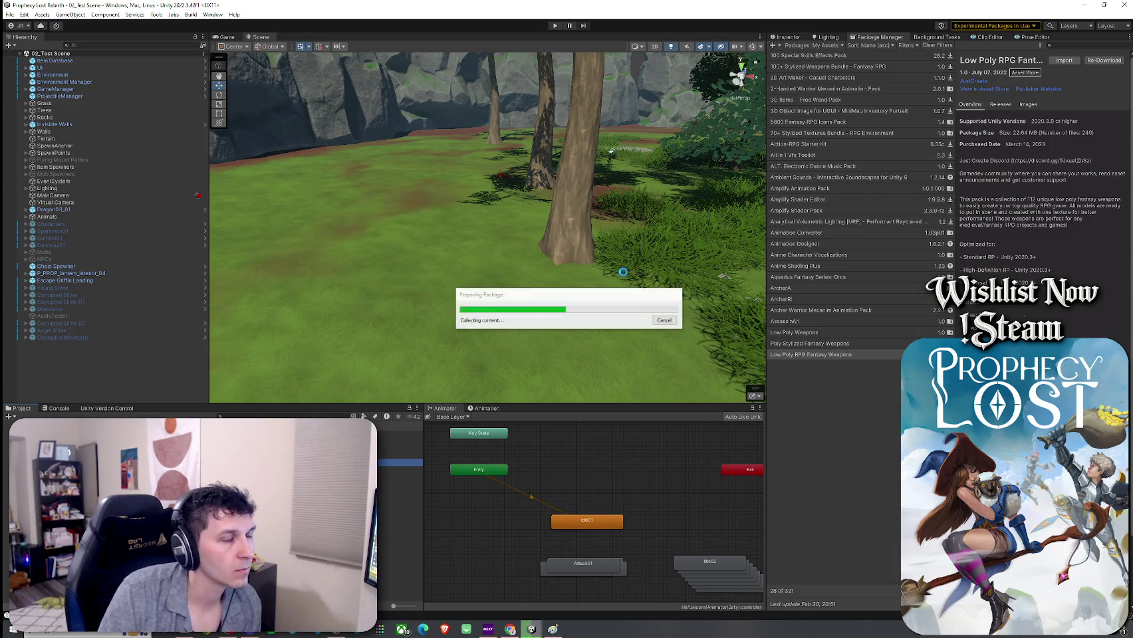
{"action": "left_click", "coordinate": [429, 265]}
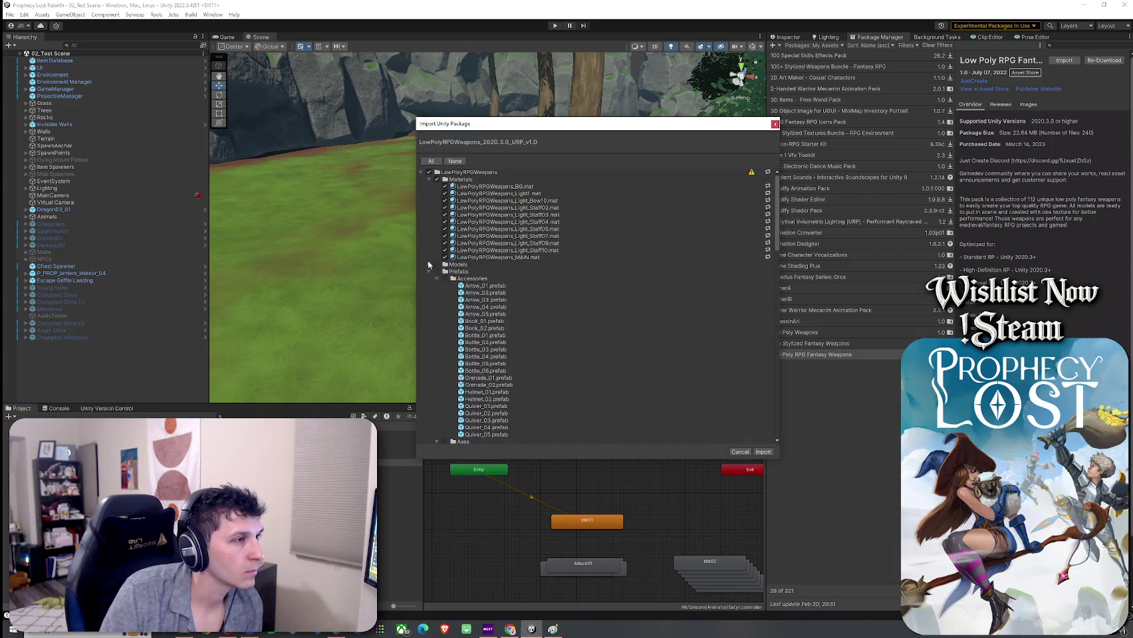
{"action": "left_click", "coordinate": [429, 271]}
{"action": "left_click", "coordinate": [429, 279]}
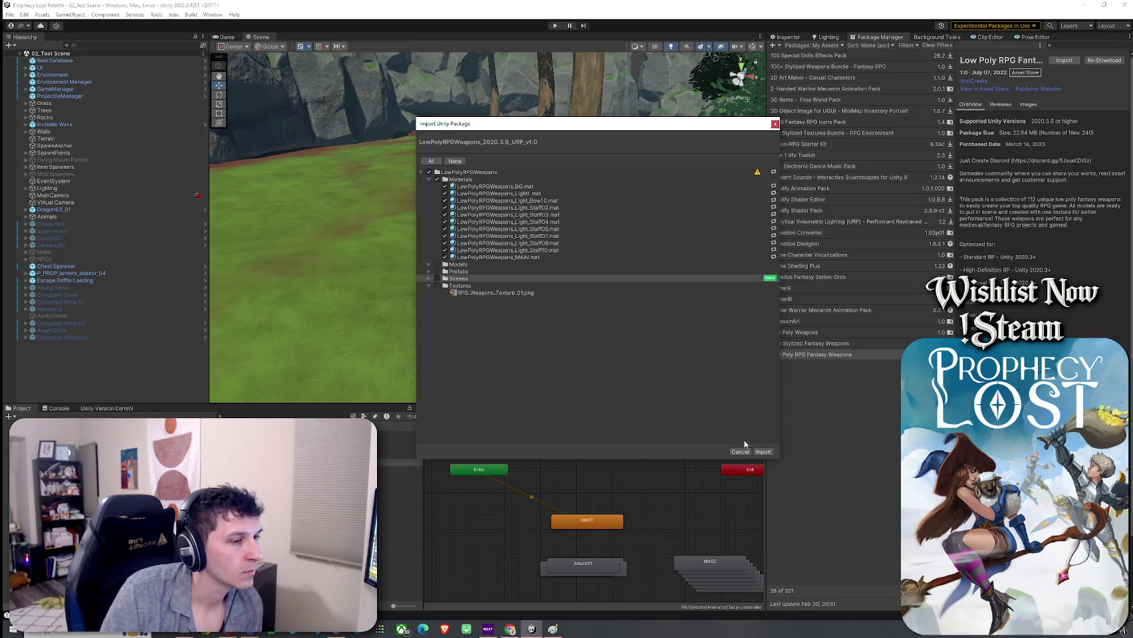
{"action": "left_click", "coordinate": [762, 453]}
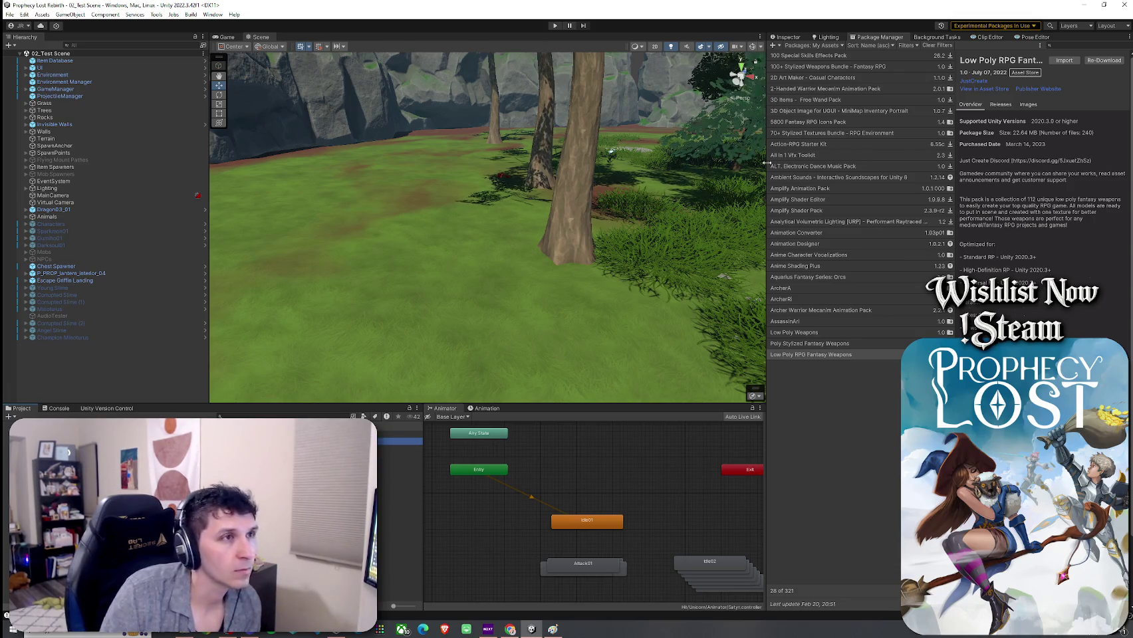
Step through the imported weapon prefabs in the Inspector and open Spear_04 in prefab mode
{"action": "left_click", "coordinate": [784, 37]}
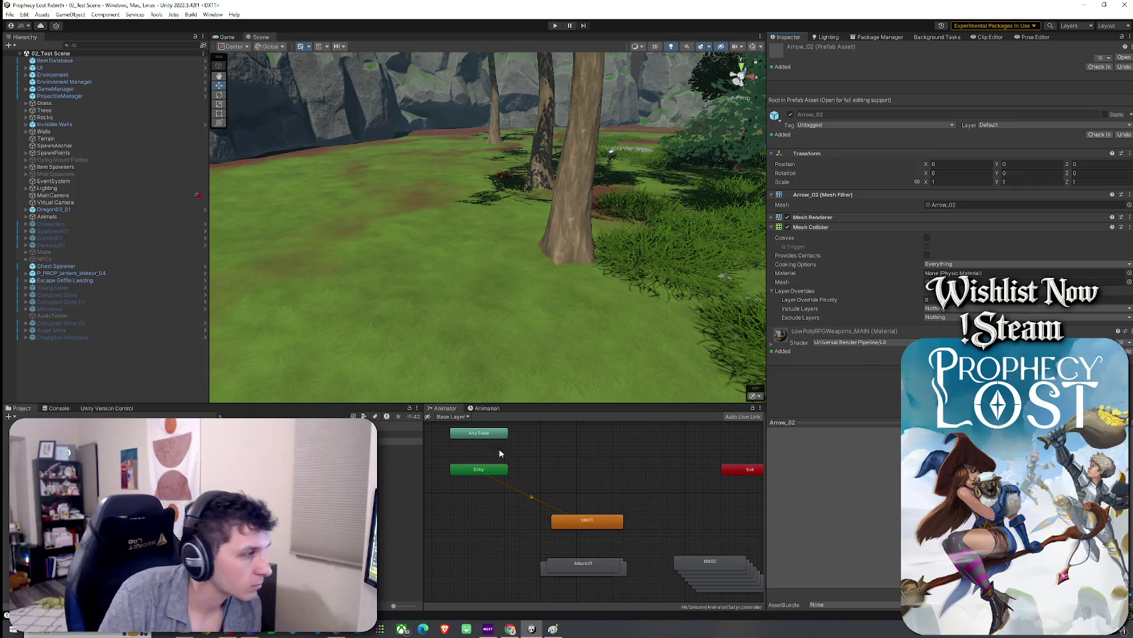
{"action": "key", "text": "Down"}
{"action": "key", "text": "Down"}
{"action": "key", "text": "Down"}
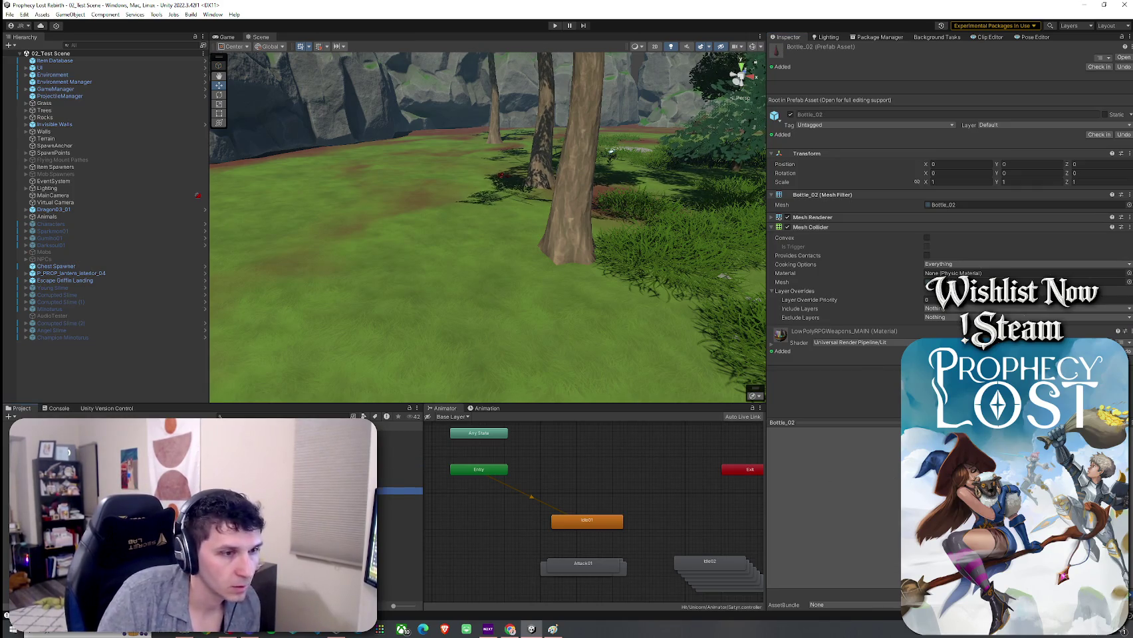
{"action": "key", "text": "Down"}
{"action": "key", "text": "Down"}
{"action": "key", "text": "Down"}
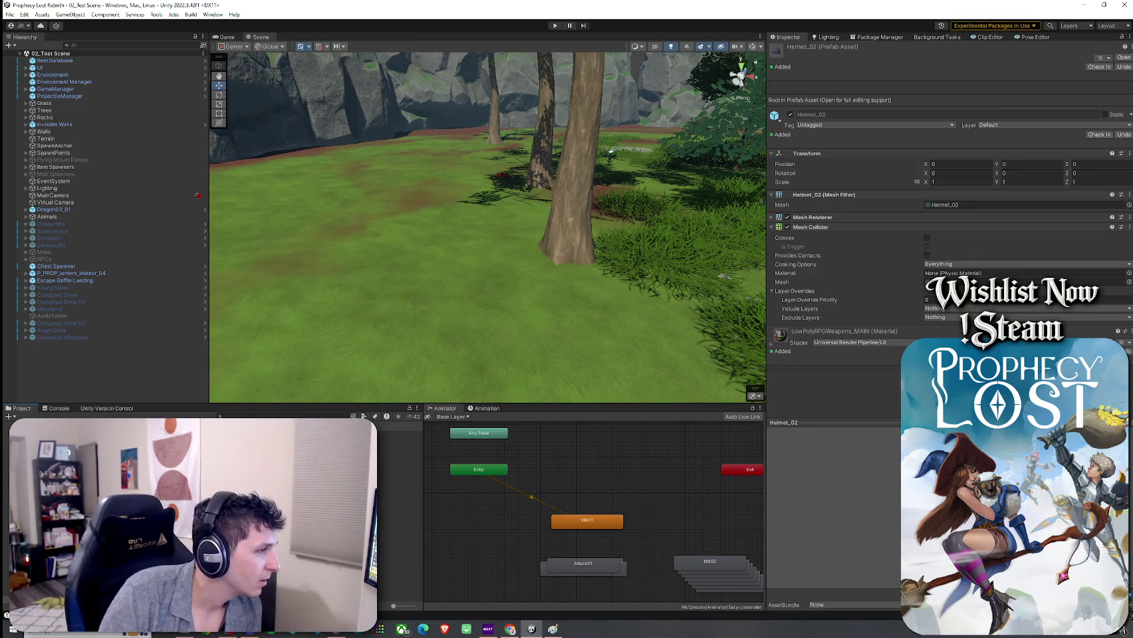
{"action": "key", "text": "Down"}
{"action": "key", "text": "Down"}
{"action": "key", "text": "Down"}
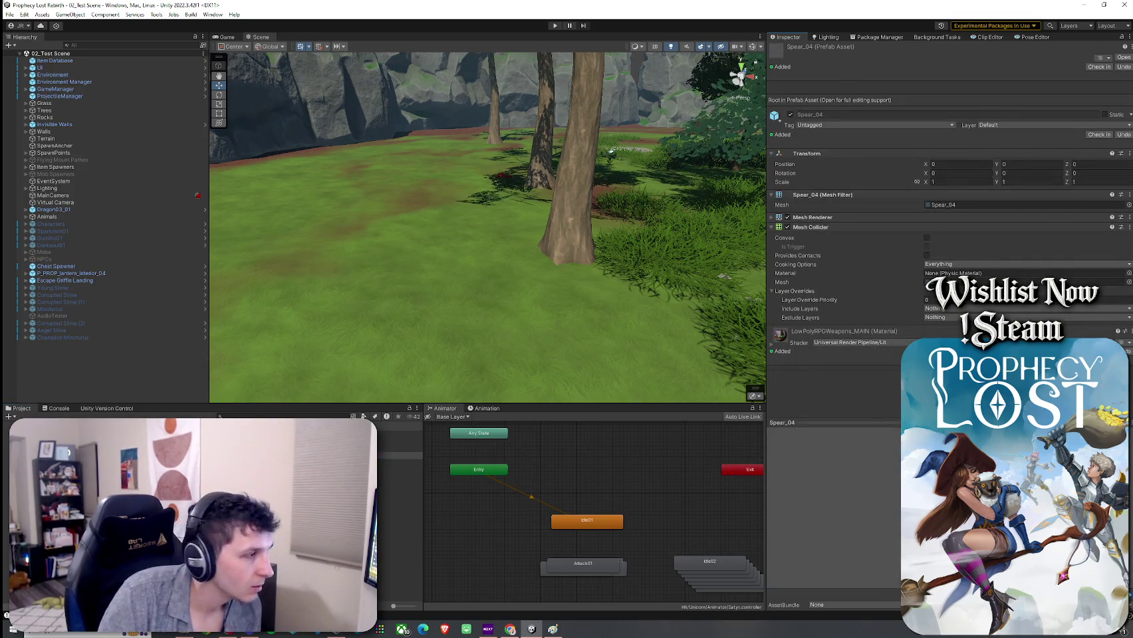
{"action": "key", "text": "Return"}
Inspect Spear_04, then open Spear_03 and orbit until it stands upright
{"action": "left_click", "coordinate": [538, 246]}
{"action": "mouse_move", "coordinate": [554, 235]}
{"action": "left_mouse_down"}
{"action": "mouse_move", "coordinate": [496, 204]}
{"action": "mouse_move", "coordinate": [76, 223]}
{"action": "mouse_move", "coordinate": [48, 182]}
{"action": "mouse_move", "coordinate": [177, 235]}
{"action": "mouse_move", "coordinate": [223, 239]}
{"action": "left_mouse_up"}
{"action": "double_click", "coordinate": [399, 448]}
{"action": "mouse_move", "coordinate": [331, 248]}
{"action": "left_mouse_down"}
{"action": "mouse_move", "coordinate": [609, 223]}
{"action": "mouse_move", "coordinate": [613, 141]}
{"action": "mouse_move", "coordinate": [610, 191]}
{"action": "mouse_move", "coordinate": [547, 190]}
{"action": "left_mouse_up"}
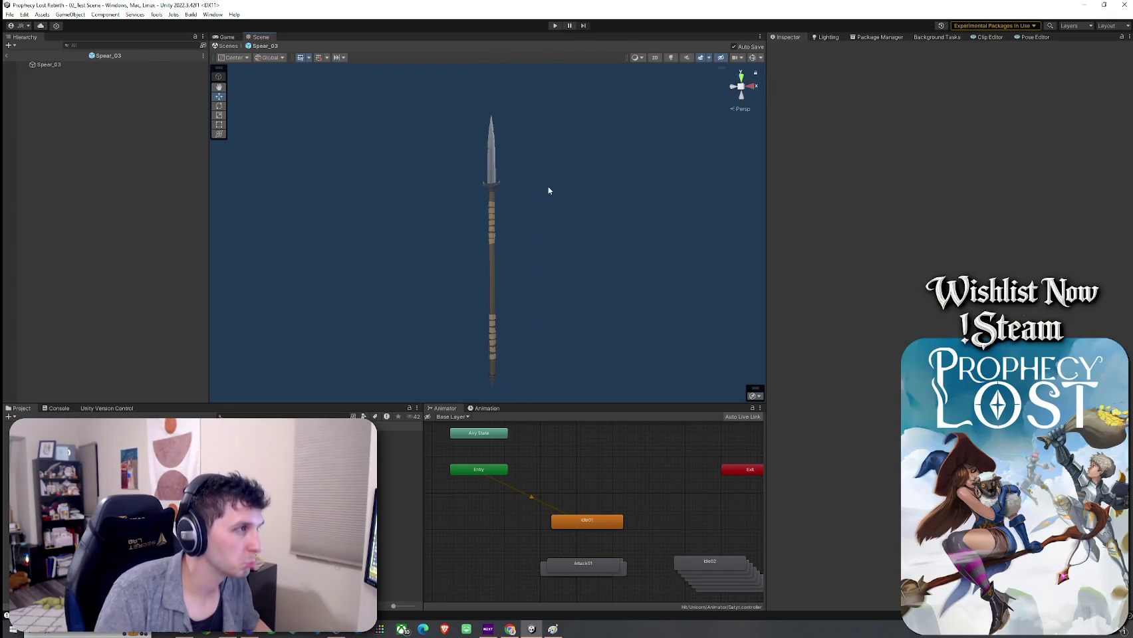
Back in 02_Test Scene, undo the trial spear and select the Low Poly RPG Weapons folder
{"action": "left_click", "coordinate": [7, 58]}
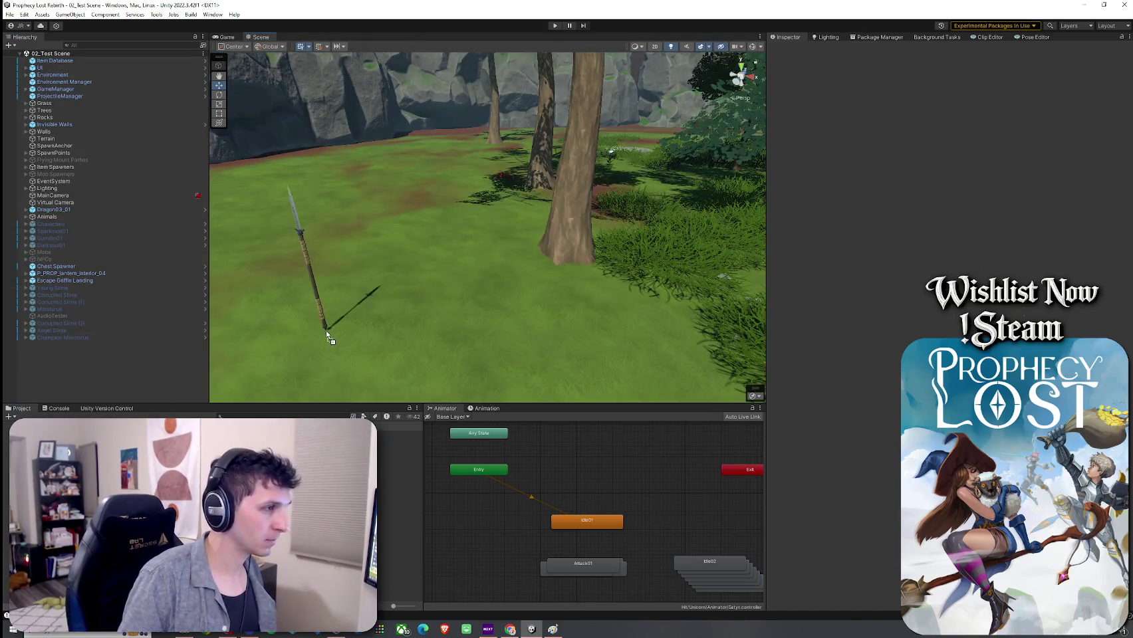
{"action": "left_click", "coordinate": [243, 345]}
{"action": "mouse_move", "coordinate": [242, 345]}
{"action": "left_mouse_down"}
{"action": "mouse_move", "coordinate": [190, 351]}
{"action": "mouse_move", "coordinate": [598, 398]}
{"action": "mouse_move", "coordinate": [815, 440]}
{"action": "left_mouse_up"}
{"action": "key", "text": "ctrl+z"}
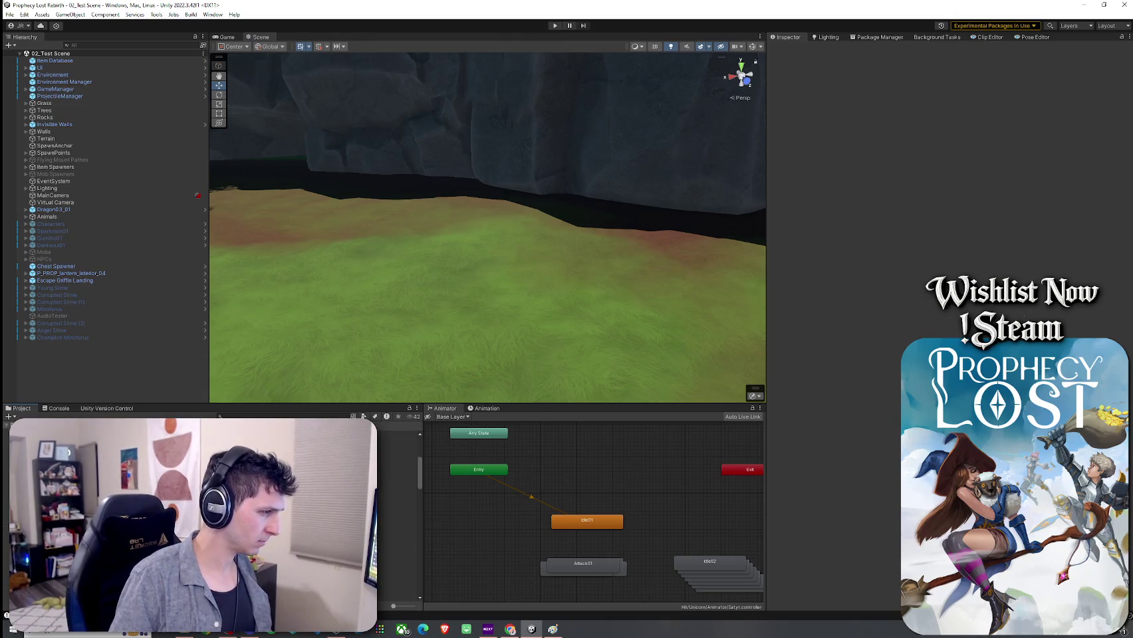
{"action": "left_click", "coordinate": [397, 559]}
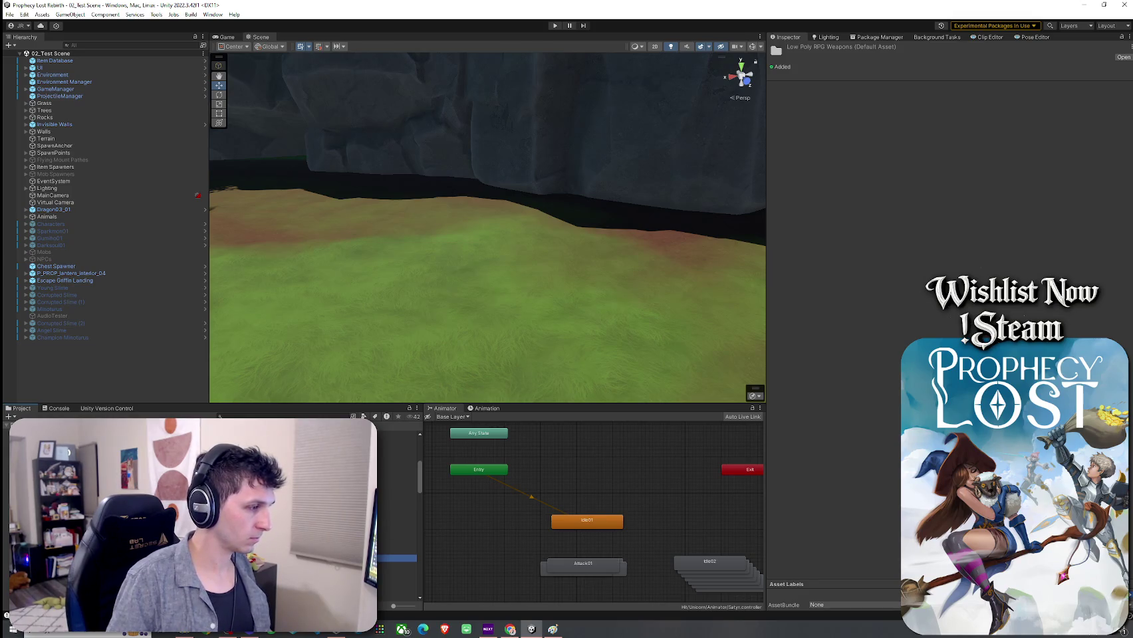
Delete the Low Poly RPG Weapons folder and confirm the permanent deletion
{"action": "key", "text": "Delete"}
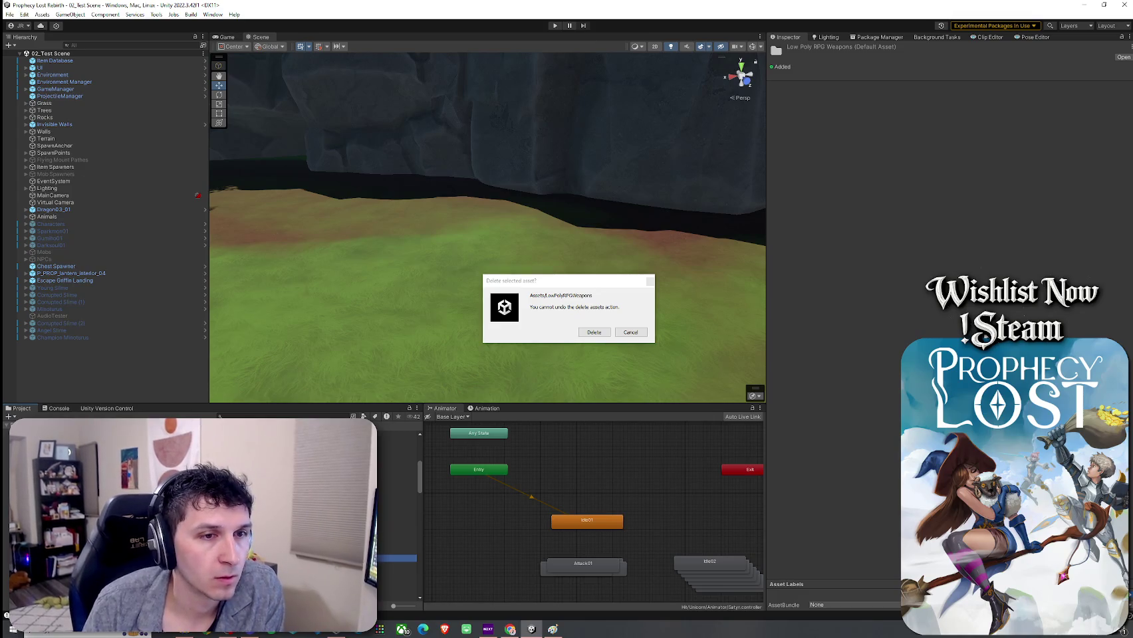
{"action": "left_click", "coordinate": [593, 332]}
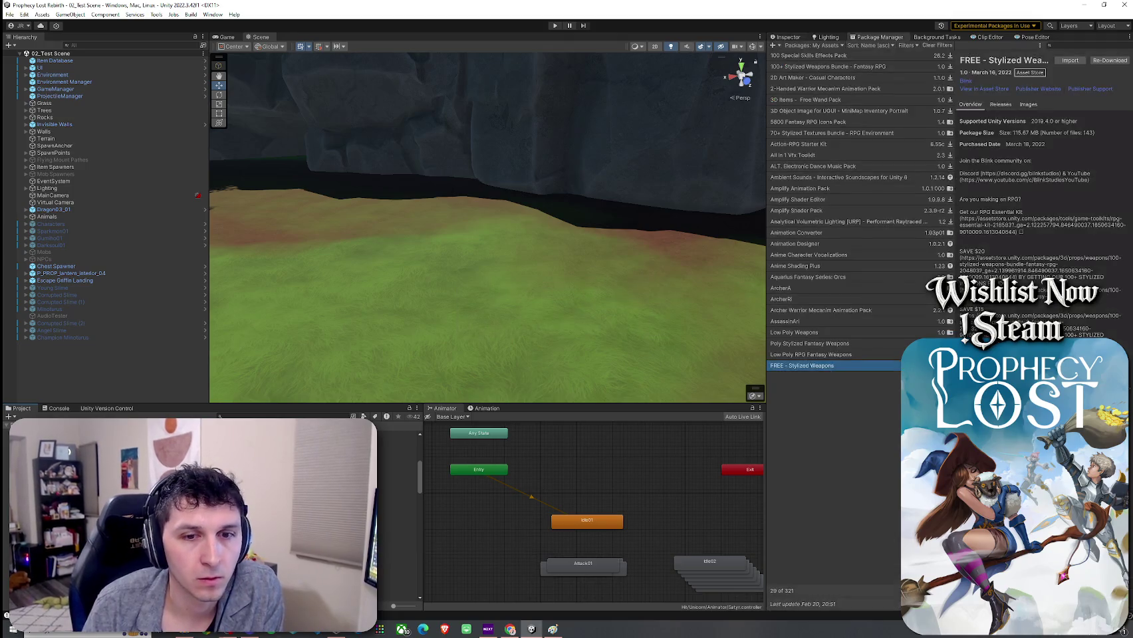
Prepare the FREE - Stylized Weapons import, excluding _FREE_StylizedWeapons_DEMO and collapsing the weapon folders
{"action": "left_click", "coordinate": [1069, 60]}
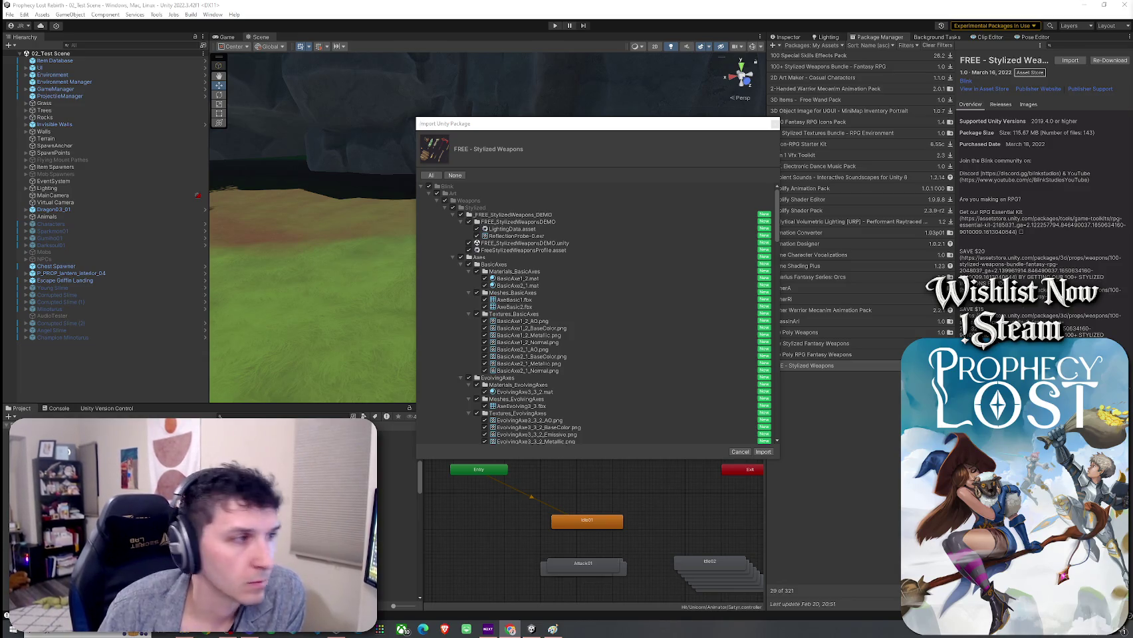
{"action": "left_click", "coordinate": [461, 215]}
{"action": "left_click", "coordinate": [453, 215]}
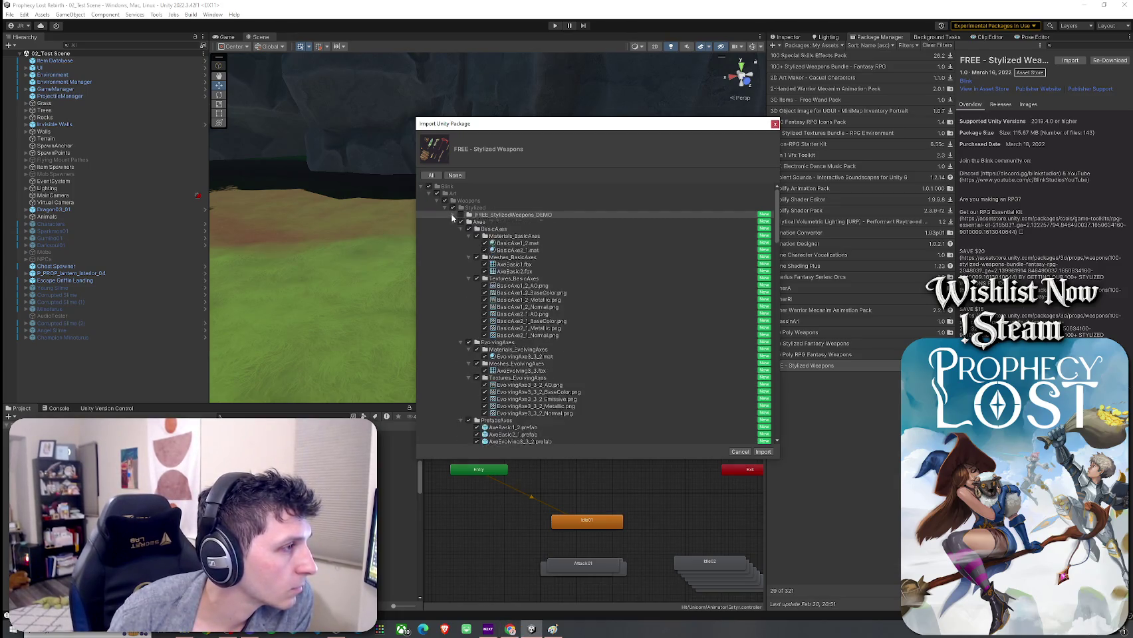
{"action": "left_click", "coordinate": [453, 222]}
{"action": "left_click", "coordinate": [453, 229]}
{"action": "left_click", "coordinate": [453, 236]}
{"action": "left_click", "coordinate": [452, 243]}
{"action": "left_click", "coordinate": [453, 250]}
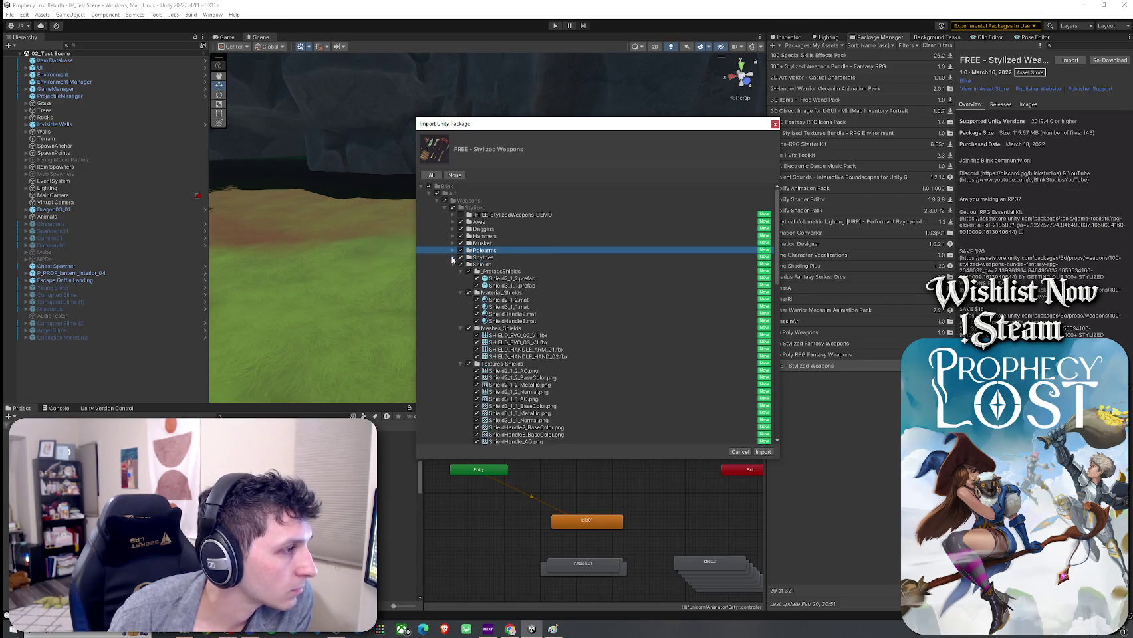
{"action": "left_click", "coordinate": [453, 257]}
{"action": "left_click", "coordinate": [453, 265]}
{"action": "left_click", "coordinate": [452, 271]}
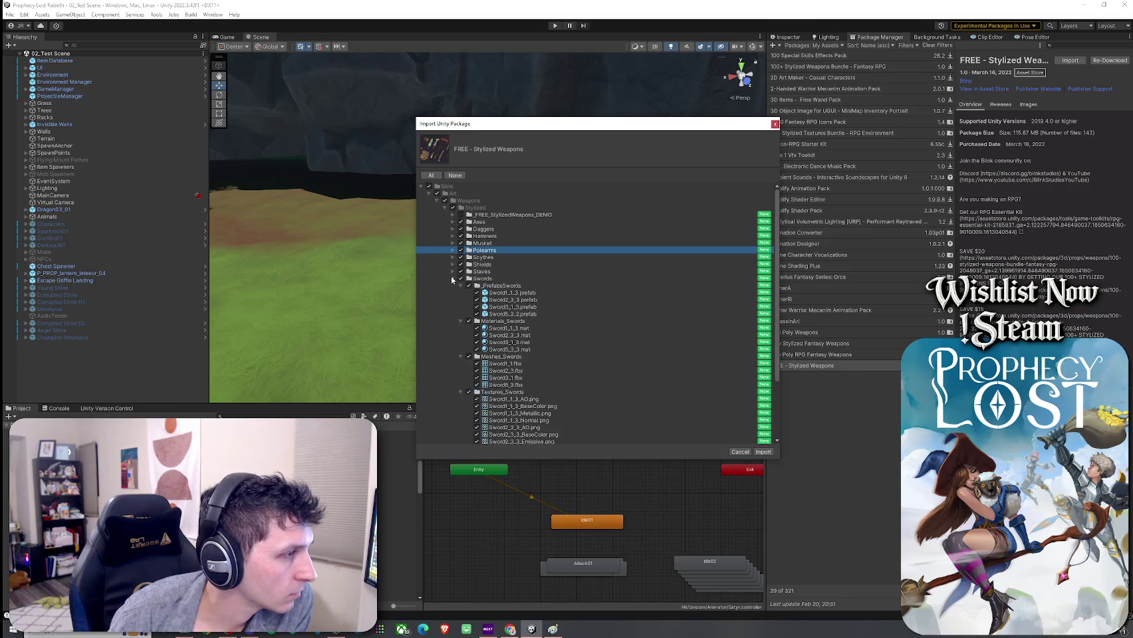
{"action": "left_click", "coordinate": [453, 279]}
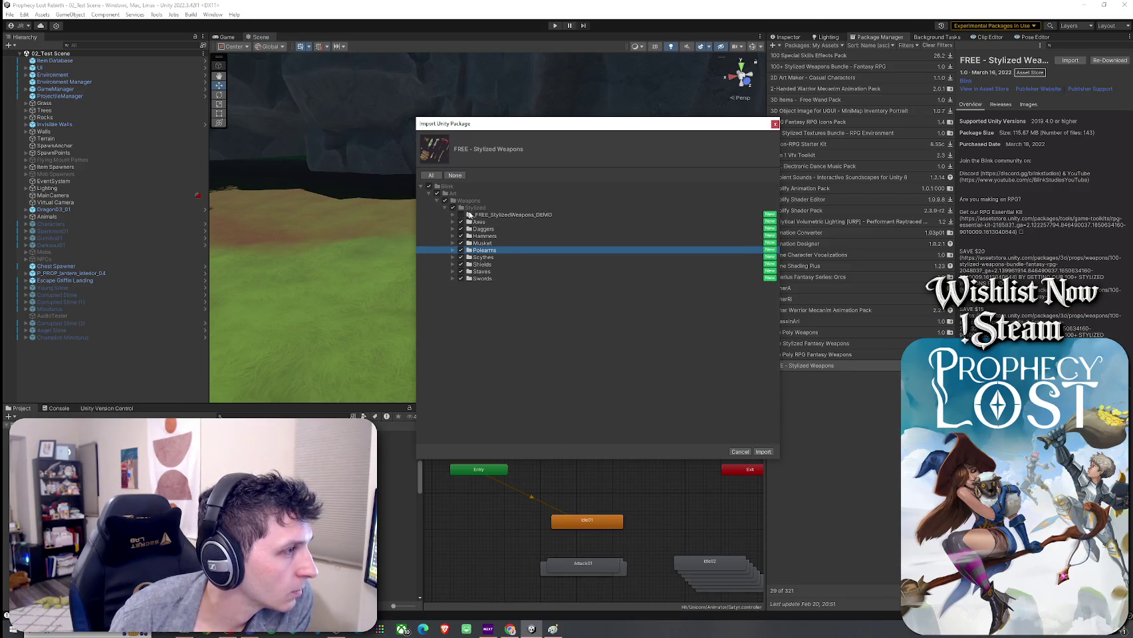
Import the selected package files and save the scene
{"action": "left_click", "coordinate": [762, 452]}
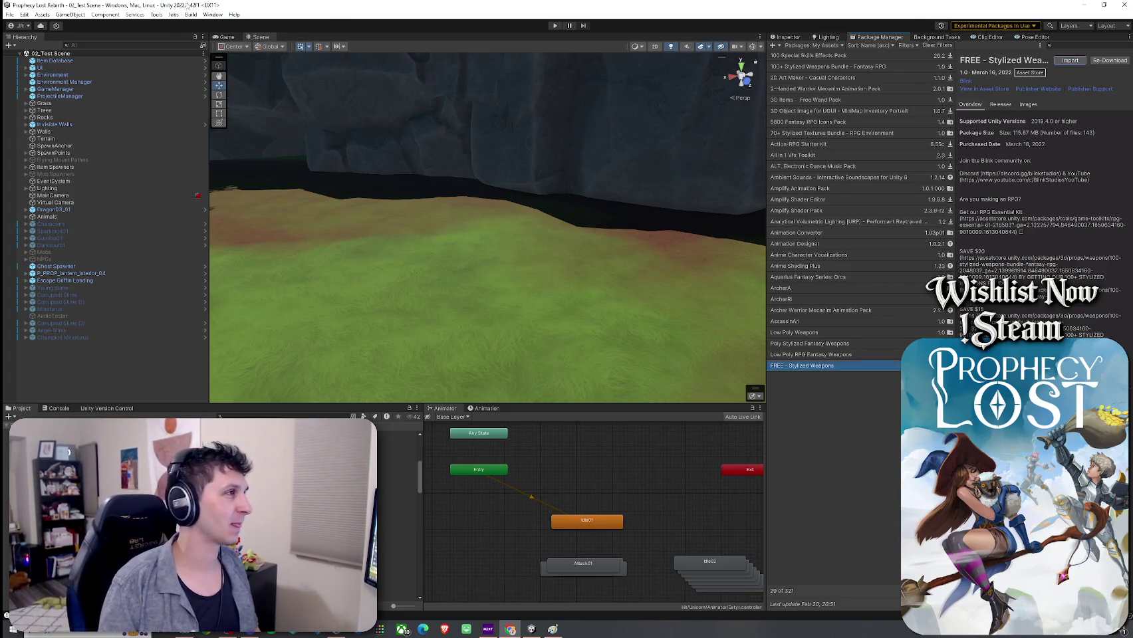
{"action": "left_click", "coordinate": [9, 14]}
{"action": "left_click", "coordinate": [23, 57]}
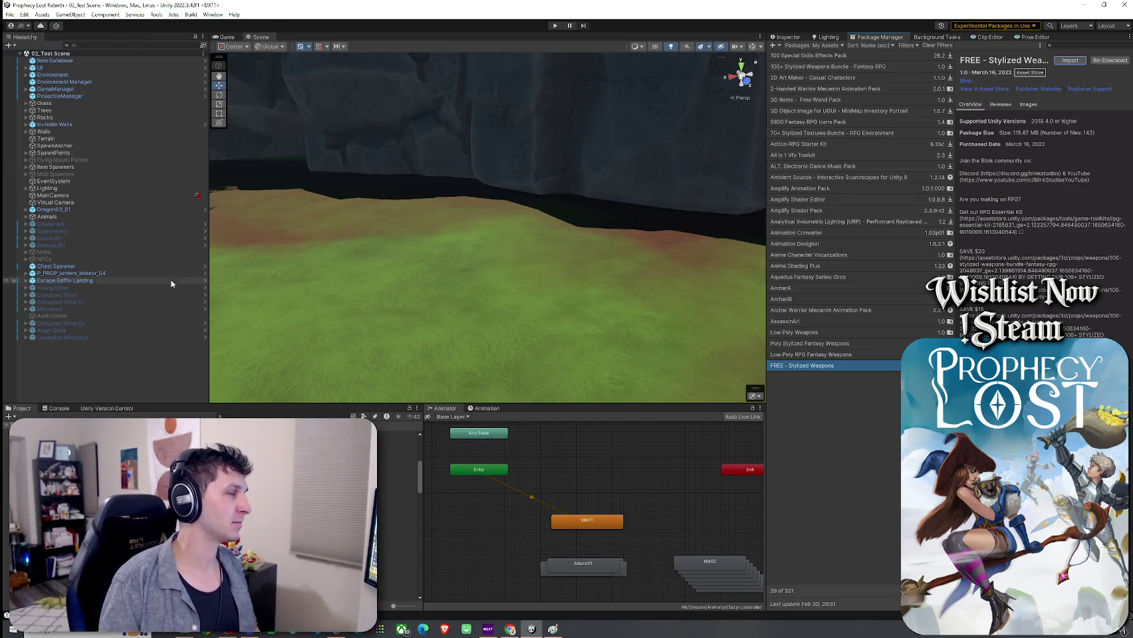
Switch Polearm2_2_2's material to Toony Colors Pro 2/Hybrid Shader 2
{"action": "scroll", "coordinate": [399, 505], "scroll_direction": "up", "scroll_amount": 3}
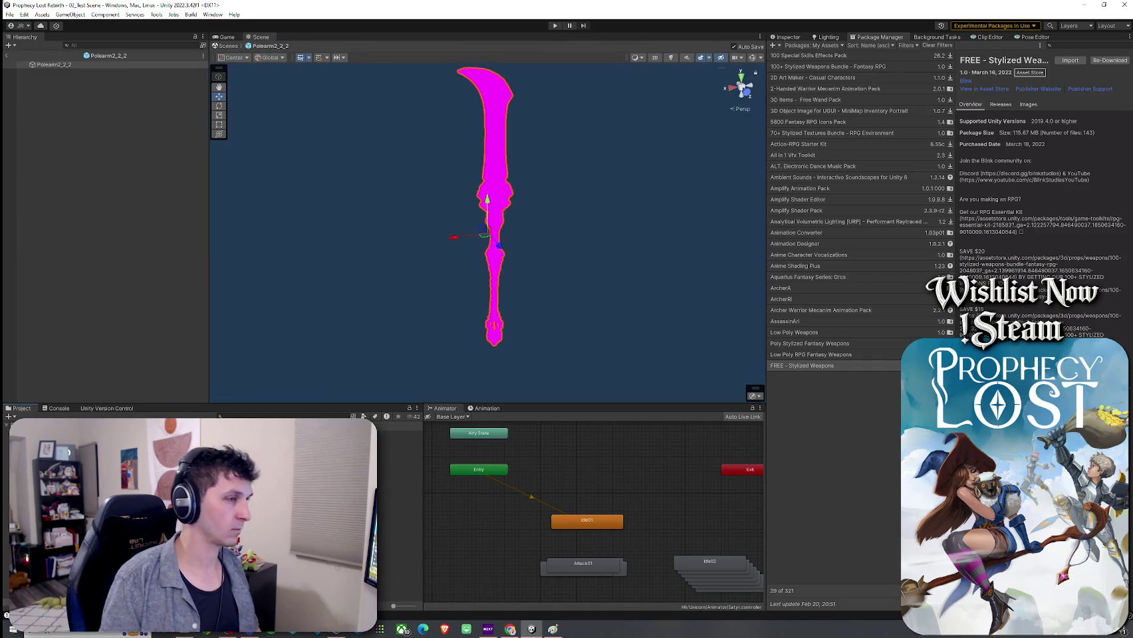
{"action": "left_click", "coordinate": [778, 38]}
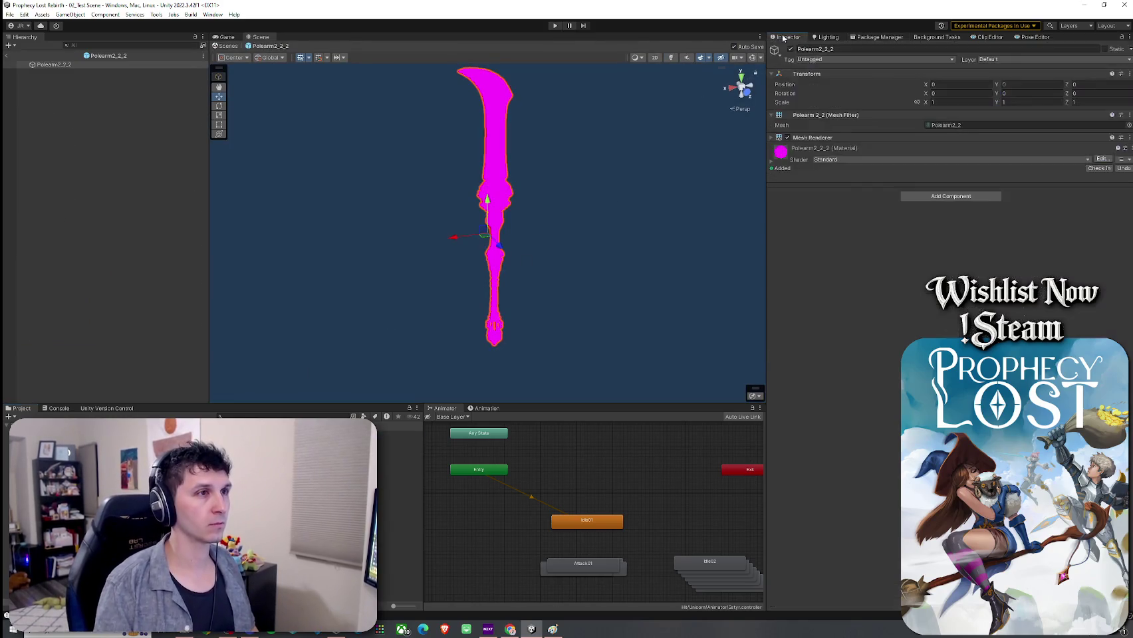
{"action": "left_click", "coordinate": [833, 160]}
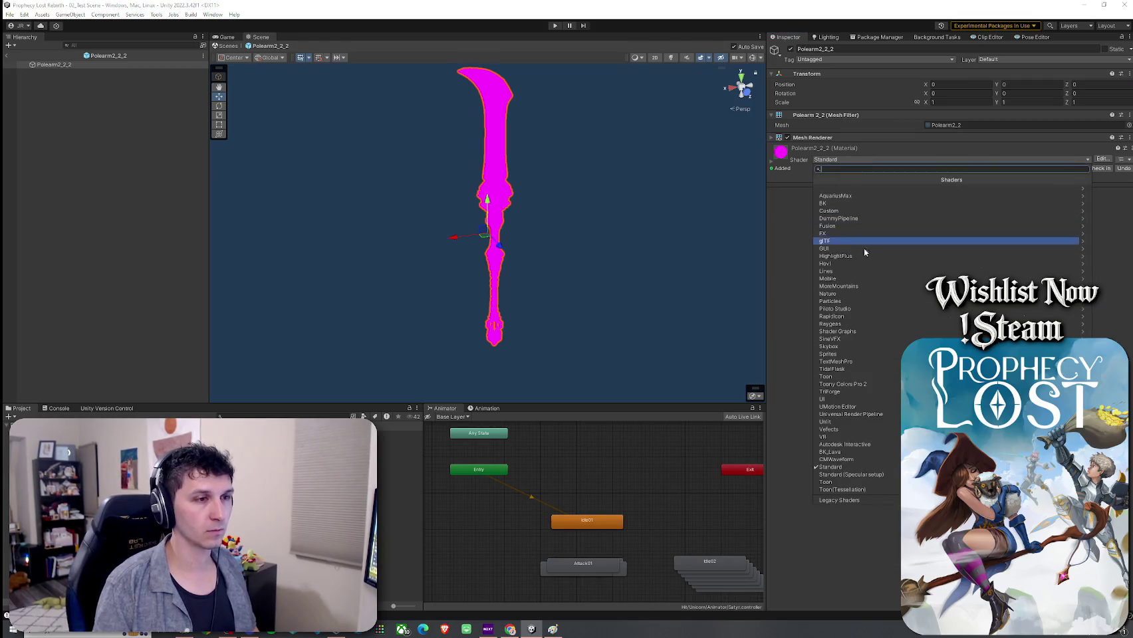
{"action": "left_click", "coordinate": [857, 385]}
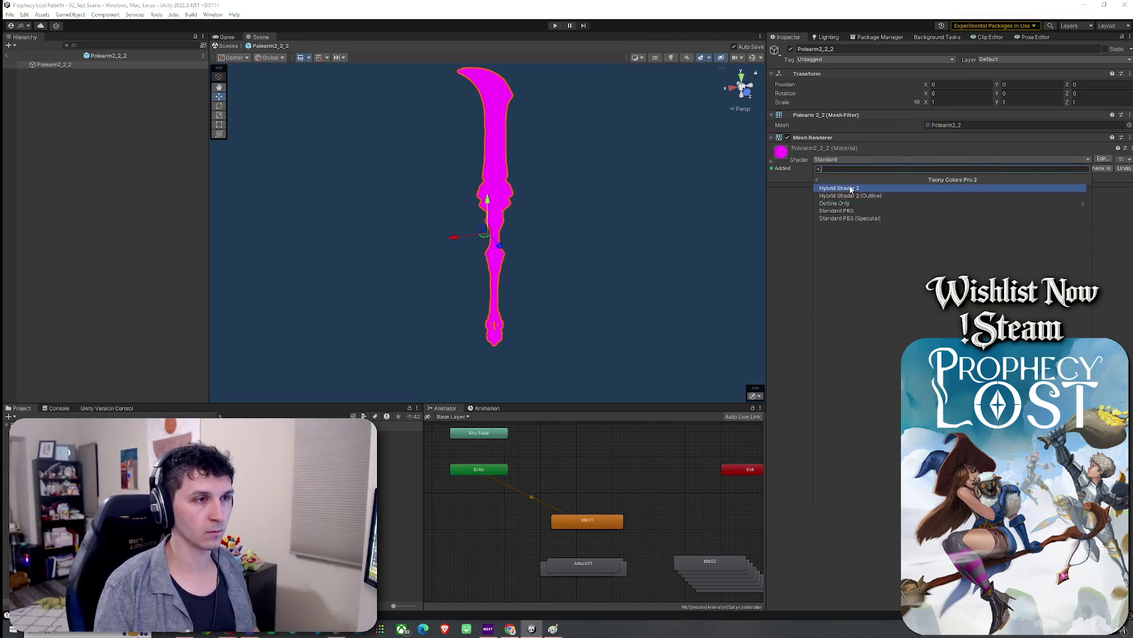
{"action": "left_click", "coordinate": [857, 188]}
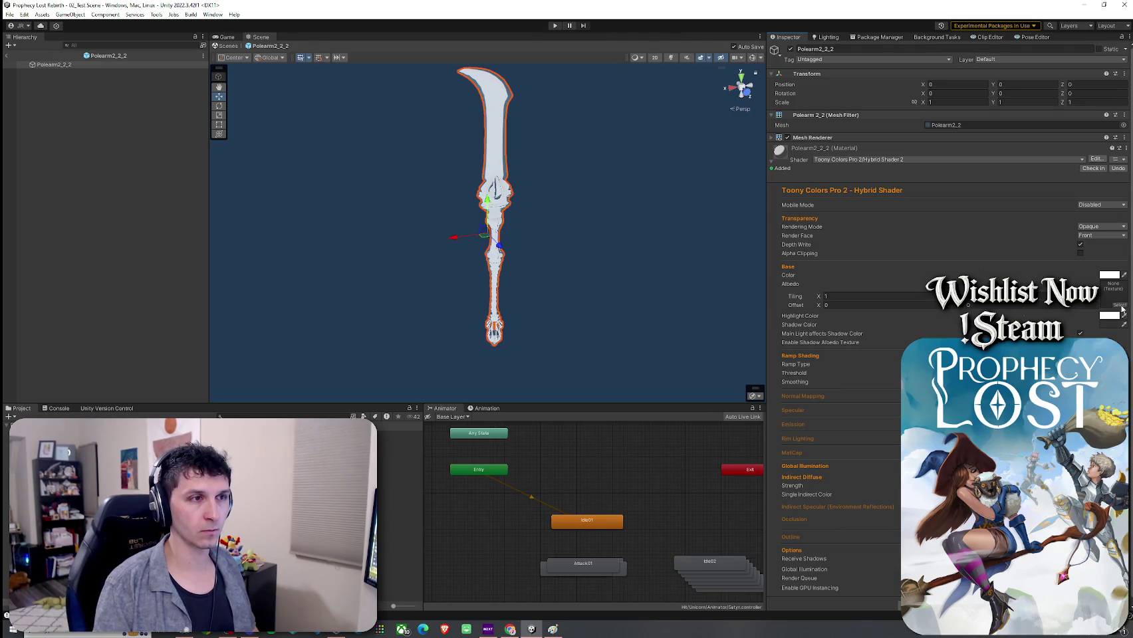
Assign the polearm texture, found by searching 'arm', as the Albedo
{"action": "left_click", "coordinate": [1122, 305]}
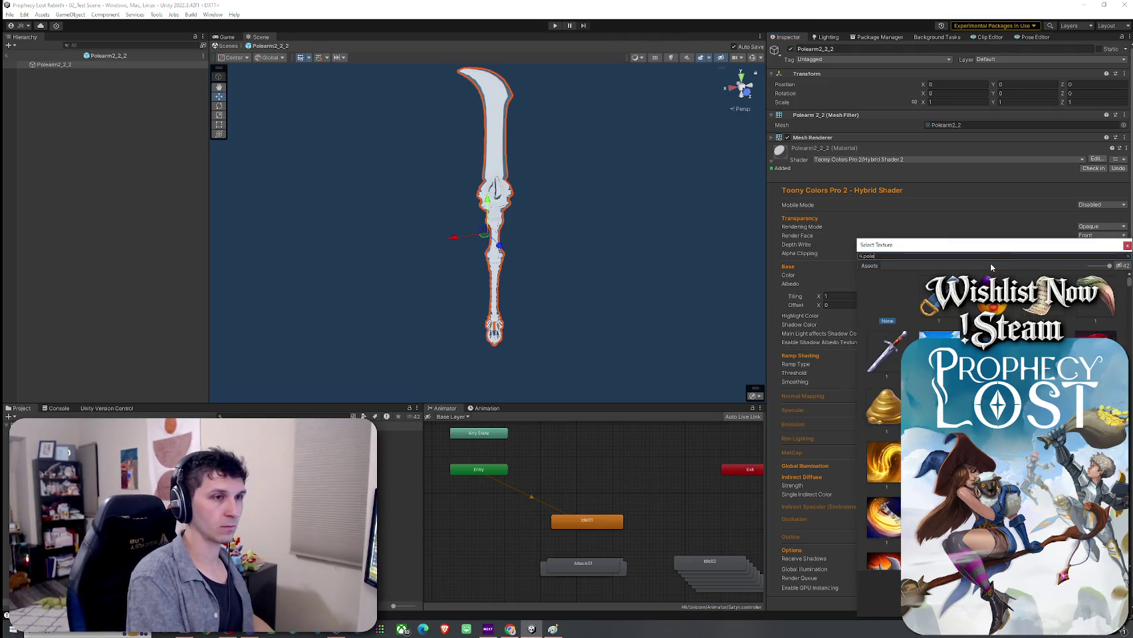
{"action": "type", "text": "arm"}
{"action": "left_click", "coordinate": [937, 329]}
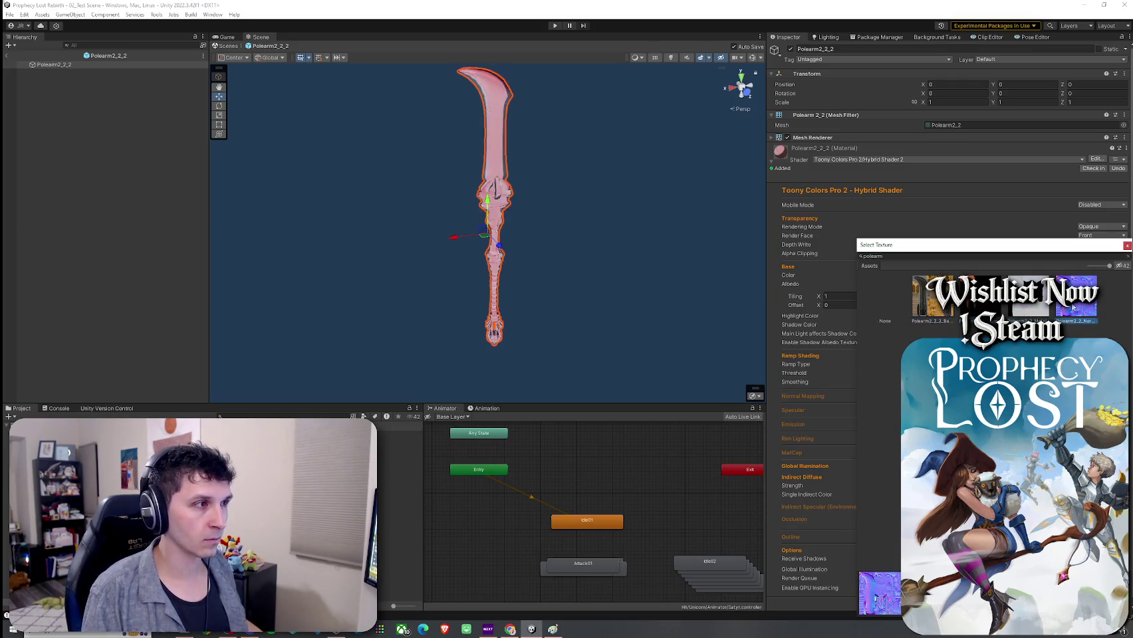
{"action": "double_click", "coordinate": [933, 314]}
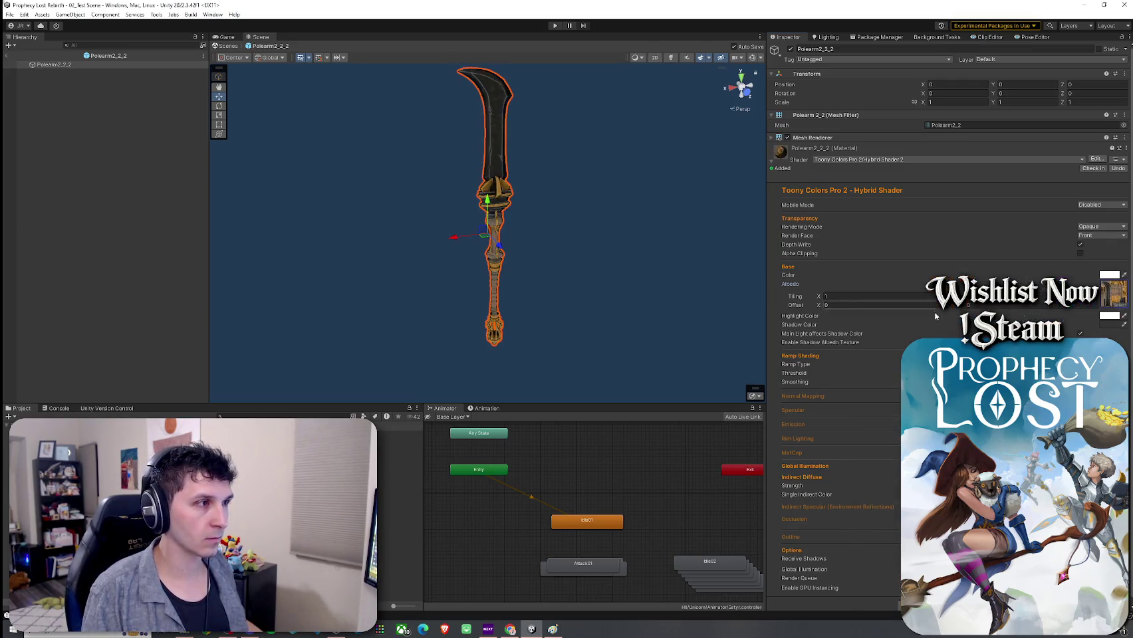
Compare the polearm with specular on and off, then enable Emission
{"action": "left_click", "coordinate": [802, 395]}
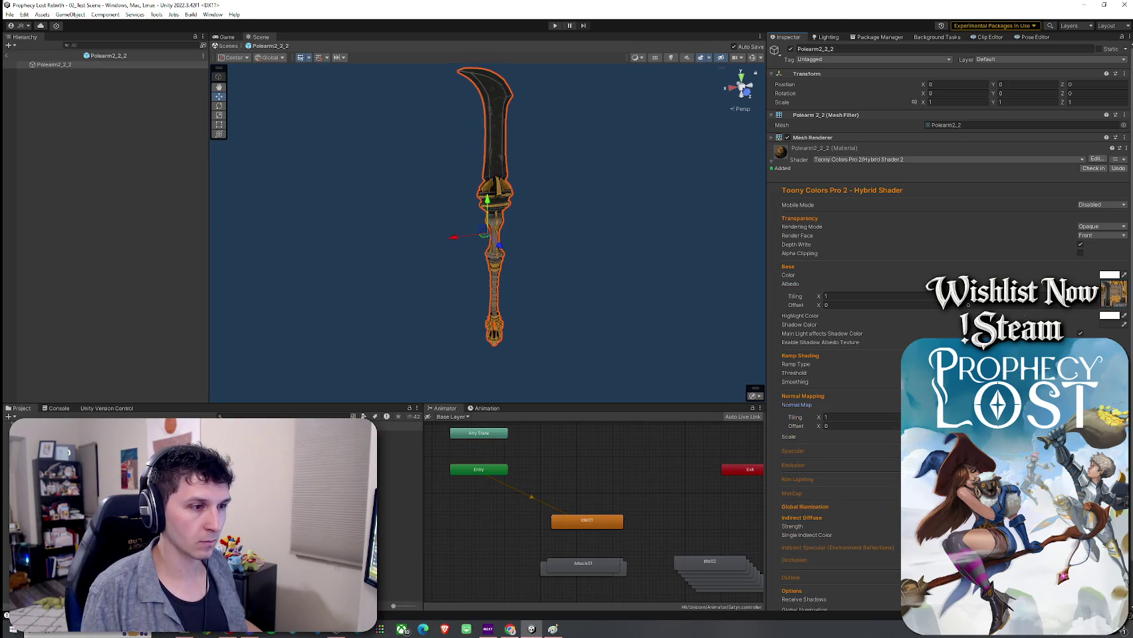
{"action": "left_click", "coordinate": [792, 451]}
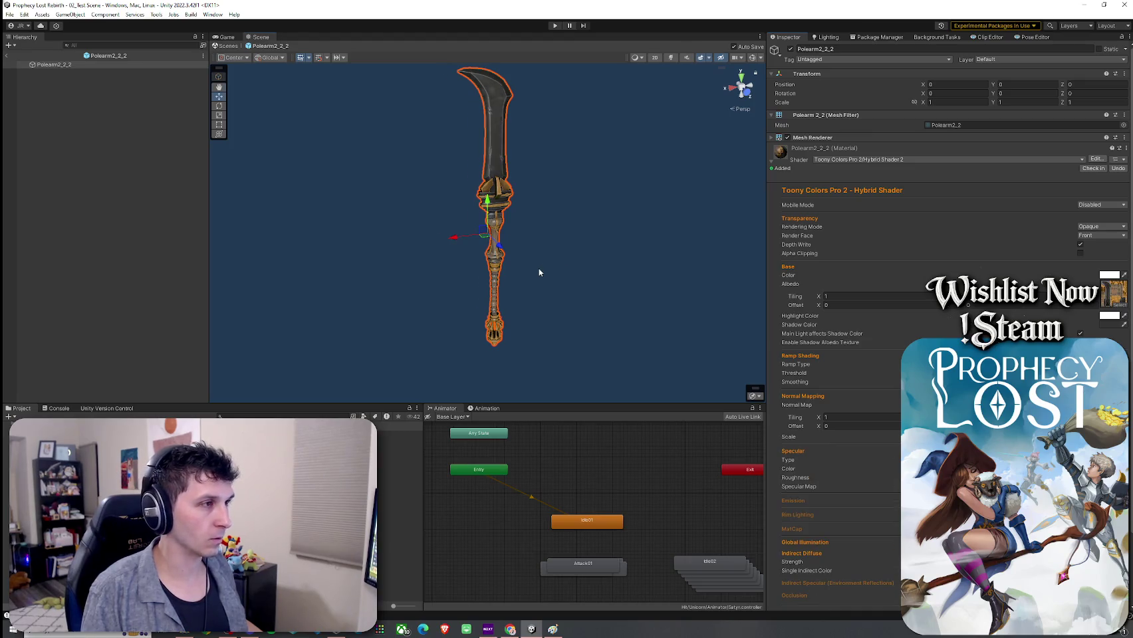
{"action": "scroll", "coordinate": [539, 273], "scroll_direction": "up", "scroll_amount": 5}
{"action": "mouse_move", "coordinate": [536, 230]}
{"action": "left_mouse_down"}
{"action": "mouse_move", "coordinate": [358, 250]}
{"action": "mouse_move", "coordinate": [147, 255]}
{"action": "left_mouse_up"}
{"action": "key", "text": "f"}
{"action": "mouse_move", "coordinate": [1129, 229]}
{"action": "left_mouse_down"}
{"action": "mouse_move", "coordinate": [1127, 255]}
{"action": "mouse_move", "coordinate": [7, 256]}
{"action": "mouse_move", "coordinate": [96, 217]}
{"action": "mouse_move", "coordinate": [129, 218]}
{"action": "left_mouse_up"}
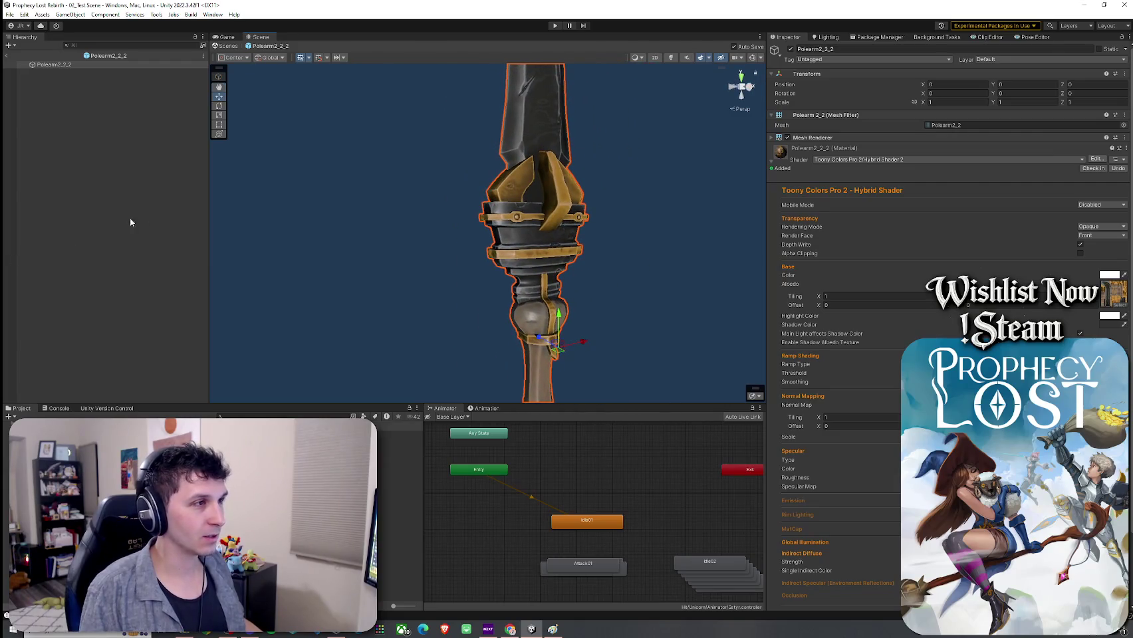
{"action": "key", "text": "f"}
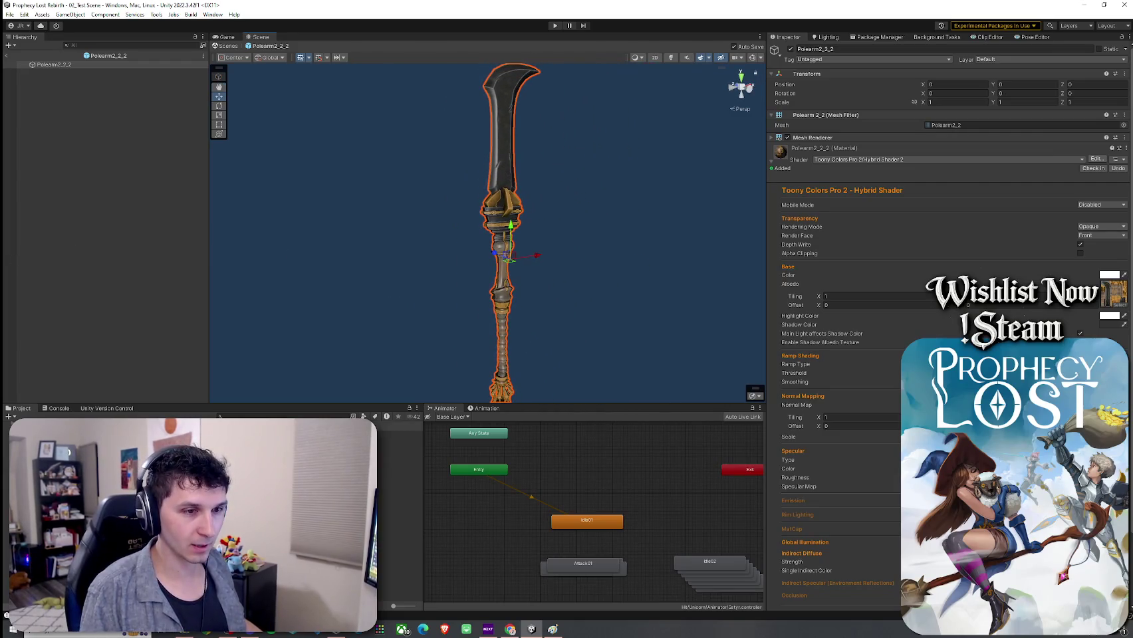
{"action": "left_click", "coordinate": [793, 451]}
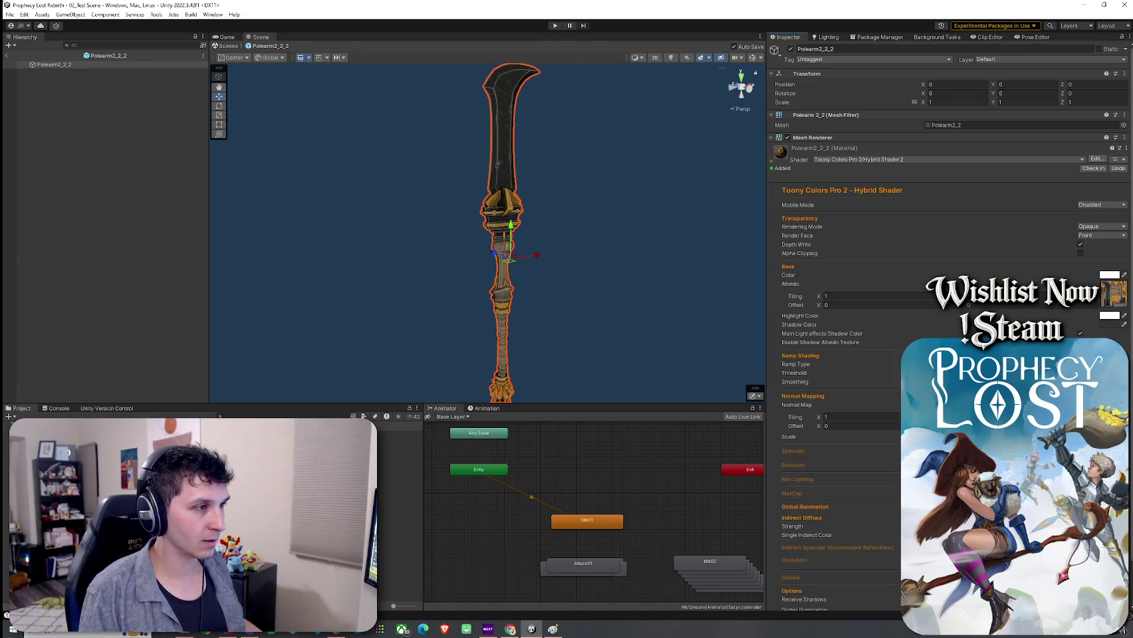
{"action": "left_click", "coordinate": [792, 451]}
{"action": "left_click", "coordinate": [792, 451]}
{"action": "left_click", "coordinate": [792, 451]}
{"action": "left_click", "coordinate": [793, 451]}
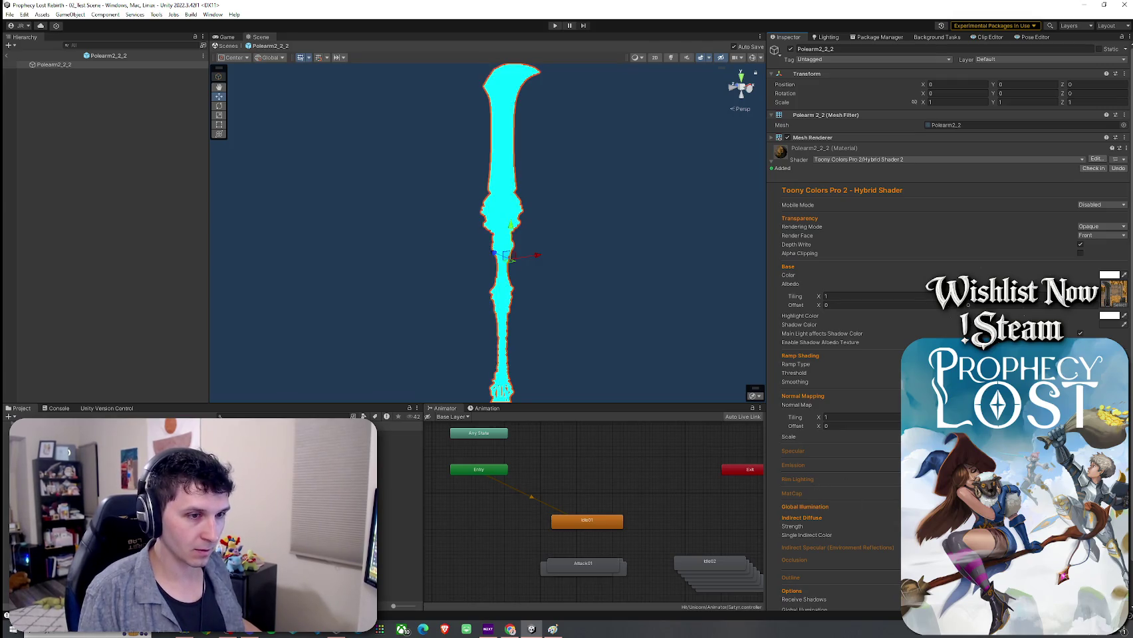
{"action": "left_click", "coordinate": [792, 465]}
Try rim lighting and MatCap, undo both, and return to the scene
{"action": "mouse_move", "coordinate": [683, 365]}
{"action": "left_mouse_down"}
{"action": "mouse_move", "coordinate": [620, 329]}
{"action": "mouse_move", "coordinate": [731, 303]}
{"action": "mouse_move", "coordinate": [880, 337]}
{"action": "mouse_move", "coordinate": [964, 335]}
{"action": "left_mouse_up"}
{"action": "mouse_move", "coordinate": [664, 333]}
{"action": "left_mouse_down"}
{"action": "mouse_move", "coordinate": [627, 301]}
{"action": "mouse_move", "coordinate": [504, 328]}
{"action": "mouse_move", "coordinate": [280, 304]}
{"action": "mouse_move", "coordinate": [376, 271]}
{"action": "left_mouse_up"}
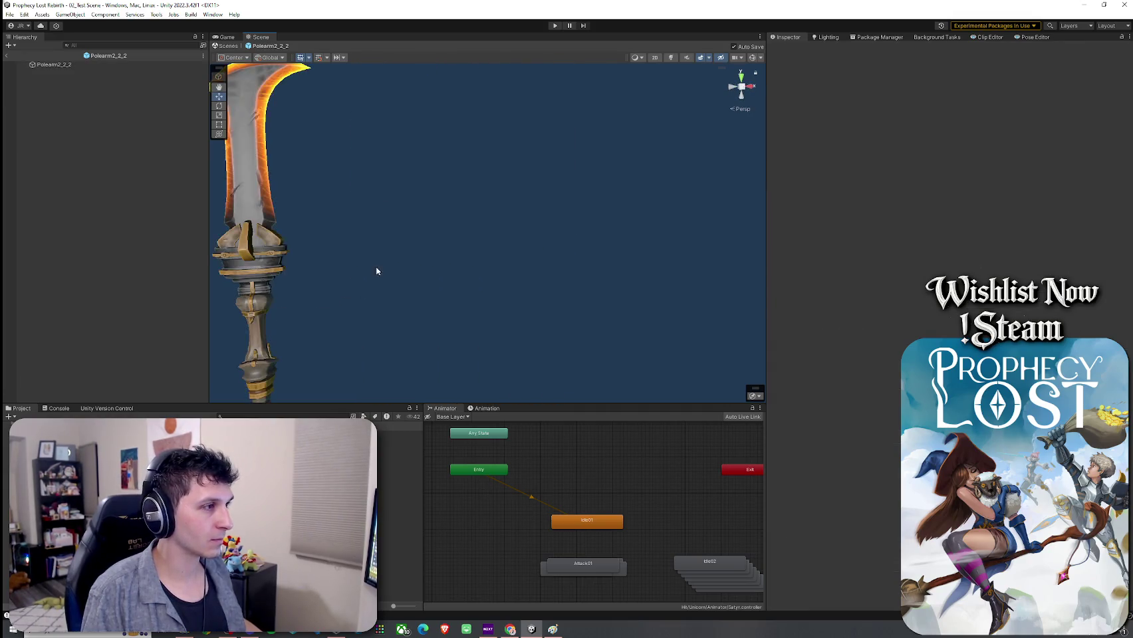
{"action": "left_click", "coordinate": [275, 257]}
{"action": "key", "text": "f"}
{"action": "scroll", "coordinate": [873, 425], "scroll_direction": "down", "scroll_amount": 10}
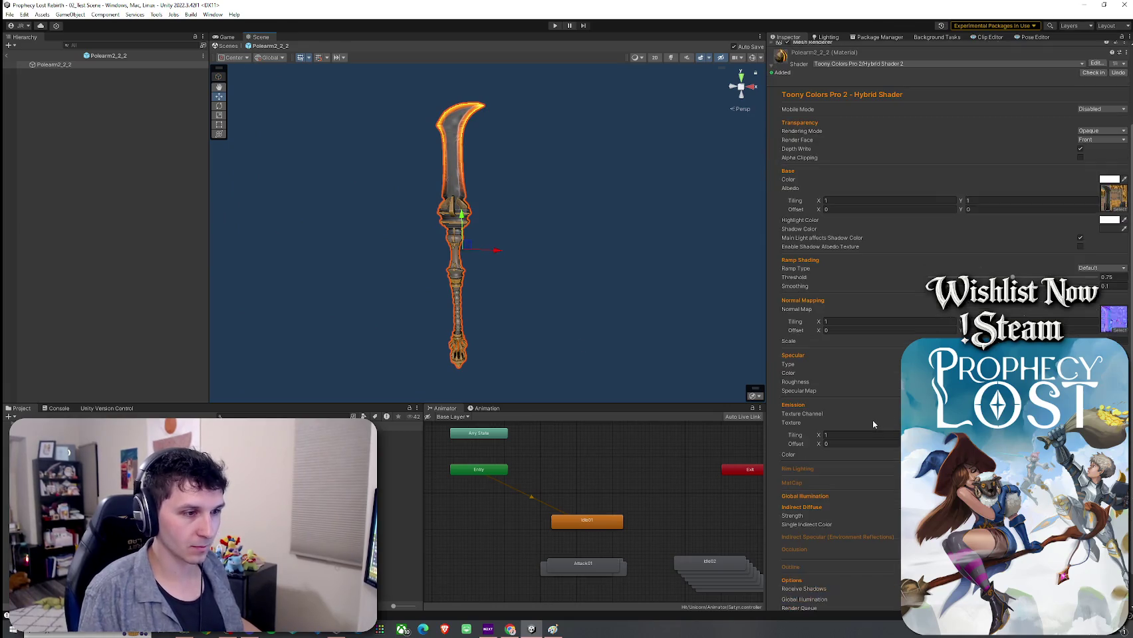
{"action": "left_click", "coordinate": [797, 469]}
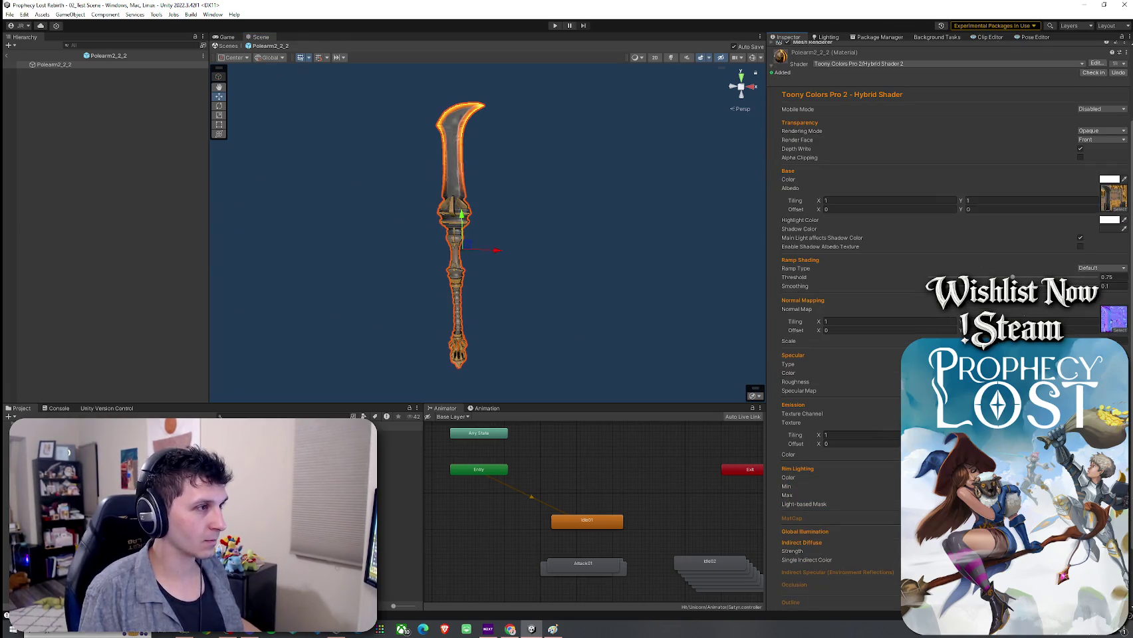
{"action": "key", "text": "ctrl+z"}
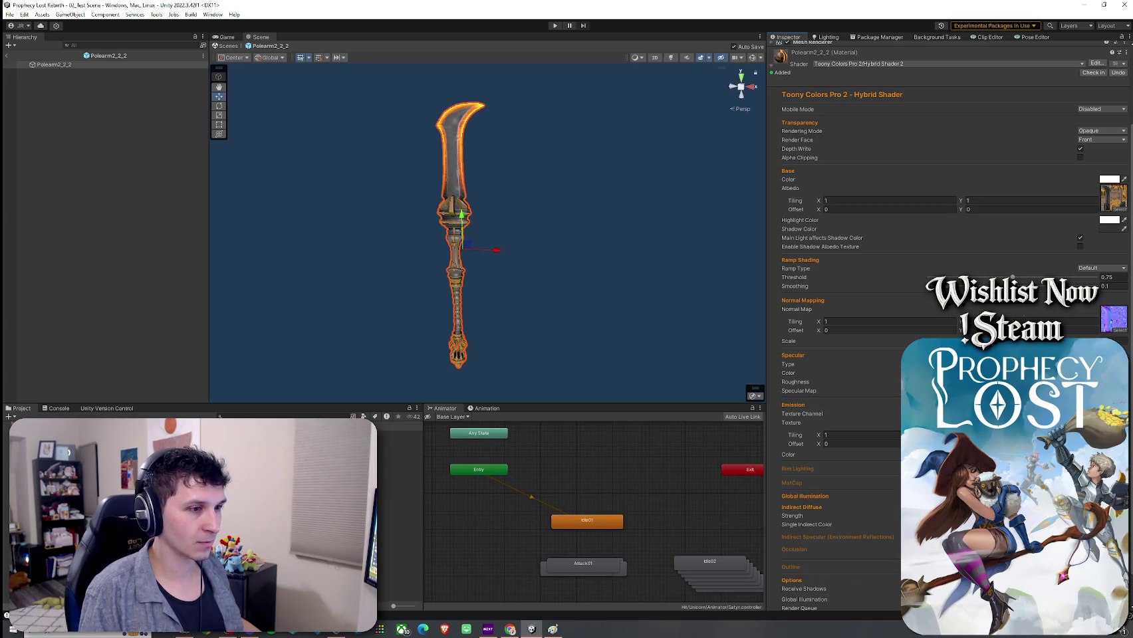
{"action": "left_click", "coordinate": [792, 483]}
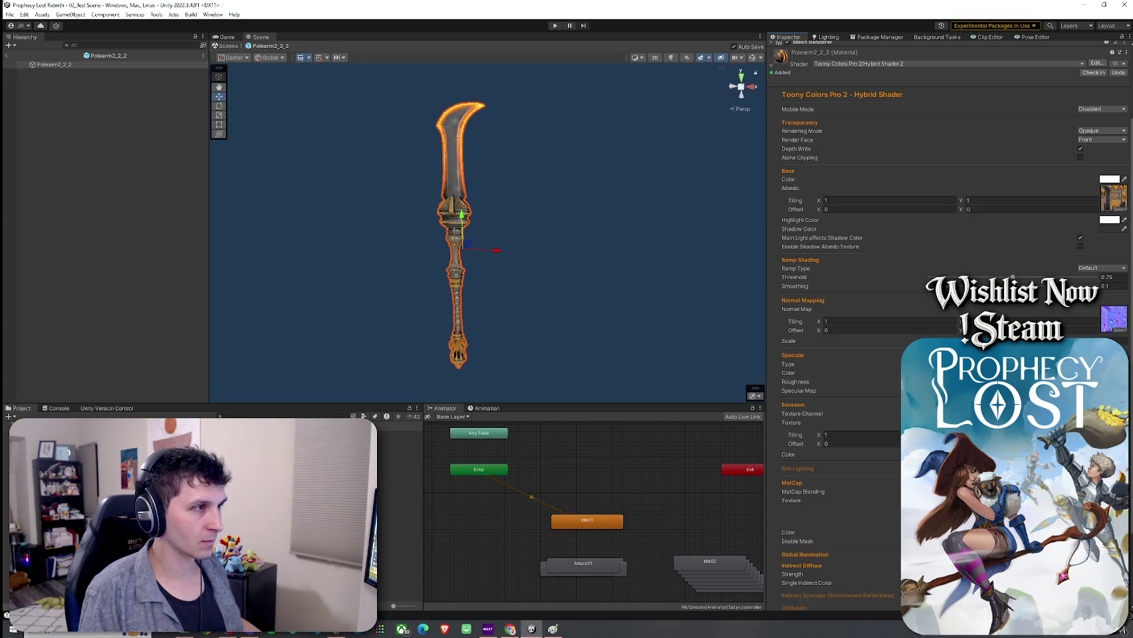
{"action": "key", "text": "ctrl+z"}
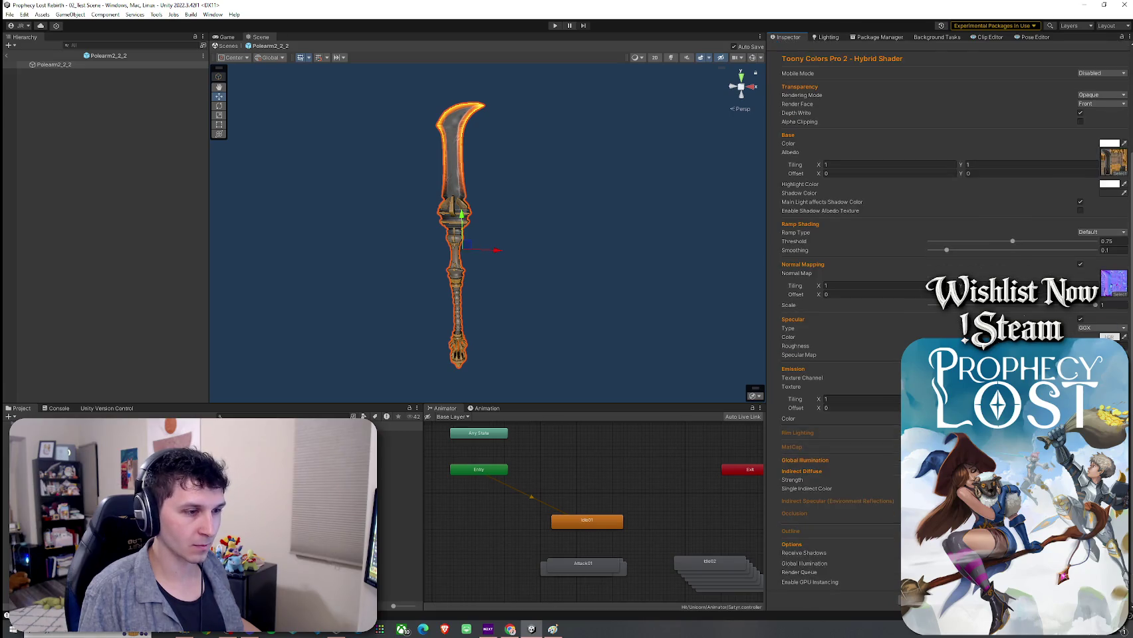
{"action": "scroll", "coordinate": [777, 423], "scroll_direction": "up", "scroll_amount": 3}
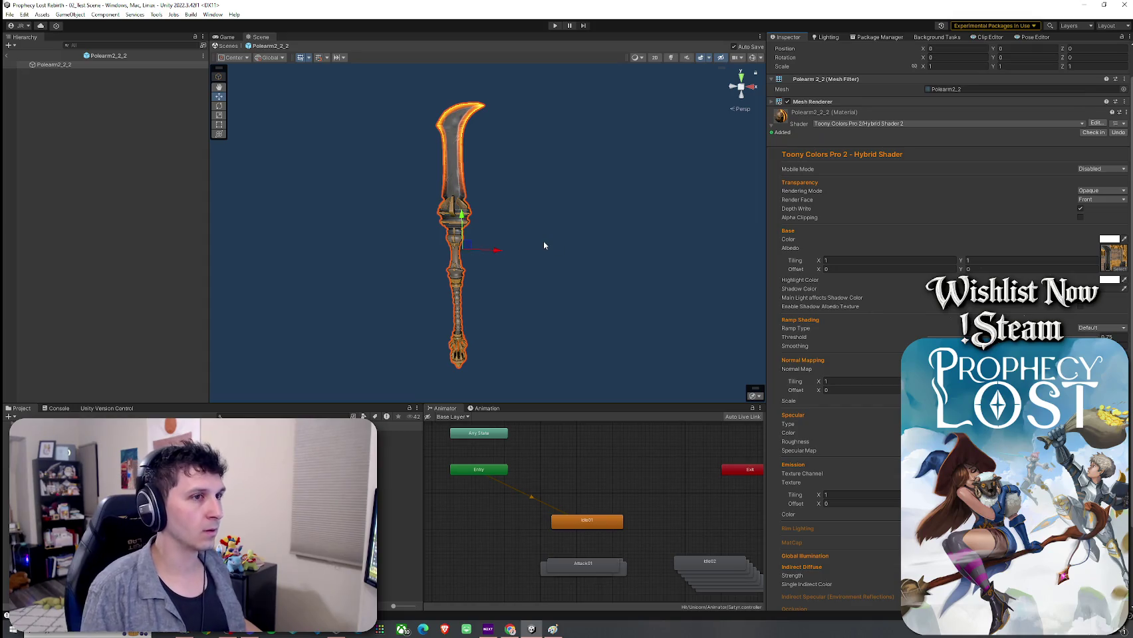
{"action": "left_click", "coordinate": [6, 55]}
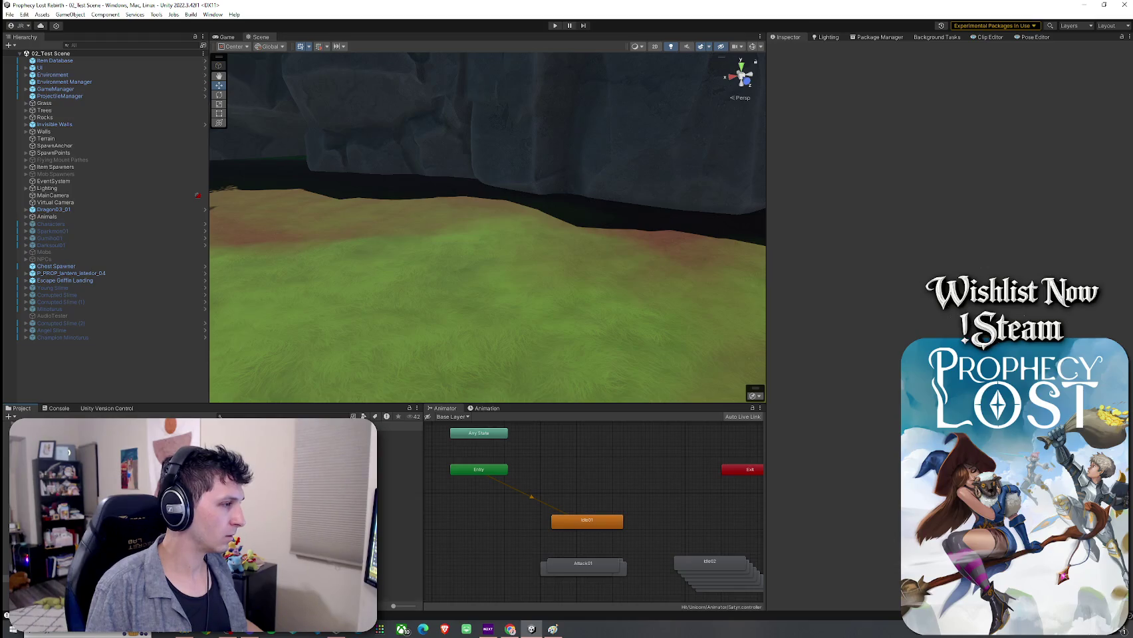
{"action": "mouse_move", "coordinate": [399, 433]}
{"action": "left_mouse_down"}
{"action": "mouse_move", "coordinate": [416, 319]}
{"action": "mouse_move", "coordinate": [410, 338]}
{"action": "mouse_move", "coordinate": [245, 318]}
{"action": "mouse_move", "coordinate": [273, 286]}
{"action": "mouse_move", "coordinate": [130, 297]}
{"action": "mouse_move", "coordinate": [208, 376]}
{"action": "mouse_move", "coordinate": [51, 386]}
{"action": "mouse_move", "coordinate": [94, 155]}
{"action": "mouse_move", "coordinate": [155, 250]}
{"action": "mouse_move", "coordinate": [188, 232]}
{"action": "mouse_move", "coordinate": [162, 257]}
{"action": "mouse_move", "coordinate": [135, 258]}
{"action": "left_mouse_up"}
{"action": "key", "text": "f"}
{"action": "left_click", "coordinate": [273, 286]}
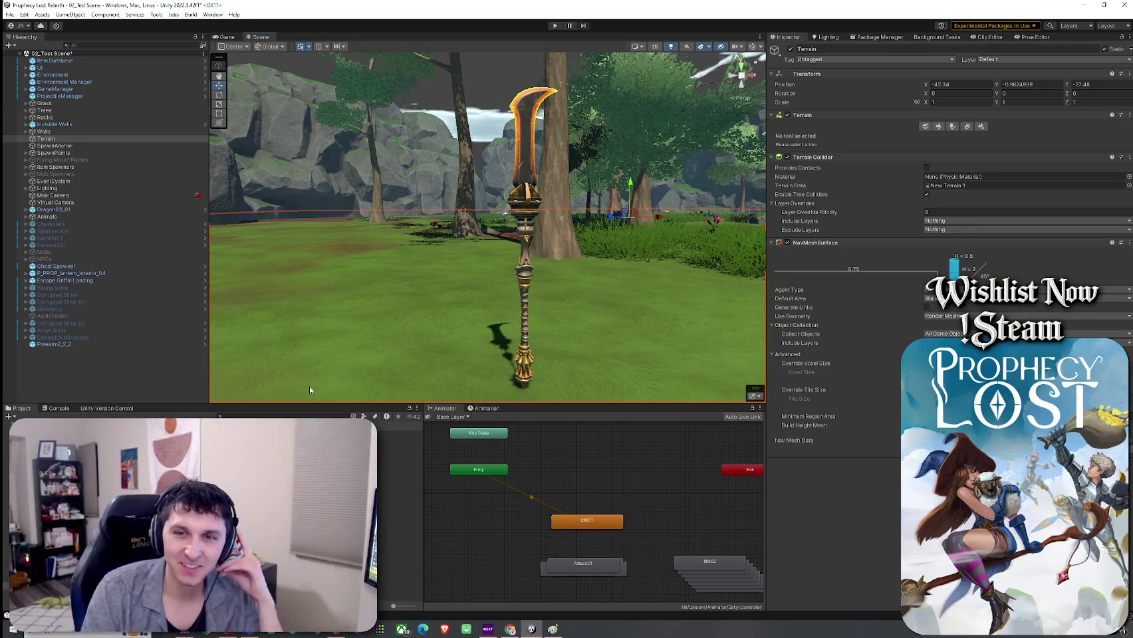
{"action": "left_click", "coordinate": [54, 343]}
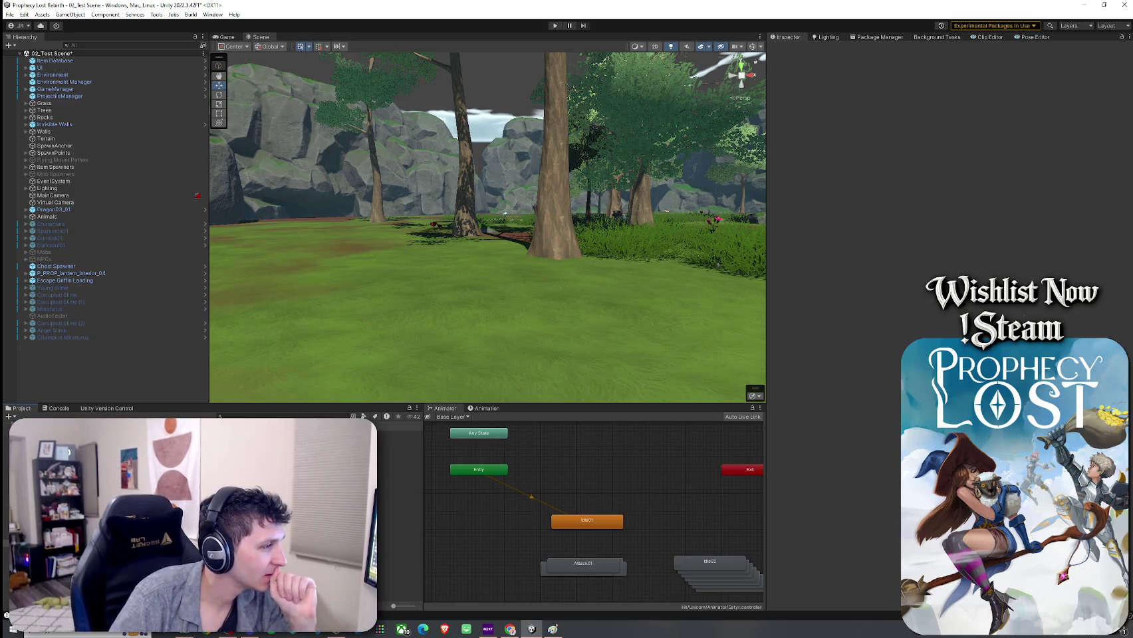
{"action": "left_click", "coordinate": [399, 441]}
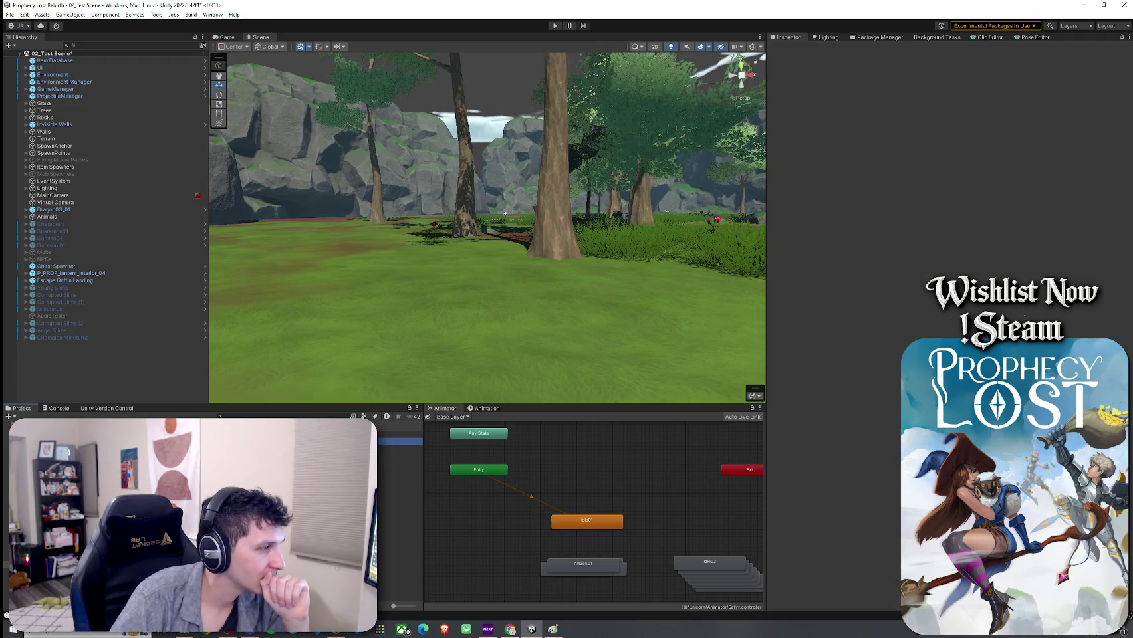
{"action": "double_click", "coordinate": [399, 441]}
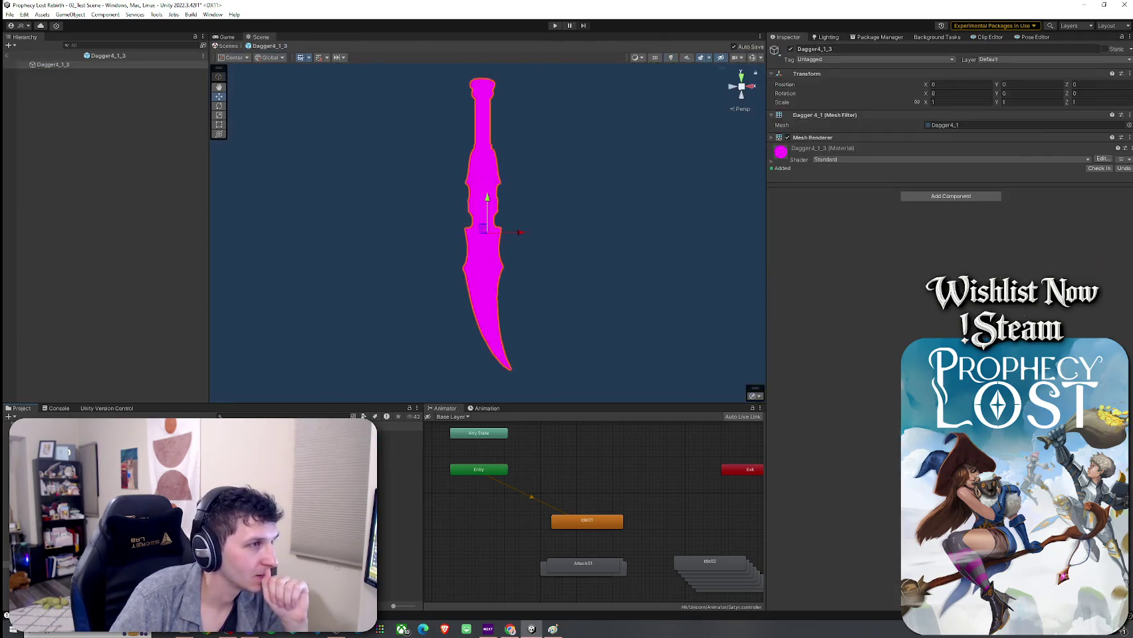
Switch Dagger4_1_3's material to Toony Colors Pro 2/Hybrid Shader 2
{"action": "left_click", "coordinate": [951, 160]}
{"action": "left_click", "coordinate": [860, 370]}
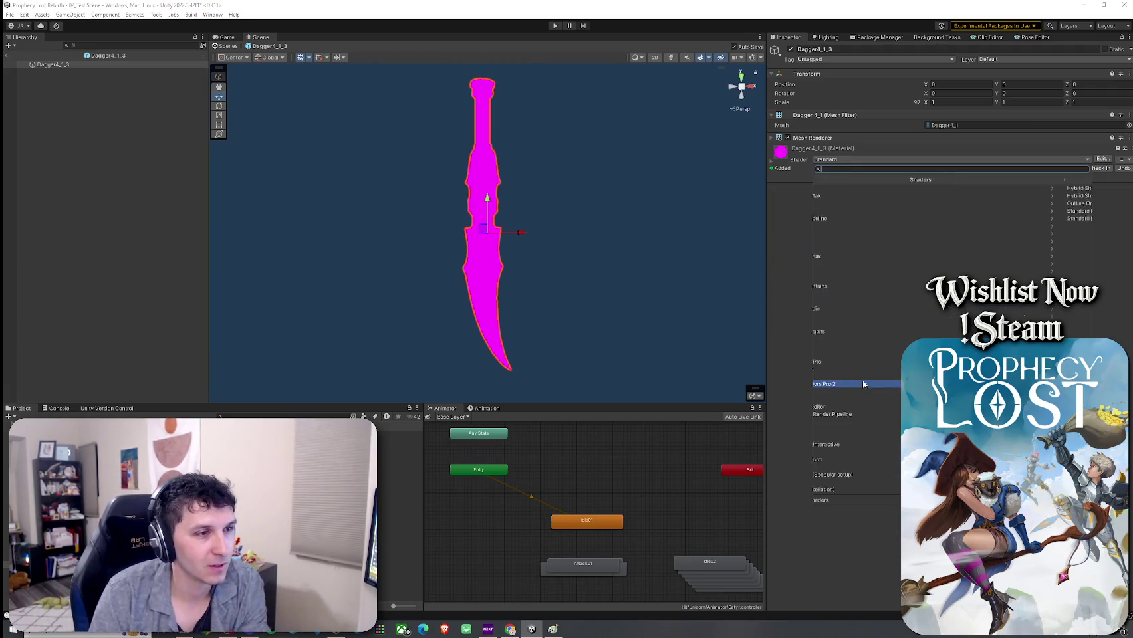
{"action": "left_click", "coordinate": [842, 188]}
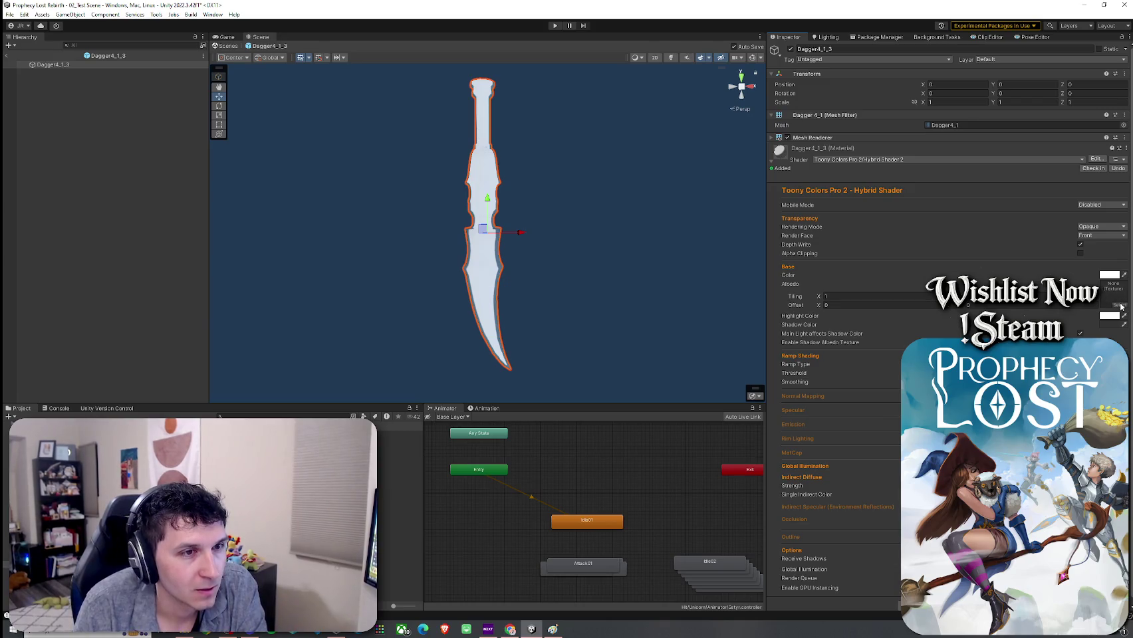
Search 'dagger' and assign the brown-green stone blade texture as Albedo
{"action": "left_click", "coordinate": [1122, 306]}
{"action": "type", "text": "dagger"}
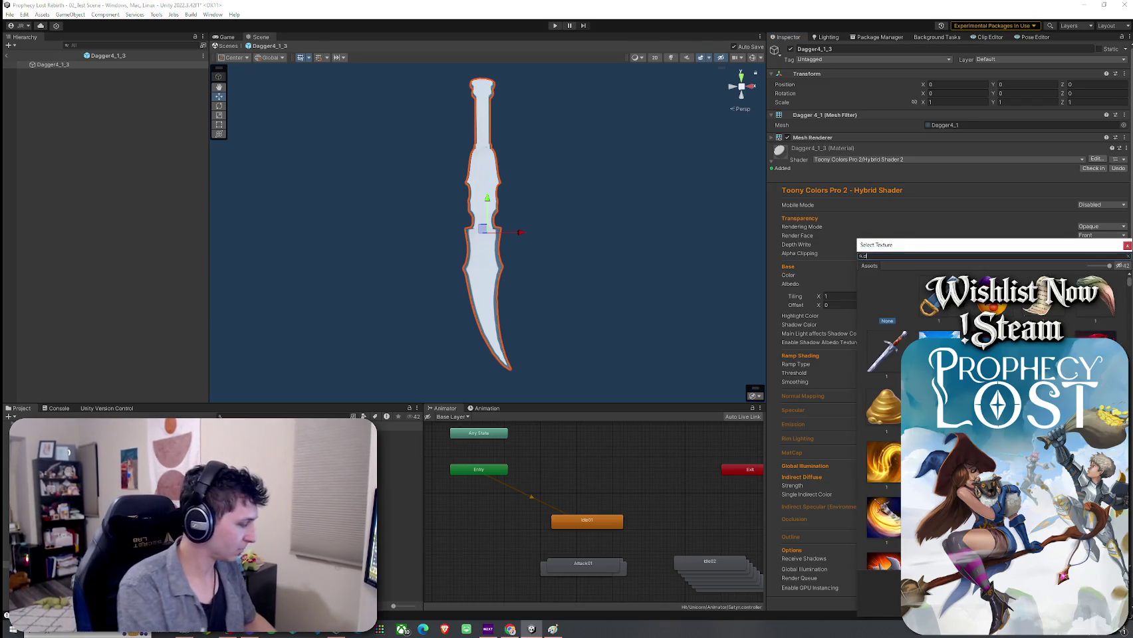
{"action": "left_click", "coordinate": [940, 296]}
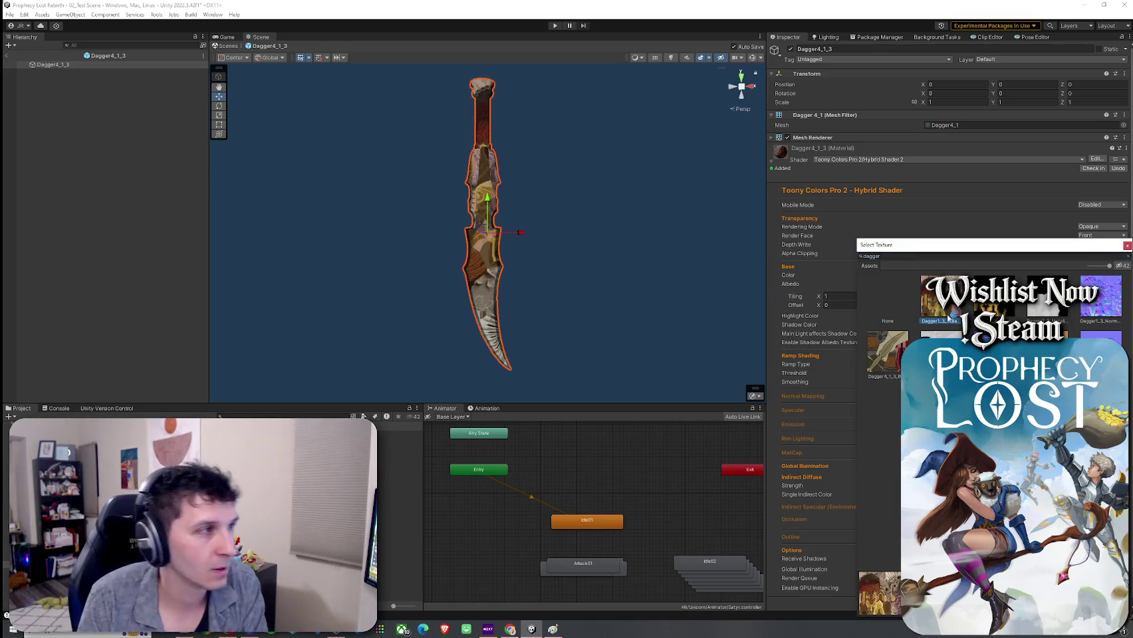
{"action": "key", "text": "Right"}
{"action": "key", "text": "Right"}
{"action": "key", "text": "Right"}
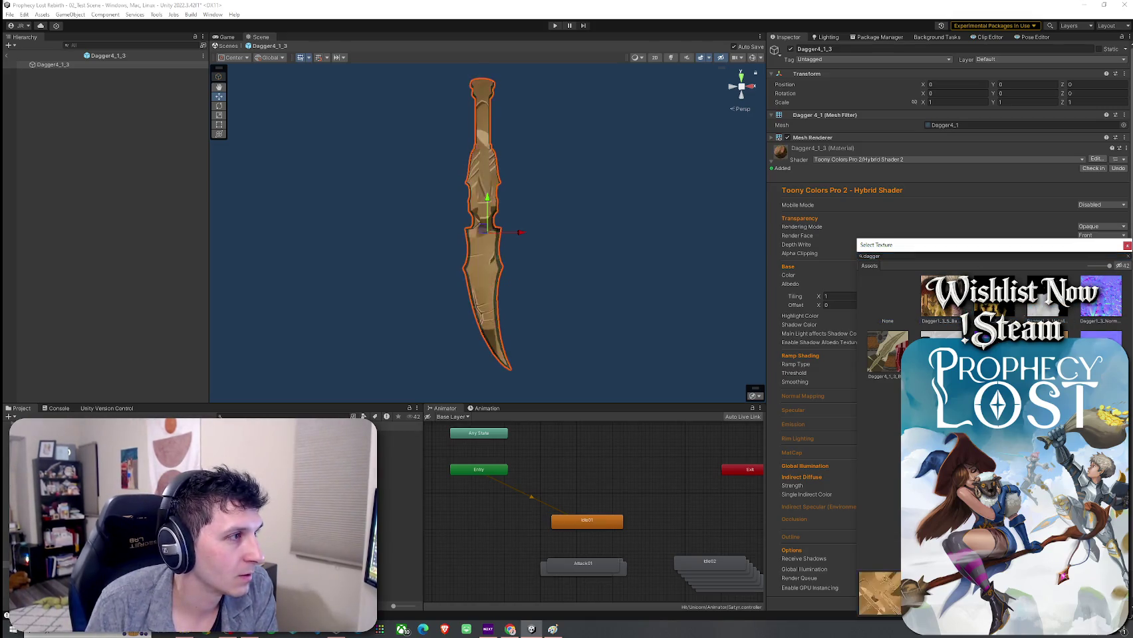
{"action": "left_click", "coordinate": [898, 352]}
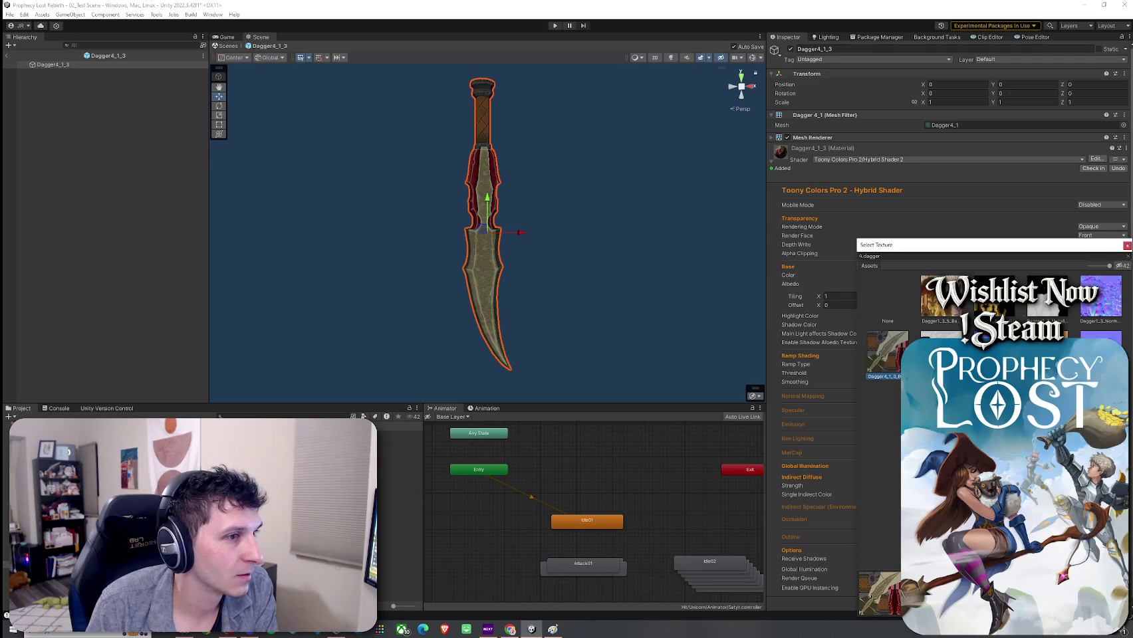
{"action": "left_click", "coordinate": [887, 349]}
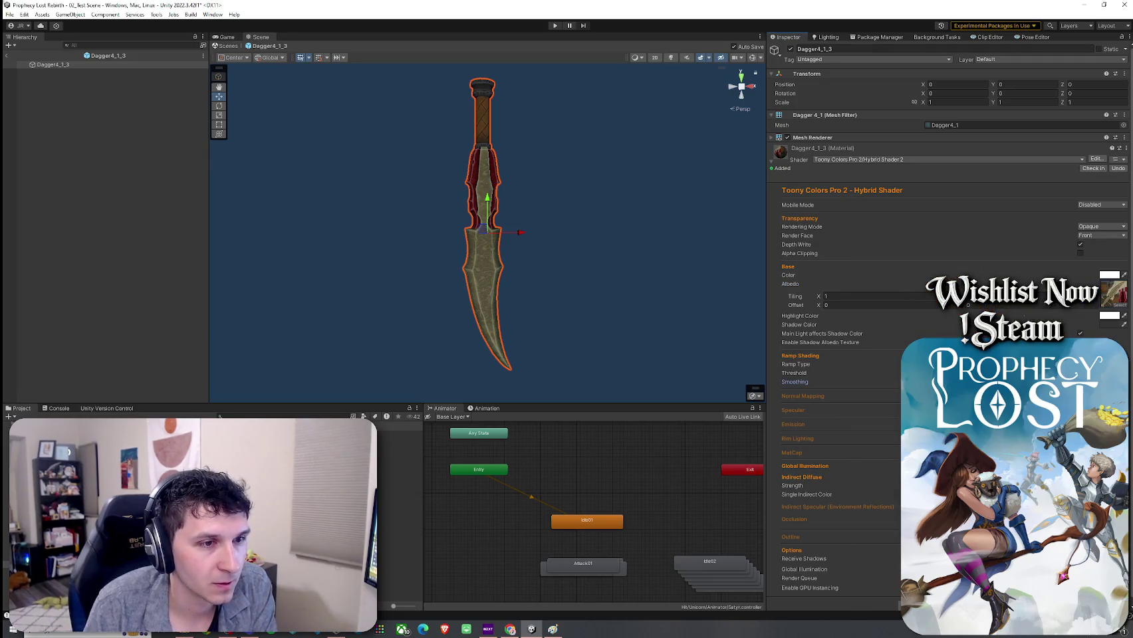
Enable Specular, leave Emission and rim lighting off, and return to the test scene
{"action": "left_click", "coordinate": [803, 396]}
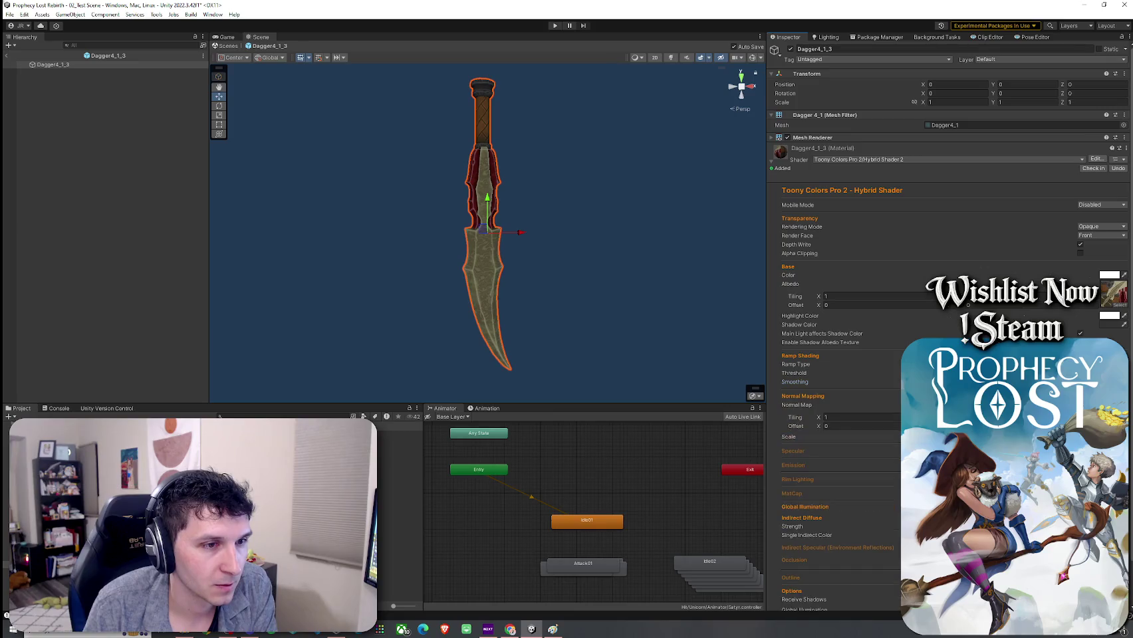
{"action": "left_click", "coordinate": [792, 451]}
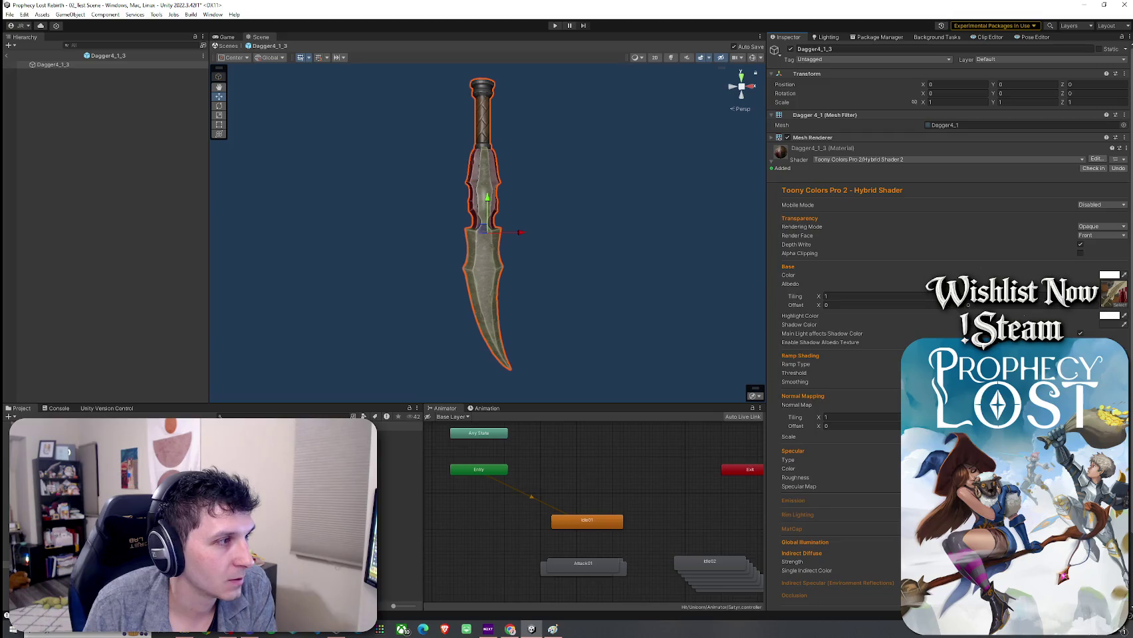
{"action": "left_click", "coordinate": [793, 501]}
{"action": "left_click", "coordinate": [1122, 539]}
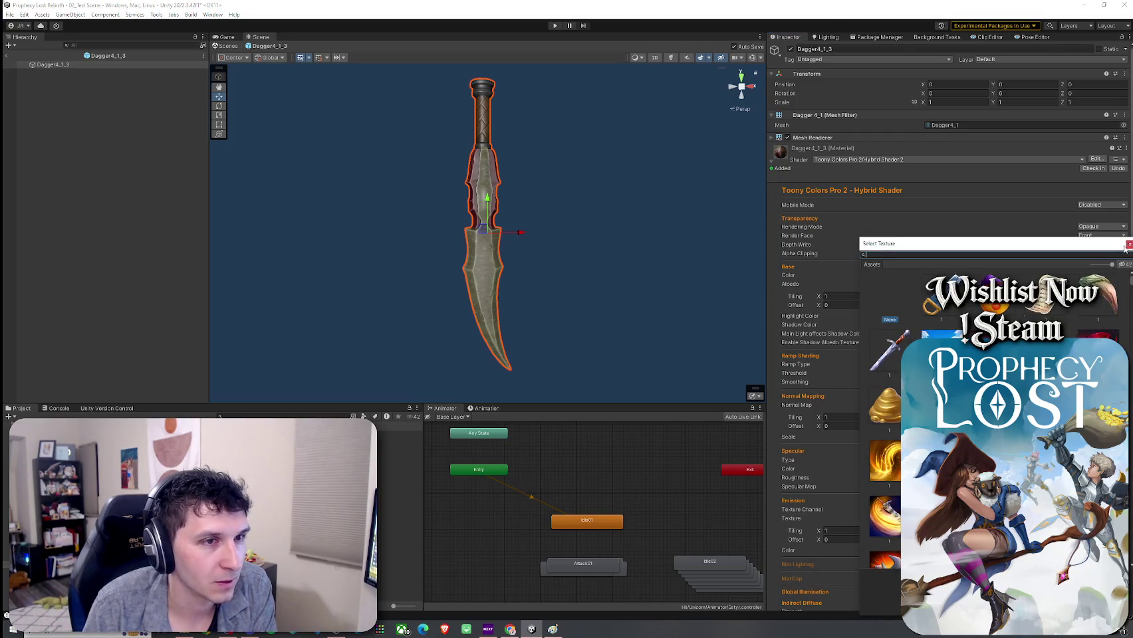
{"action": "left_click", "coordinate": [1127, 245]}
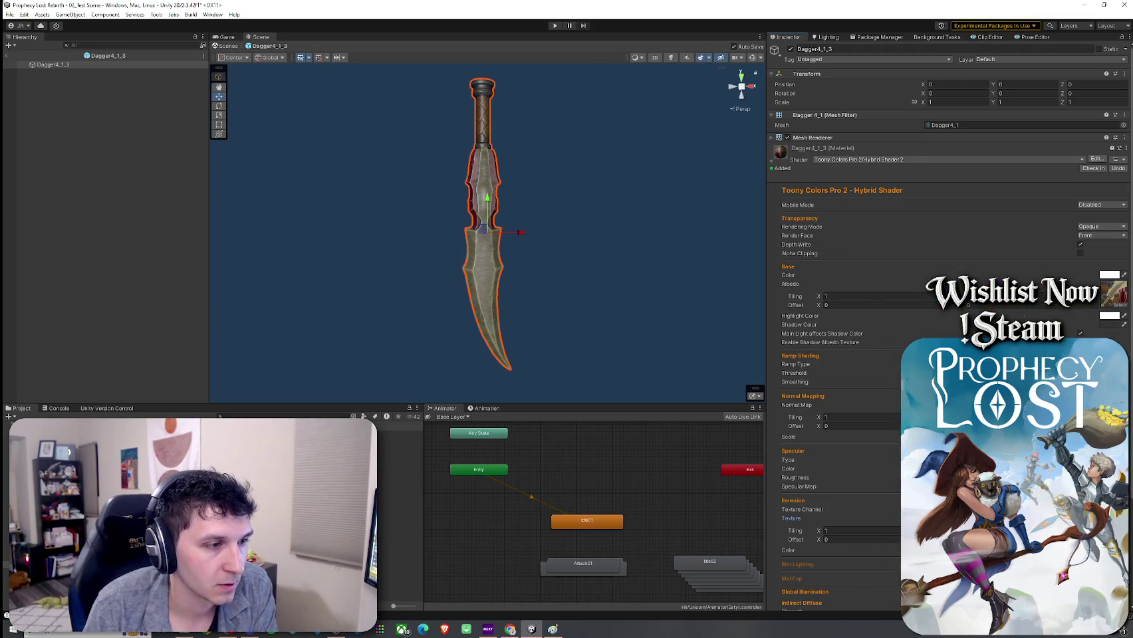
{"action": "left_click", "coordinate": [1123, 500]}
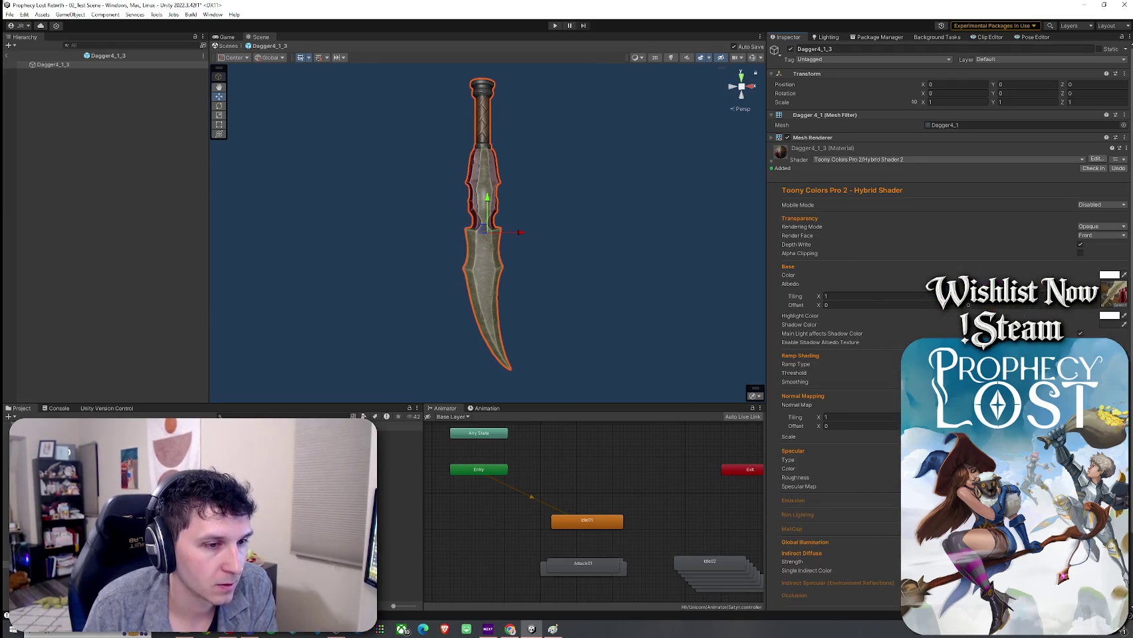
{"action": "left_click", "coordinate": [1123, 514]}
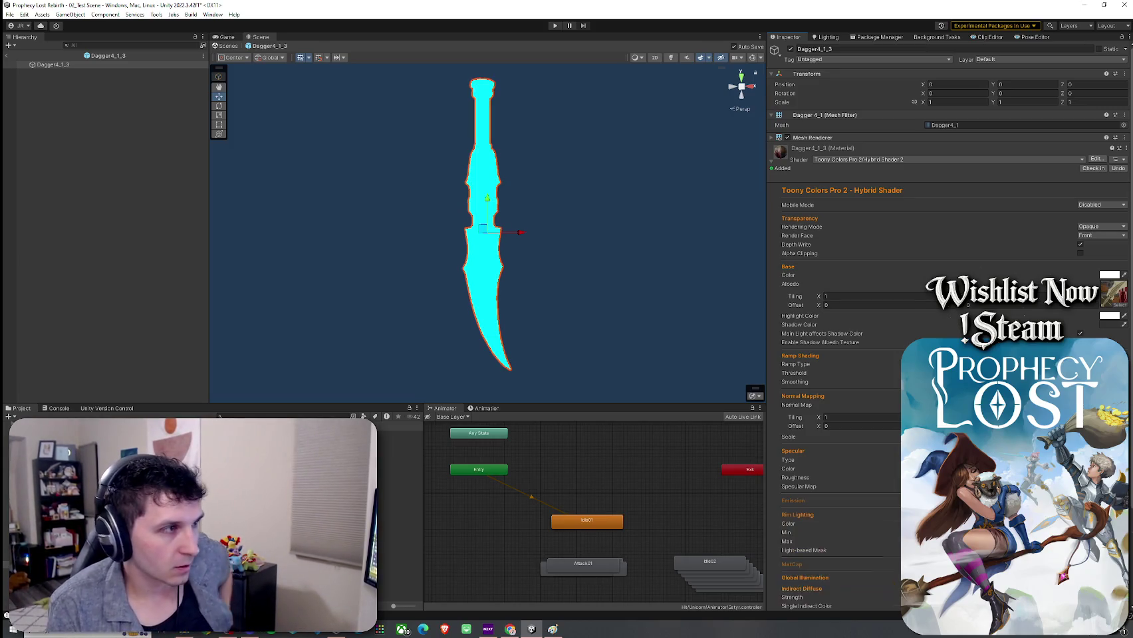
{"action": "left_click", "coordinate": [1123, 515]}
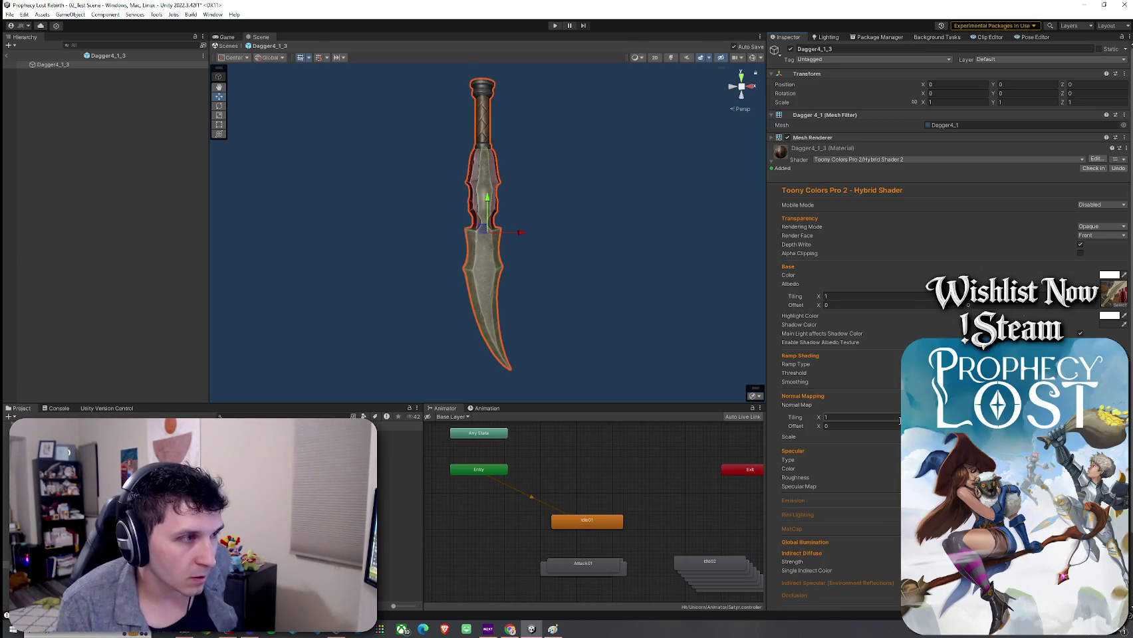
{"action": "left_click", "coordinate": [8, 55]}
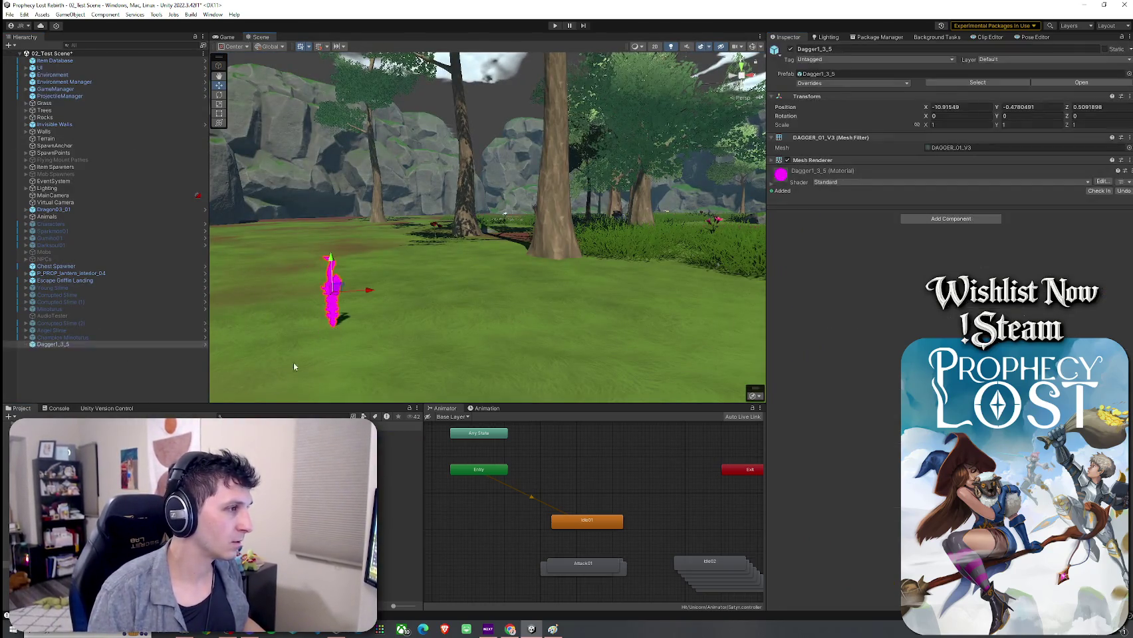
Delete the old magenta dagger Dagger1_3_5 from the scene
{"action": "key", "text": "f"}
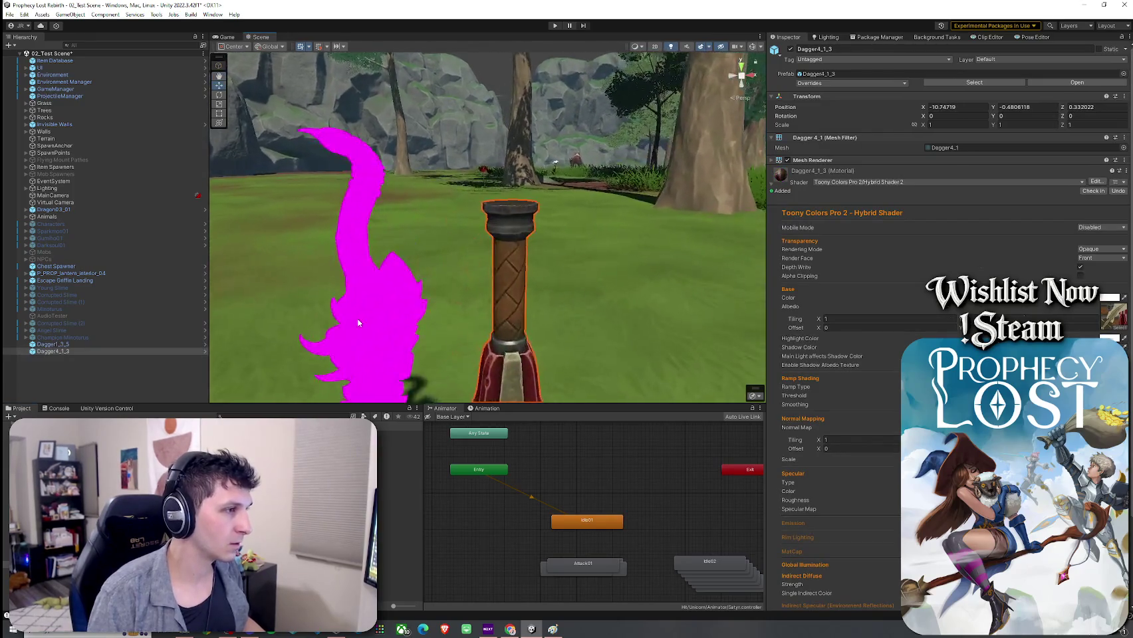
{"action": "scroll", "coordinate": [361, 349], "scroll_direction": "down", "scroll_amount": 3}
{"action": "left_click", "coordinate": [436, 255]}
{"action": "left_click", "coordinate": [112, 344]}
{"action": "key", "text": "Delete"}
Delete the textured Dagger4_1_3 from the scene
{"action": "mouse_move", "coordinate": [310, 286]}
{"action": "left_mouse_down"}
{"action": "mouse_move", "coordinate": [405, 321]}
{"action": "mouse_move", "coordinate": [749, 248]}
{"action": "mouse_move", "coordinate": [771, 255]}
{"action": "left_mouse_up"}
{"action": "left_click", "coordinate": [481, 221]}
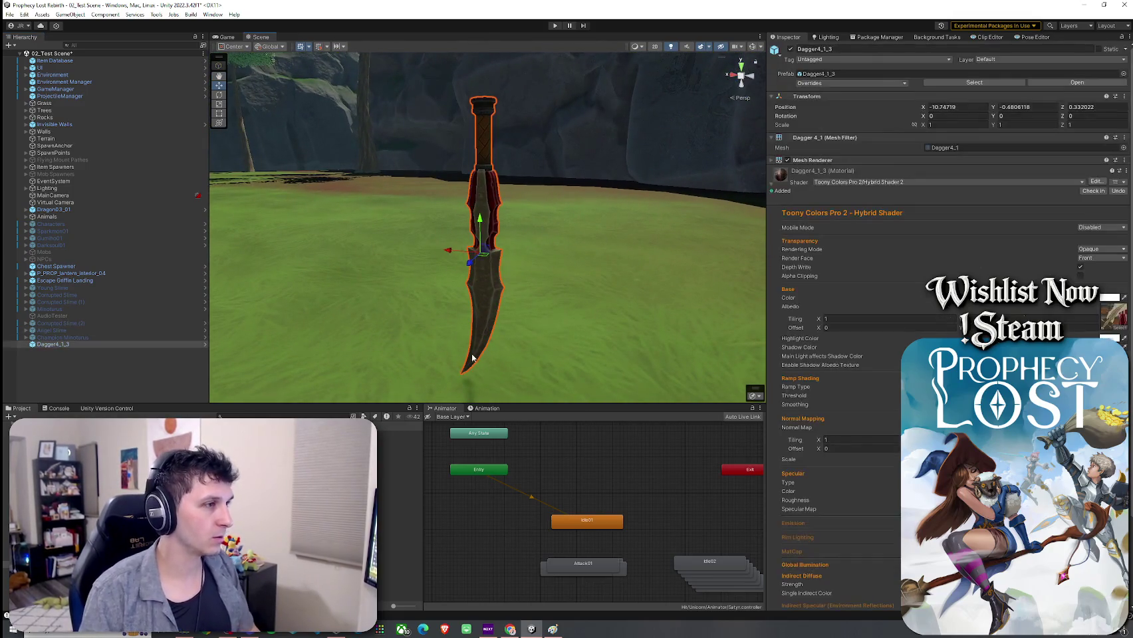
{"action": "mouse_move", "coordinate": [523, 273]}
{"action": "left_mouse_down"}
{"action": "mouse_move", "coordinate": [513, 307]}
{"action": "mouse_move", "coordinate": [481, 283]}
{"action": "mouse_move", "coordinate": [179, 276]}
{"action": "mouse_move", "coordinate": [55, 350]}
{"action": "left_mouse_up"}
{"action": "left_click", "coordinate": [481, 282]}
{"action": "left_click", "coordinate": [55, 344]}
{"action": "key", "text": "Delete"}
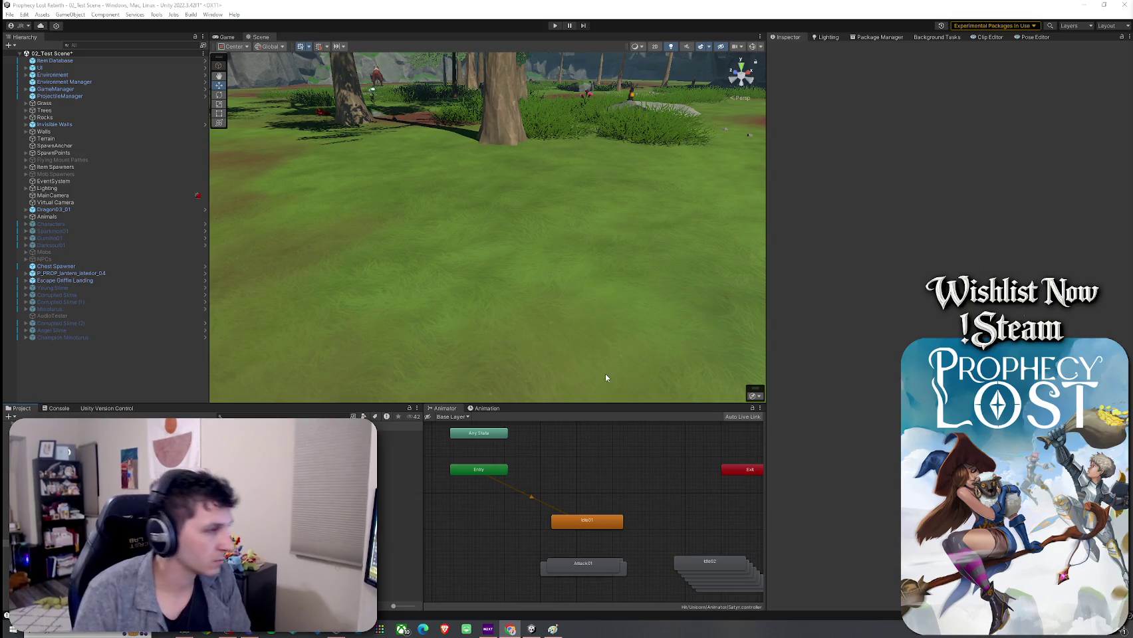
Open the Shield3_1_1 prefab and set its shader to Toony Colors Pro 2/Hybrid Shader 2
{"action": "left_click", "coordinate": [399, 477]}
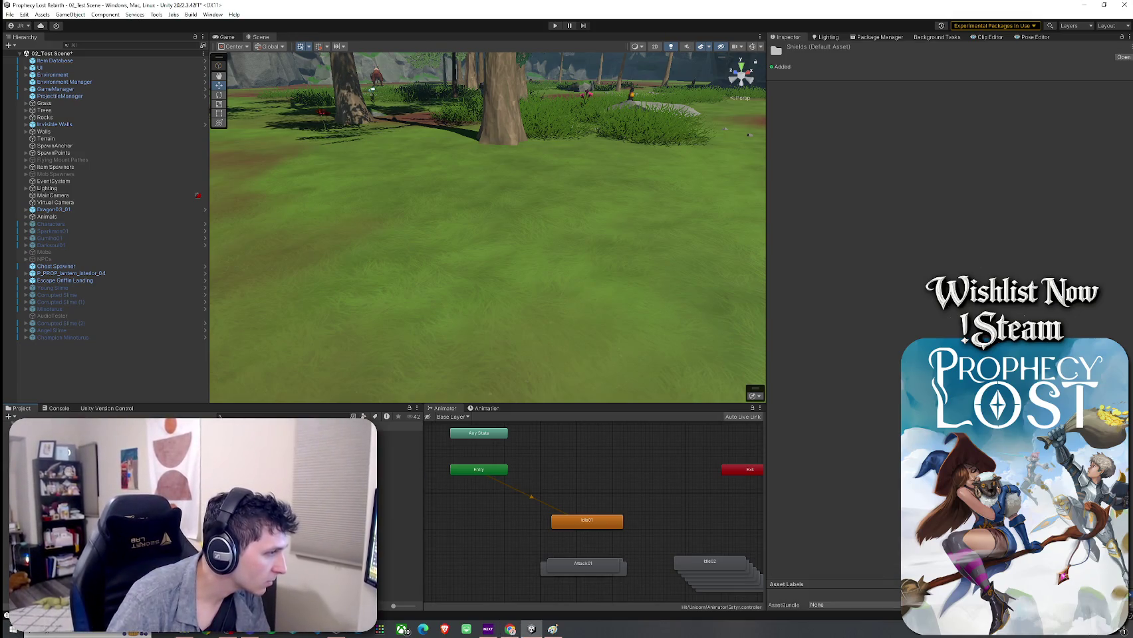
{"action": "double_click", "coordinate": [399, 435]}
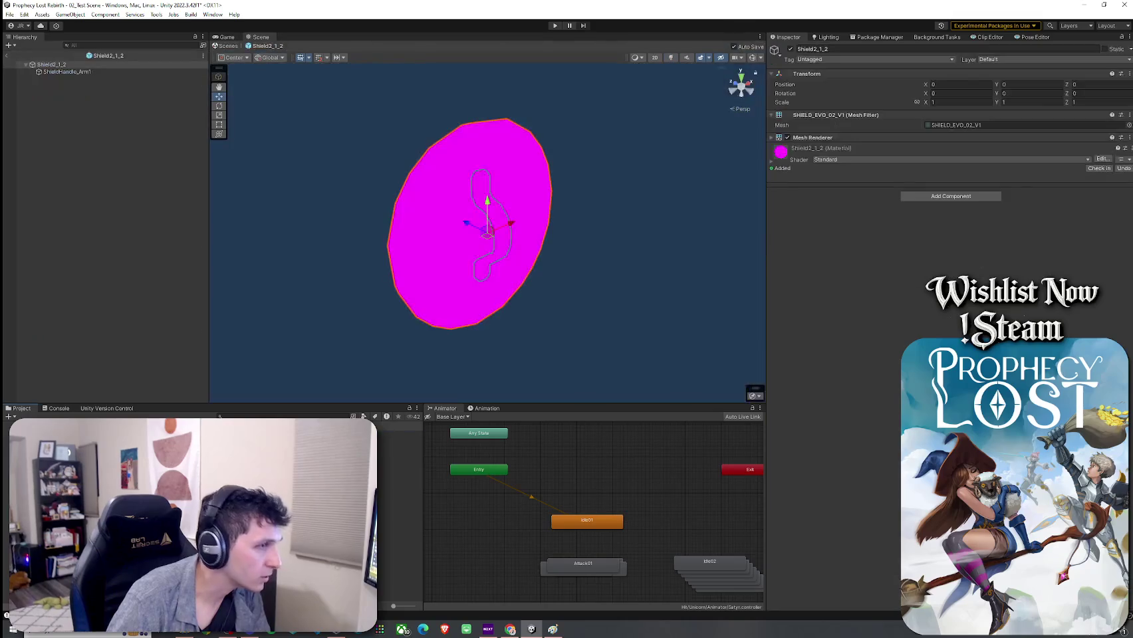
{"action": "mouse_move", "coordinate": [334, 344]}
{"action": "left_mouse_down"}
{"action": "mouse_move", "coordinate": [324, 253]}
{"action": "mouse_move", "coordinate": [572, 266]}
{"action": "mouse_move", "coordinate": [835, 193]}
{"action": "left_mouse_up"}
{"action": "left_click", "coordinate": [858, 159]}
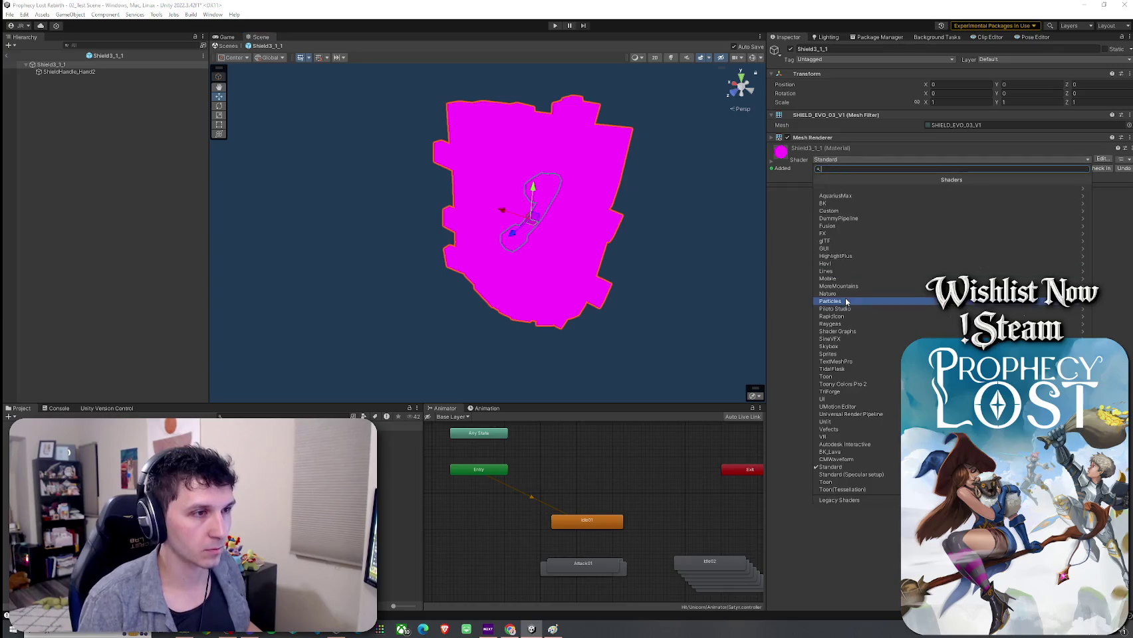
{"action": "left_click", "coordinate": [858, 384]}
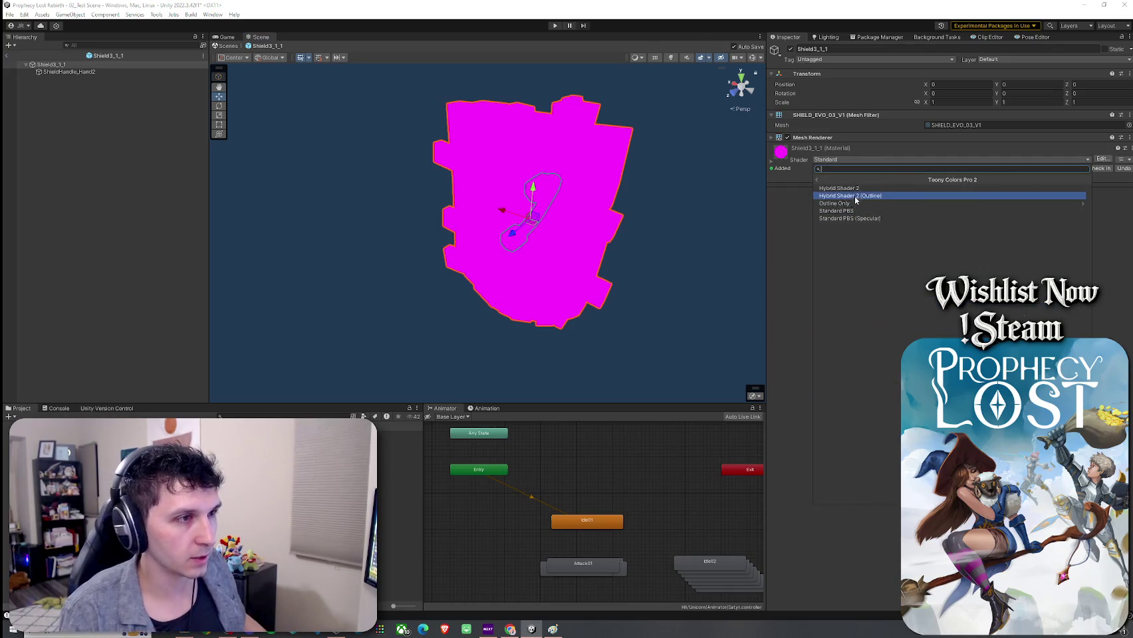
{"action": "left_click", "coordinate": [861, 200]}
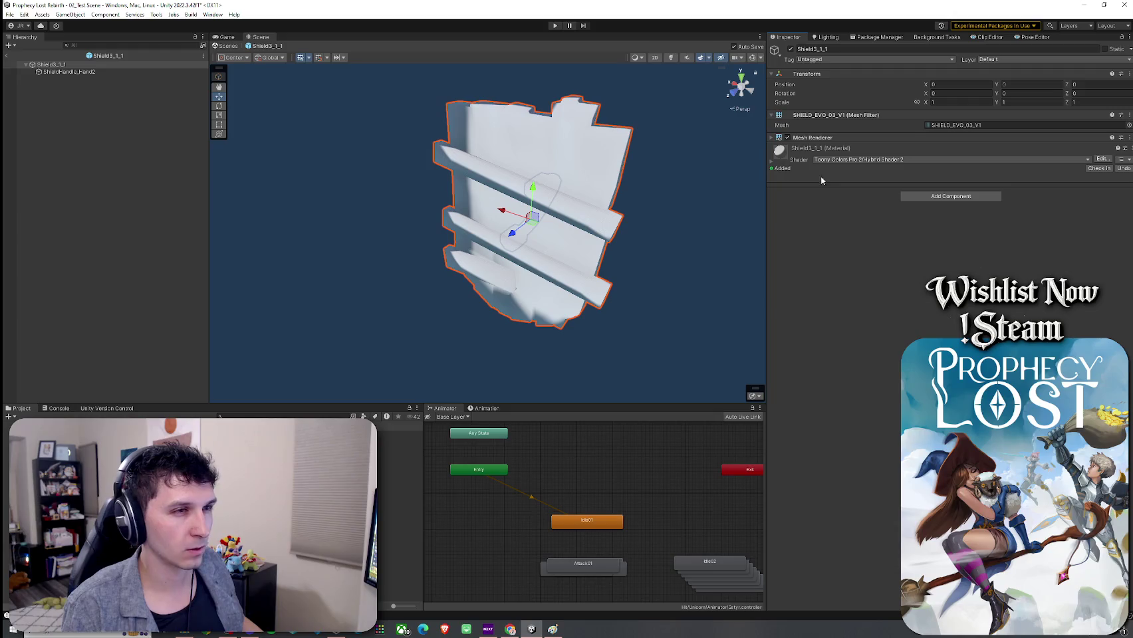
Search 'ield' and assign the wooden shield texture as Albedo
{"action": "left_click", "coordinate": [772, 161]}
{"action": "left_click", "coordinate": [1116, 304]}
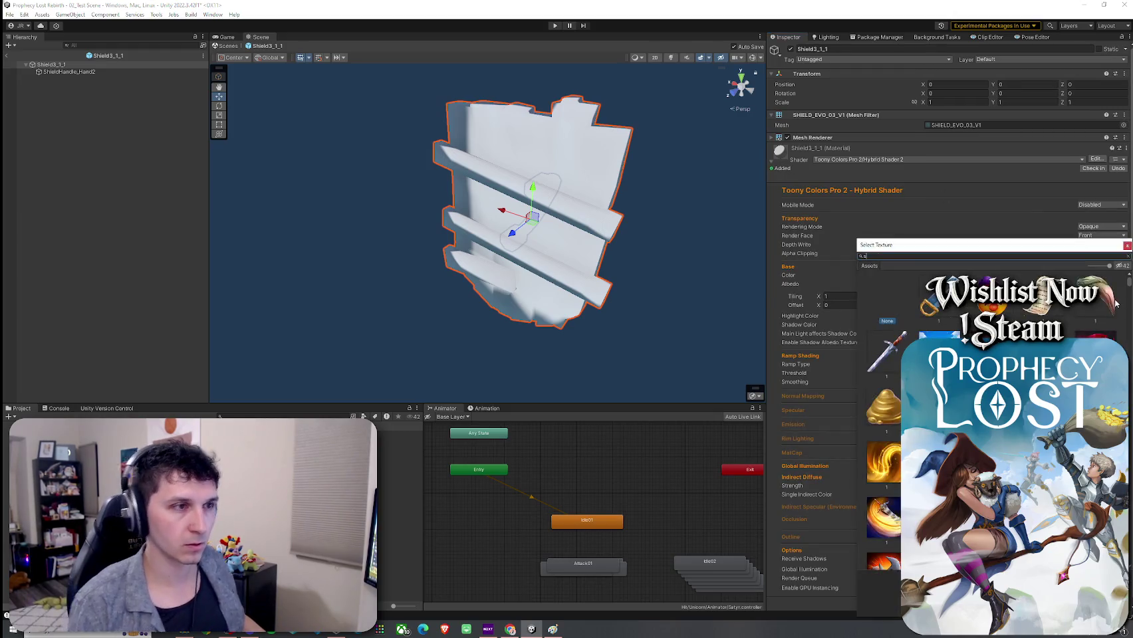
{"action": "type", "text": "hield"}
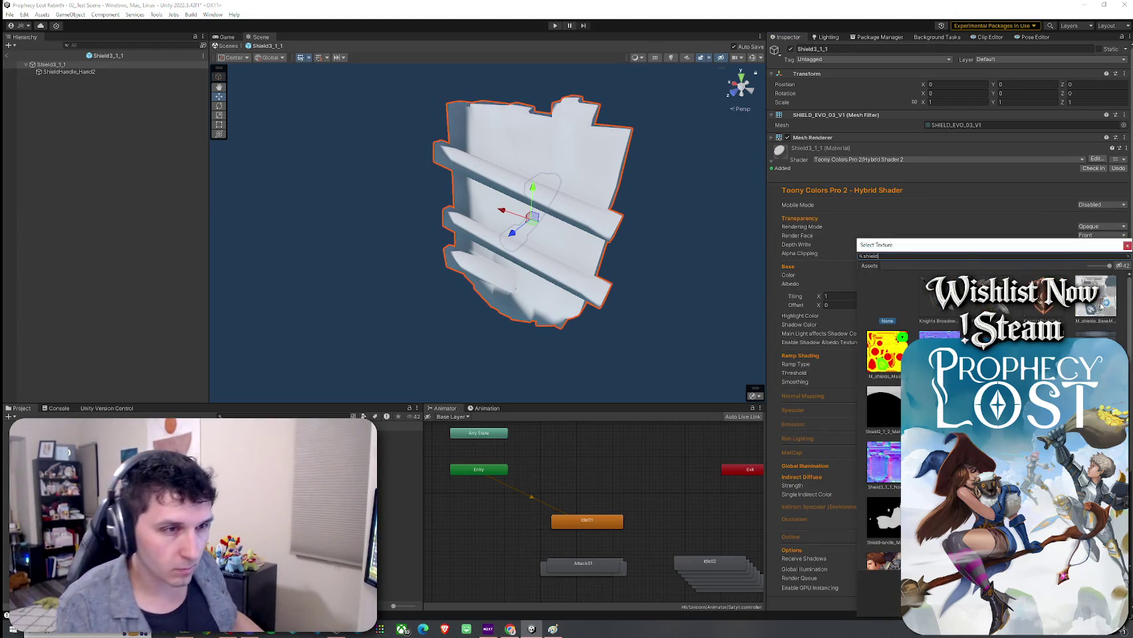
{"action": "left_click", "coordinate": [879, 594]}
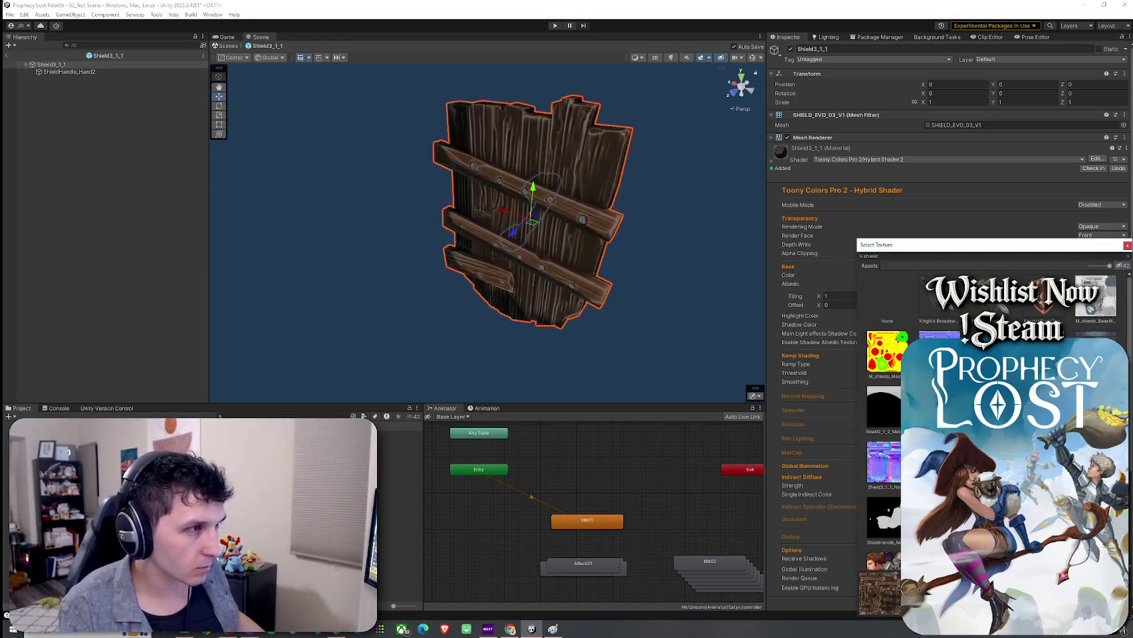
{"action": "key", "text": "Return"}
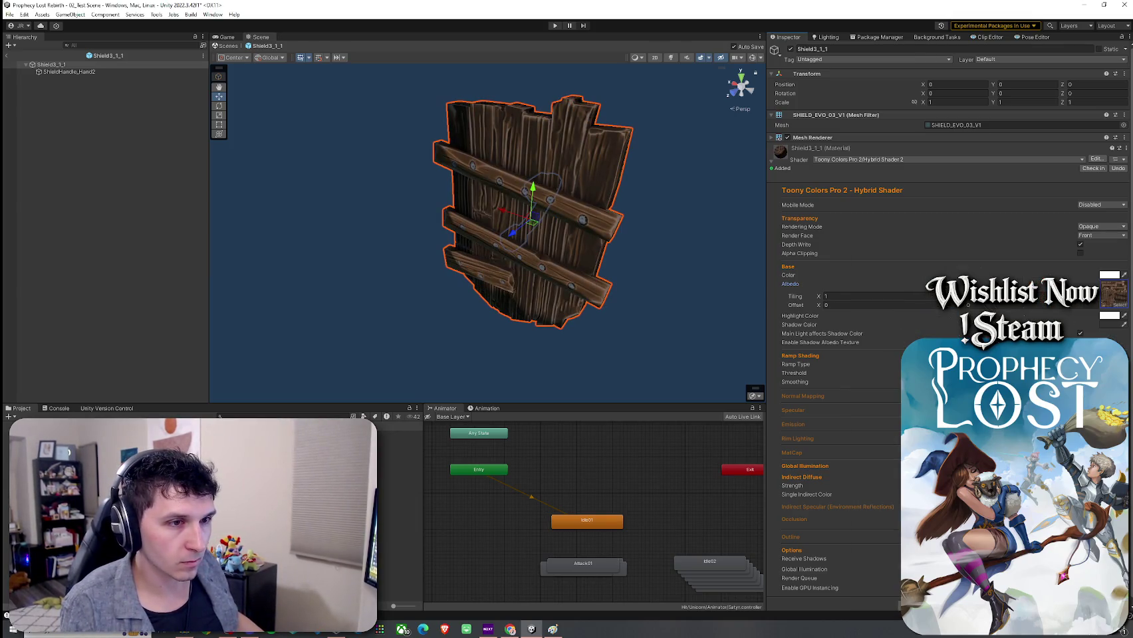
Reselect Shield3_1_1 and adjust its Smoothing slider
{"action": "left_click", "coordinate": [802, 395]}
{"action": "mouse_move", "coordinate": [689, 295]}
{"action": "left_mouse_down"}
{"action": "mouse_move", "coordinate": [415, 284]}
{"action": "mouse_move", "coordinate": [422, 271]}
{"action": "mouse_move", "coordinate": [867, 264]}
{"action": "left_mouse_up"}
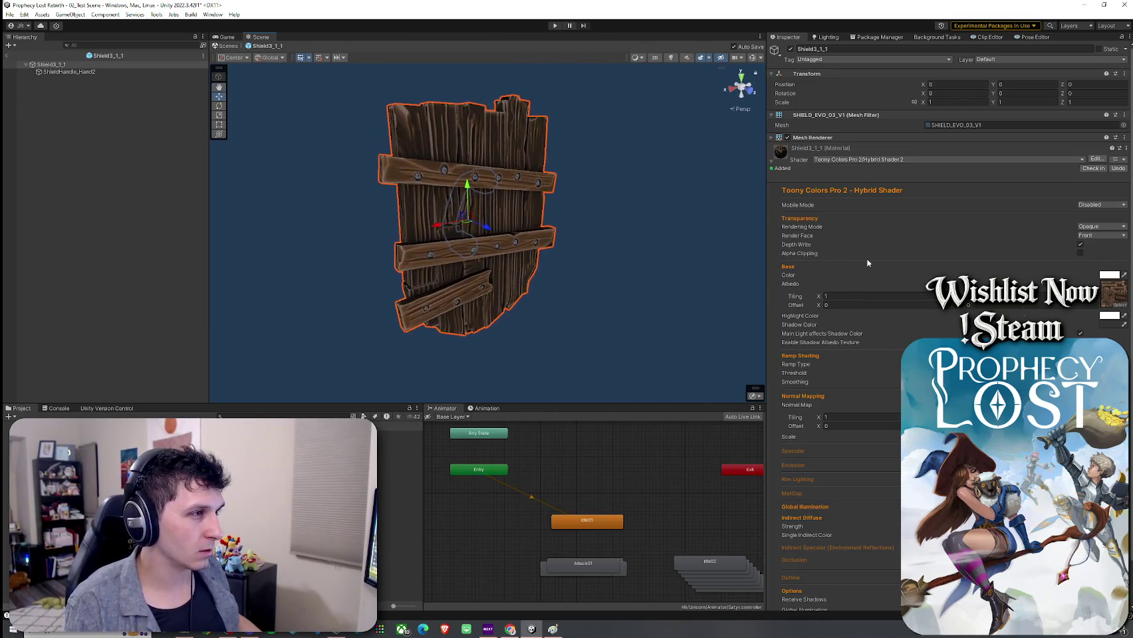
{"action": "left_click", "coordinate": [670, 270]}
{"action": "left_click", "coordinate": [95, 65]}
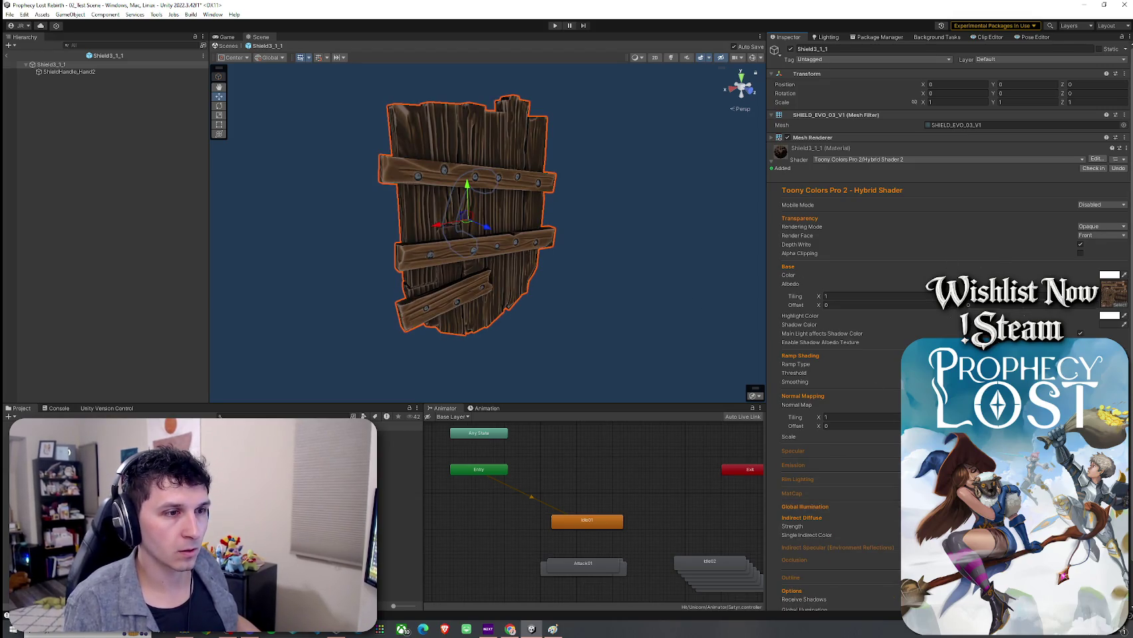
{"action": "left_click_drag", "start_coordinate": [998, 382], "coordinate": [983, 382]}
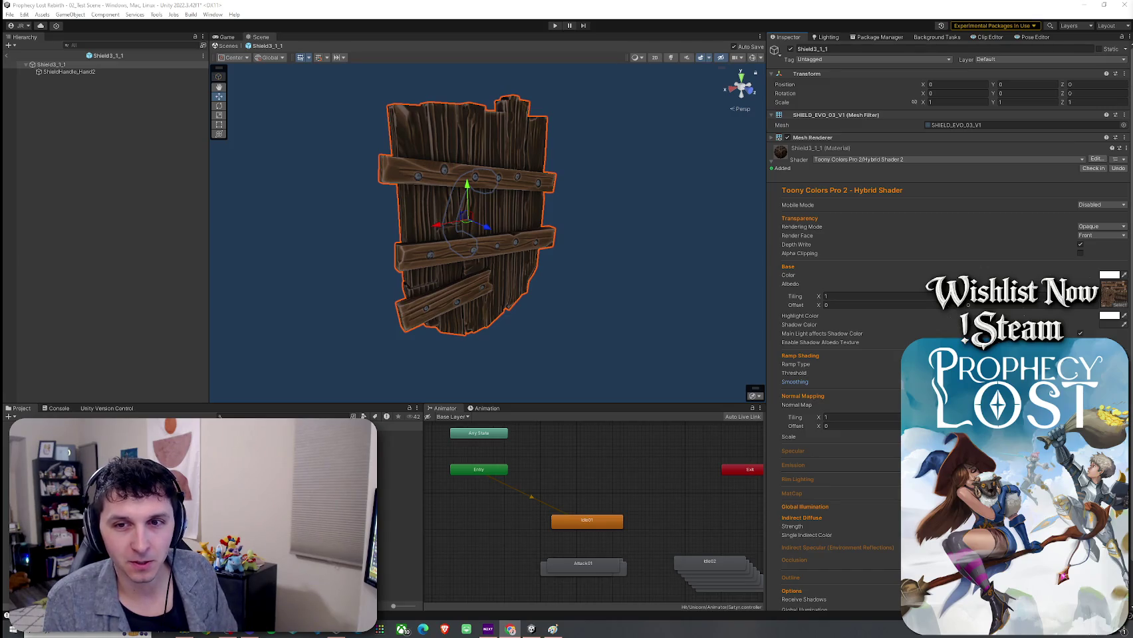
In the scene, set the magenta shield handle's shader to Toony Colors Pro 2/Hybrid Shader 2
{"action": "left_click", "coordinate": [6, 55]}
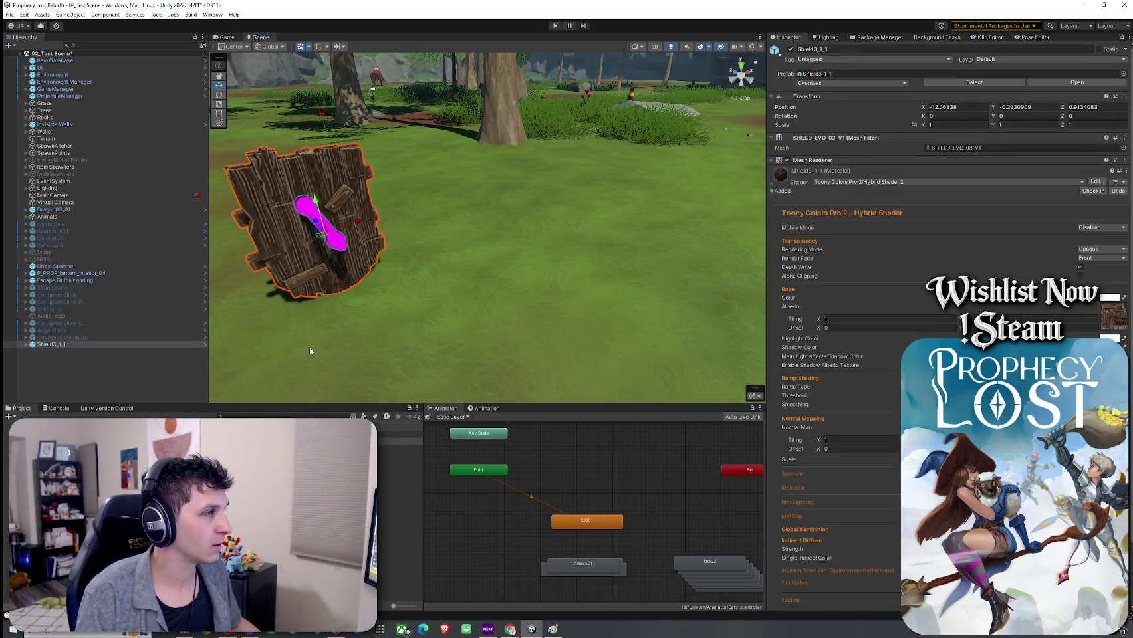
{"action": "key", "text": "f"}
{"action": "left_click_drag", "start_coordinate": [304, 307], "coordinate": [477, 224]}
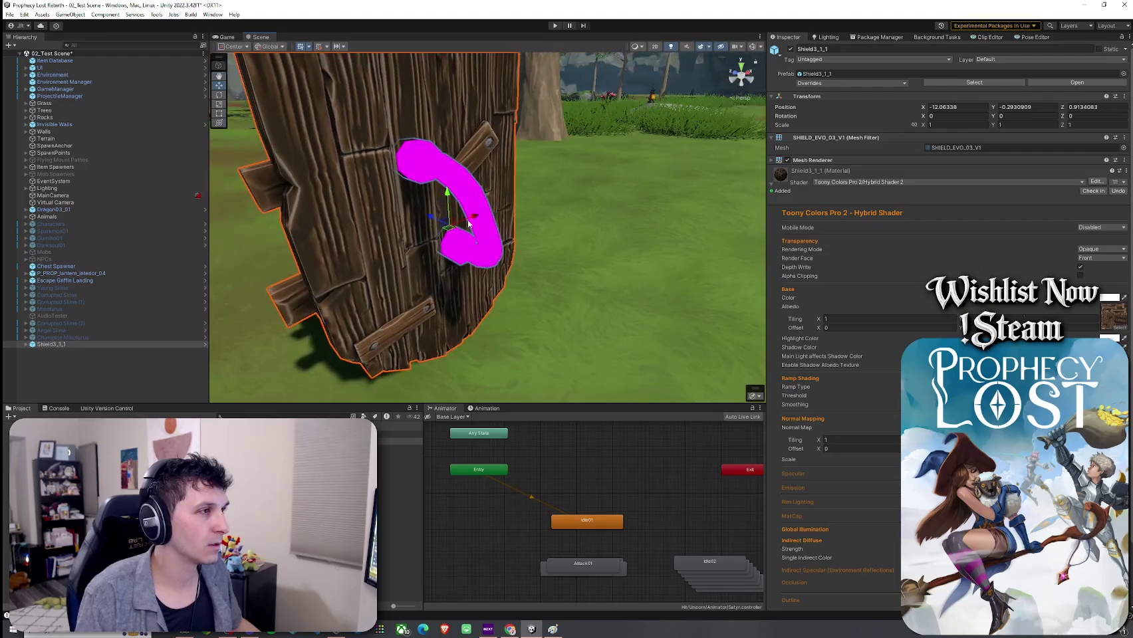
{"action": "left_click", "coordinate": [477, 224]}
{"action": "left_click", "coordinate": [832, 163]}
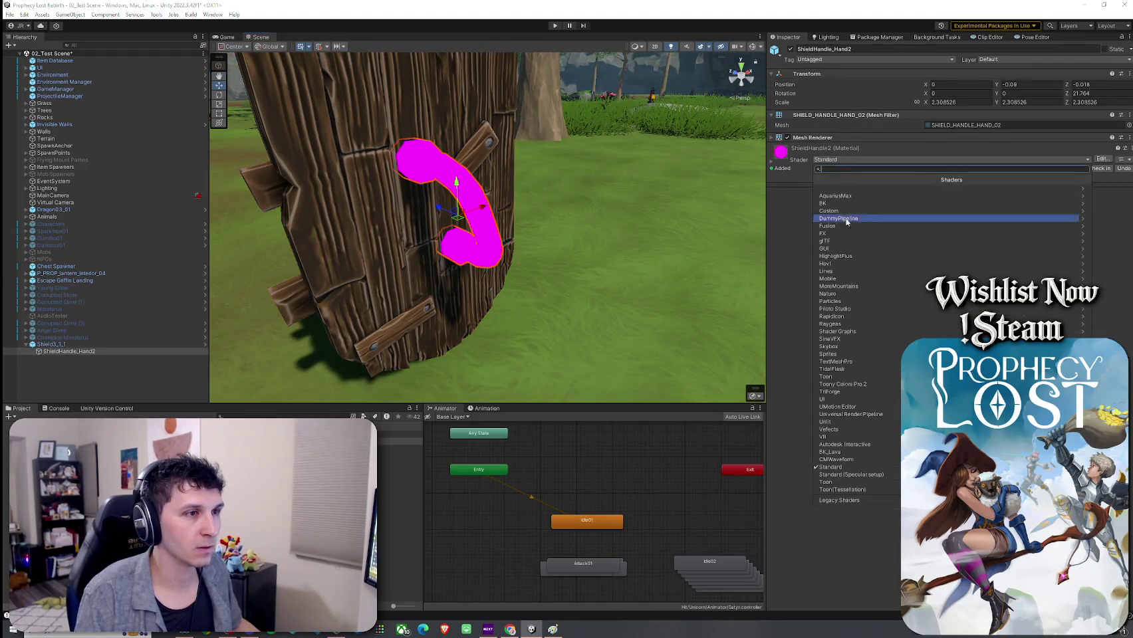
{"action": "left_click", "coordinate": [860, 385]}
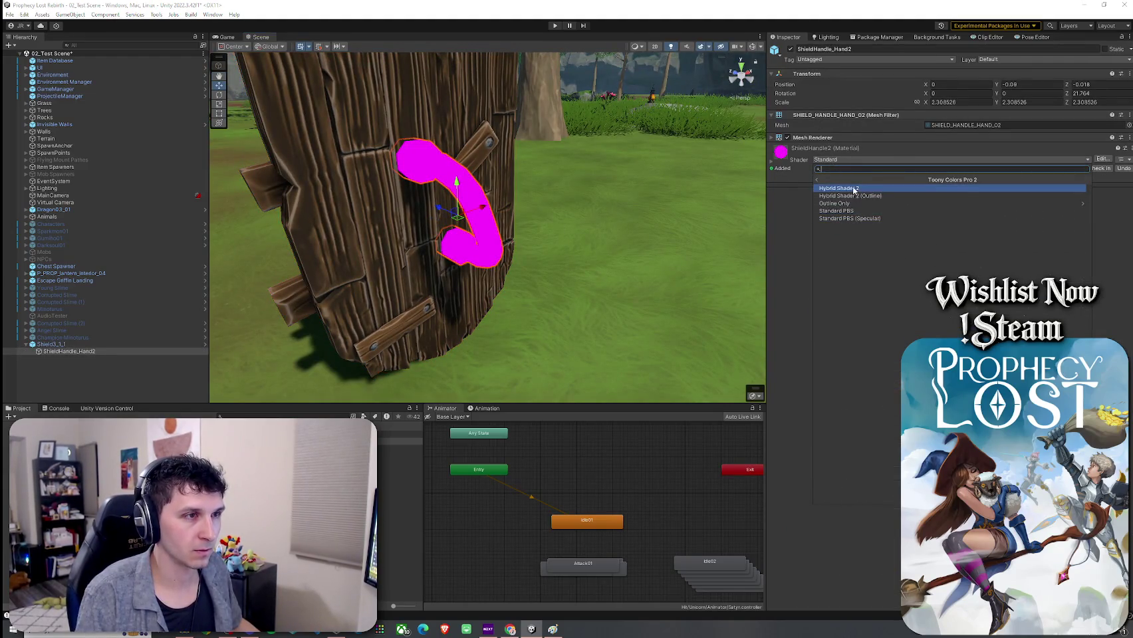
{"action": "left_click", "coordinate": [844, 188]}
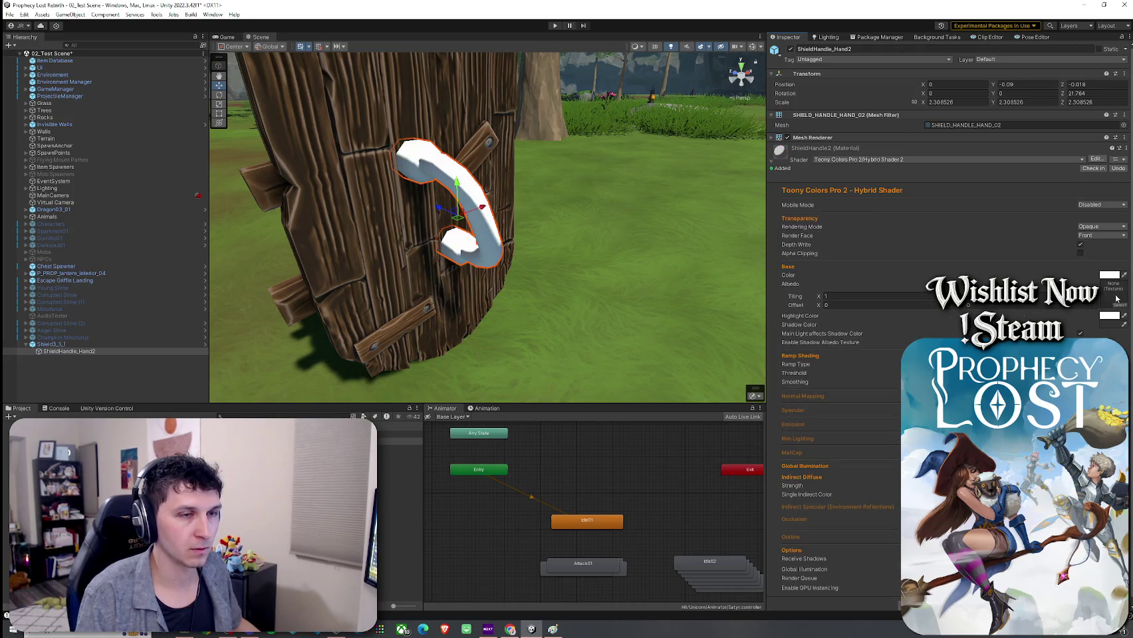
Search 'handle' and assign the ShieldHandle texture as the handle's Albedo
{"action": "left_click", "coordinate": [1120, 305]}
{"action": "type", "text": "handle"}
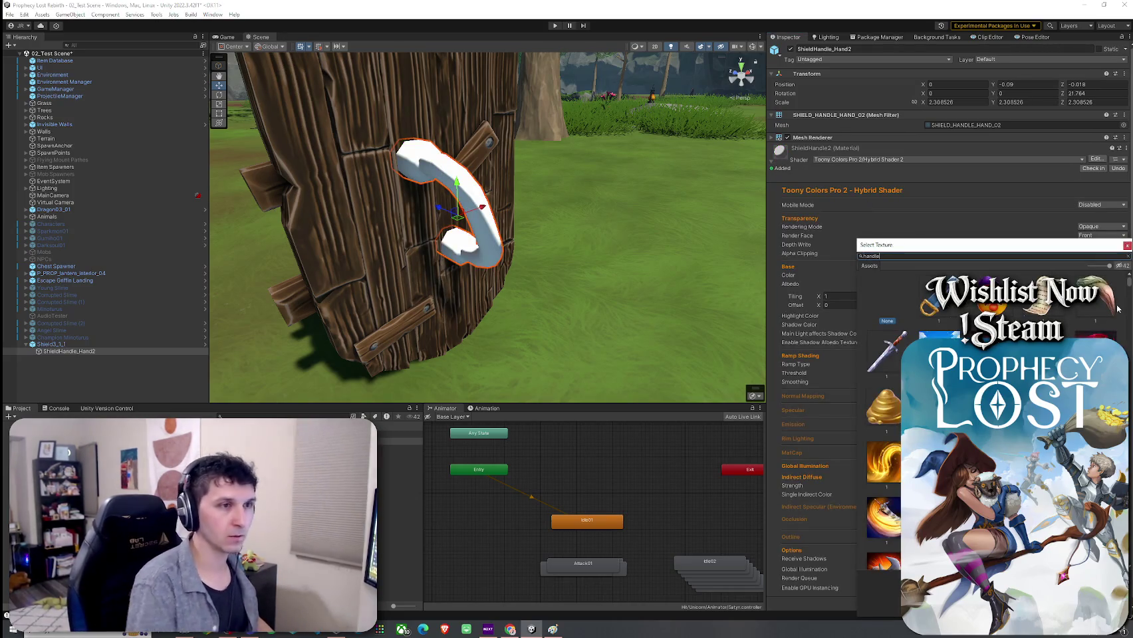
{"action": "left_click", "coordinate": [890, 356]}
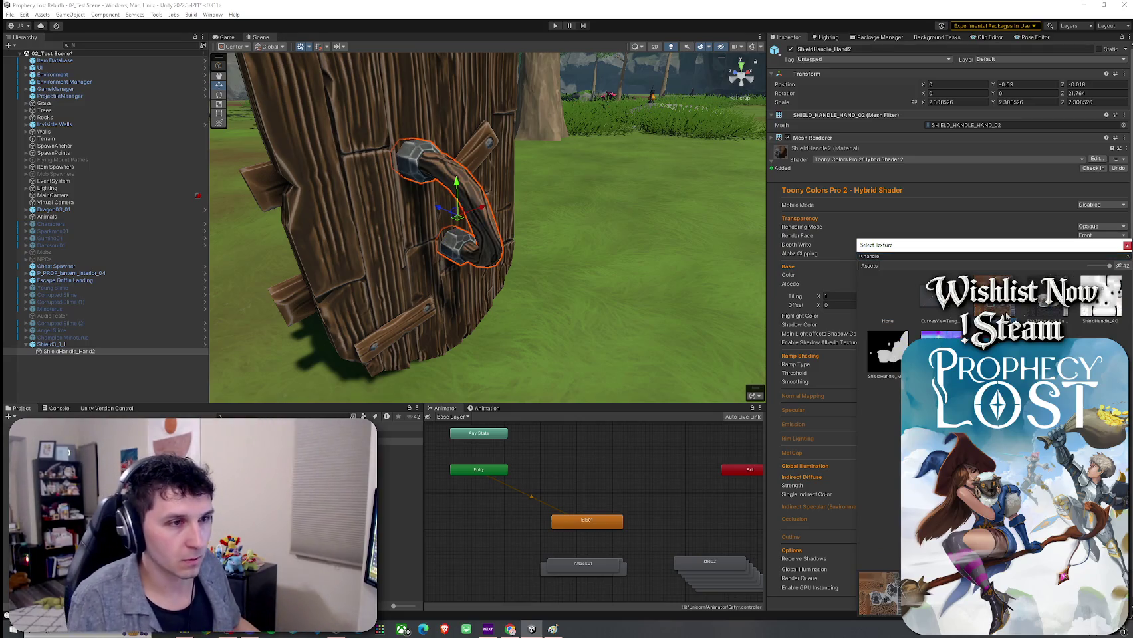
{"action": "double_click", "coordinate": [1002, 305]}
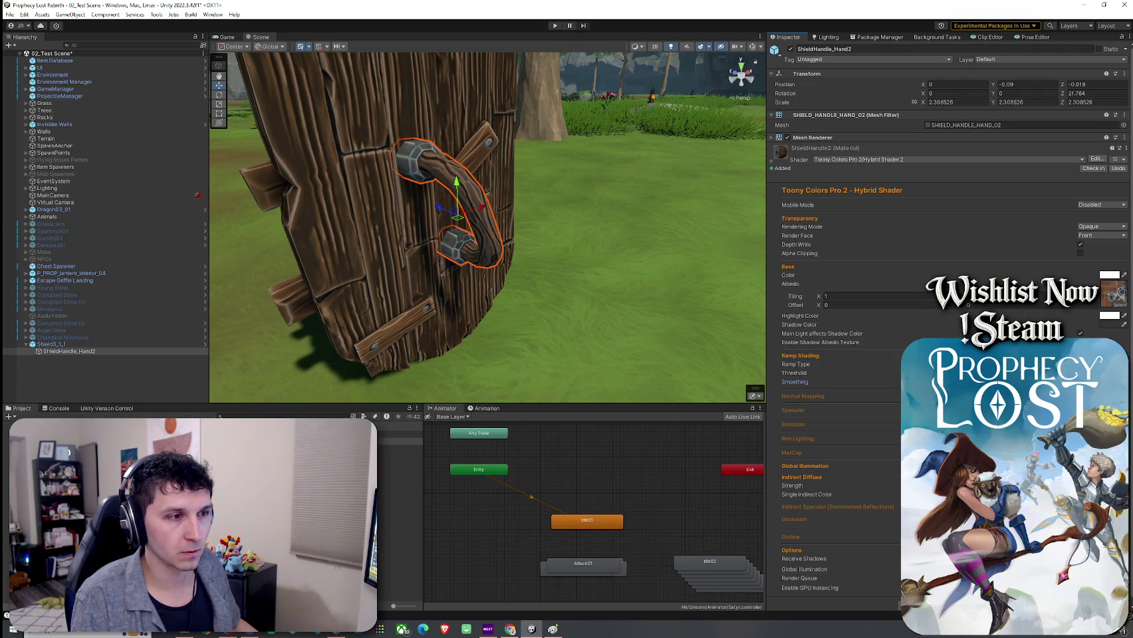
{"action": "left_click", "coordinate": [803, 396]}
Scale the wooden shield to 0.5 and rotate it to face the other way
{"action": "left_click", "coordinate": [603, 257]}
{"action": "mouse_move", "coordinate": [603, 257]}
{"action": "left_mouse_down"}
{"action": "mouse_move", "coordinate": [589, 252]}
{"action": "mouse_move", "coordinate": [899, 245]}
{"action": "left_mouse_up"}
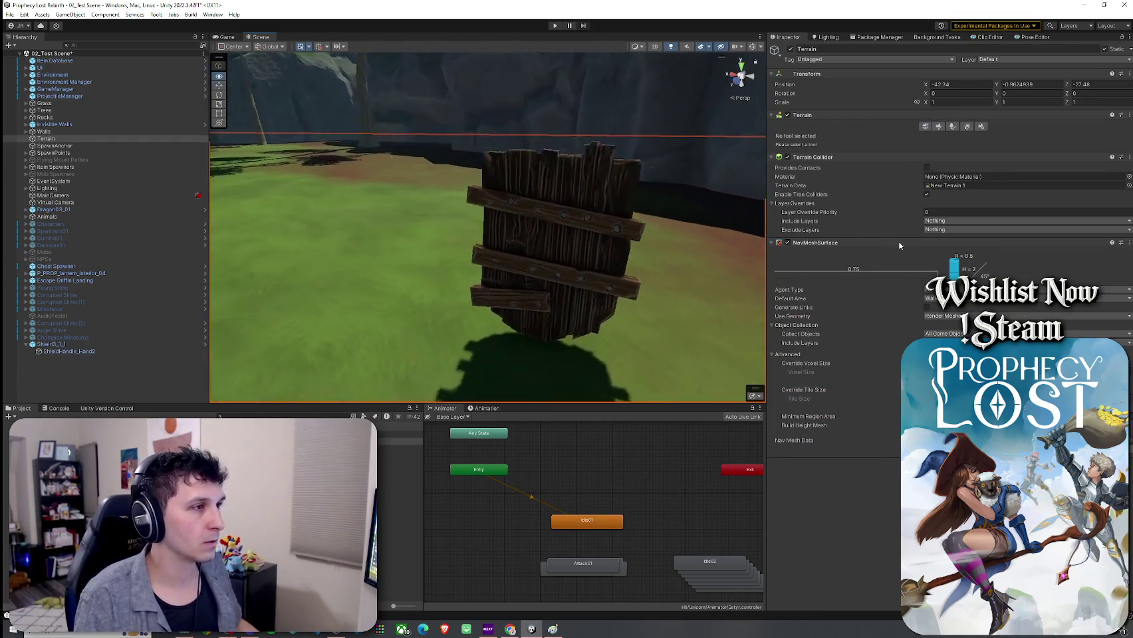
{"action": "left_click", "coordinate": [630, 230]}
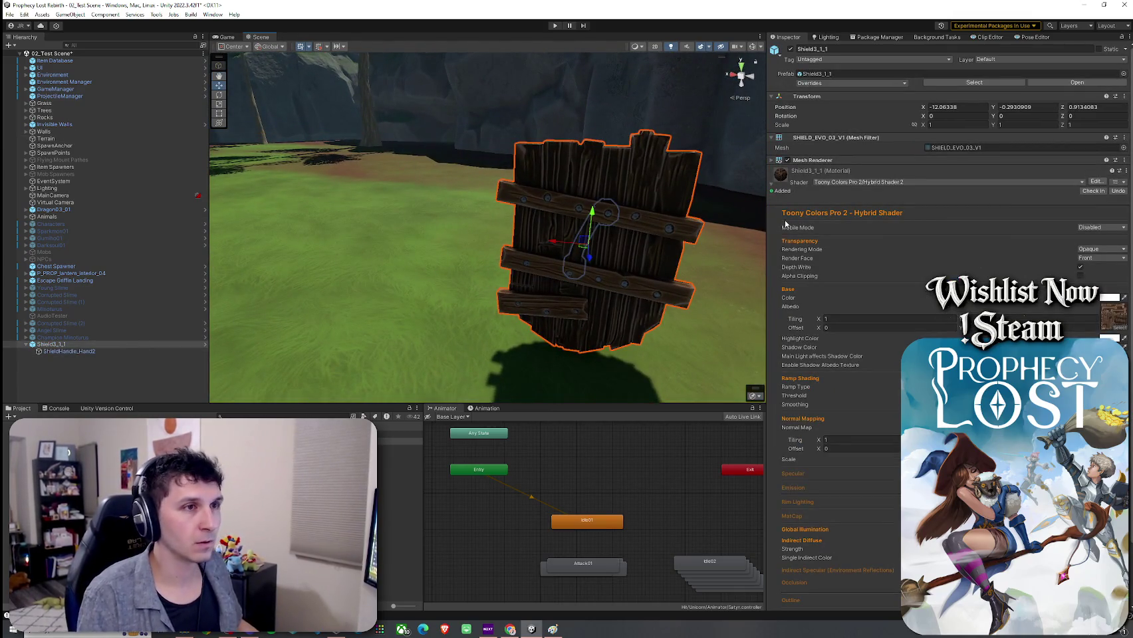
{"action": "left_click", "coordinate": [954, 125]}
{"action": "type", "text": "0.5"}
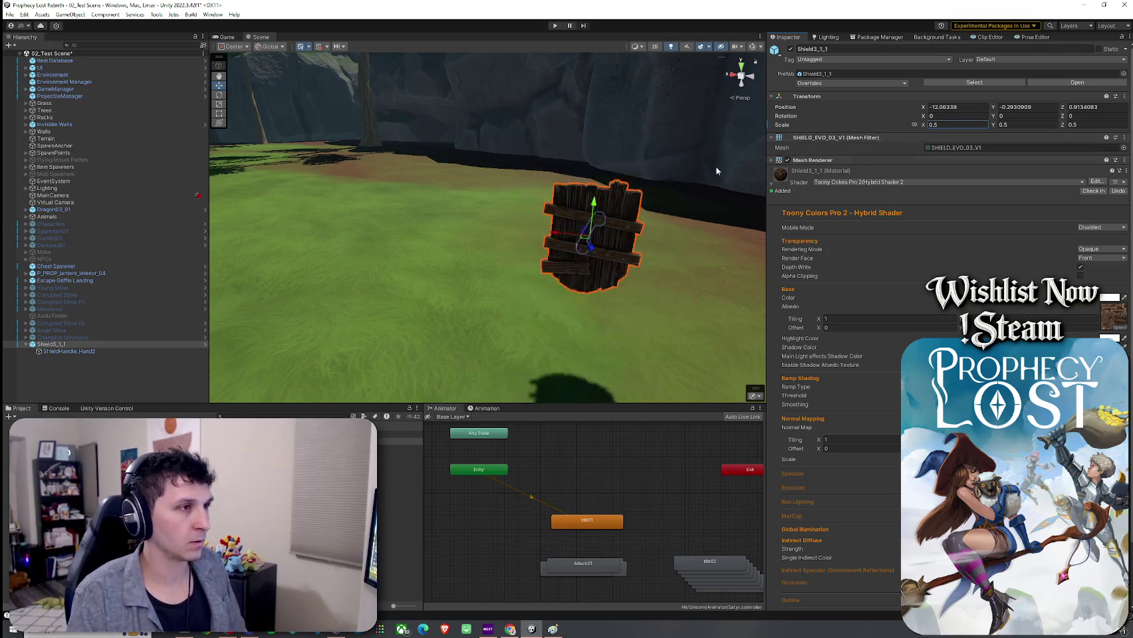
{"action": "type", "text": "e"}
{"action": "mouse_move", "coordinate": [631, 219]}
{"action": "left_mouse_down"}
{"action": "mouse_move", "coordinate": [642, 229]}
{"action": "mouse_move", "coordinate": [417, 250]}
{"action": "mouse_move", "coordinate": [547, 278]}
{"action": "mouse_move", "coordinate": [492, 271]}
{"action": "left_mouse_up"}
{"action": "left_click", "coordinate": [468, 247]}
Collapse the Grass group, save the scene, and select the shield prefab asset
{"action": "scroll", "coordinate": [492, 271], "scroll_direction": "up", "scroll_amount": 3}
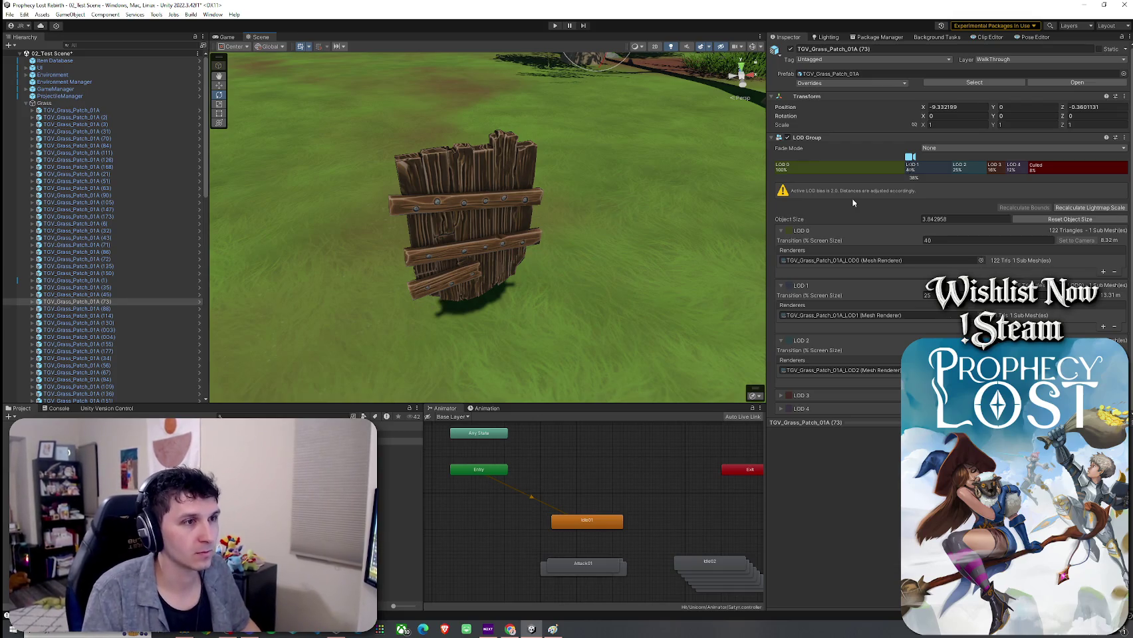
{"action": "left_click", "coordinate": [25, 103]}
{"action": "left_click", "coordinate": [9, 14]}
{"action": "left_click", "coordinate": [33, 55]}
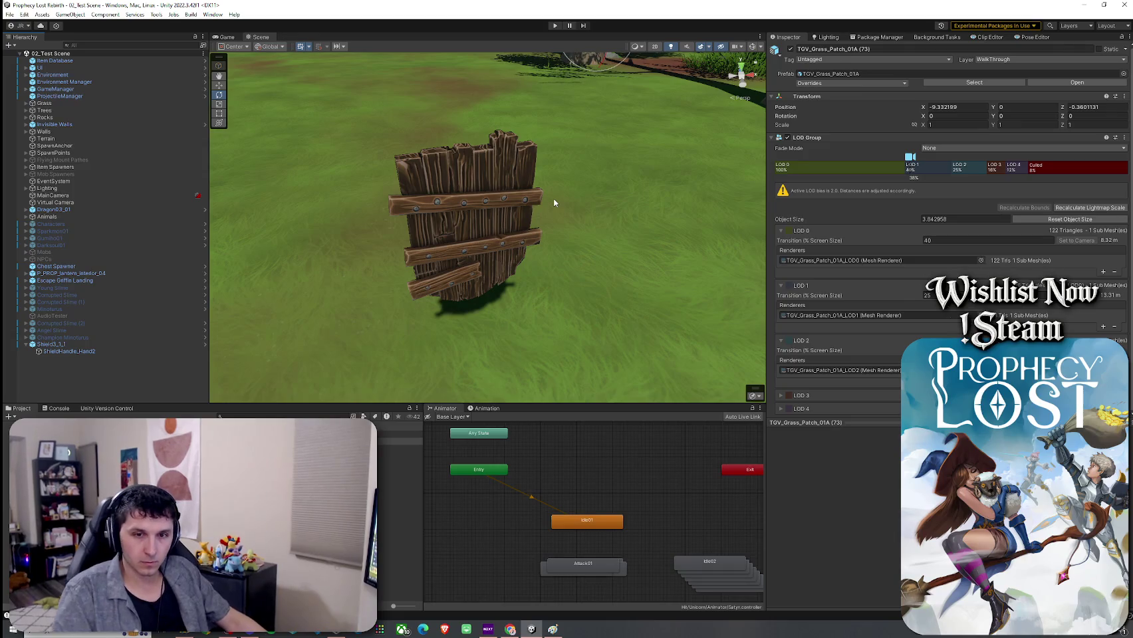
{"action": "left_click", "coordinate": [399, 441]}
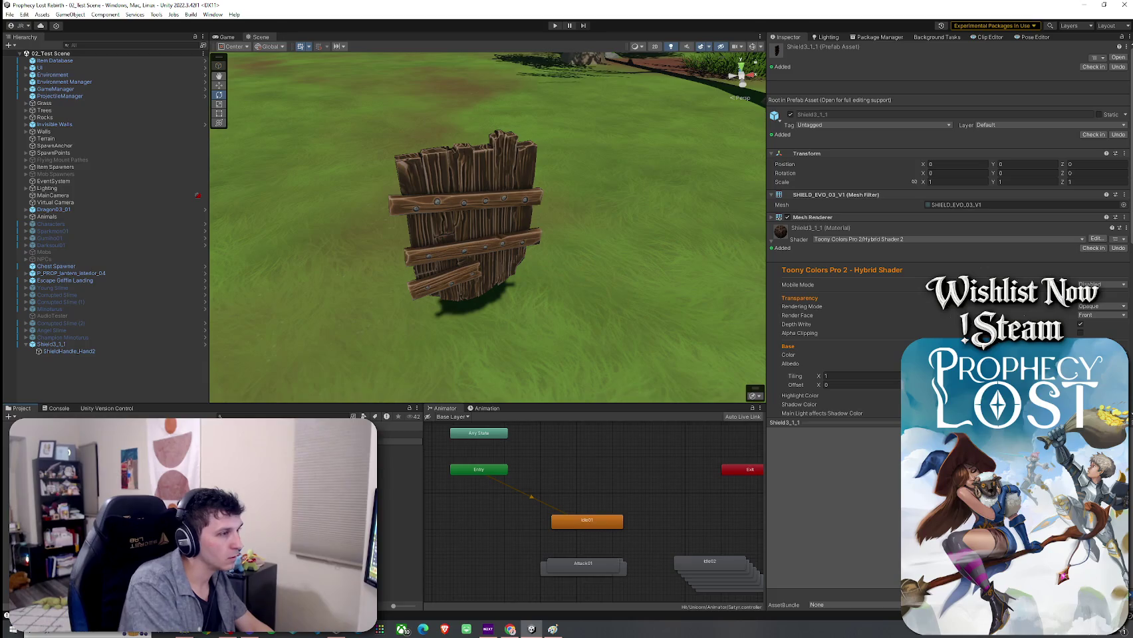
Rename the shield prefab to 'Wood Shield Alternate' and delete its scene copy
{"action": "left_click", "coordinate": [399, 442]}
{"action": "key", "text": "Return"}
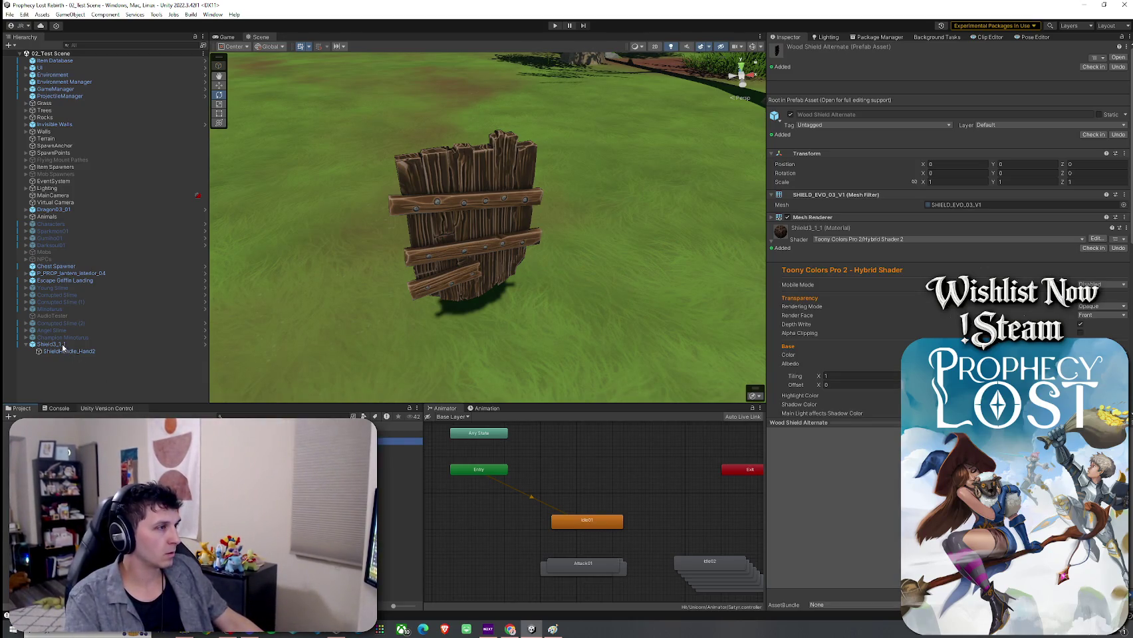
{"action": "left_click", "coordinate": [63, 345]}
{"action": "key", "text": "Delete"}
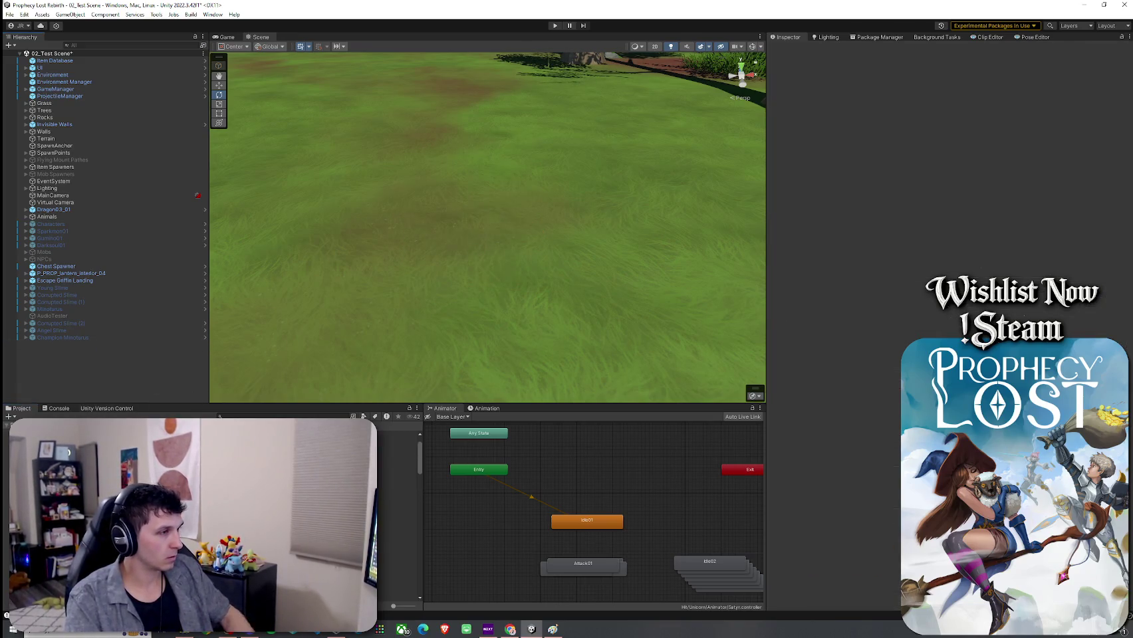
Search the project for 'Wooden Shield' and open that prefab for editing
{"action": "left_click", "coordinate": [241, 416]}
{"action": "type", "text": "Wooden Shi"}
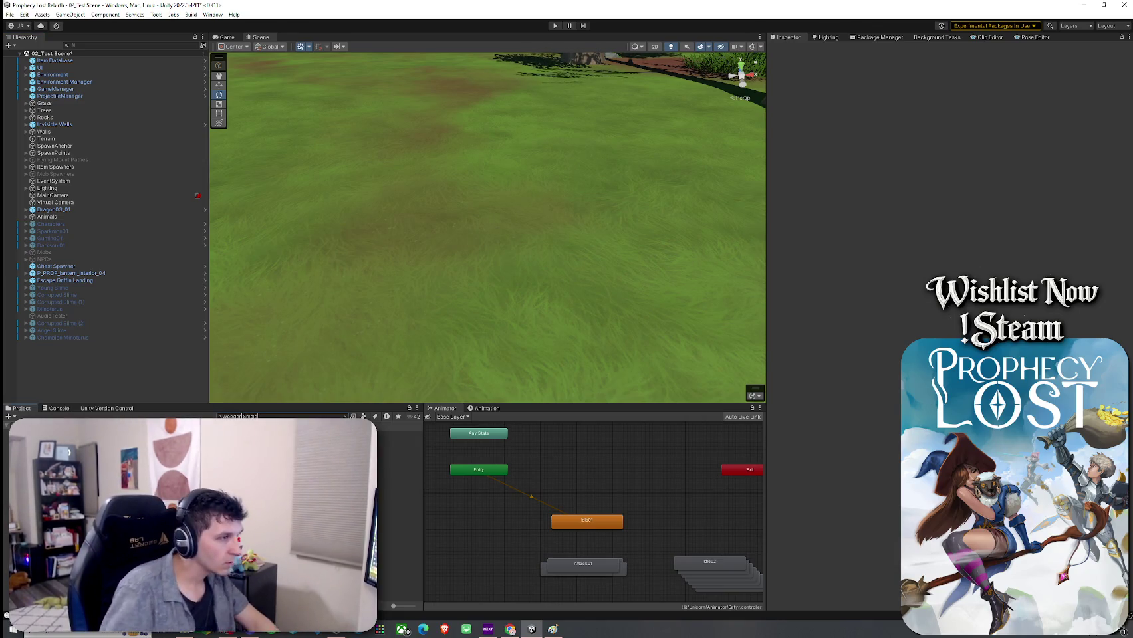
{"action": "type", "text": "eld"}
{"action": "left_click", "coordinate": [398, 434]}
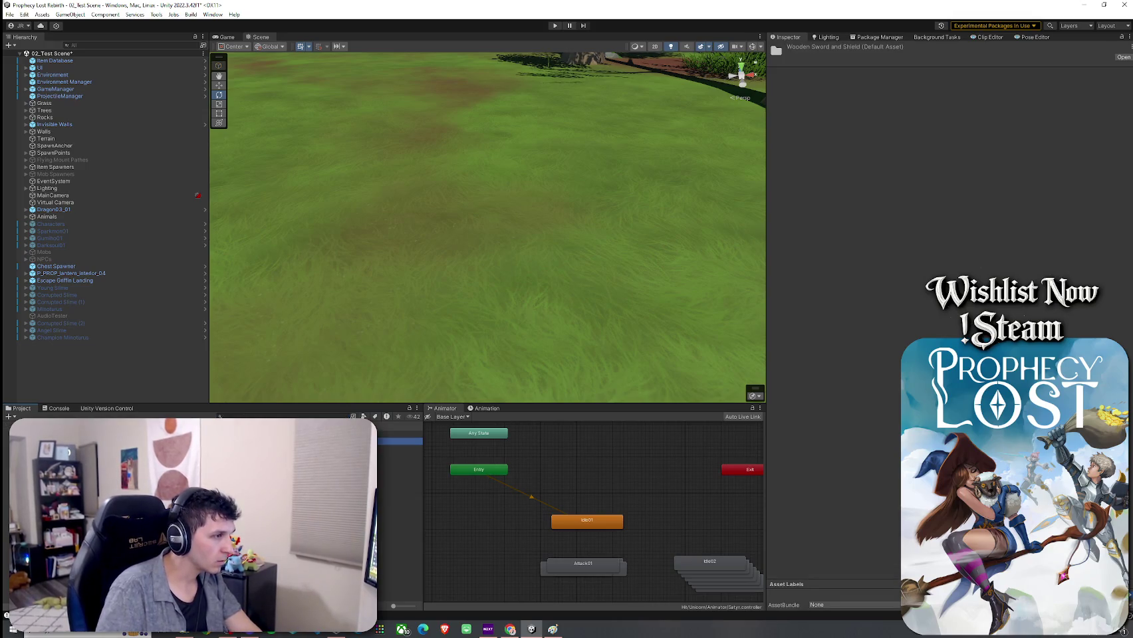
{"action": "double_click", "coordinate": [399, 434]}
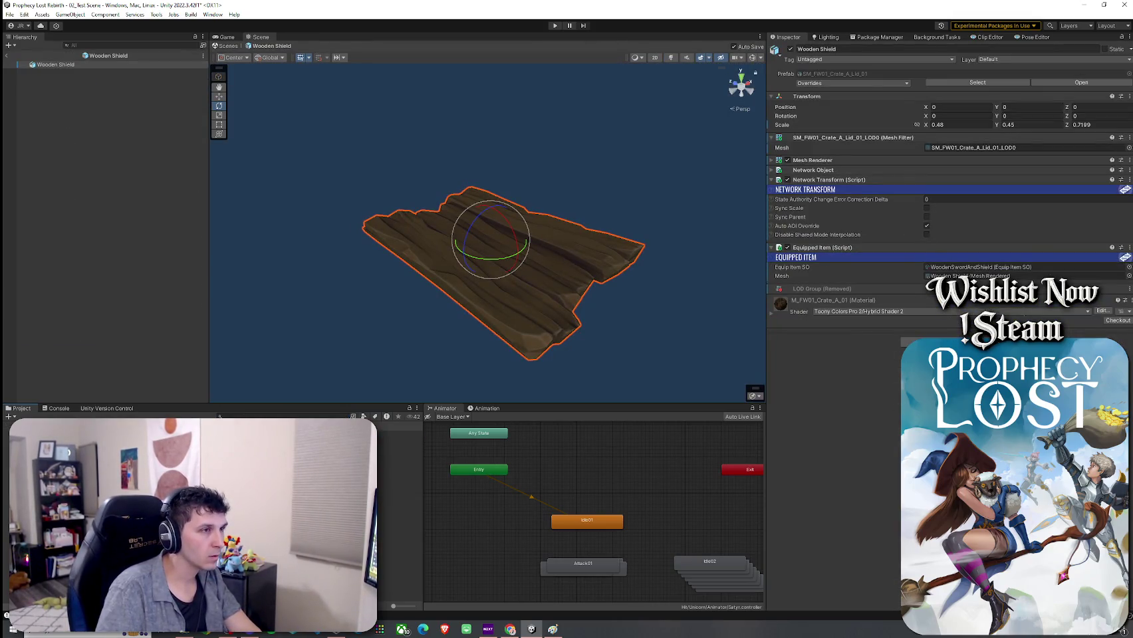
Inspect the Wooden Shield, then exit its prefab back to 02_Test Scene and save the scene
{"action": "mouse_move", "coordinate": [289, 345]}
{"action": "left_mouse_down"}
{"action": "mouse_move", "coordinate": [356, 378]}
{"action": "mouse_move", "coordinate": [481, 380]}
{"action": "mouse_move", "coordinate": [594, 323]}
{"action": "mouse_move", "coordinate": [631, 389]}
{"action": "left_mouse_up"}
{"action": "mouse_move", "coordinate": [606, 380]}
{"action": "left_mouse_down"}
{"action": "mouse_move", "coordinate": [614, 375]}
{"action": "mouse_move", "coordinate": [591, 355]}
{"action": "mouse_move", "coordinate": [601, 330]}
{"action": "mouse_move", "coordinate": [513, 336]}
{"action": "left_mouse_up"}
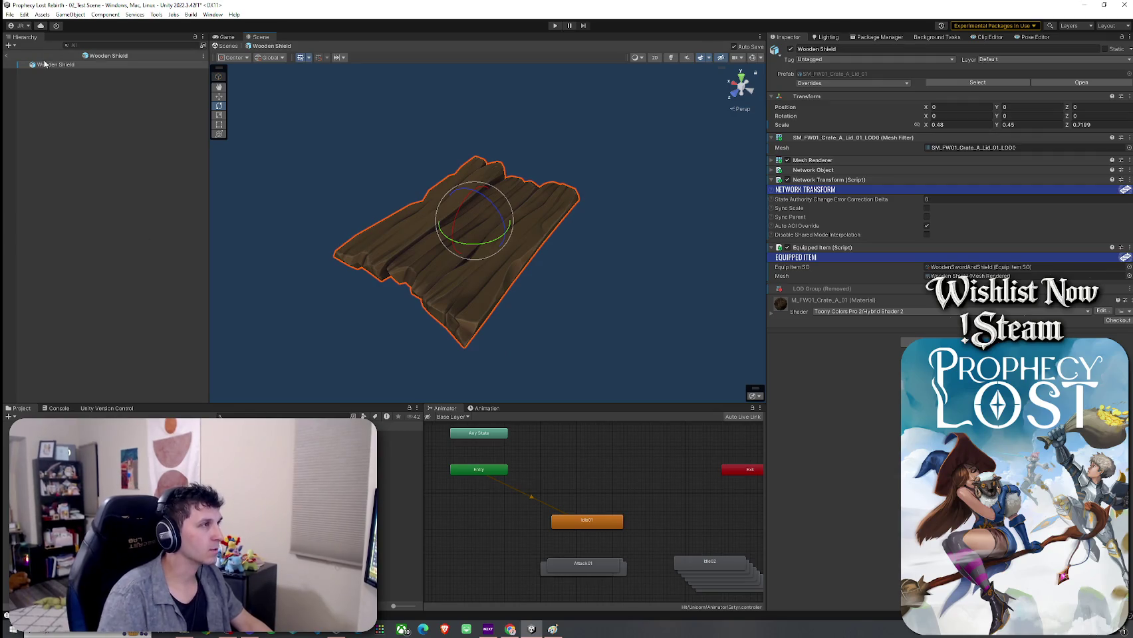
{"action": "left_click", "coordinate": [7, 56]}
{"action": "left_click", "coordinate": [10, 14]}
{"action": "left_click", "coordinate": [10, 14]}
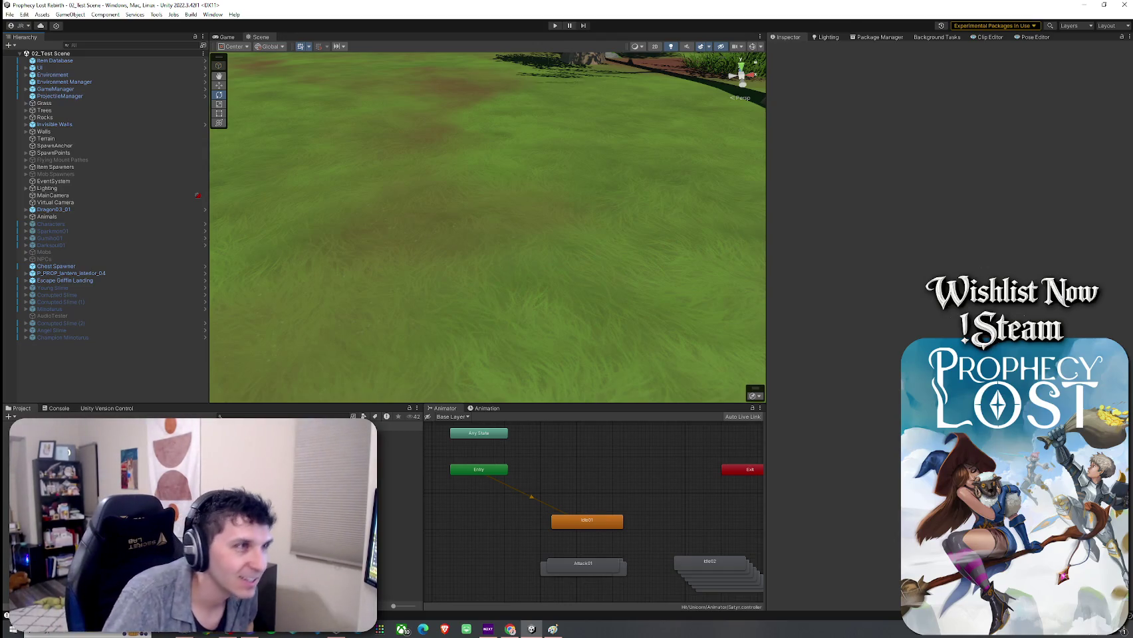
Open the Wooden Sword prefab and enable its Mesh Renderer so the sword shows
{"action": "left_click", "coordinate": [41, 14]}
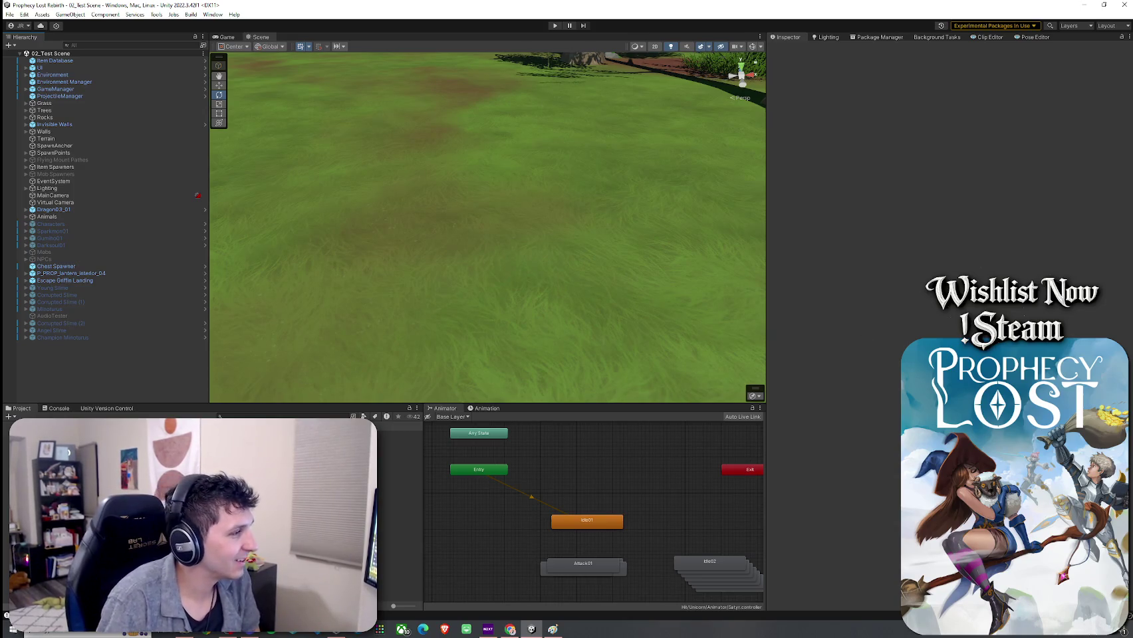
{"action": "left_click", "coordinate": [398, 435]}
{"action": "left_click", "coordinate": [399, 441]}
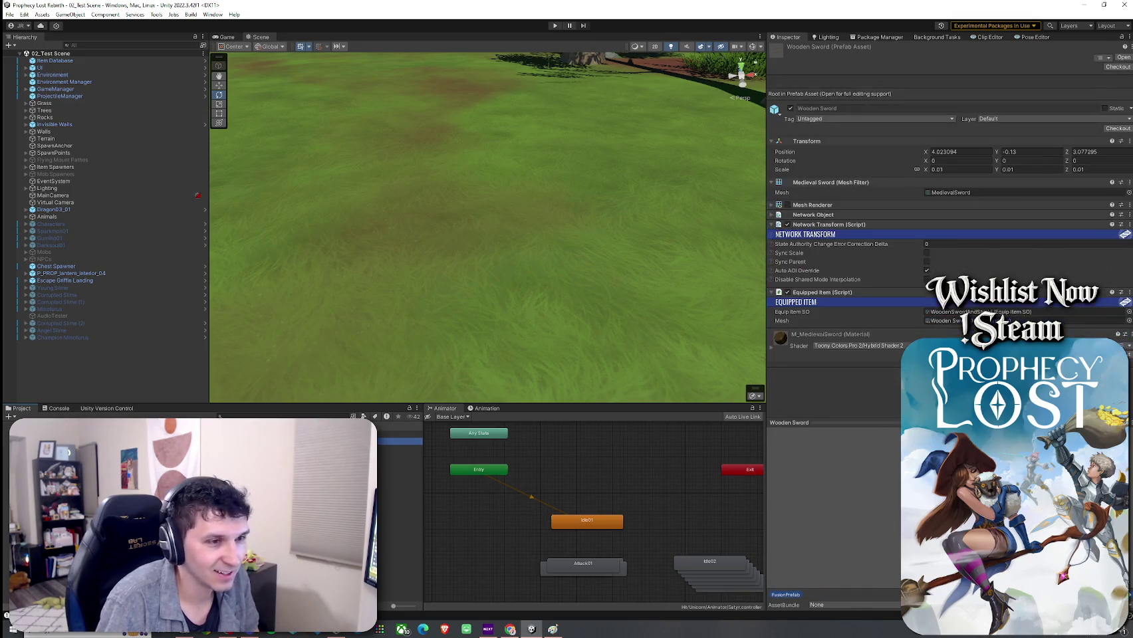
{"action": "double_click", "coordinate": [399, 441]}
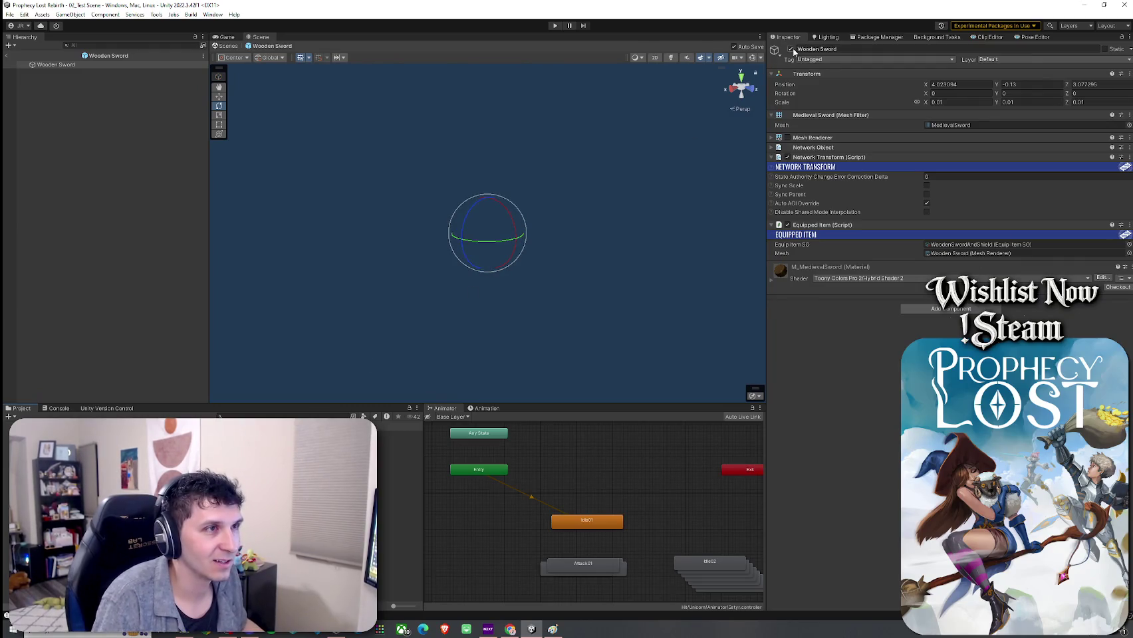
{"action": "left_click", "coordinate": [787, 137]}
{"action": "left_click", "coordinate": [576, 199]}
{"action": "mouse_move", "coordinate": [576, 199]}
{"action": "left_mouse_down"}
{"action": "mouse_move", "coordinate": [530, 235]}
{"action": "mouse_move", "coordinate": [500, 240]}
{"action": "mouse_move", "coordinate": [561, 197]}
{"action": "mouse_move", "coordinate": [585, 136]}
{"action": "mouse_move", "coordinate": [573, 166]}
{"action": "mouse_move", "coordinate": [572, 154]}
{"action": "mouse_move", "coordinate": [432, 174]}
{"action": "mouse_move", "coordinate": [185, 146]}
{"action": "left_mouse_up"}
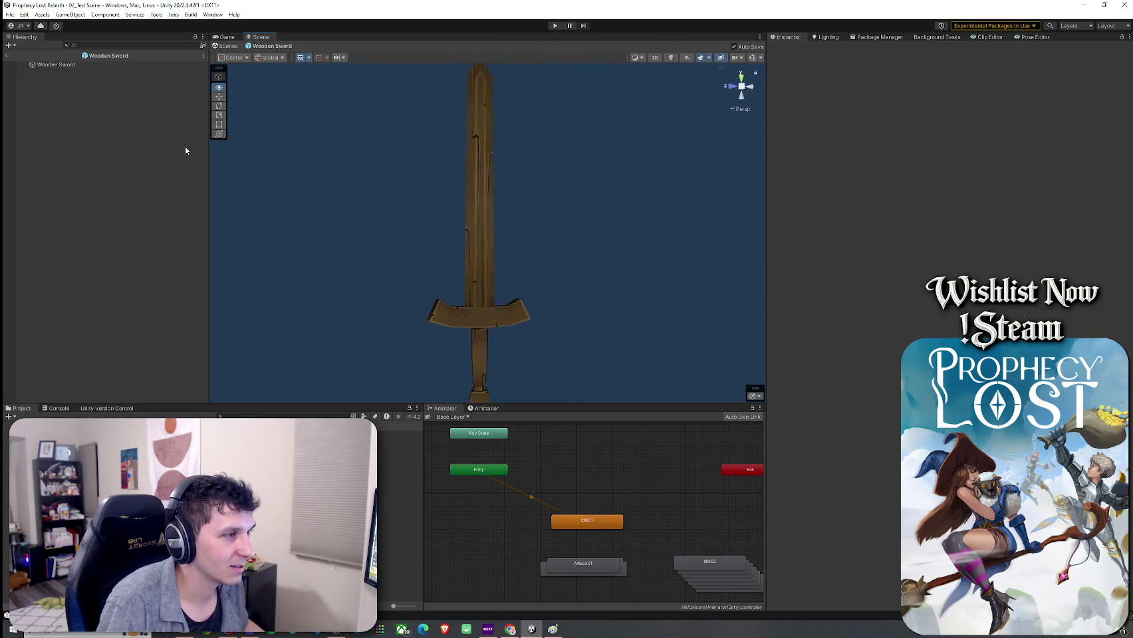
{"action": "left_click", "coordinate": [450, 325]}
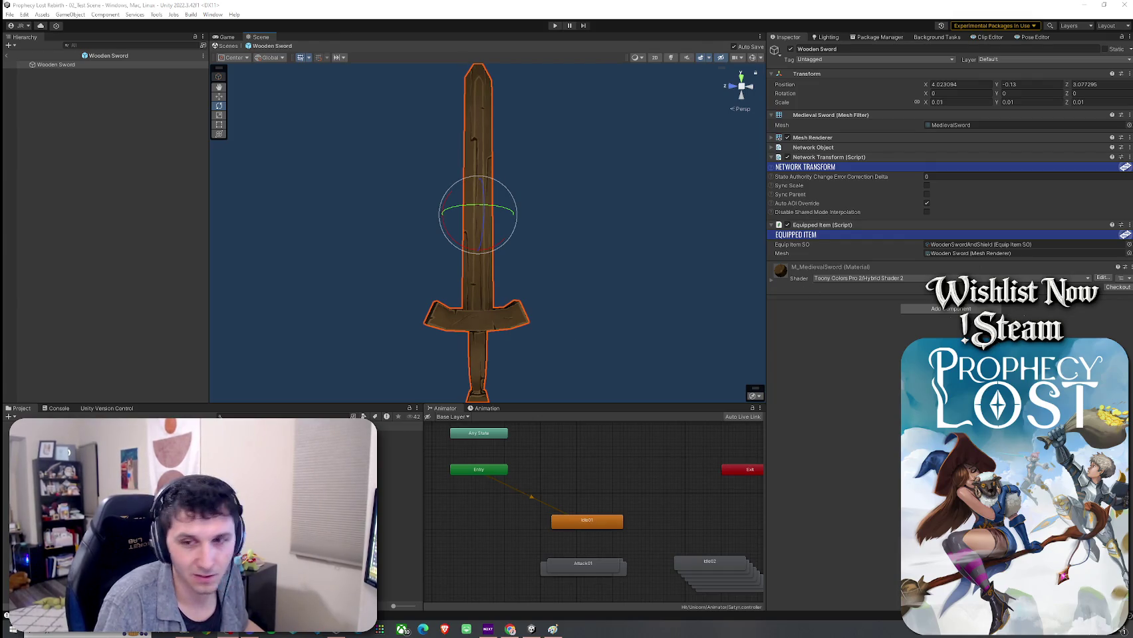
Exit the Wooden Sword prefab back to the test scene and save
{"action": "scroll", "coordinate": [565, 326], "scroll_direction": "down", "scroll_amount": 5}
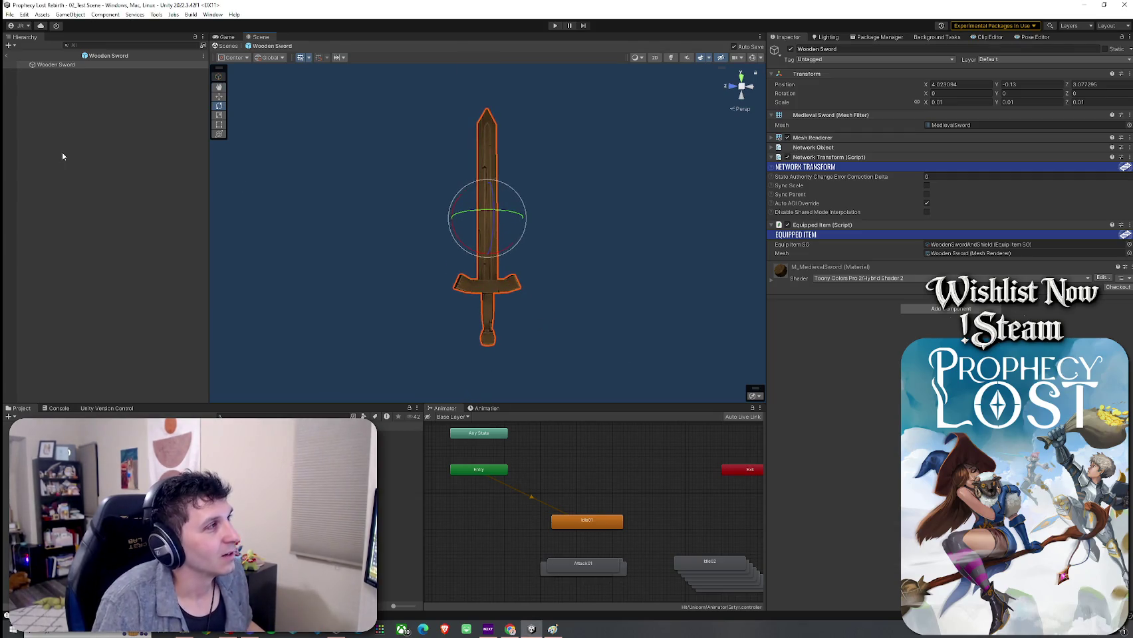
{"action": "left_click", "coordinate": [6, 56]}
{"action": "left_click", "coordinate": [9, 14]}
{"action": "left_click", "coordinate": [256, 44]}
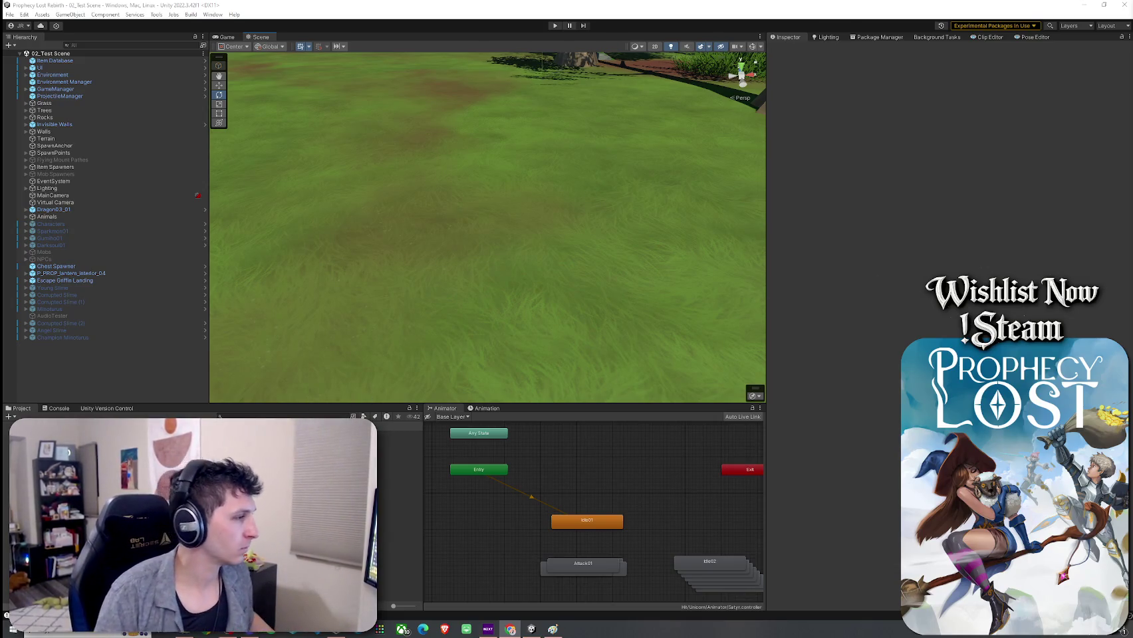
Search the project for 'short sword' and open Short_Sword_1A2, comparing it with Short_Sword_1A1
{"action": "left_click", "coordinate": [256, 416]}
{"action": "type", "text": "short sword"}
{"action": "left_click", "coordinate": [266, 440]}
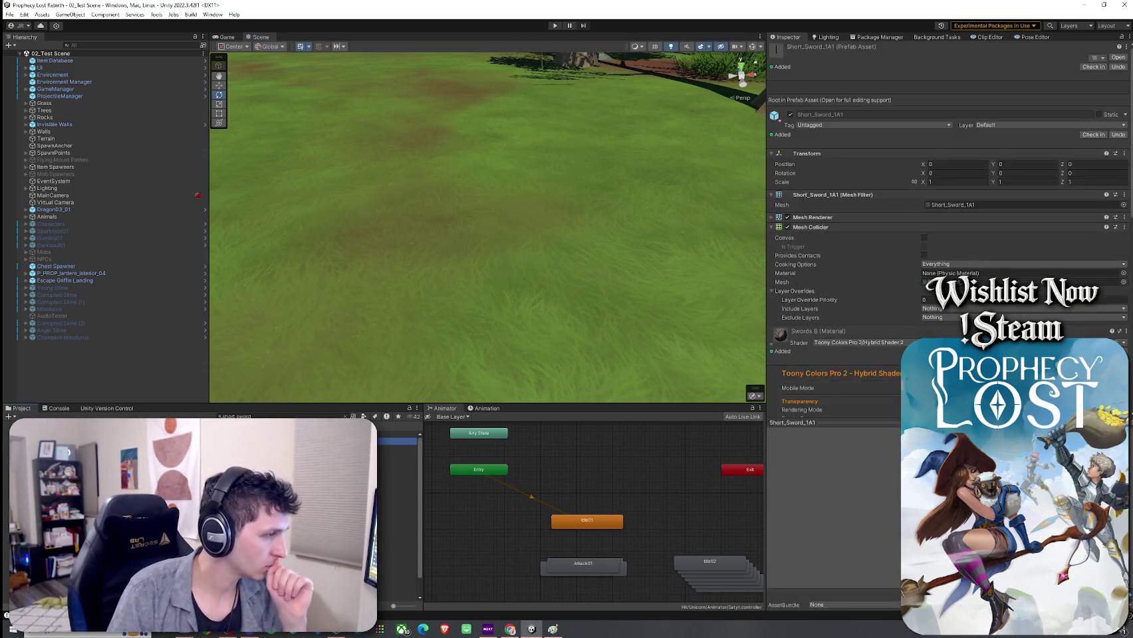
{"action": "double_click", "coordinate": [265, 441]}
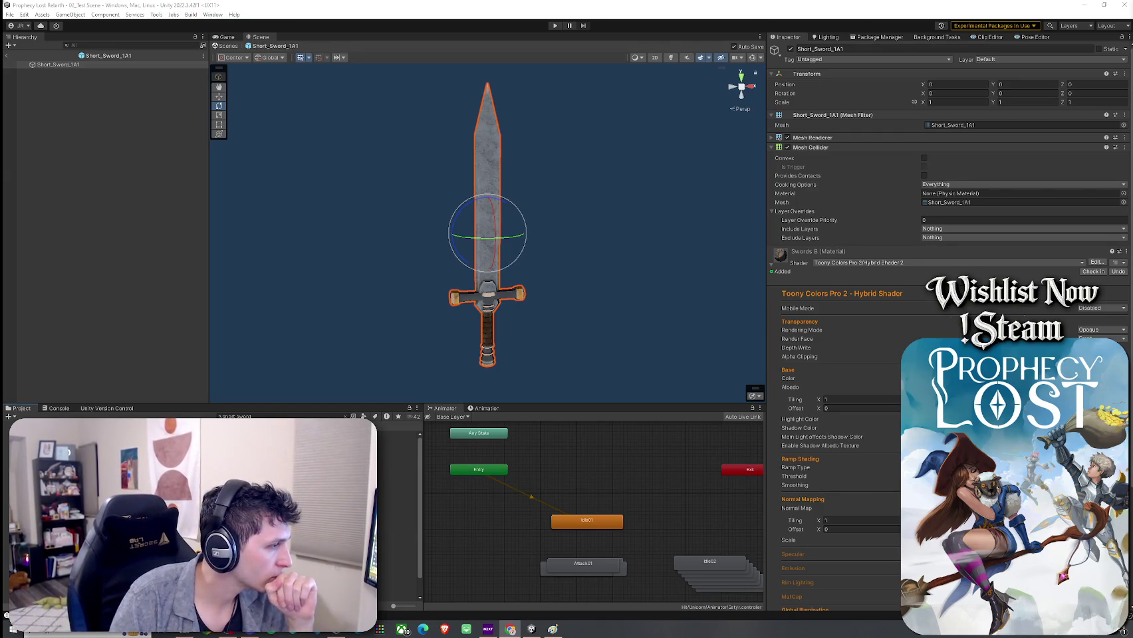
{"action": "left_click", "coordinate": [266, 456]}
{"action": "double_click", "coordinate": [266, 456]}
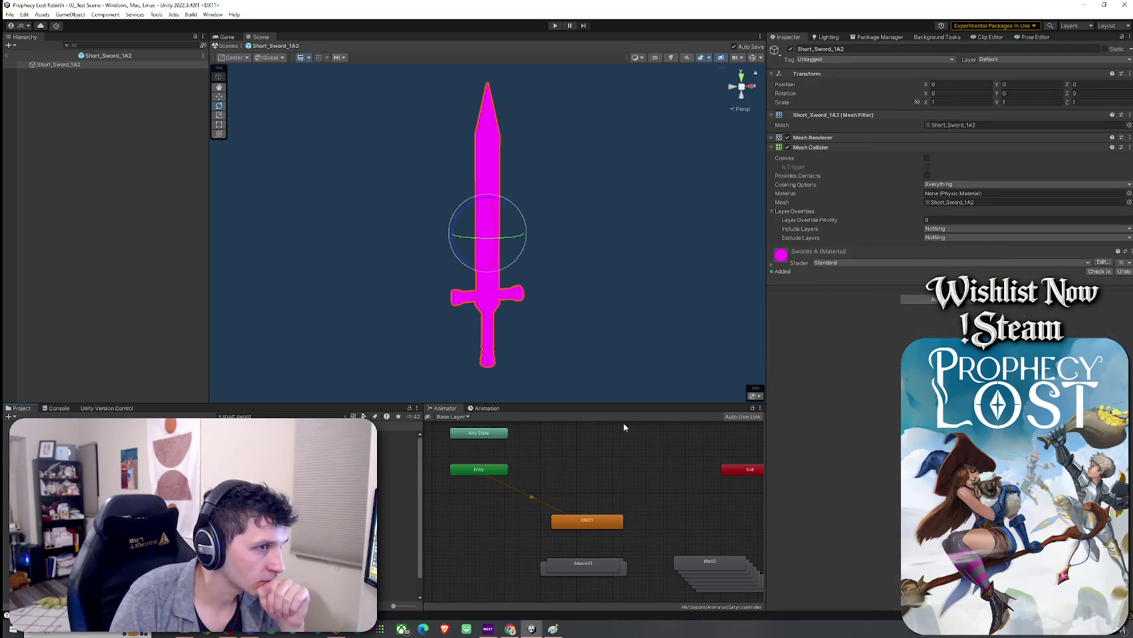
{"action": "double_click", "coordinate": [266, 445]}
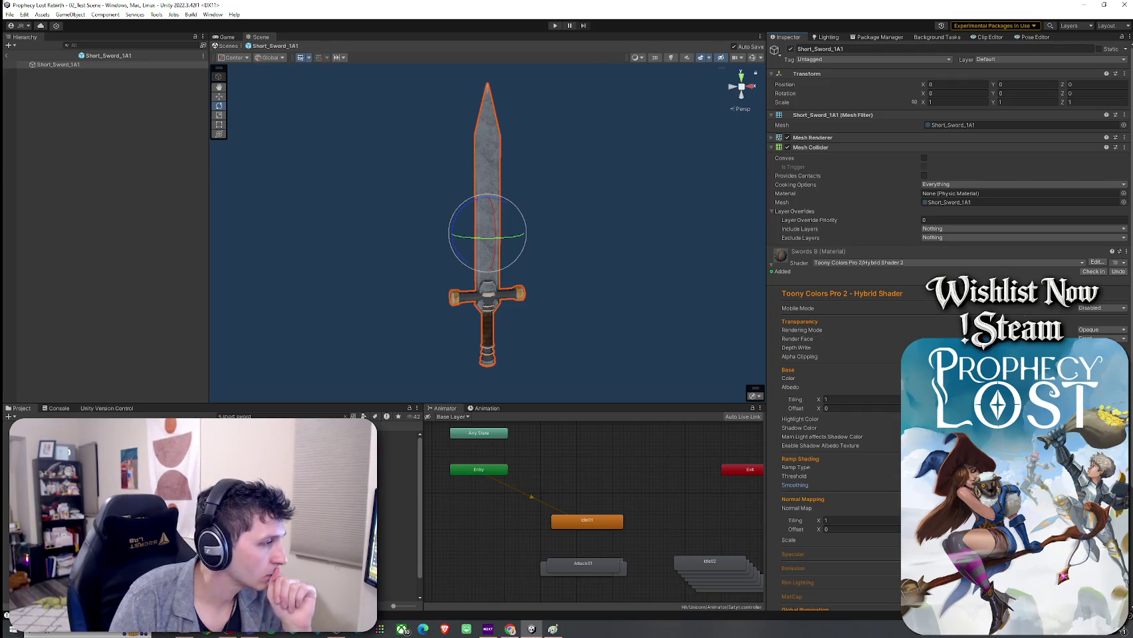
{"action": "double_click", "coordinate": [265, 439]}
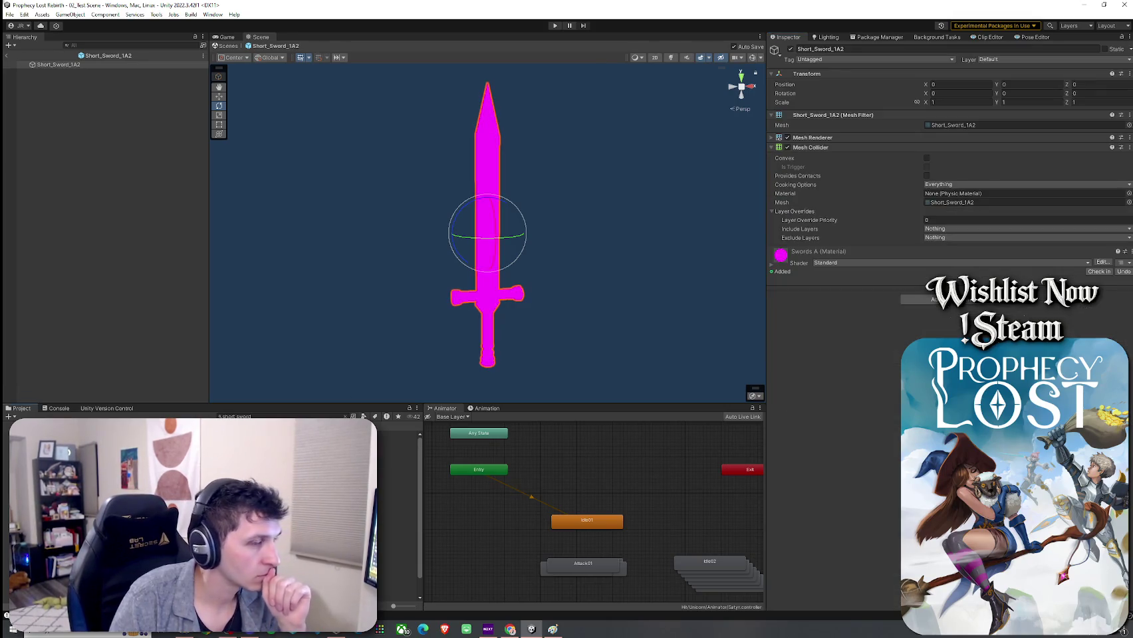
Switch Swords A to Toony Colors Pro 2/Hybrid Shader 2, then view Short_Sword_1A1's albedo textures
{"action": "left_click", "coordinate": [864, 263]}
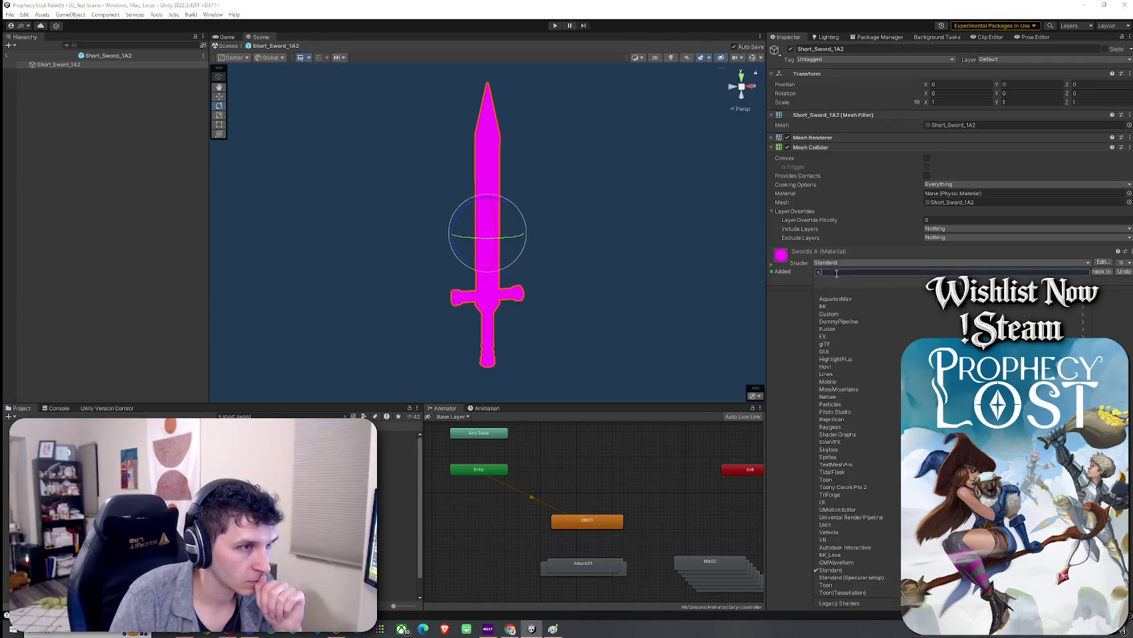
{"action": "left_click", "coordinate": [864, 494]}
{"action": "left_click", "coordinate": [858, 292]}
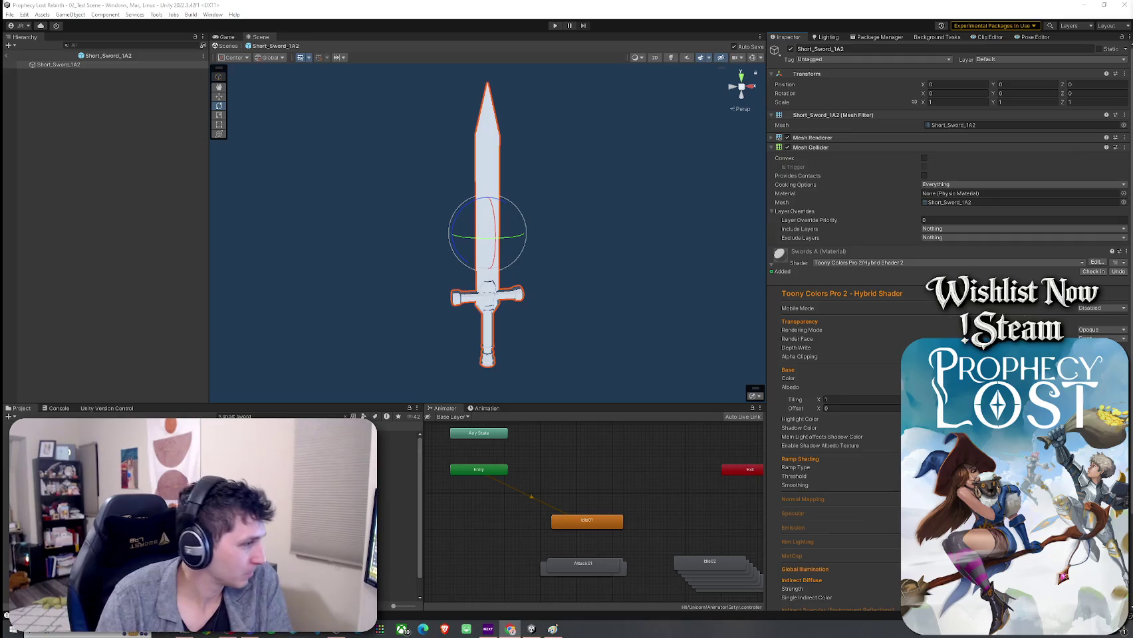
{"action": "double_click", "coordinate": [199, 465]}
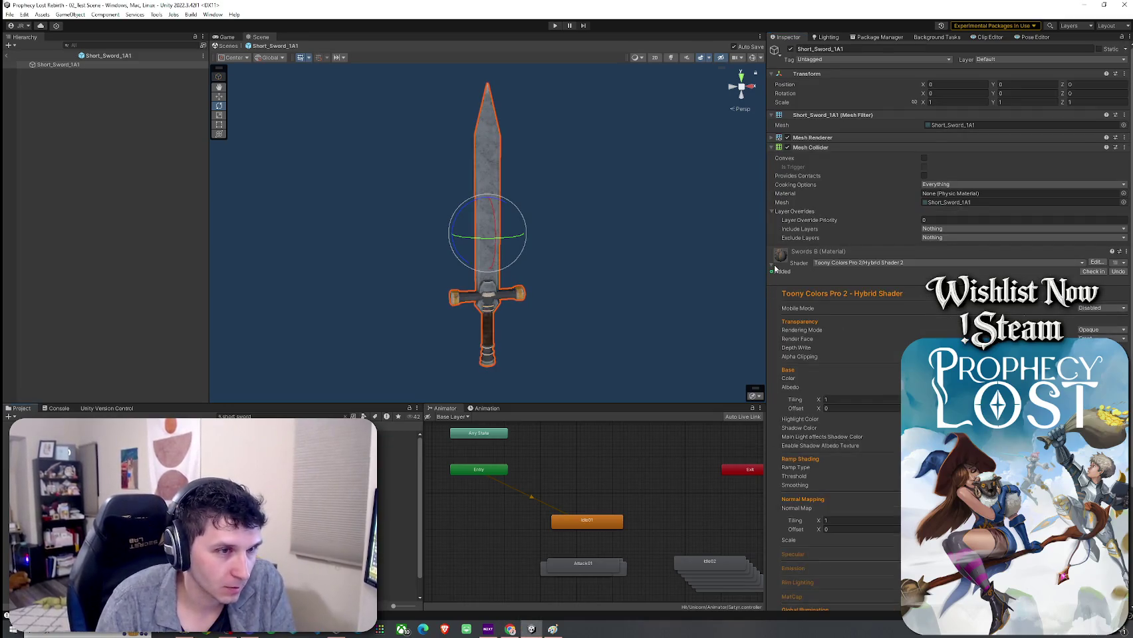
{"action": "left_click", "coordinate": [1113, 402]}
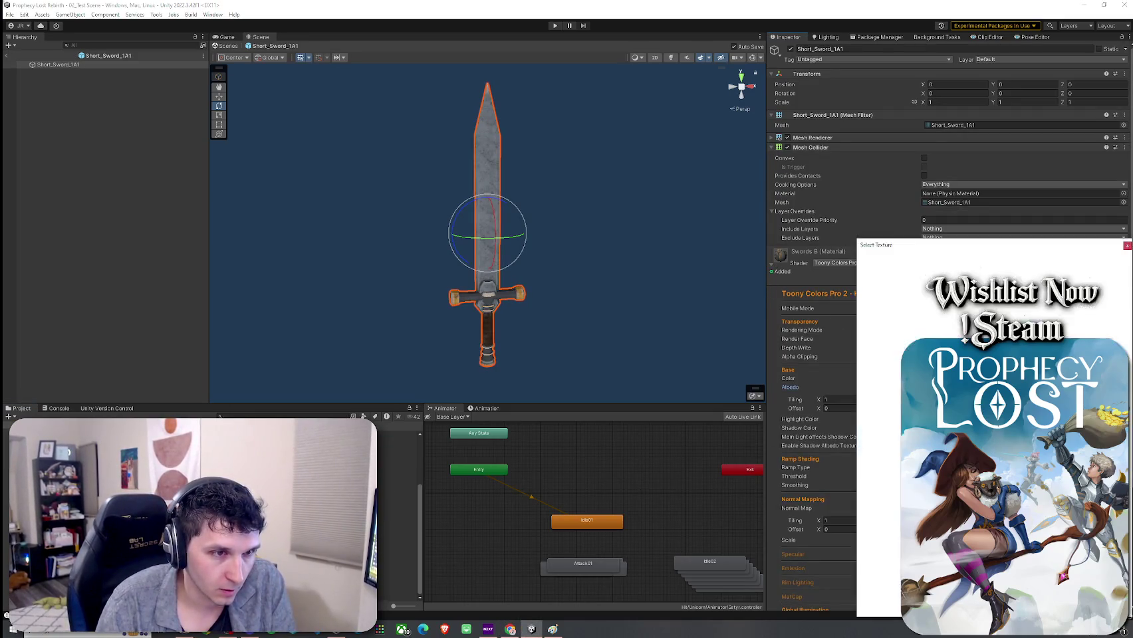
Close the texture chooser and reselect the Short_Sword_1A2 prefab
{"action": "left_click", "coordinate": [1126, 246]}
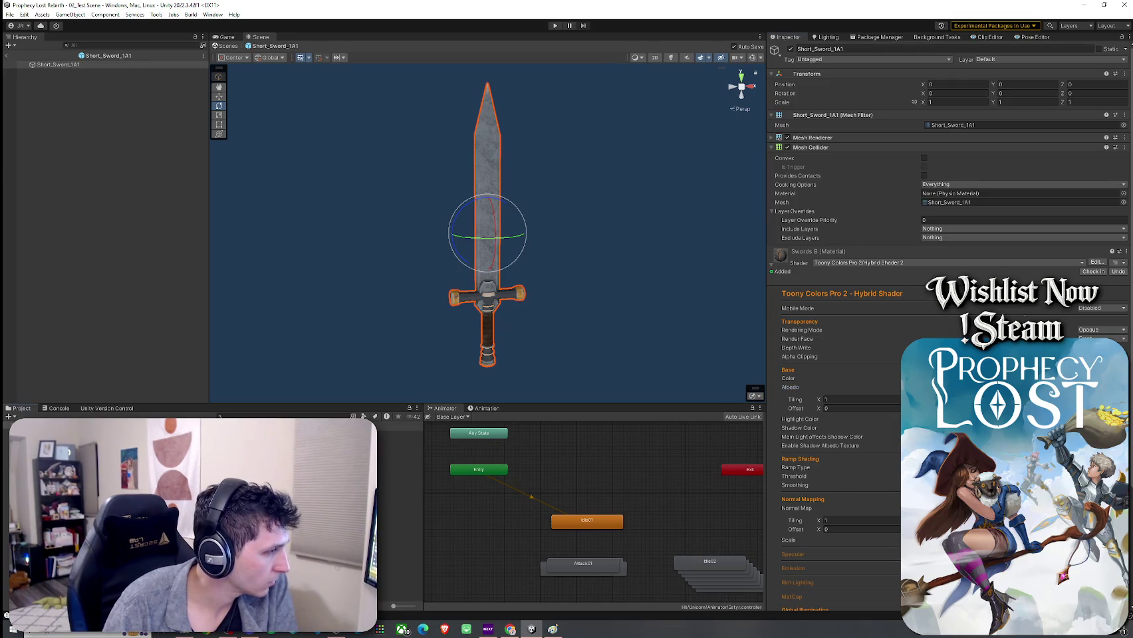
{"action": "left_click", "coordinate": [399, 442]}
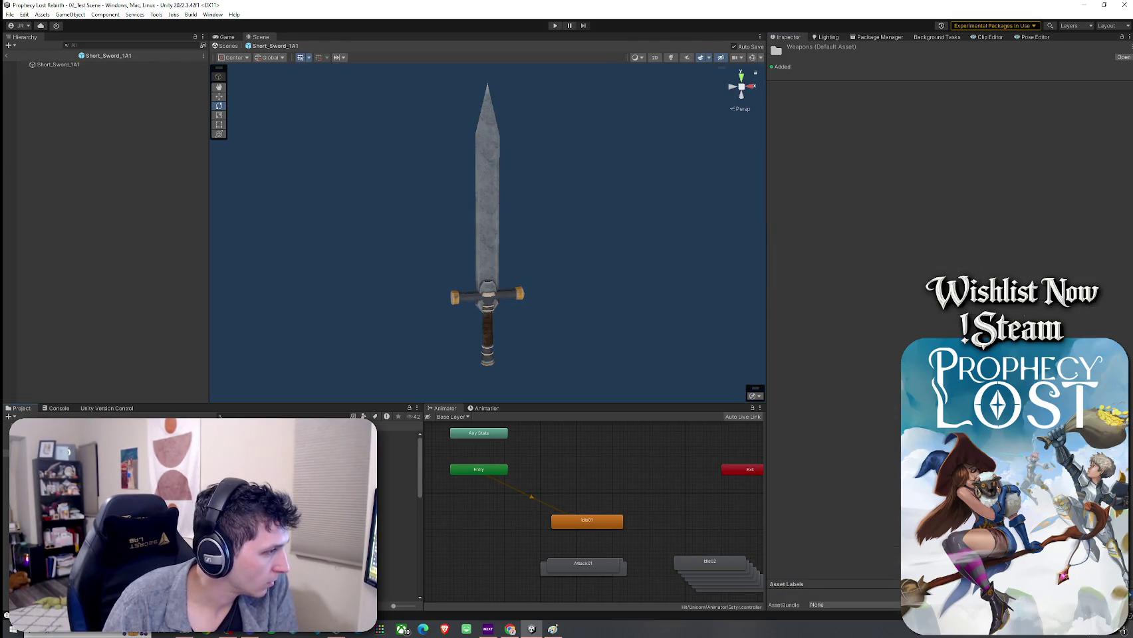
{"action": "scroll", "coordinate": [398, 512], "scroll_direction": "down", "scroll_amount": 5}
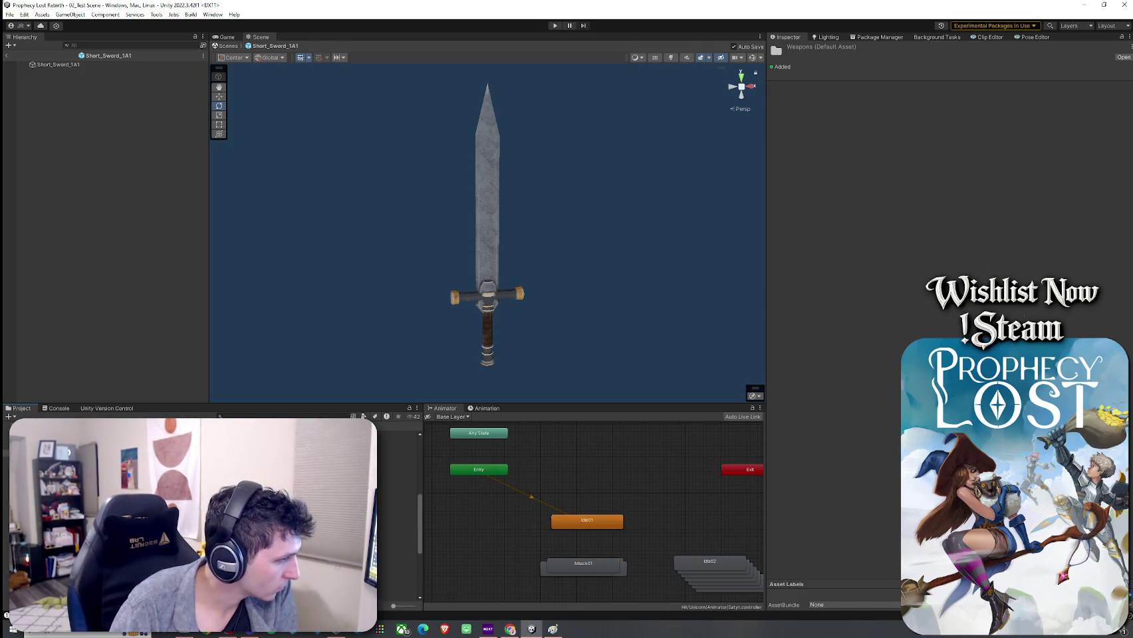
{"action": "left_click", "coordinate": [487, 220]}
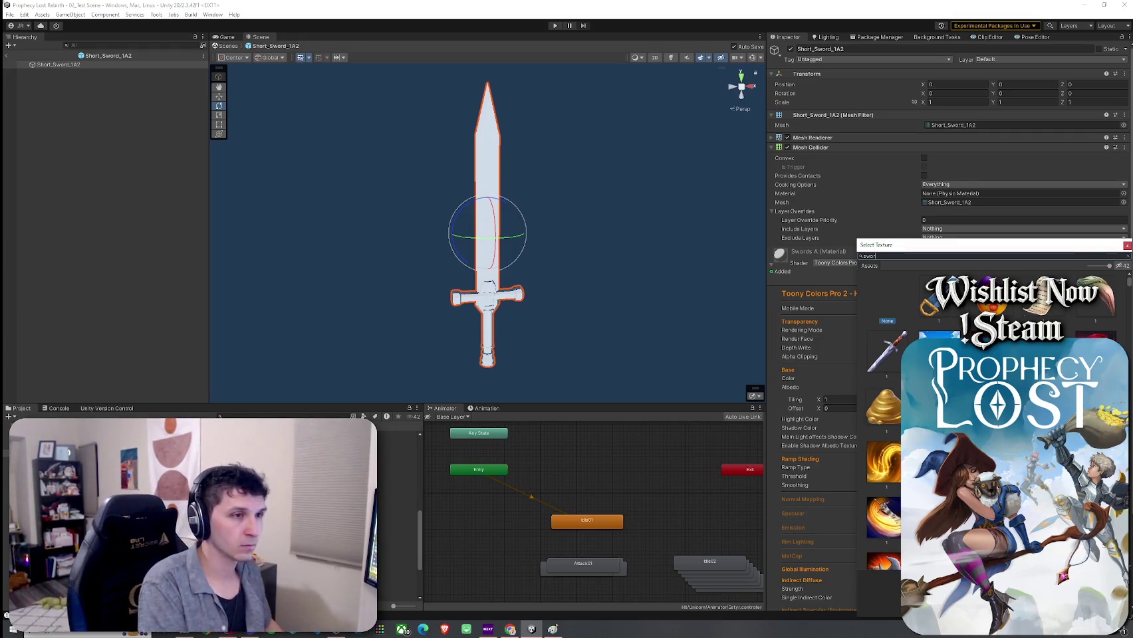
Search 'swords' and assign the grey stone-blade Swords_A texture as the albedo
{"action": "type", "text": "swords"}
{"action": "left_click", "coordinate": [880, 594]}
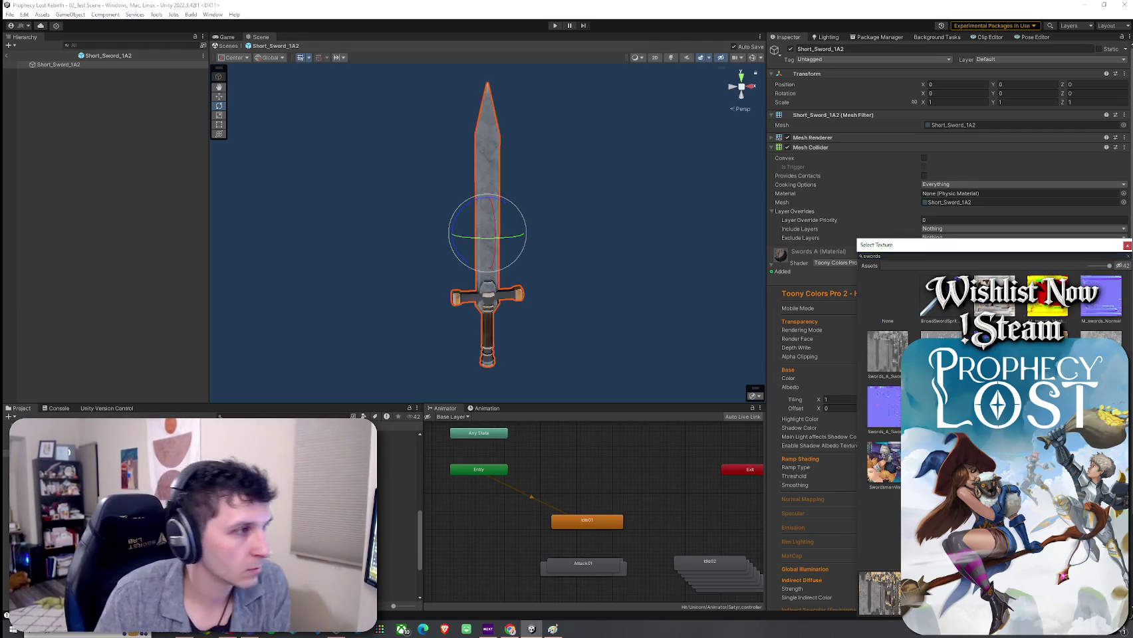
{"action": "left_click", "coordinate": [871, 365]}
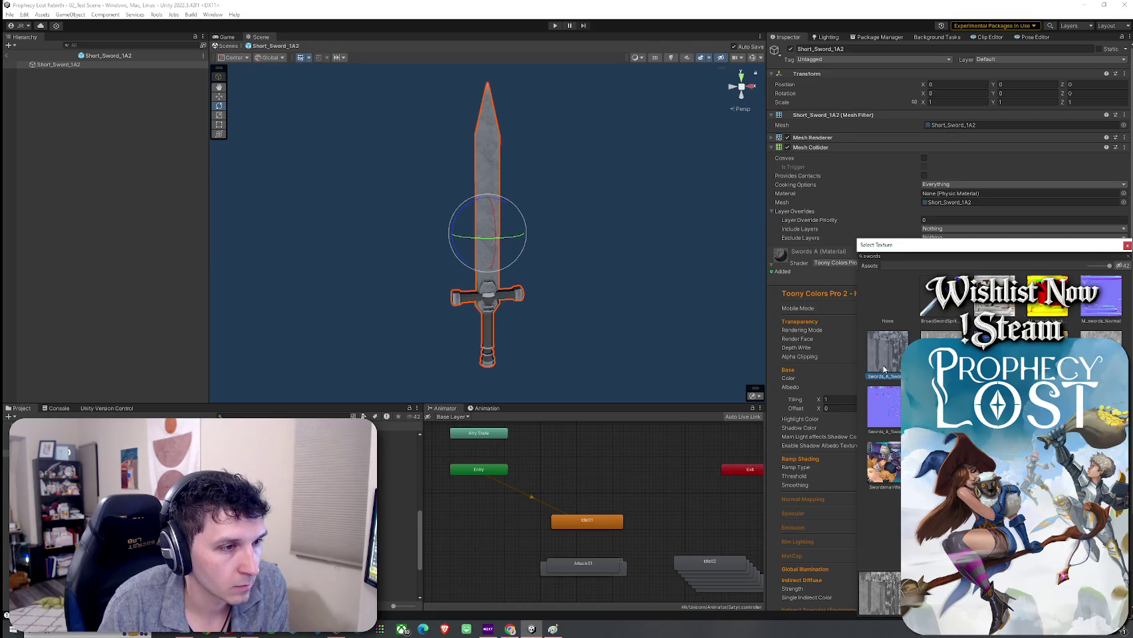
{"action": "key", "text": "Right"}
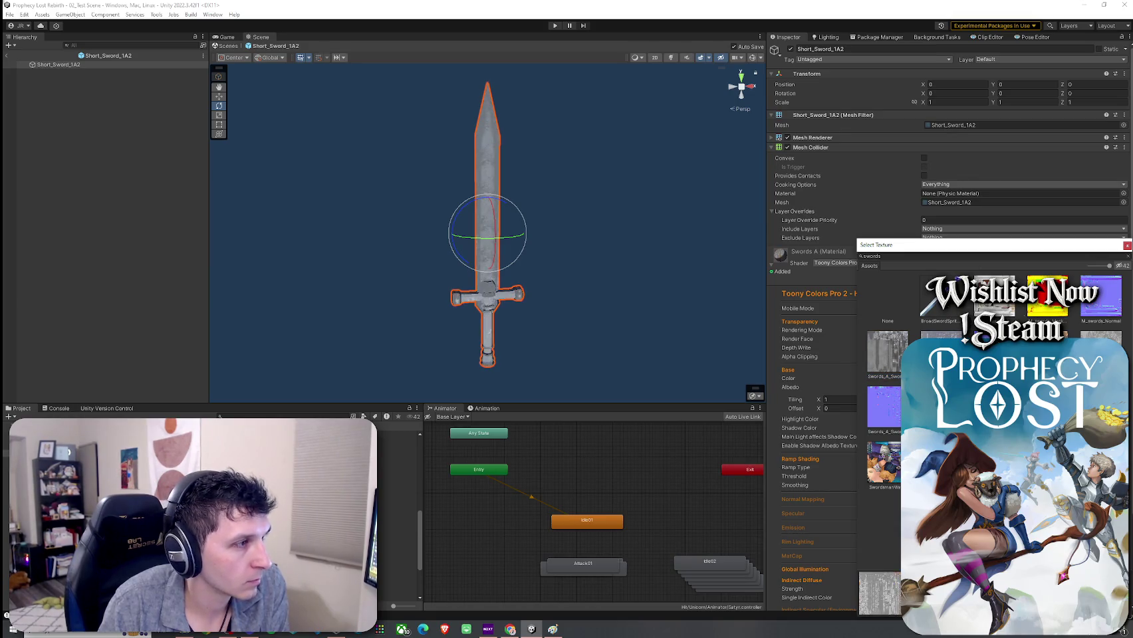
{"action": "left_click", "coordinate": [895, 360]}
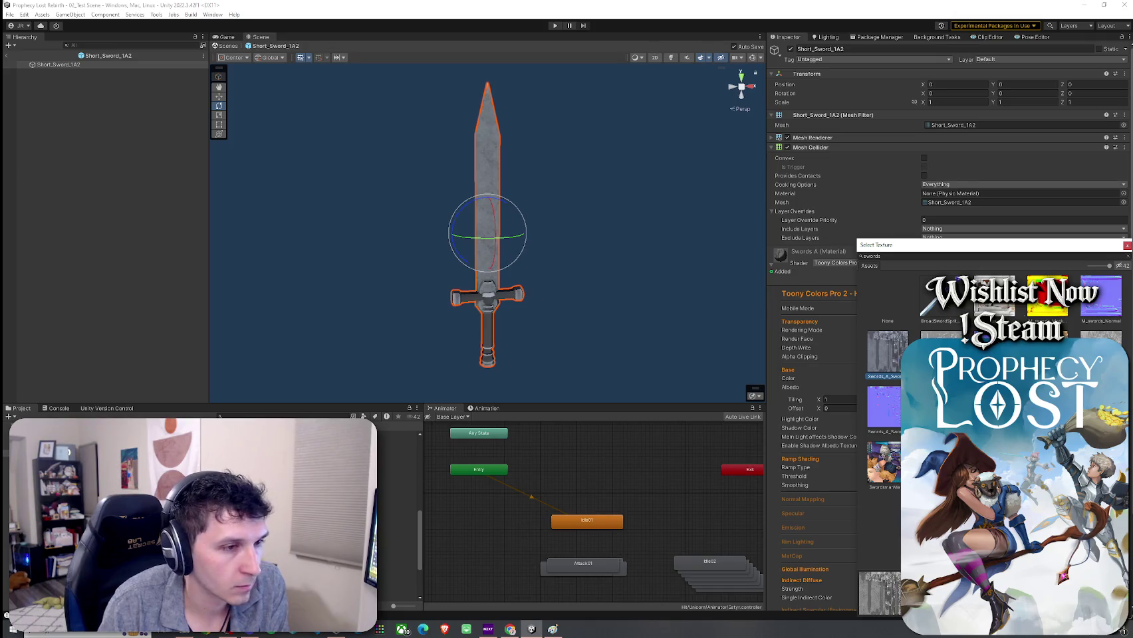
{"action": "key", "text": "Right"}
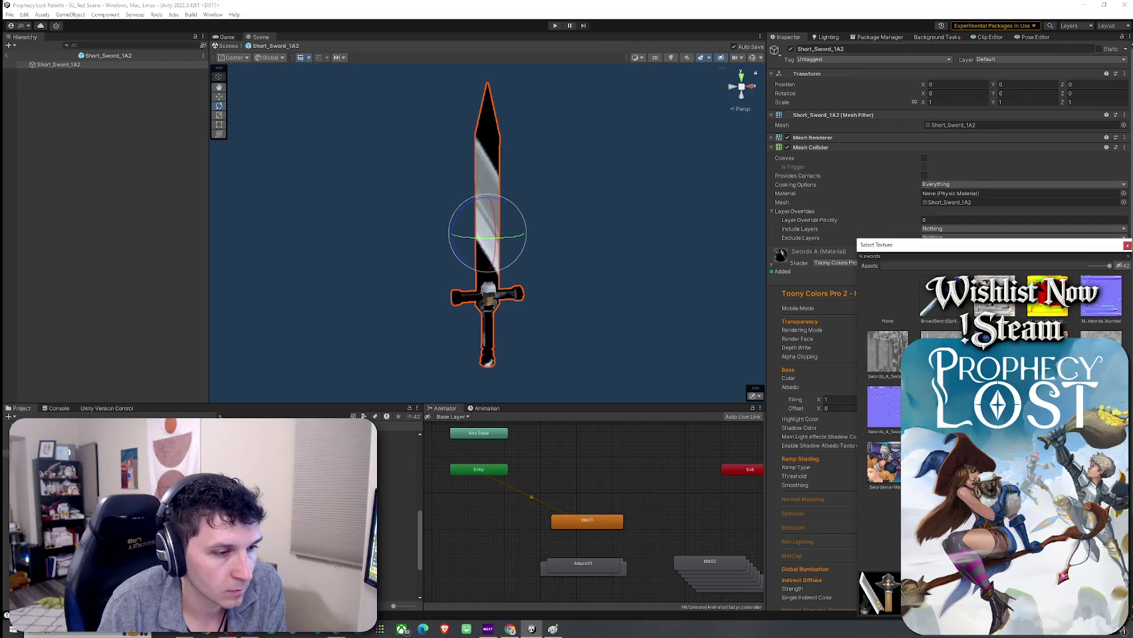
{"action": "key", "text": "Right"}
{"action": "key", "text": "Right"}
{"action": "key", "text": "Right"}
{"action": "key", "text": "Right"}
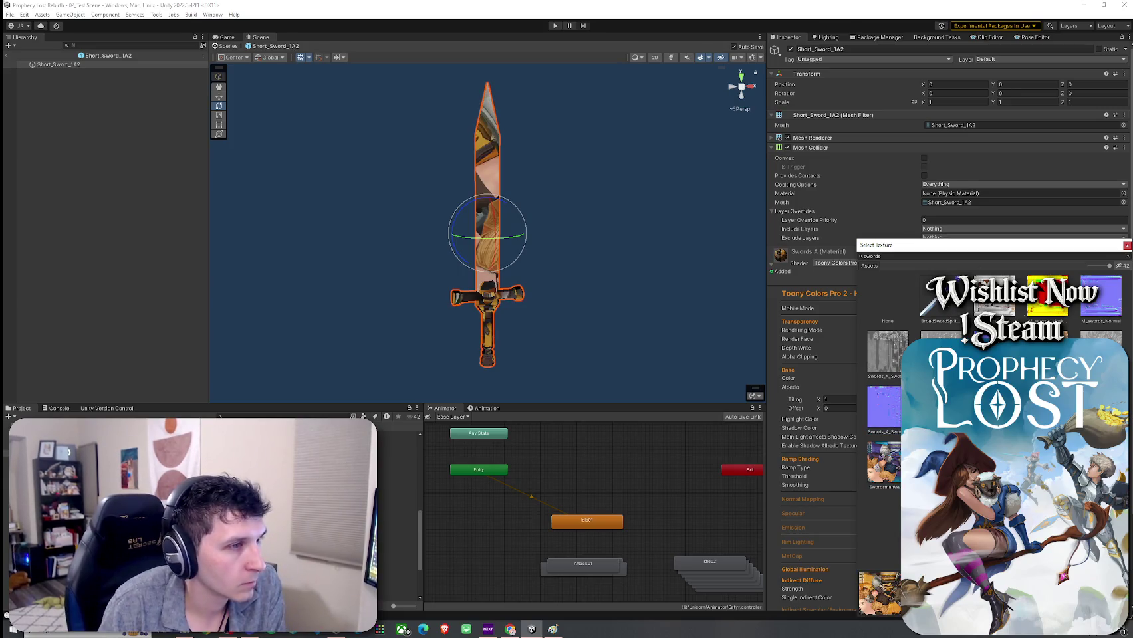
{"action": "key", "text": "Right"}
{"action": "key", "text": "Right"}
{"action": "key", "text": "Right"}
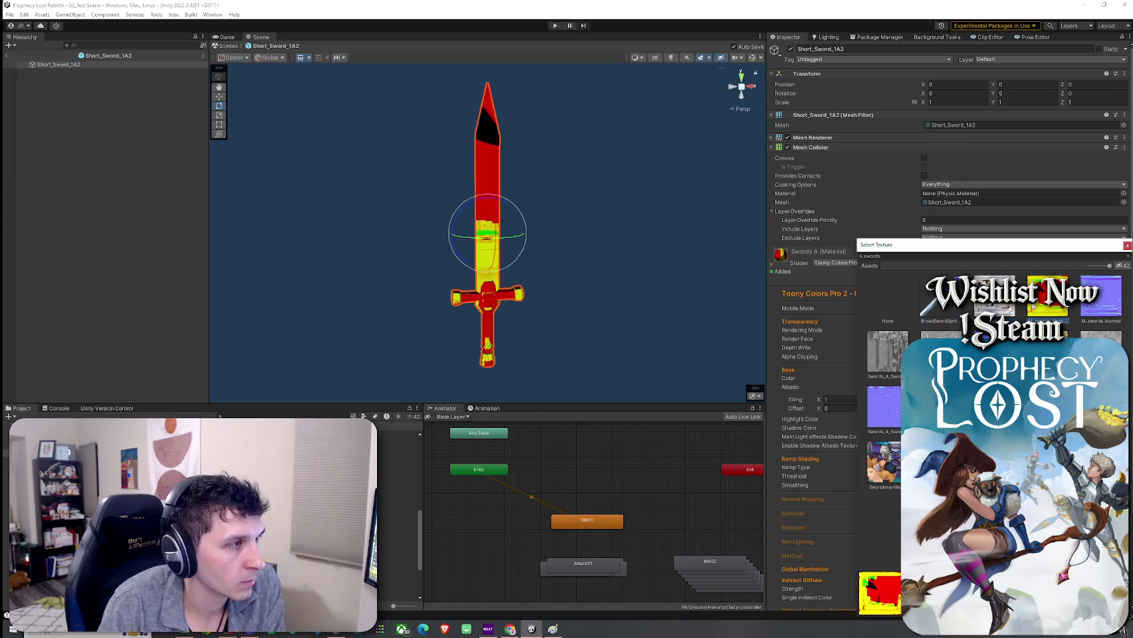
{"action": "key", "text": "Right"}
{"action": "key", "text": "Right"}
{"action": "key", "text": "Left"}
{"action": "key", "text": "Left"}
{"action": "key", "text": "Left"}
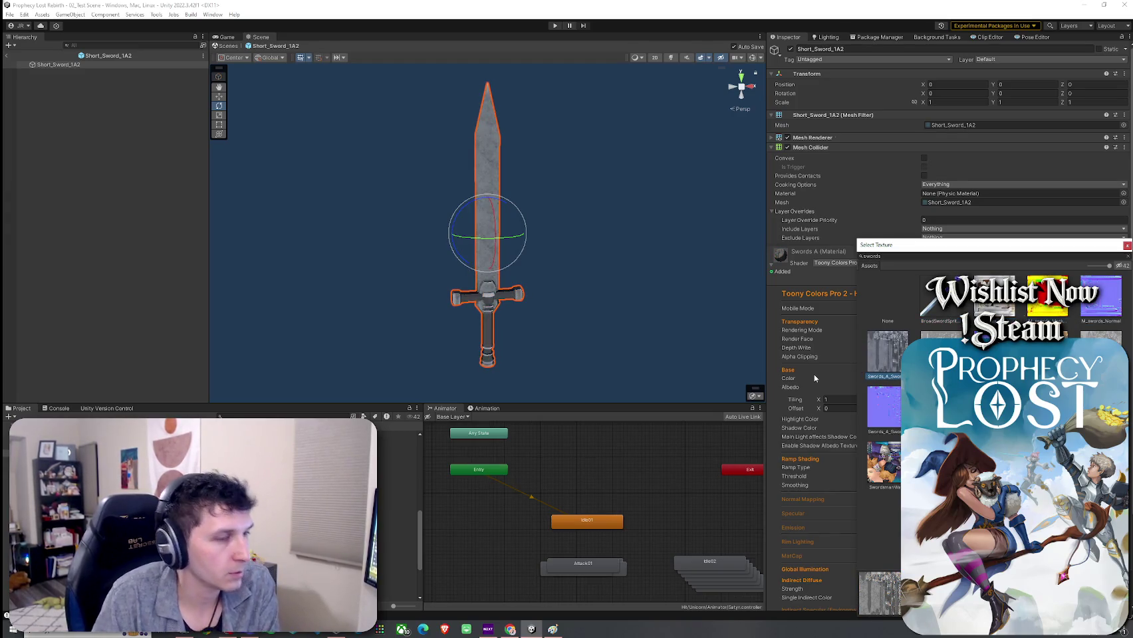
{"action": "key", "text": "Right"}
{"action": "key", "text": "Left"}
{"action": "key", "text": "Return"}
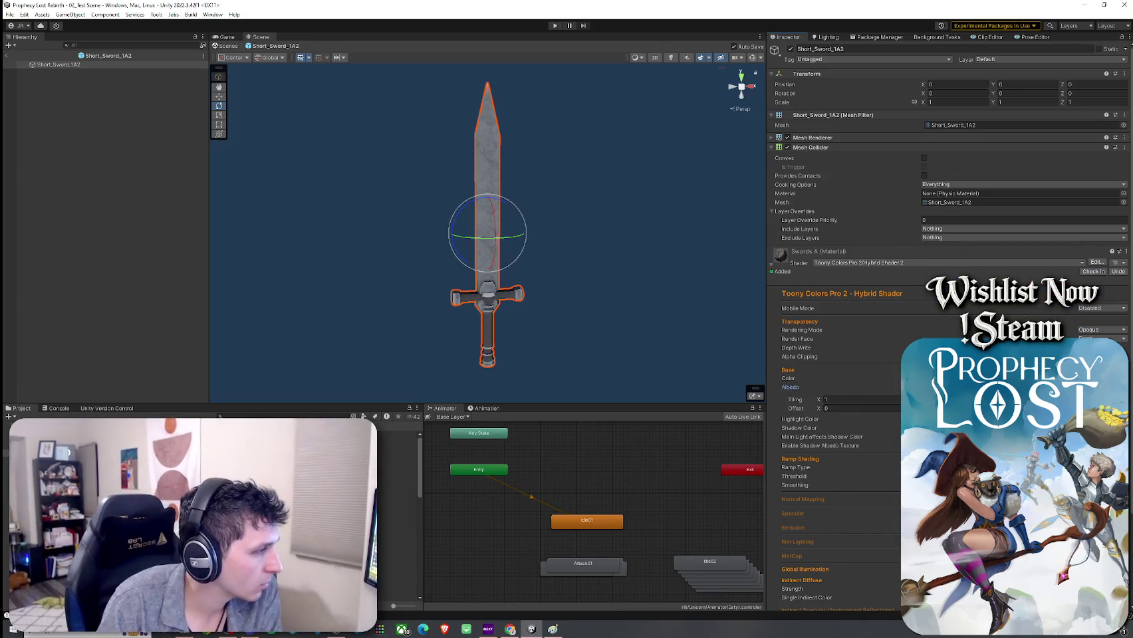
{"action": "scroll", "coordinate": [213, 512], "scroll_direction": "down", "scroll_amount": 5}
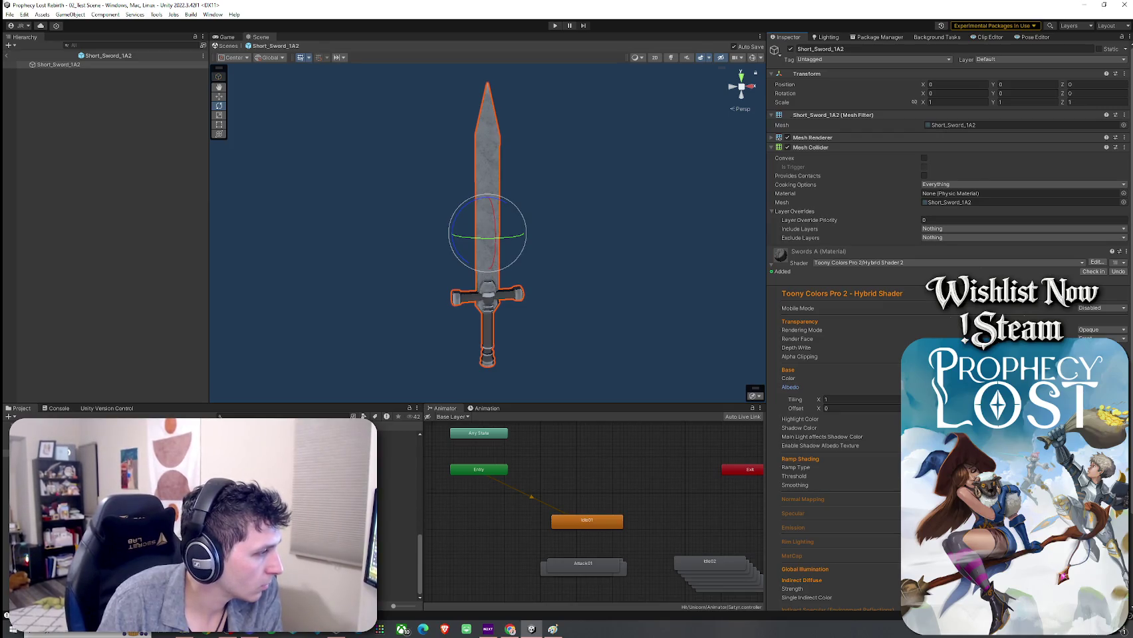
Step through the short sword prefabs with the arrow keys, ending on Short_Sword_1A3
{"action": "key", "text": "Left"}
{"action": "key", "text": "Return"}
{"action": "key", "text": "Right"}
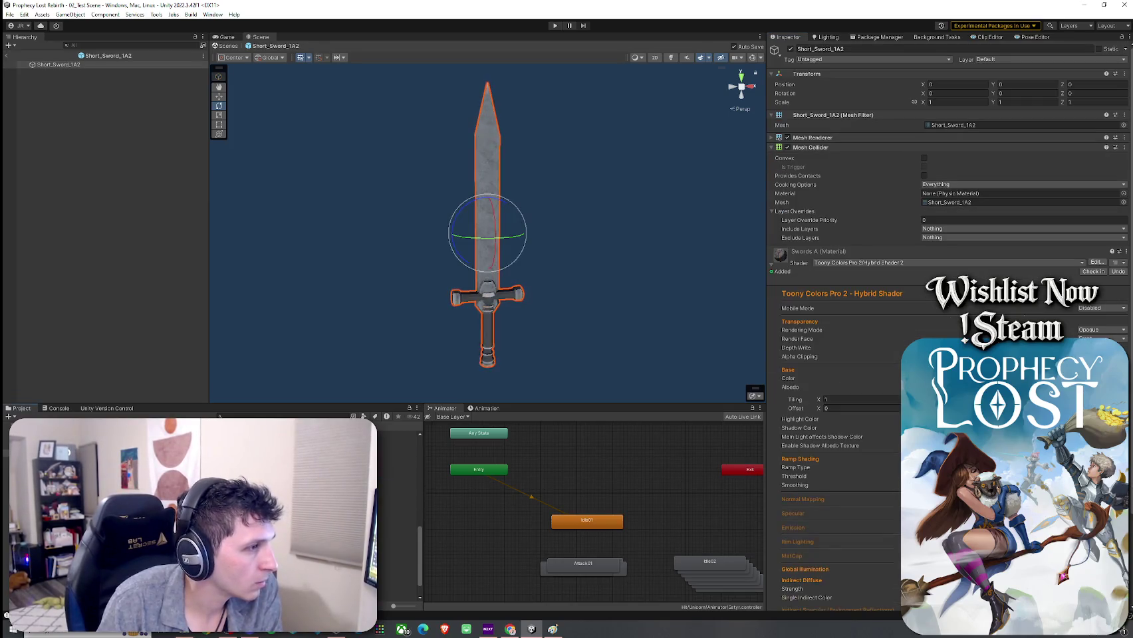
{"action": "key", "text": "Return"}
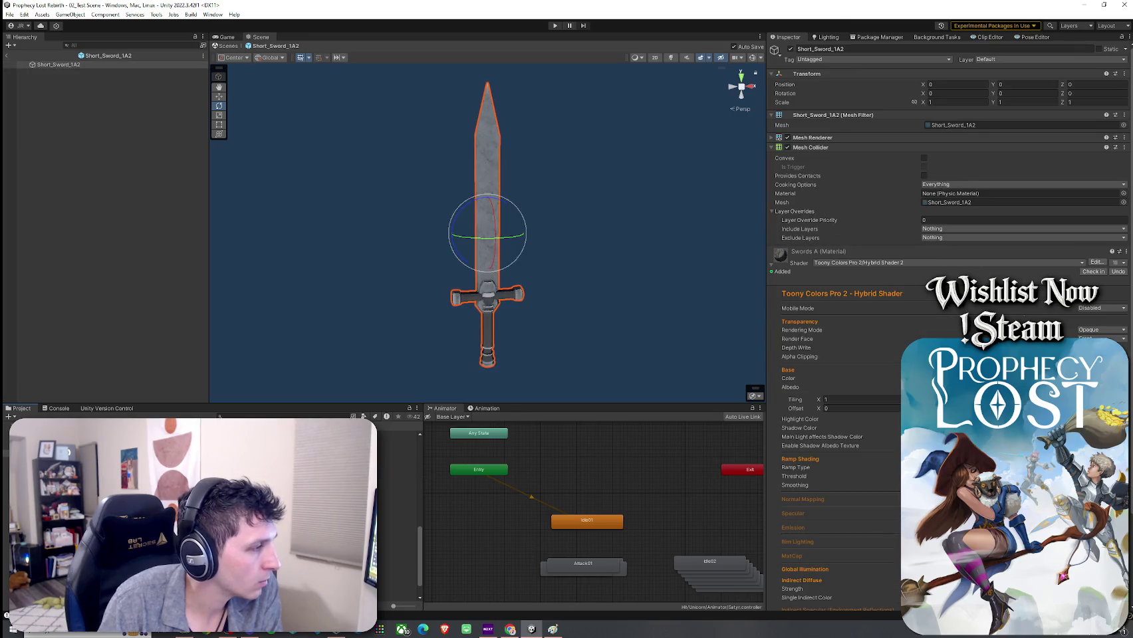
{"action": "key", "text": "Right"}
{"action": "key", "text": "Return"}
{"action": "key", "text": "Right"}
{"action": "key", "text": "Return"}
{"action": "key", "text": "Right"}
{"action": "key", "text": "Return"}
{"action": "key", "text": "Right"}
{"action": "key", "text": "Return"}
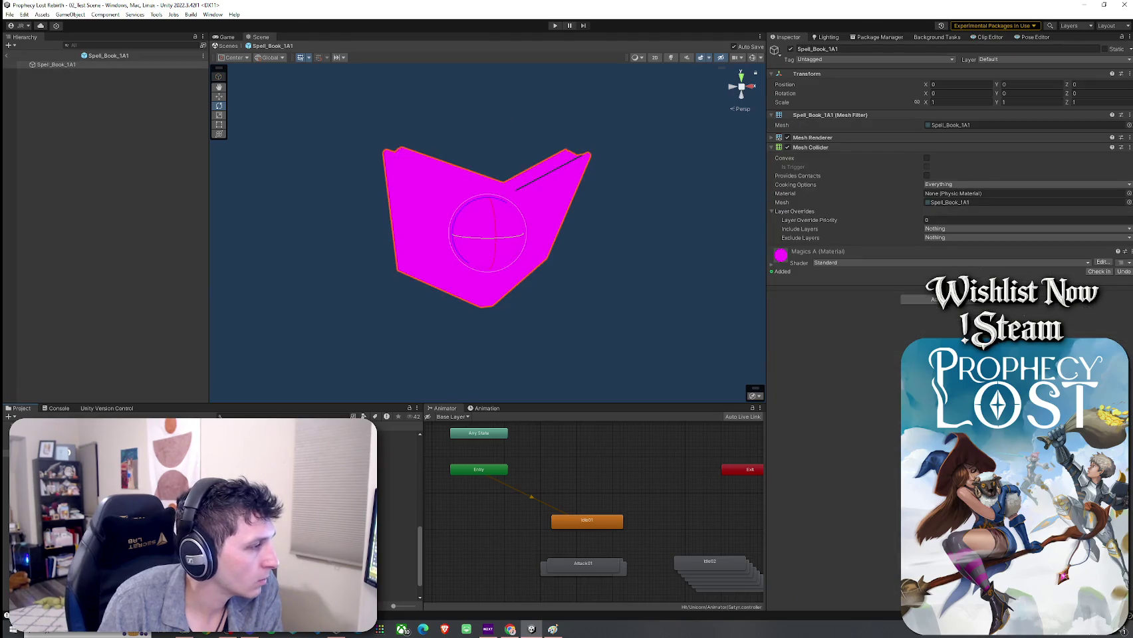
{"action": "key", "text": "Right"}
{"action": "key", "text": "Return"}
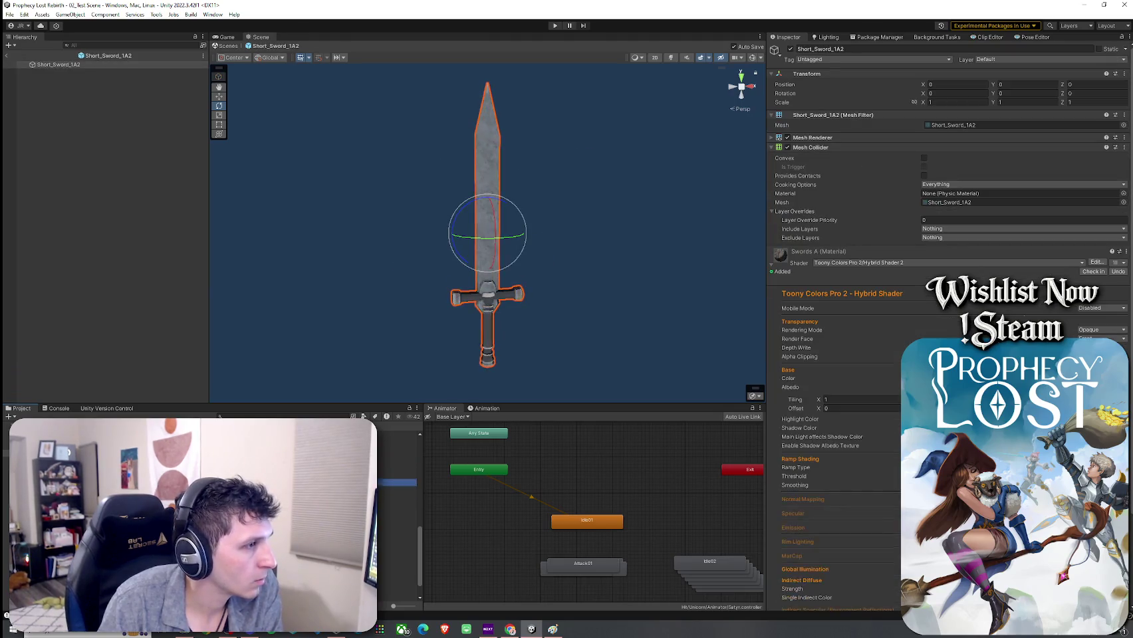
{"action": "key", "text": "Right"}
{"action": "key", "text": "Return"}
{"action": "key", "text": "Right"}
{"action": "key", "text": "Return"}
{"action": "key", "text": "Left"}
{"action": "key", "text": "Return"}
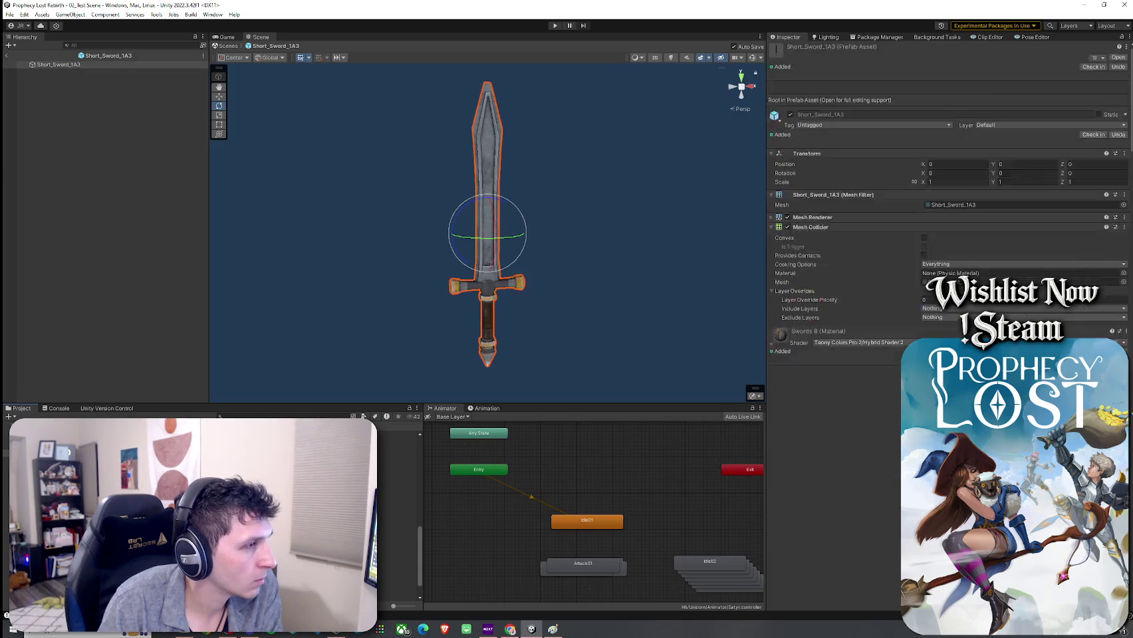
Inspect the sword, then download 100+ Stylized Weapons Bundle - Fantasy RPG from My Assets
{"action": "mouse_move", "coordinate": [367, 347]}
{"action": "left_mouse_down"}
{"action": "mouse_move", "coordinate": [455, 308]}
{"action": "mouse_move", "coordinate": [402, 303]}
{"action": "mouse_move", "coordinate": [541, 303]}
{"action": "mouse_move", "coordinate": [683, 314]}
{"action": "mouse_move", "coordinate": [713, 339]}
{"action": "mouse_move", "coordinate": [708, 372]}
{"action": "left_mouse_up"}
{"action": "scroll", "coordinate": [705, 314], "scroll_direction": "up", "scroll_amount": 5}
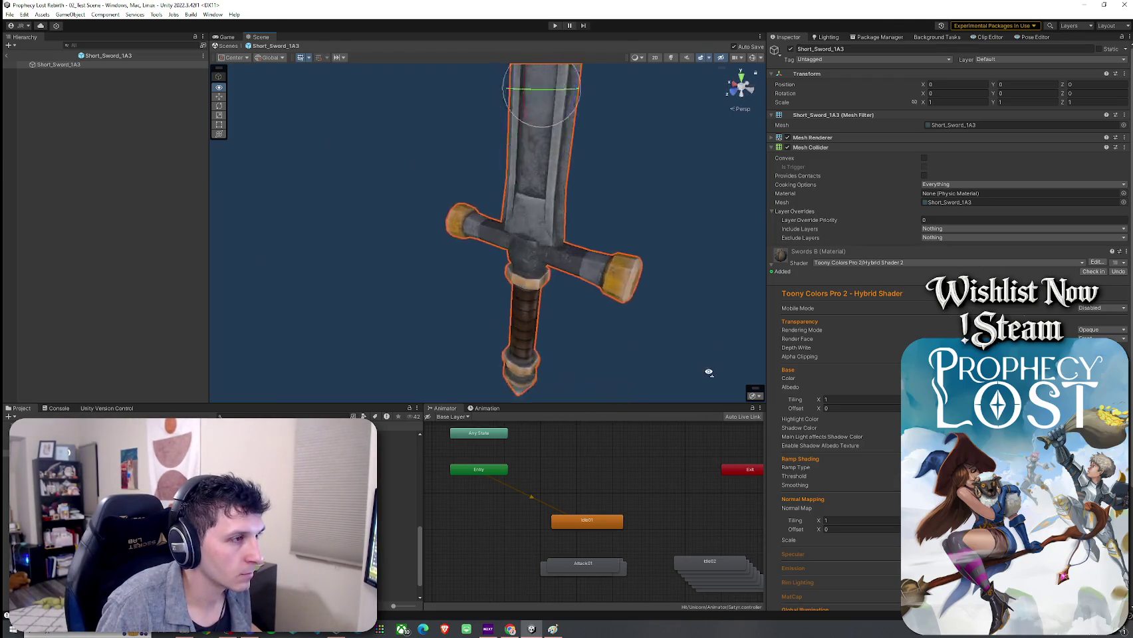
{"action": "scroll", "coordinate": [708, 331], "scroll_direction": "up", "scroll_amount": 10}
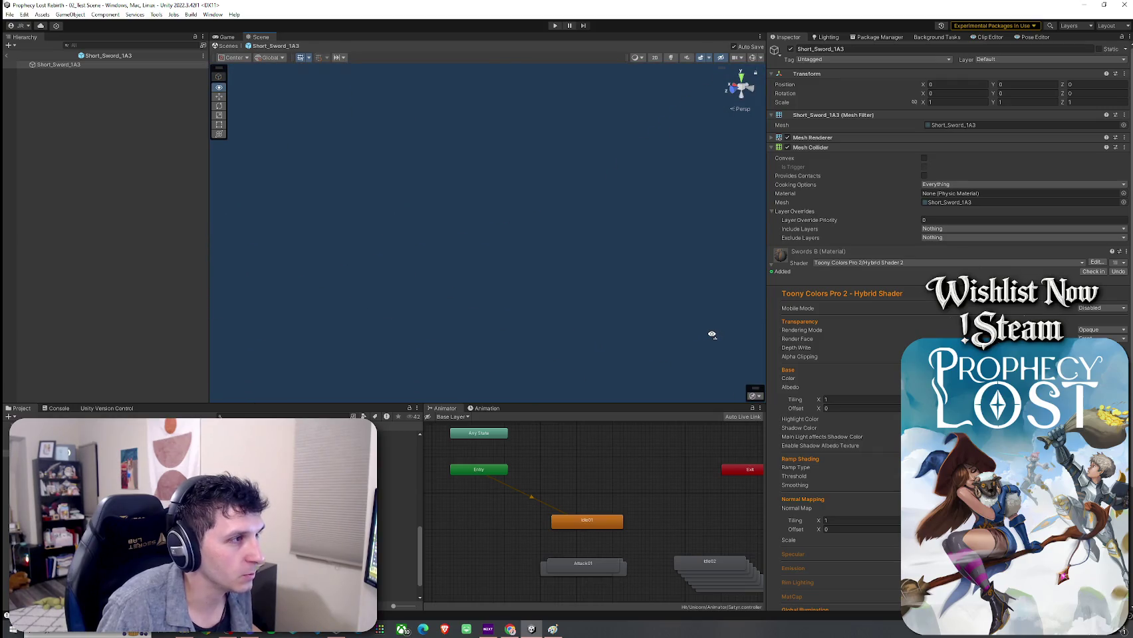
{"action": "scroll", "coordinate": [712, 334], "scroll_direction": "down", "scroll_amount": 3}
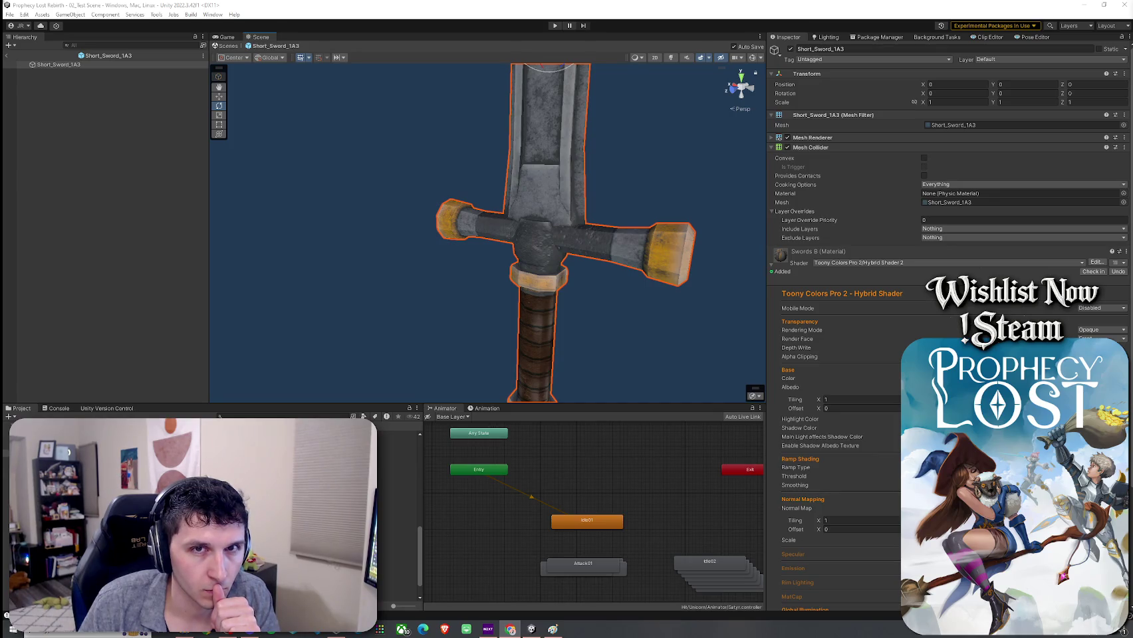
{"action": "left_click", "coordinate": [877, 36]}
{"action": "left_click", "coordinate": [1108, 60]}
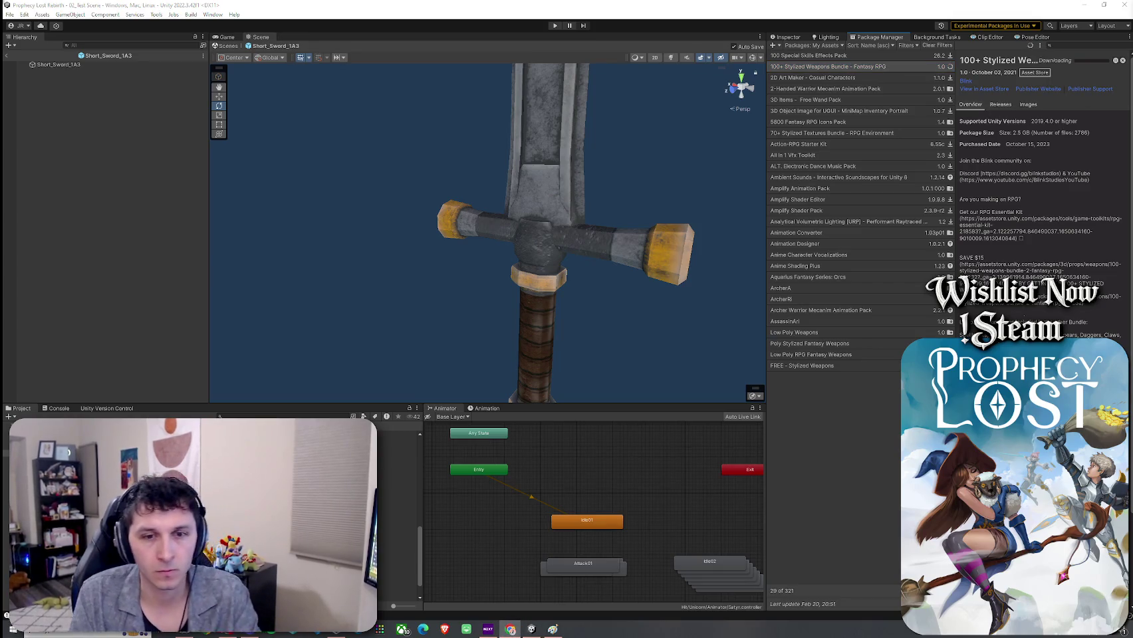
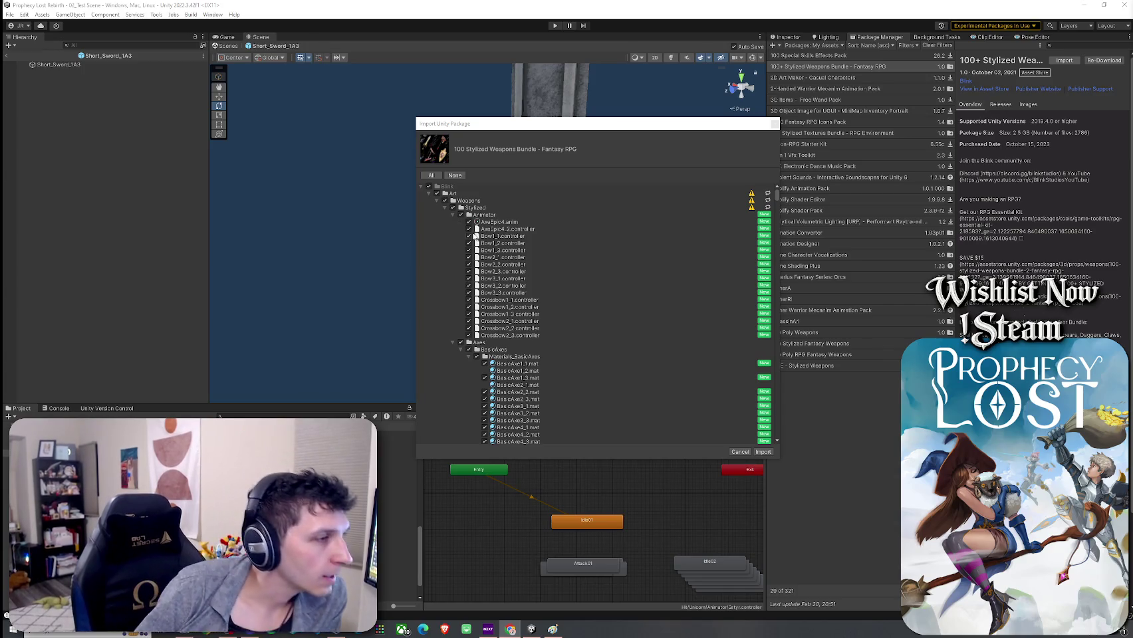
Exclude the Animator, Axes, Bows and Crossbows folders from the import and collapse them
{"action": "left_click", "coordinate": [460, 214]}
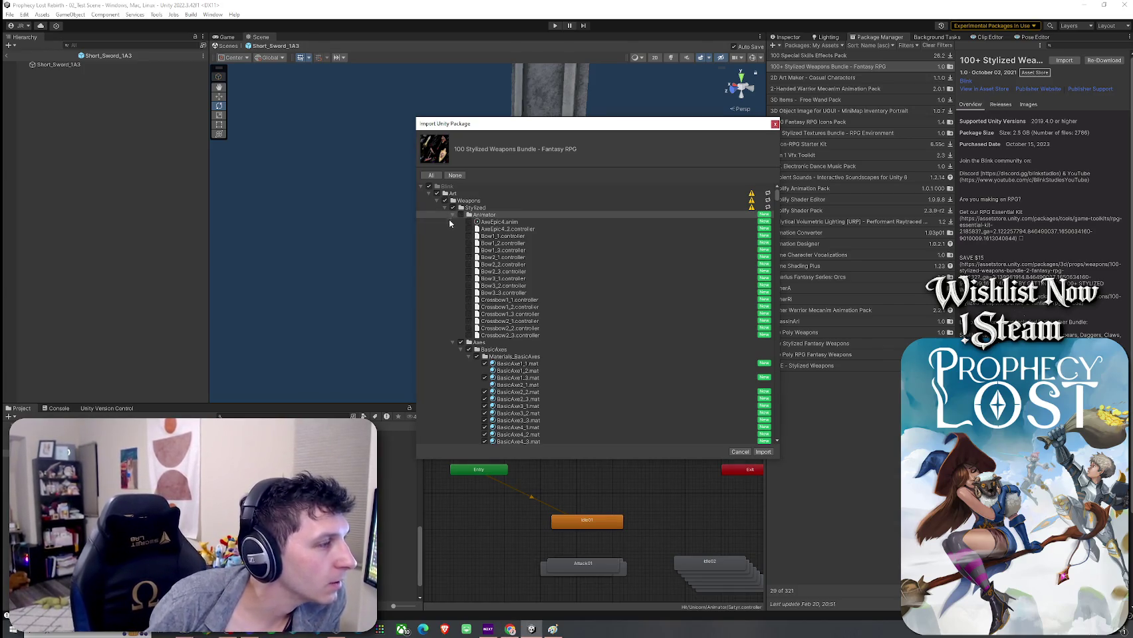
{"action": "left_click", "coordinate": [452, 215]}
{"action": "left_click", "coordinate": [452, 223]}
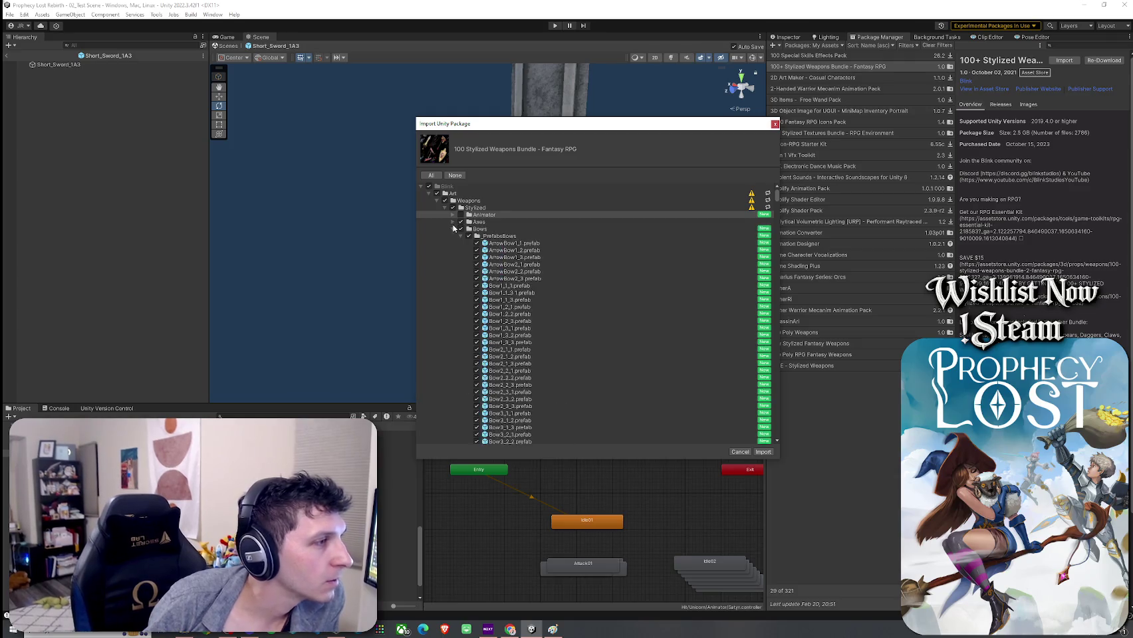
{"action": "left_click", "coordinate": [460, 221]}
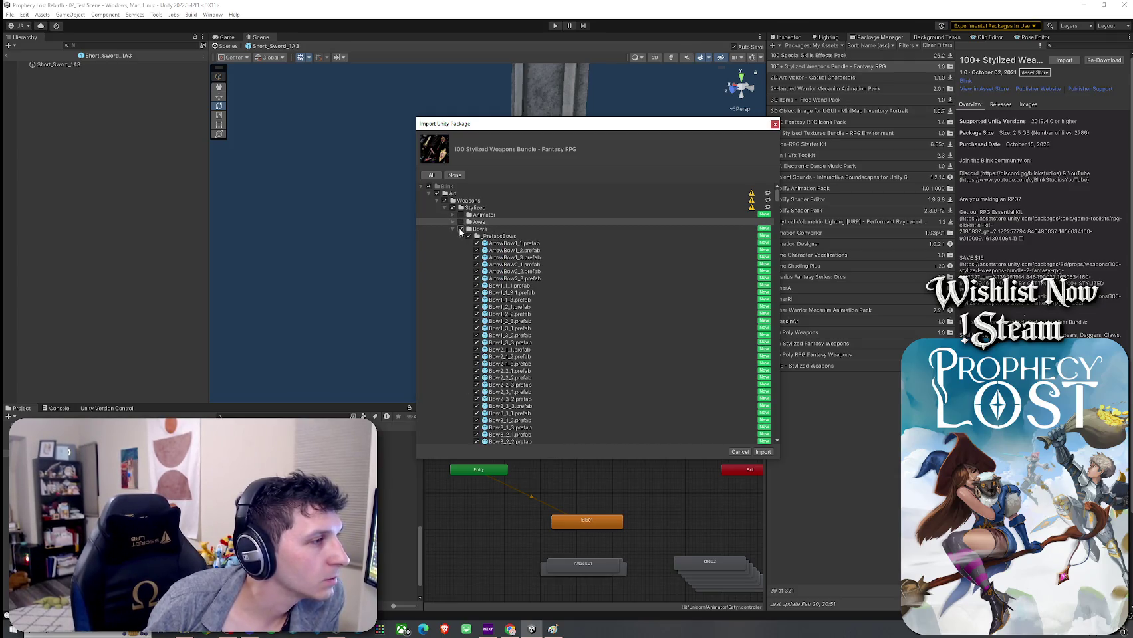
{"action": "left_click", "coordinate": [460, 229]}
{"action": "left_click", "coordinate": [452, 229]}
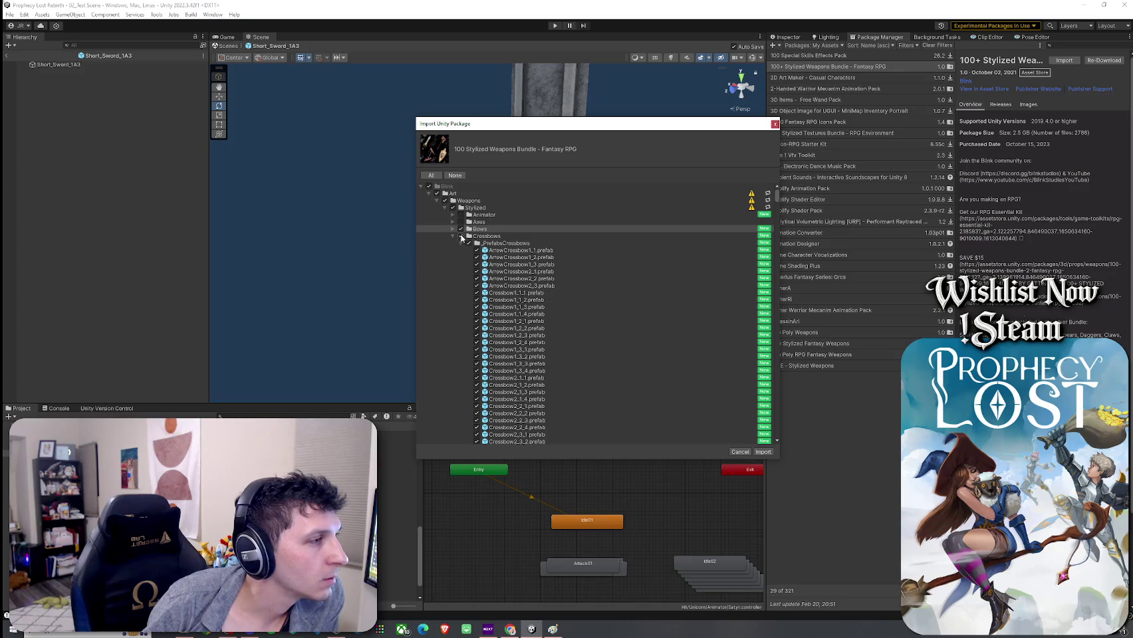
{"action": "left_click", "coordinate": [460, 236]}
{"action": "left_click", "coordinate": [453, 236]}
Exclude the Demo, Hammers and Maces folders from the import and collapse them
{"action": "left_click", "coordinate": [460, 243]}
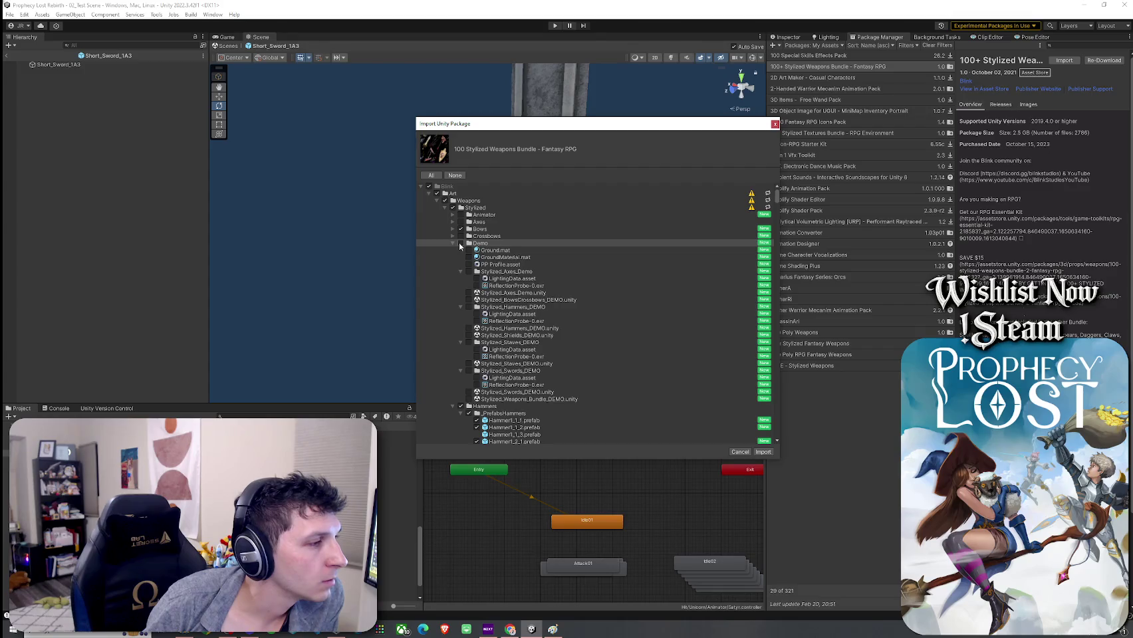
{"action": "left_click", "coordinate": [453, 243]}
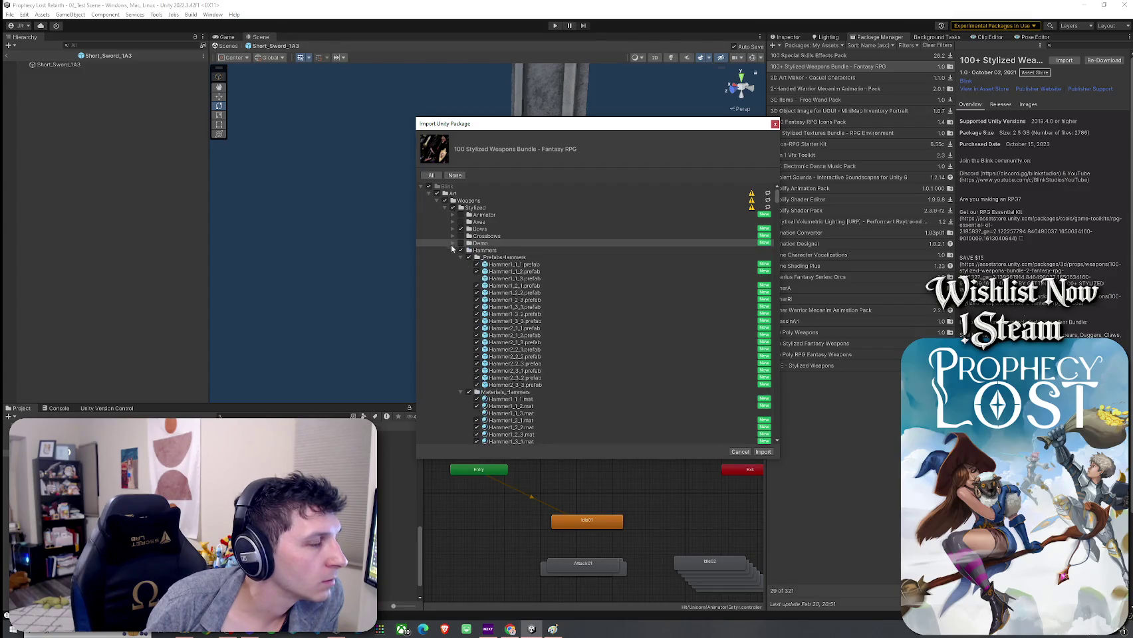
{"action": "left_click", "coordinate": [460, 250]}
{"action": "left_click", "coordinate": [453, 250]}
{"action": "left_click", "coordinate": [460, 257]}
{"action": "left_click", "coordinate": [453, 257]}
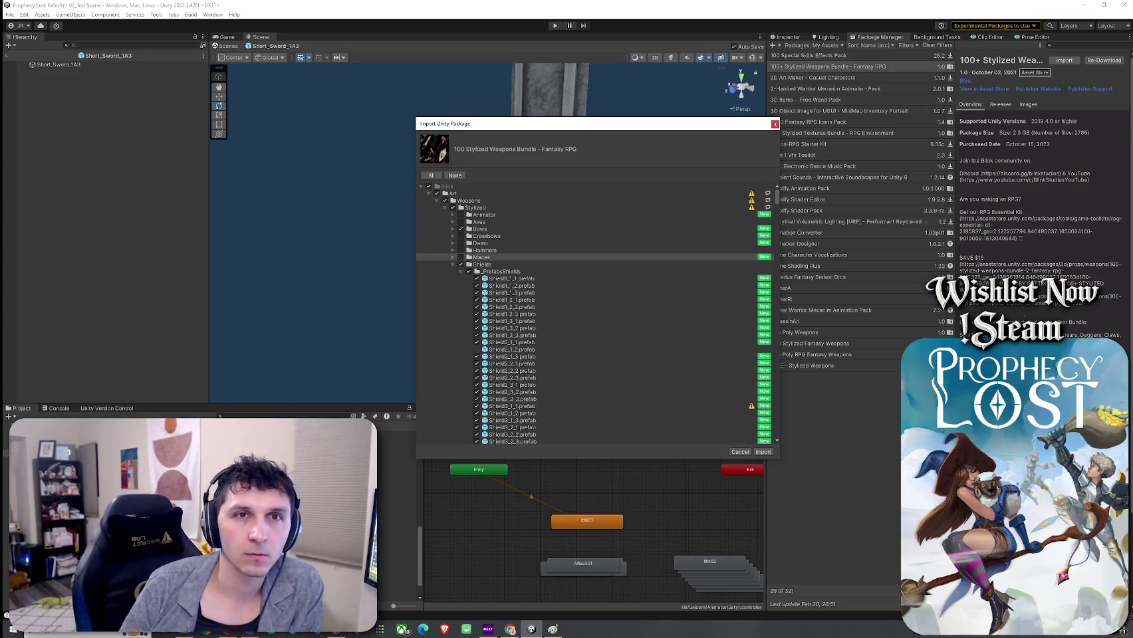
{"action": "key", "text": "alt+Tab"}
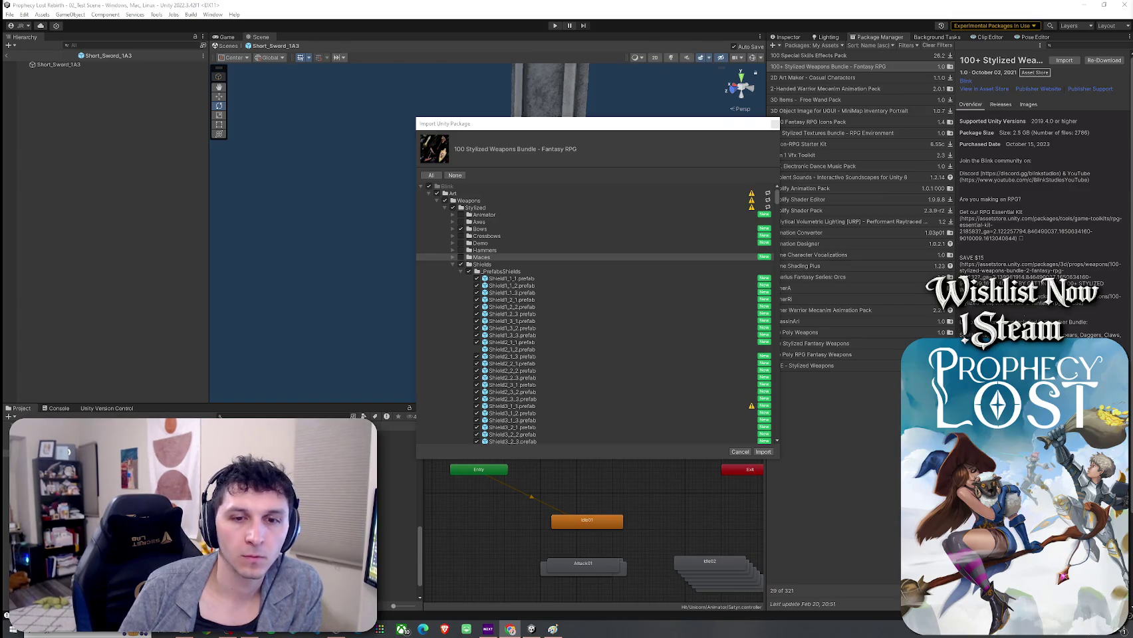
Collapse the Shields, Staves and Swords folders, keeping Swords in the import
{"action": "left_click", "coordinate": [453, 264]}
{"action": "left_click", "coordinate": [454, 271]}
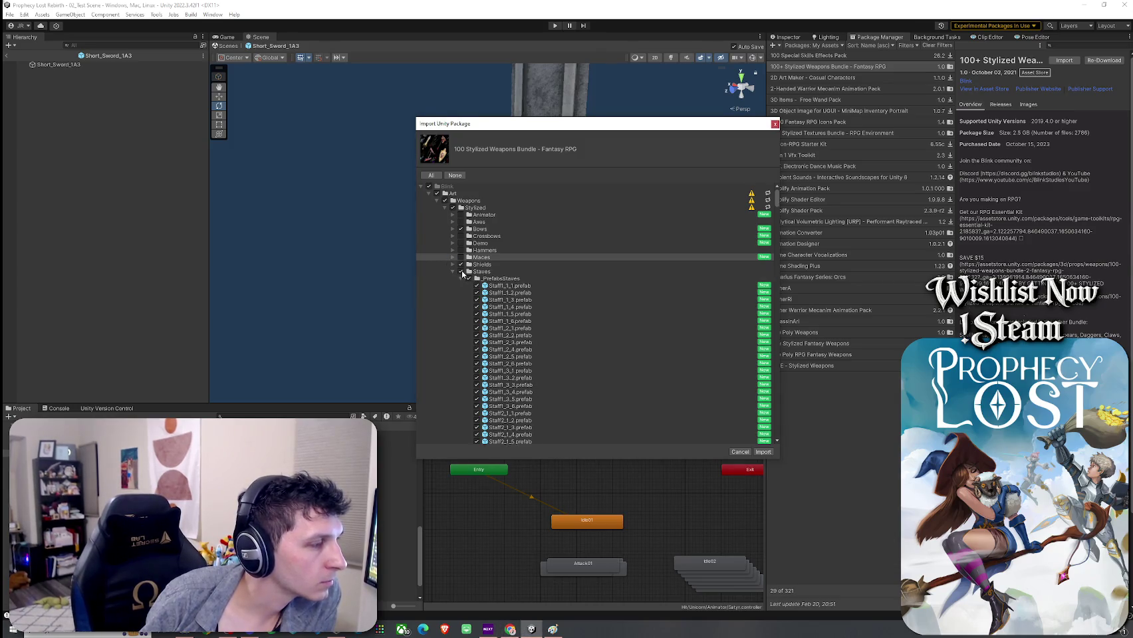
{"action": "left_click", "coordinate": [452, 271]}
{"action": "left_click", "coordinate": [453, 279]}
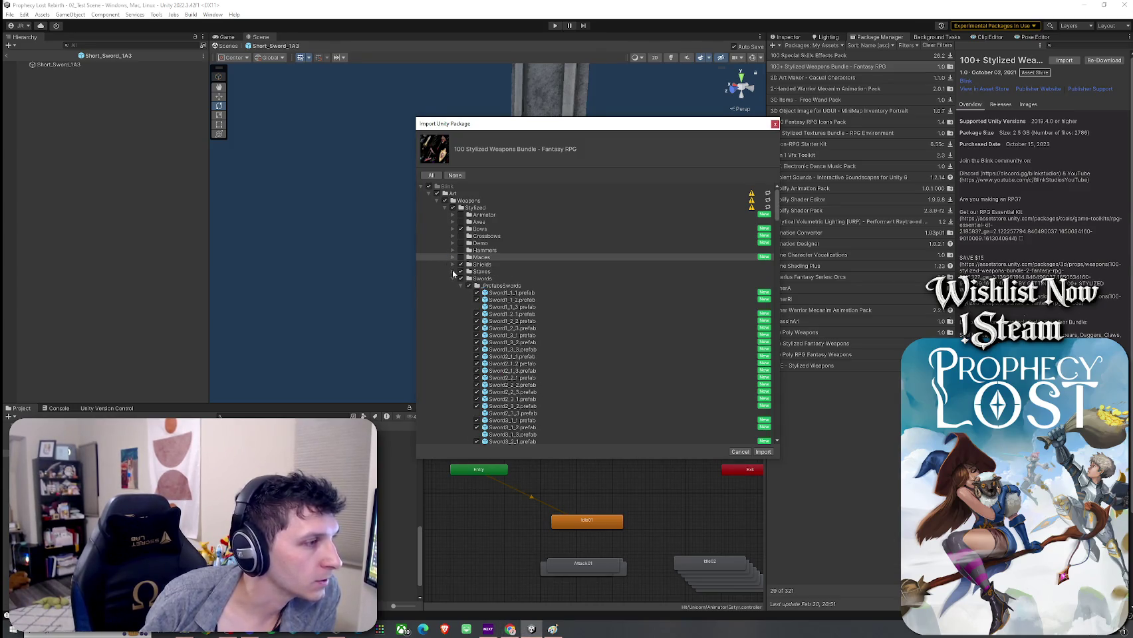
{"action": "left_click", "coordinate": [461, 272]}
{"action": "left_click", "coordinate": [461, 278]}
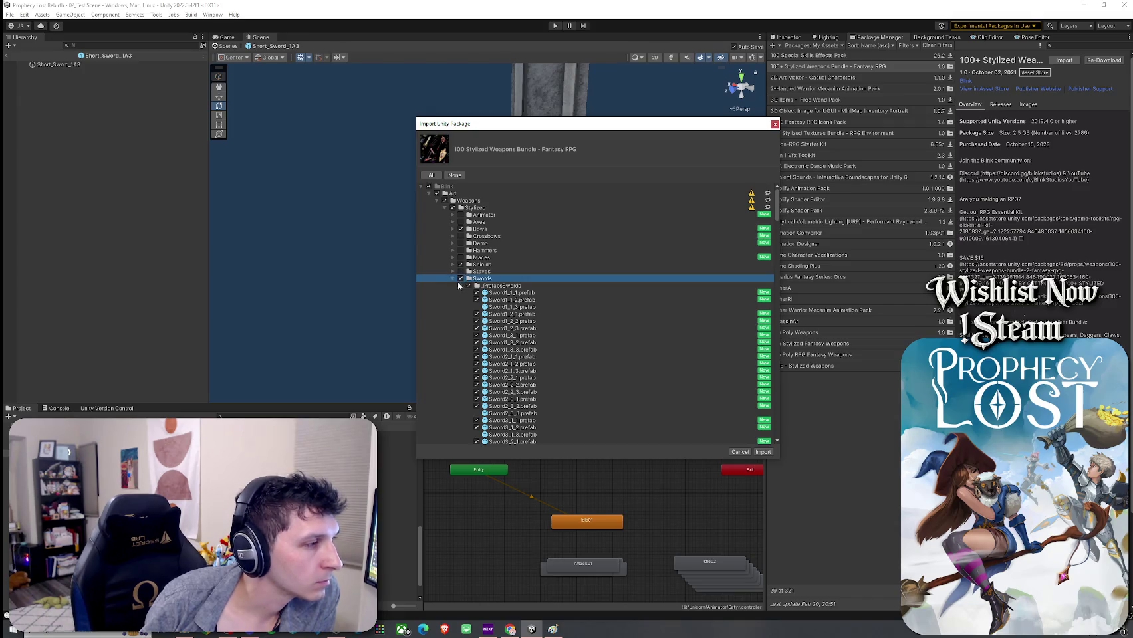
{"action": "left_click", "coordinate": [452, 278]}
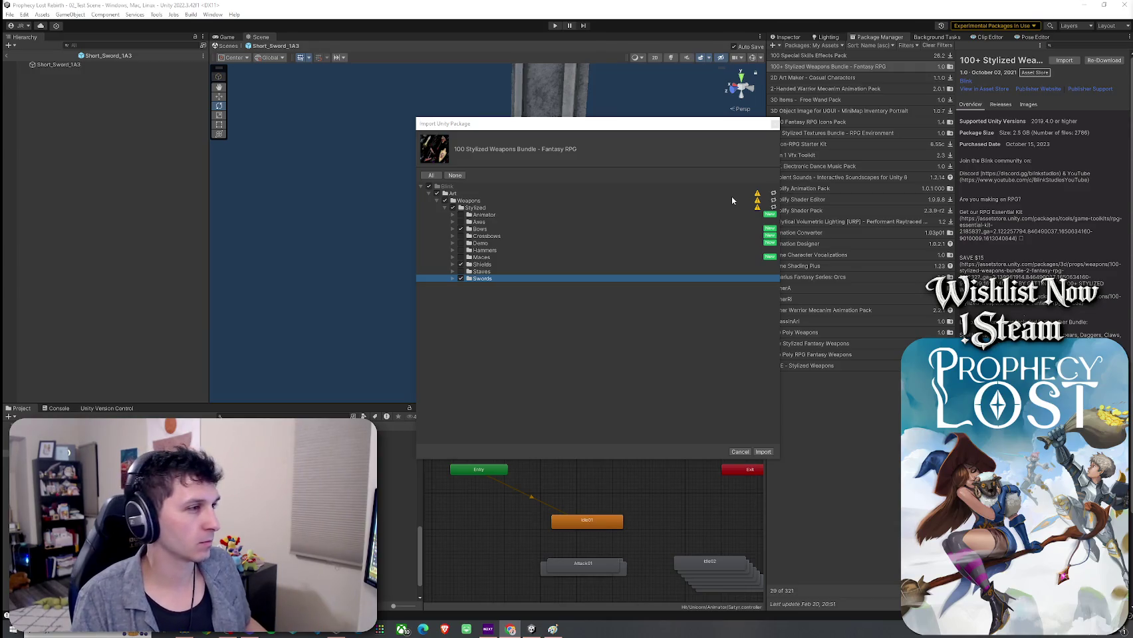
Re-include the Staves and Maces folders and start the import
{"action": "left_click", "coordinate": [461, 271]}
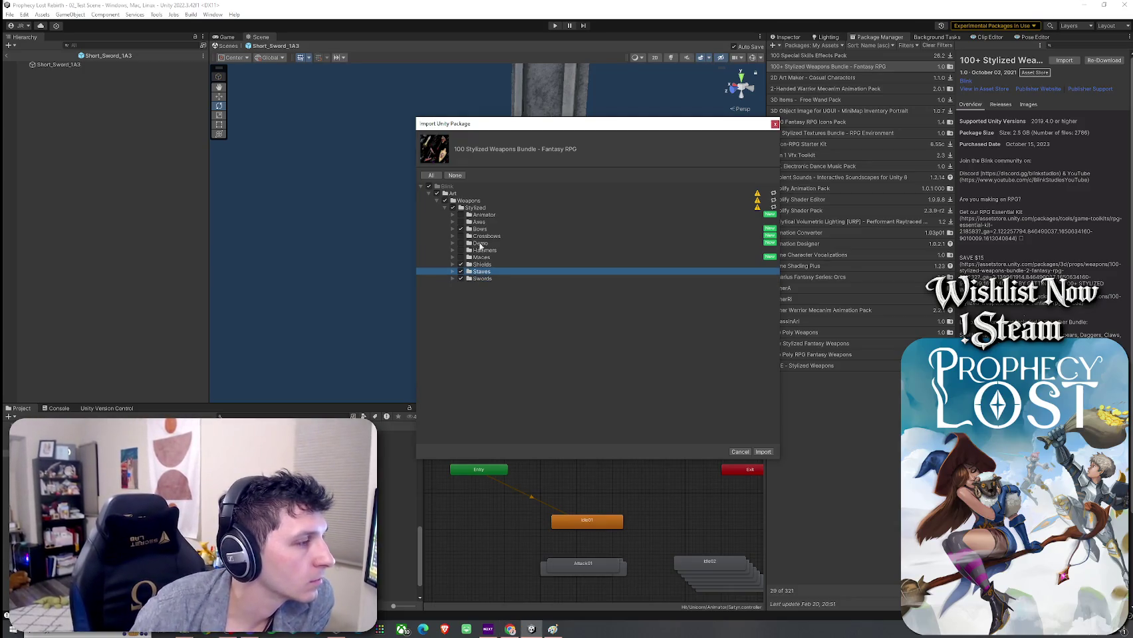
{"action": "left_click", "coordinate": [460, 257]}
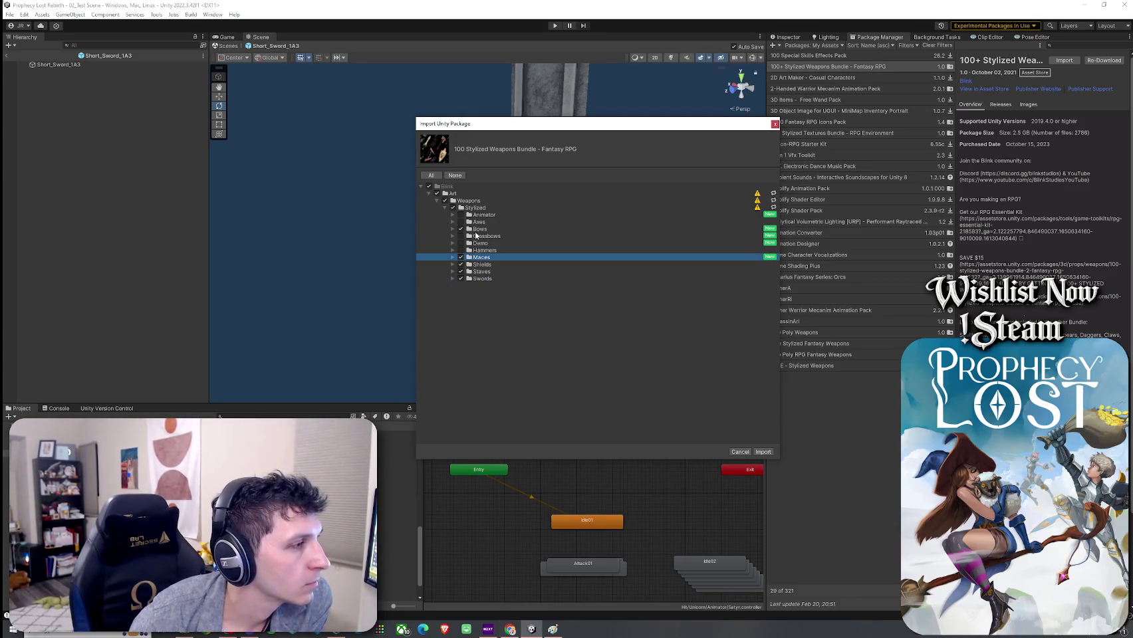
{"action": "left_click", "coordinate": [762, 452]}
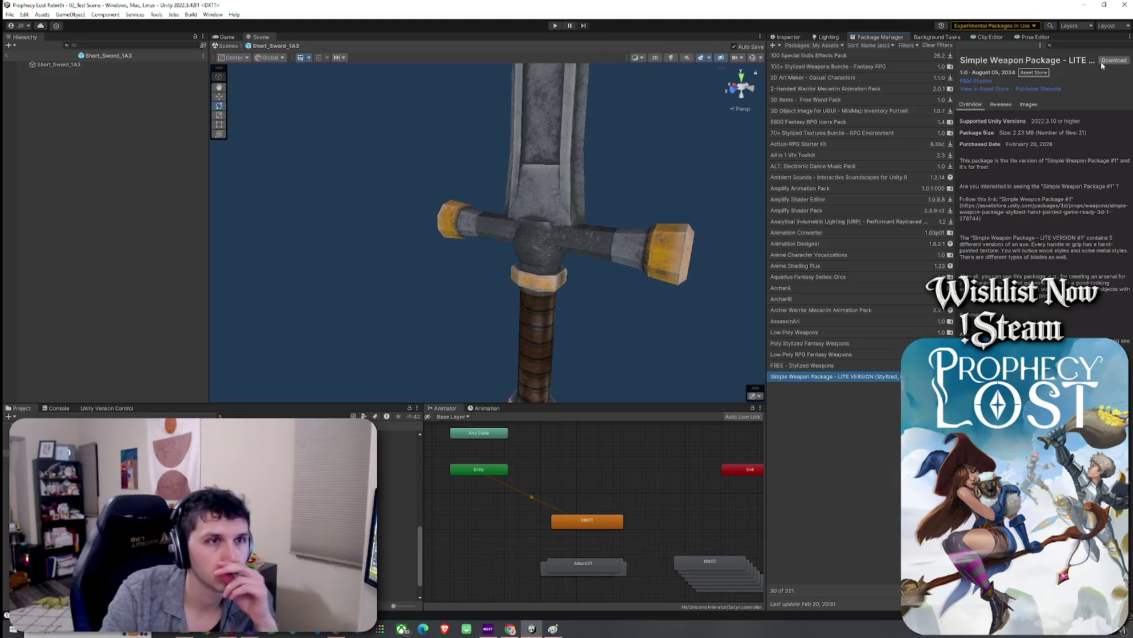
Download the Simple Weapon Package LITE from the My Assets list
{"action": "left_click", "coordinate": [1101, 63]}
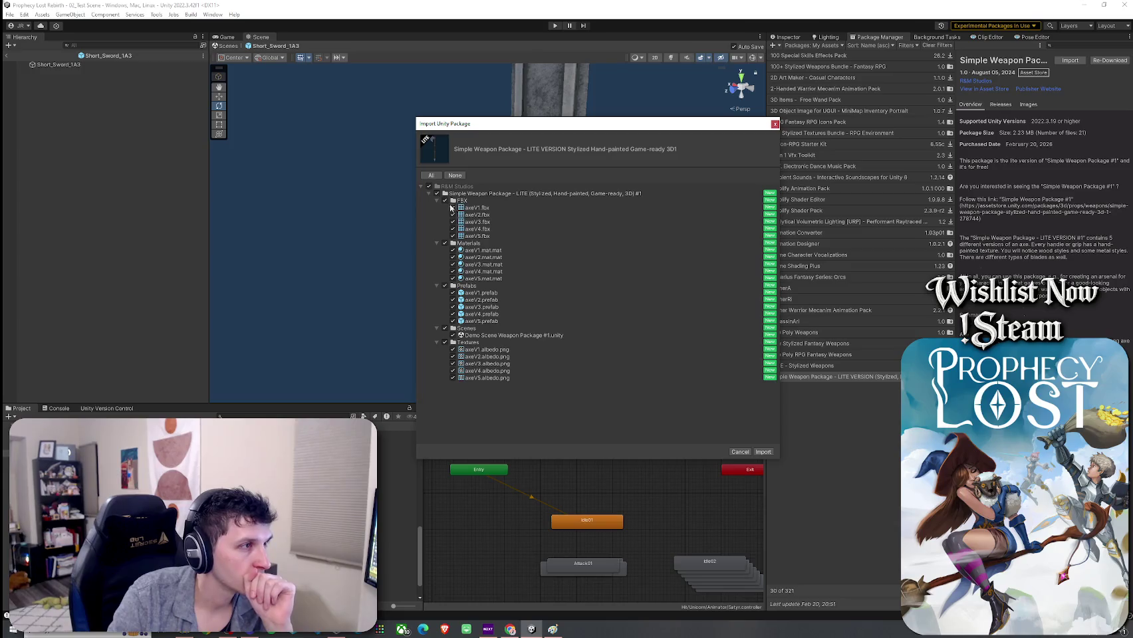
Import the weapon package with the Scenes folder unchecked, then return to the scene
{"action": "left_click", "coordinate": [445, 329]}
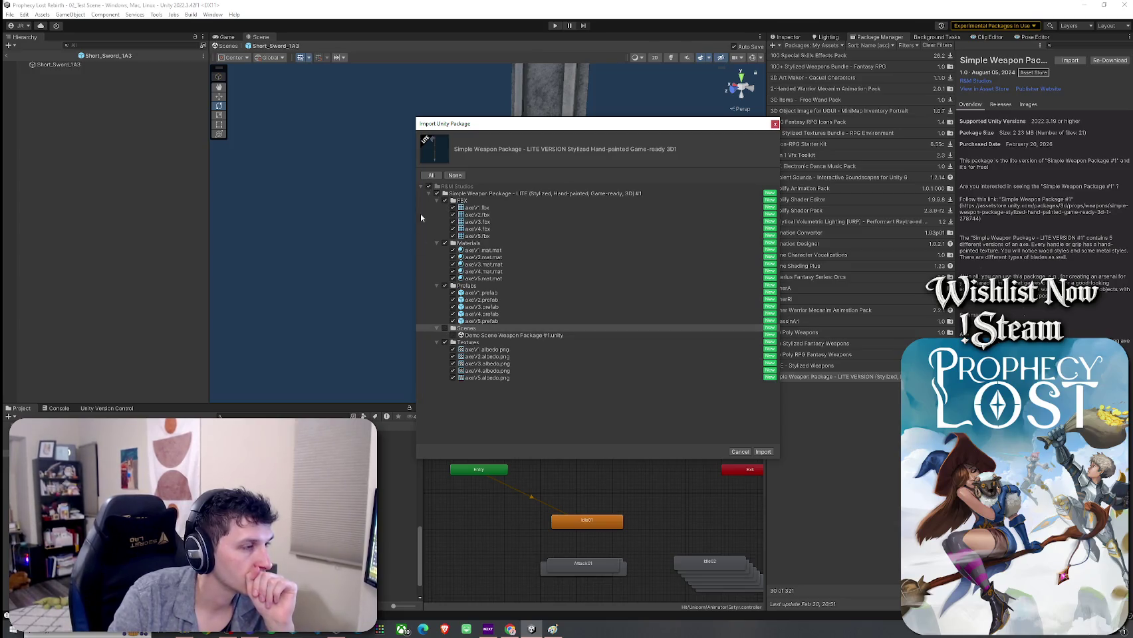
{"action": "left_click", "coordinate": [764, 452]}
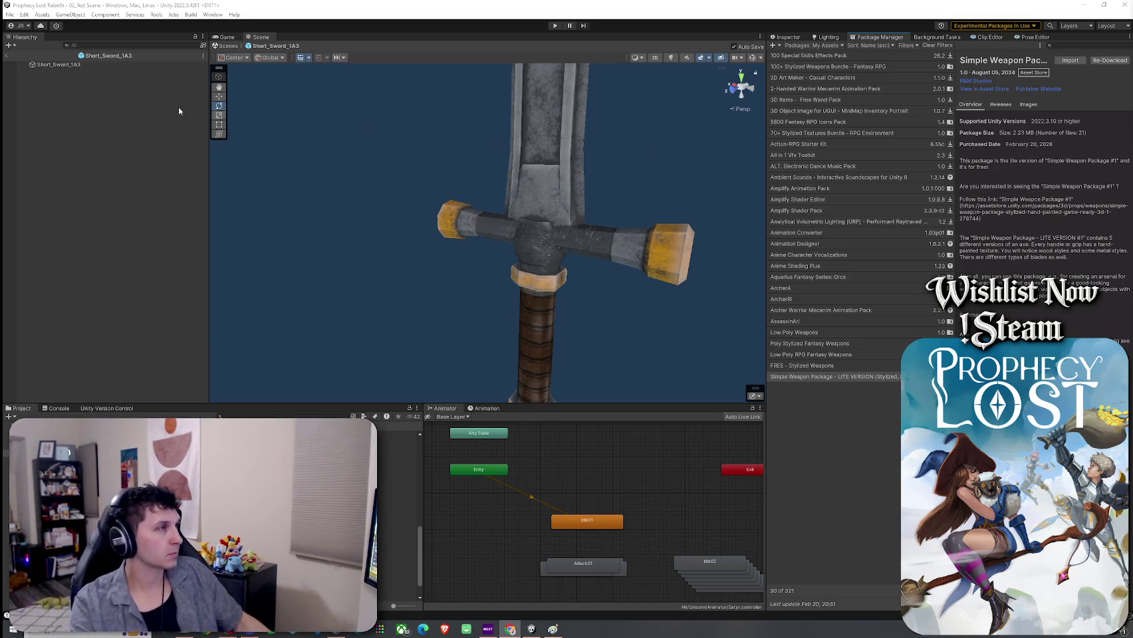
{"action": "left_click", "coordinate": [6, 56]}
Preview the Shield1_1_3, Shield1_2_2 and Shield1_3_3 prefabs in prefab mode
{"action": "mouse_move", "coordinate": [399, 261]}
{"action": "left_mouse_down"}
{"action": "mouse_move", "coordinate": [410, 293]}
{"action": "mouse_move", "coordinate": [414, 275]}
{"action": "mouse_move", "coordinate": [350, 344]}
{"action": "left_mouse_up"}
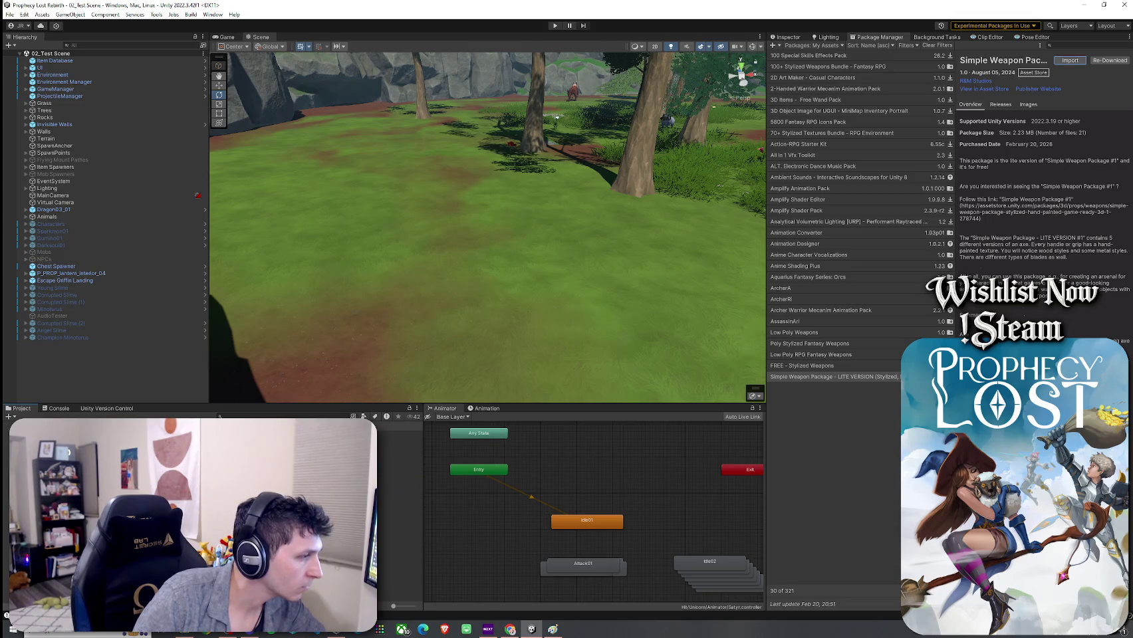
{"action": "scroll", "coordinate": [347, 96], "scroll_direction": "down", "scroll_amount": 3}
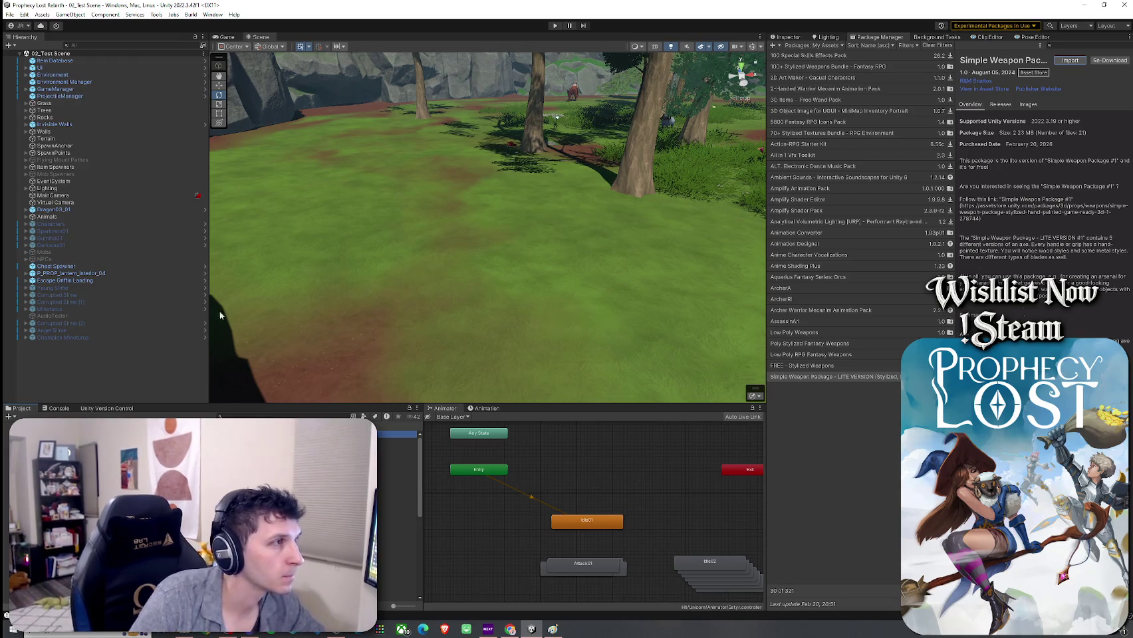
{"action": "double_click", "coordinate": [398, 433]}
{"action": "key", "text": "Down"}
{"action": "key", "text": "Return"}
{"action": "key", "text": "Down"}
{"action": "key", "text": "Return"}
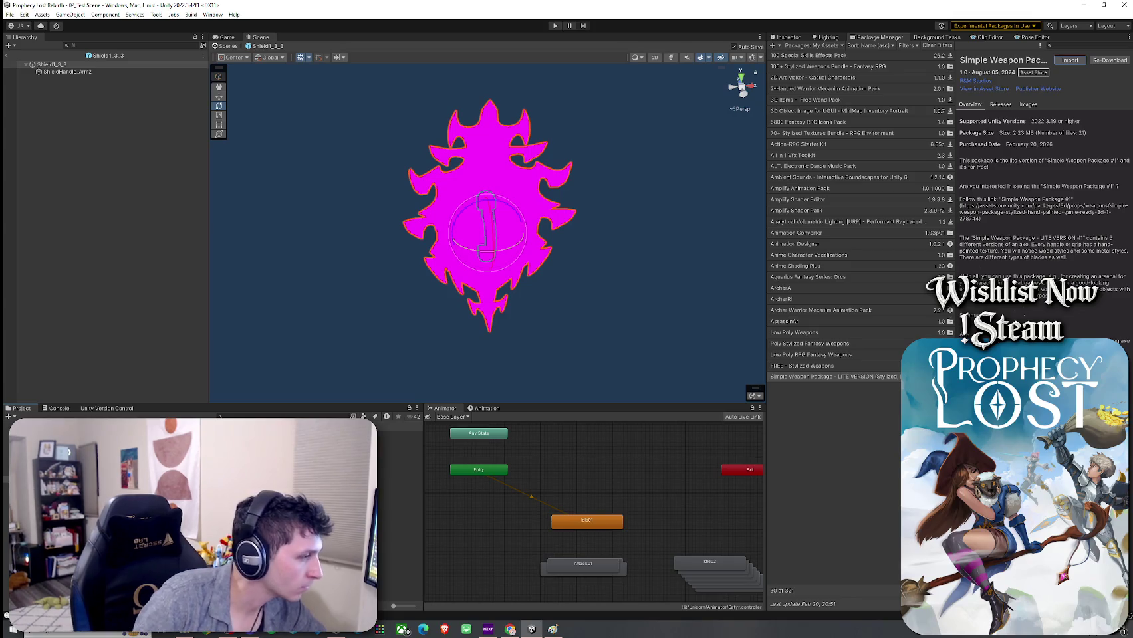
{"action": "key", "text": "shift+d"}
Open the Sword1_1_1 prefab, which renders as a plain magenta sword
{"action": "left_click", "coordinate": [399, 434]}
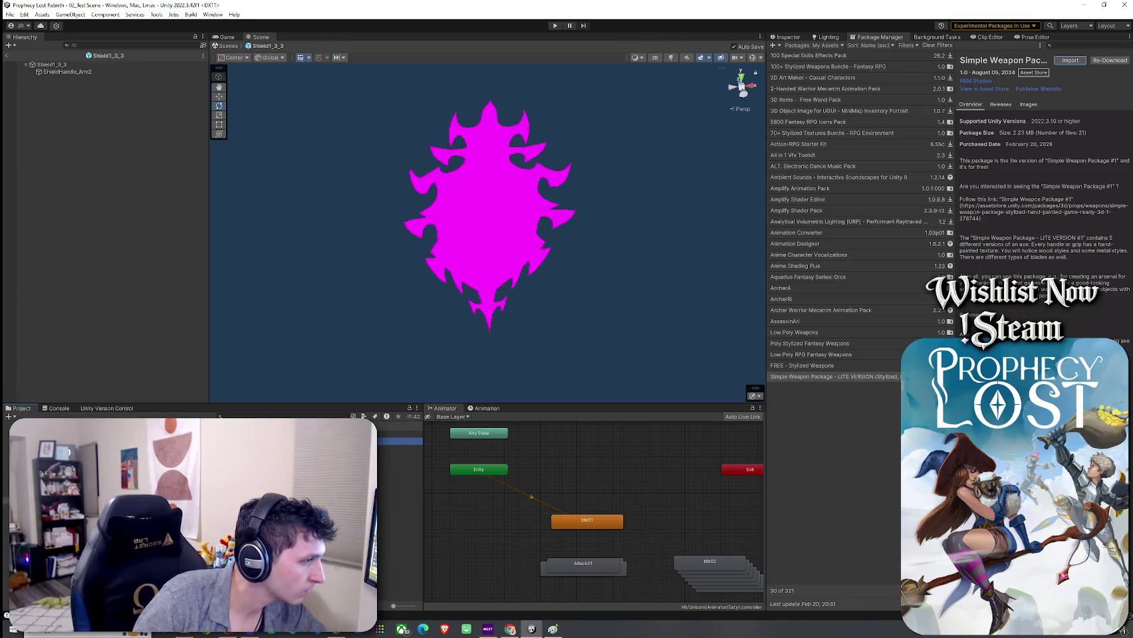
{"action": "left_click", "coordinate": [5, 502]}
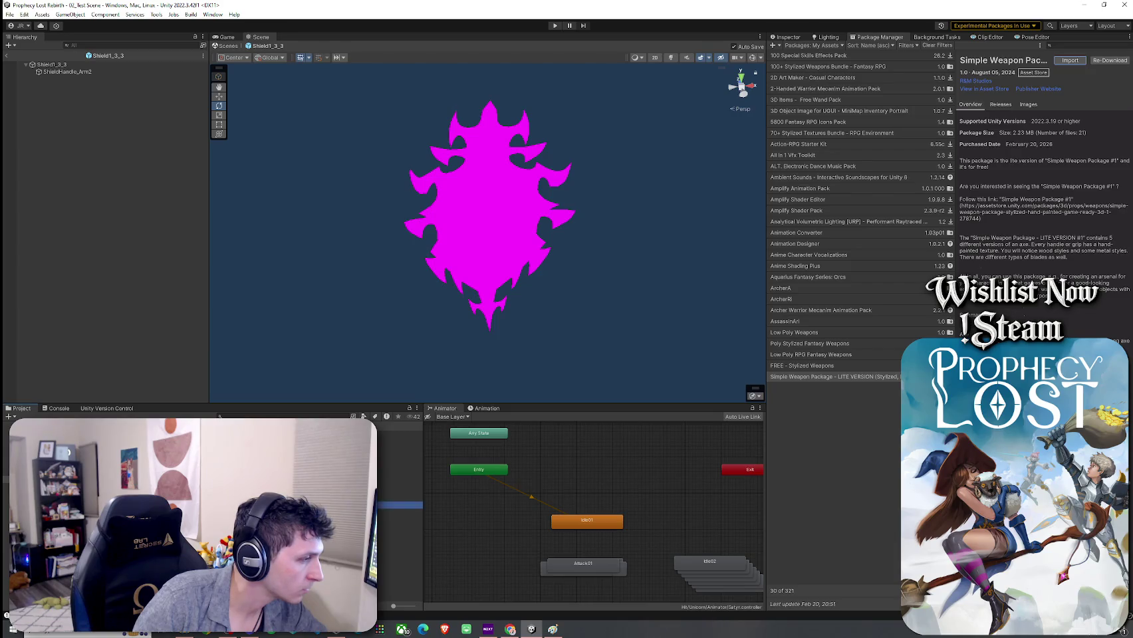
{"action": "double_click", "coordinate": [399, 434]}
{"action": "double_click", "coordinate": [399, 448]}
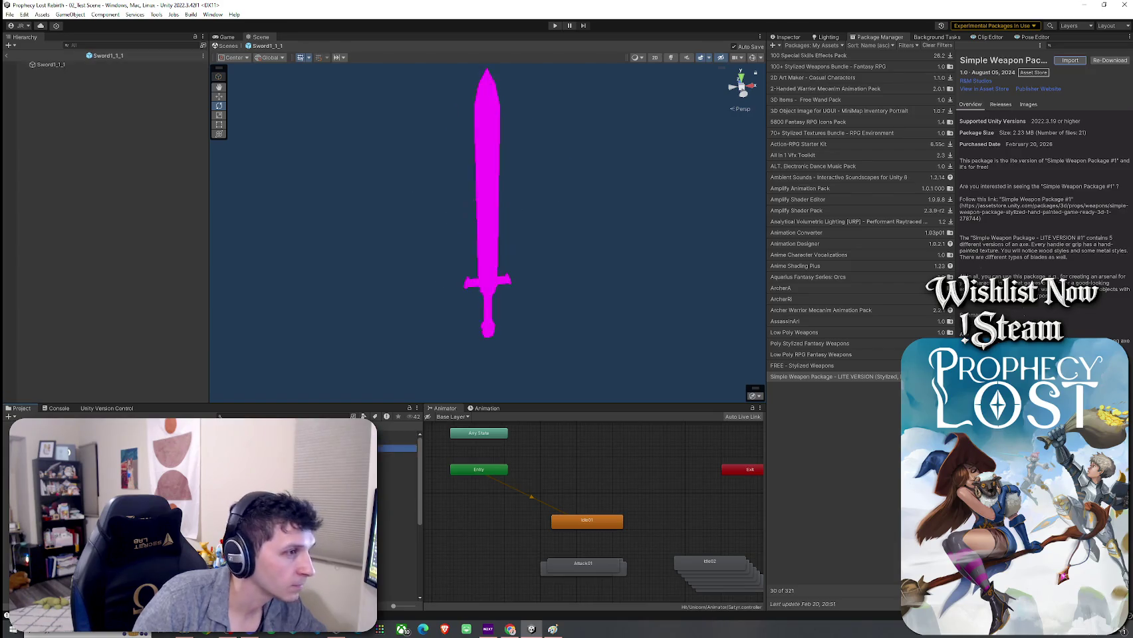
Preview the Sword1_1_3 and Sword1_2_1 prefabs and their component settings
{"action": "left_click", "coordinate": [399, 456]}
{"action": "double_click", "coordinate": [399, 455]}
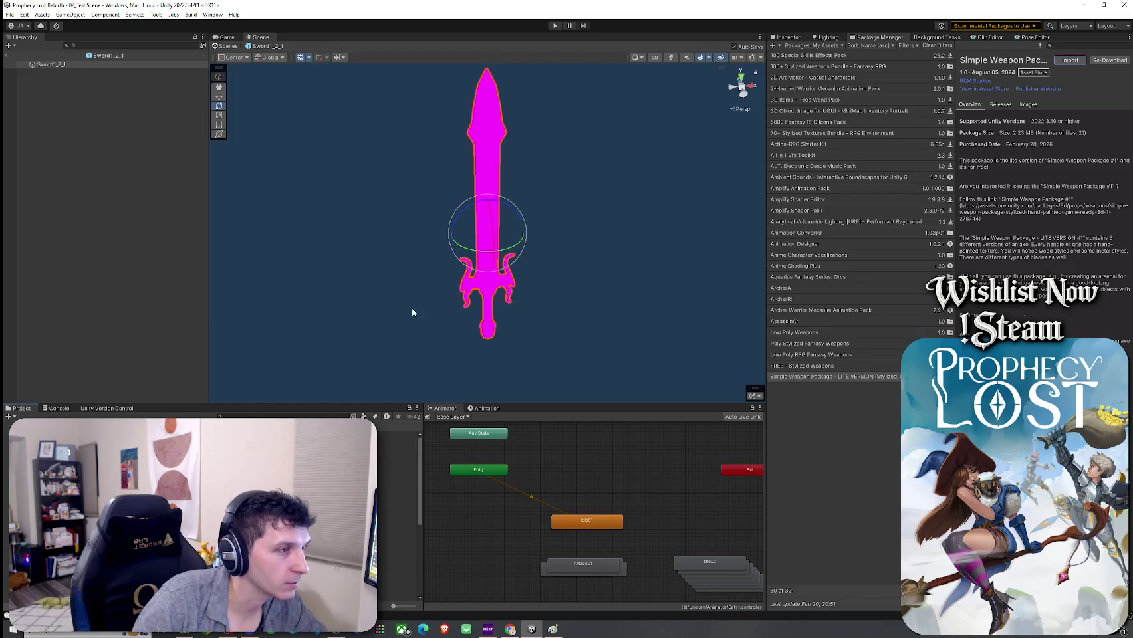
{"action": "left_click", "coordinate": [788, 38]}
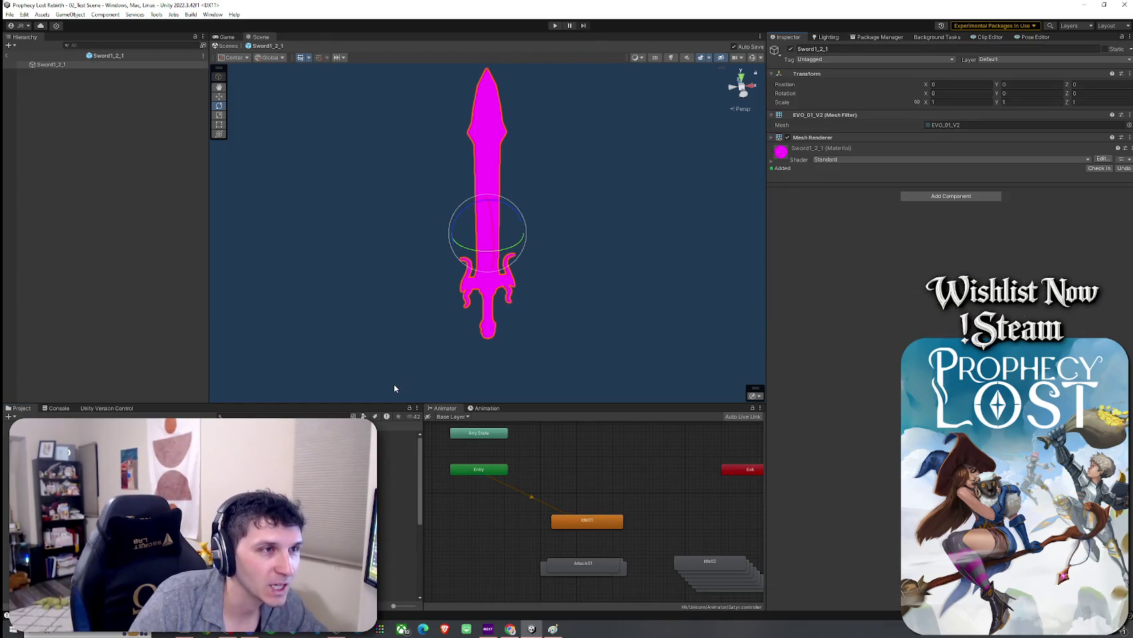
Reopen Sword1_1_1 and give its material the Toony Colors Pro 2/Hybrid Shader 2 shader
{"action": "double_click", "coordinate": [398, 435]}
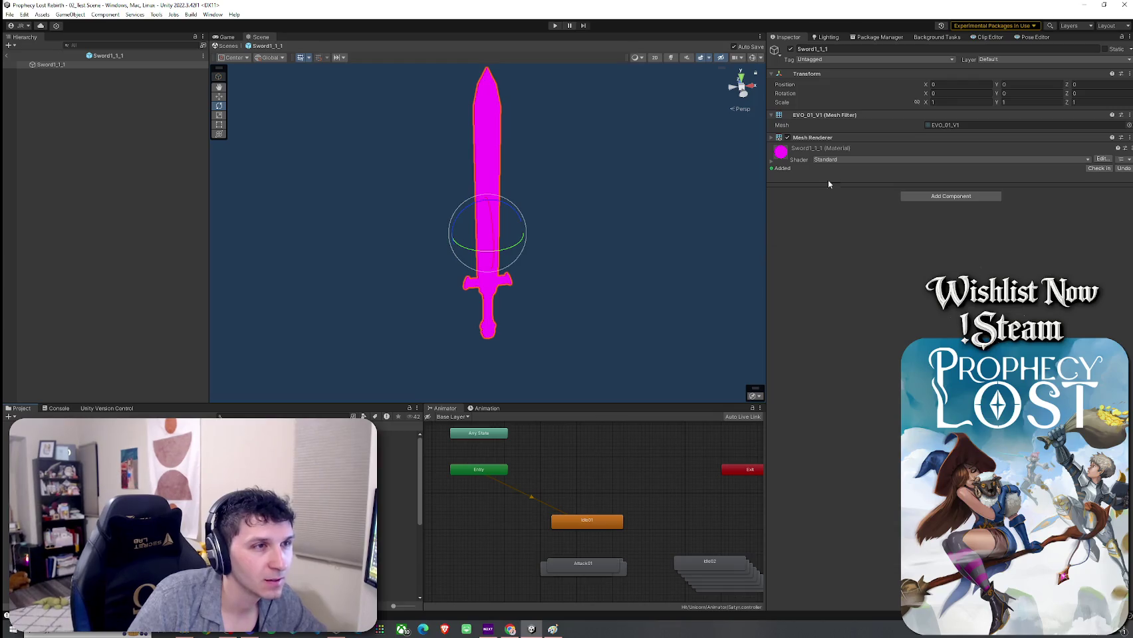
{"action": "left_click", "coordinate": [864, 160]}
{"action": "left_click", "coordinate": [873, 385]}
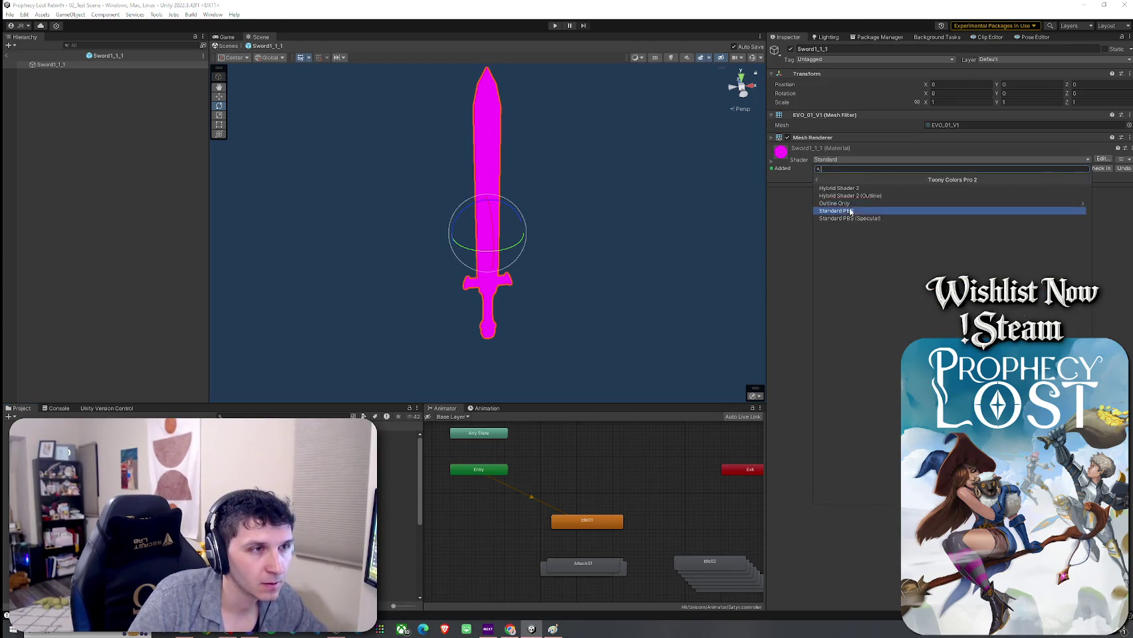
{"action": "left_click", "coordinate": [824, 191]}
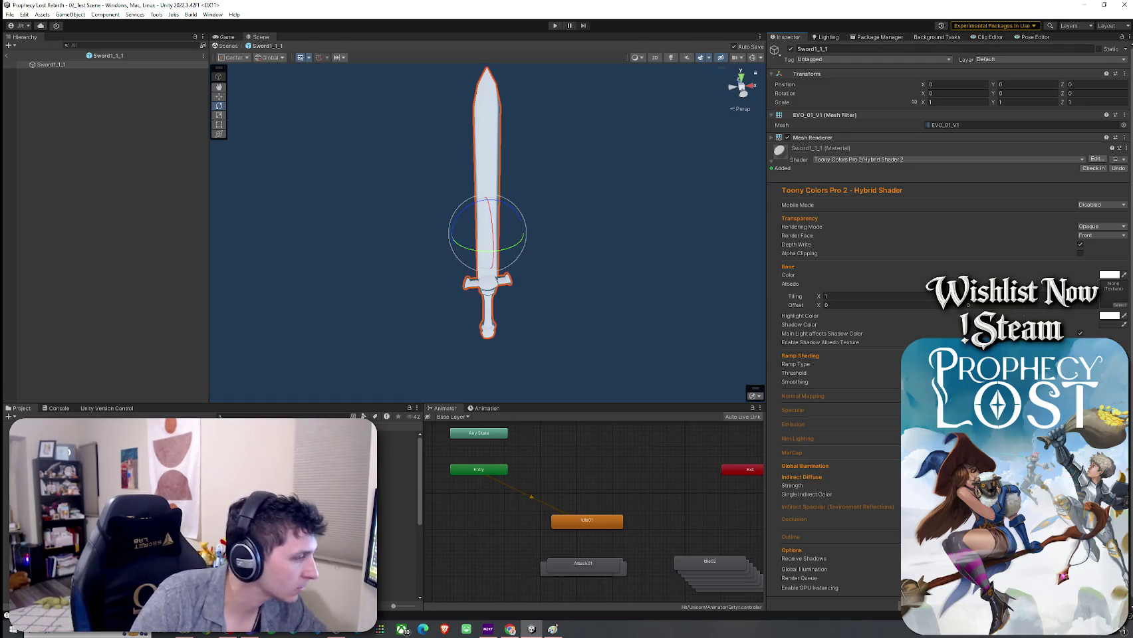
Step through the Sword1_1_3, Sword1_2_2 and further sword prefabs
{"action": "double_click", "coordinate": [399, 448]}
{"action": "double_click", "coordinate": [399, 463]}
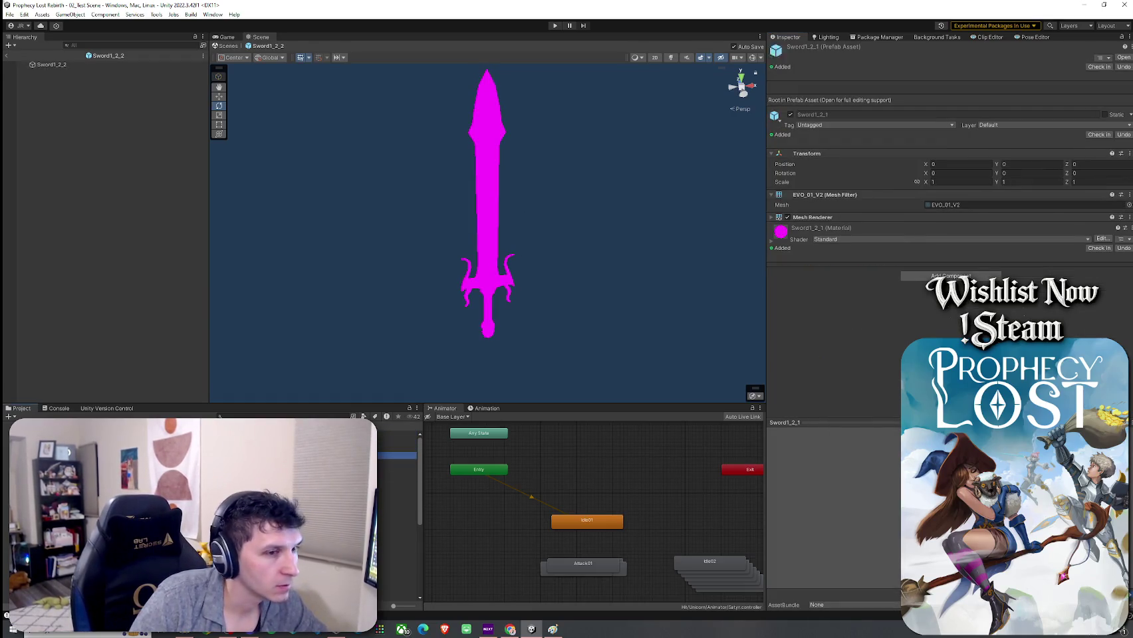
{"action": "key", "text": "Down"}
{"action": "key", "text": "Down"}
{"action": "key", "text": "Down"}
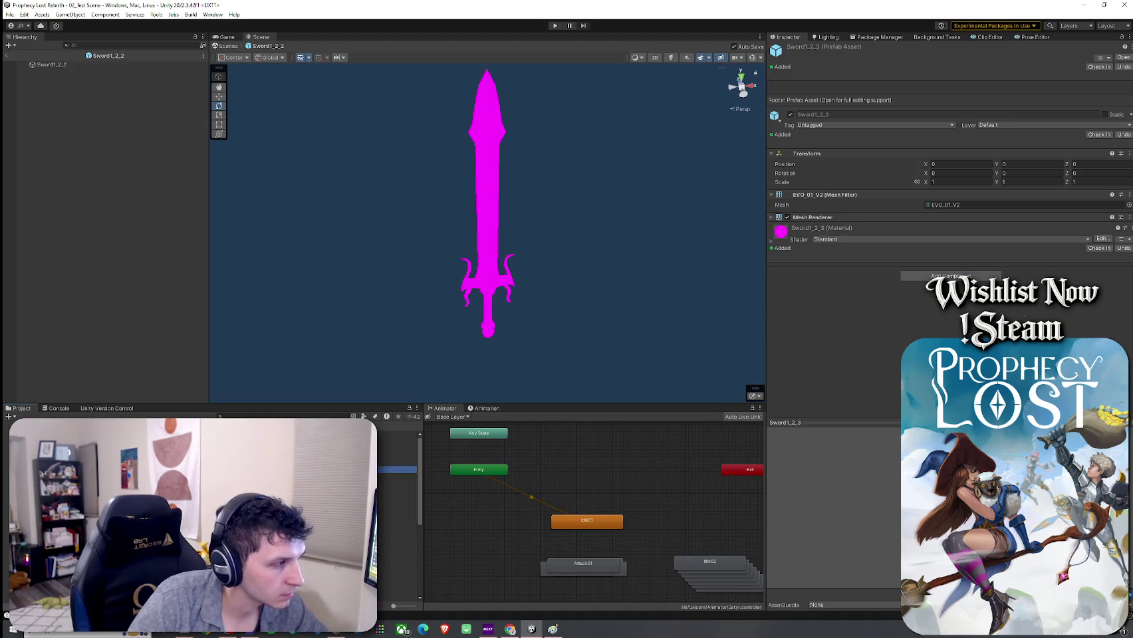
{"action": "key", "text": "Down"}
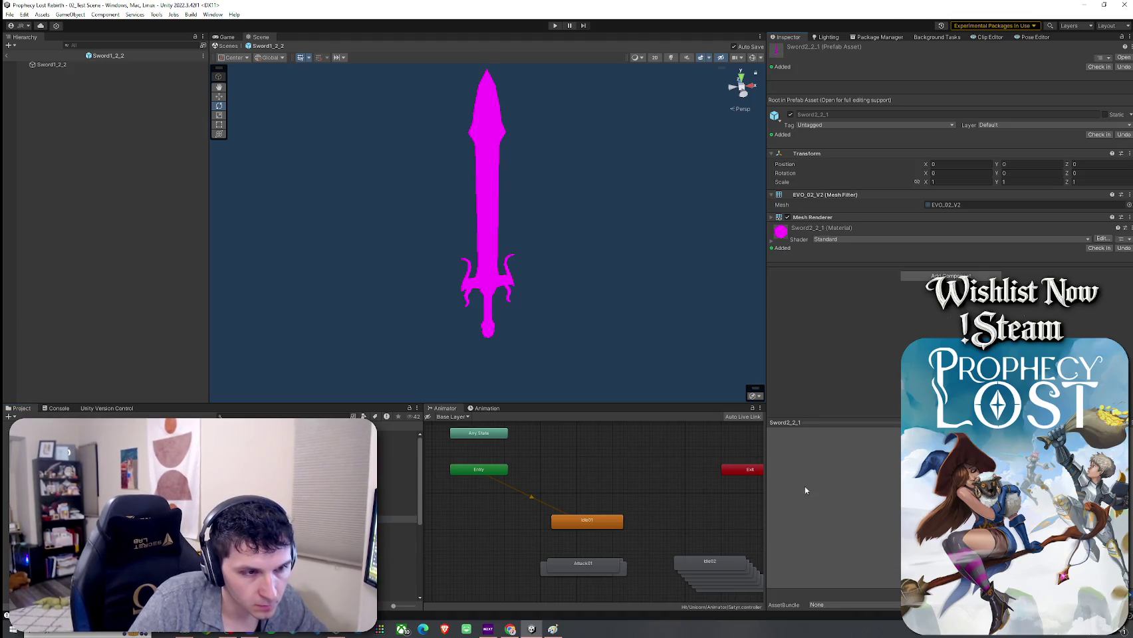
{"action": "key", "text": "Down"}
{"action": "key", "text": "Down"}
{"action": "key", "text": "Down"}
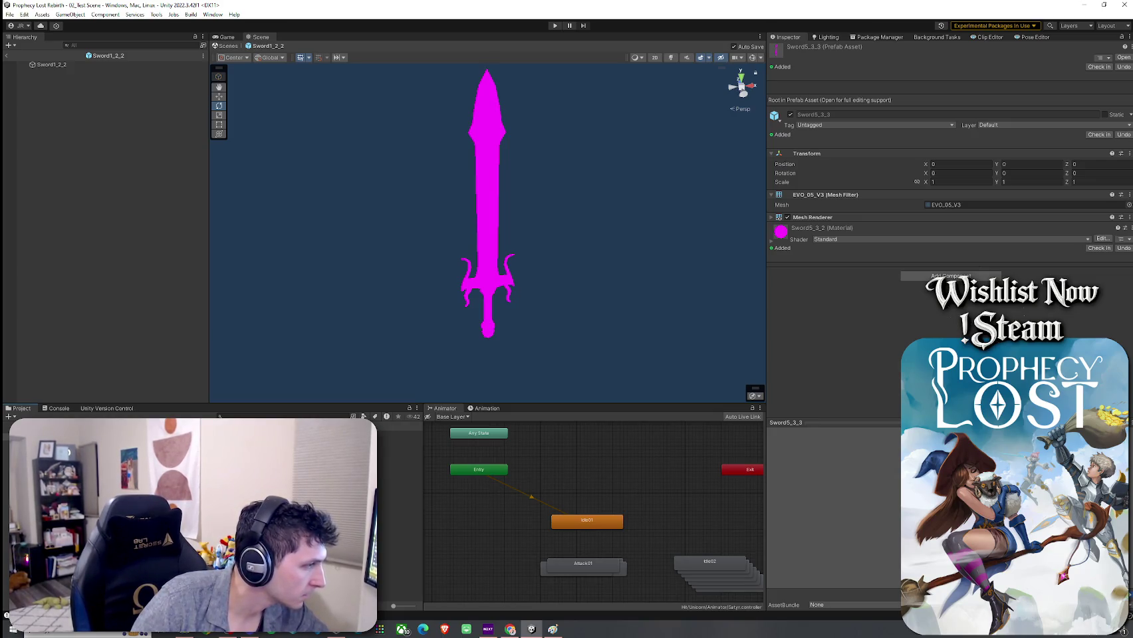
Browse the Daggers and Low-Poly Weapons folders and open the Dagger prefab
{"action": "left_click", "coordinate": [53, 462]}
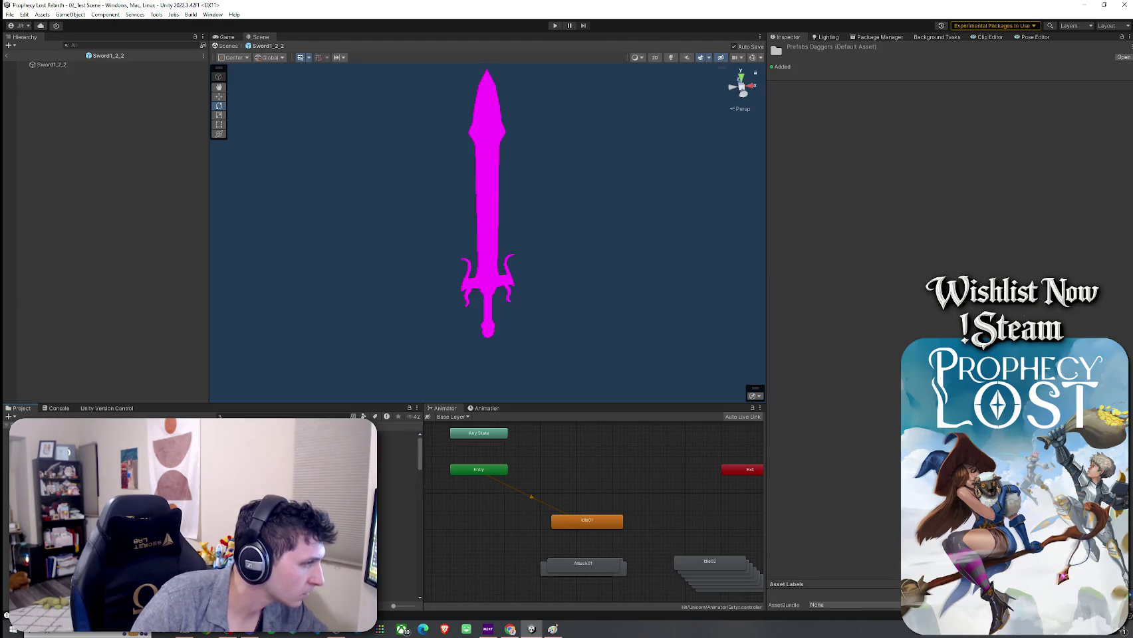
{"action": "key", "text": "Down"}
{"action": "key", "text": "Down"}
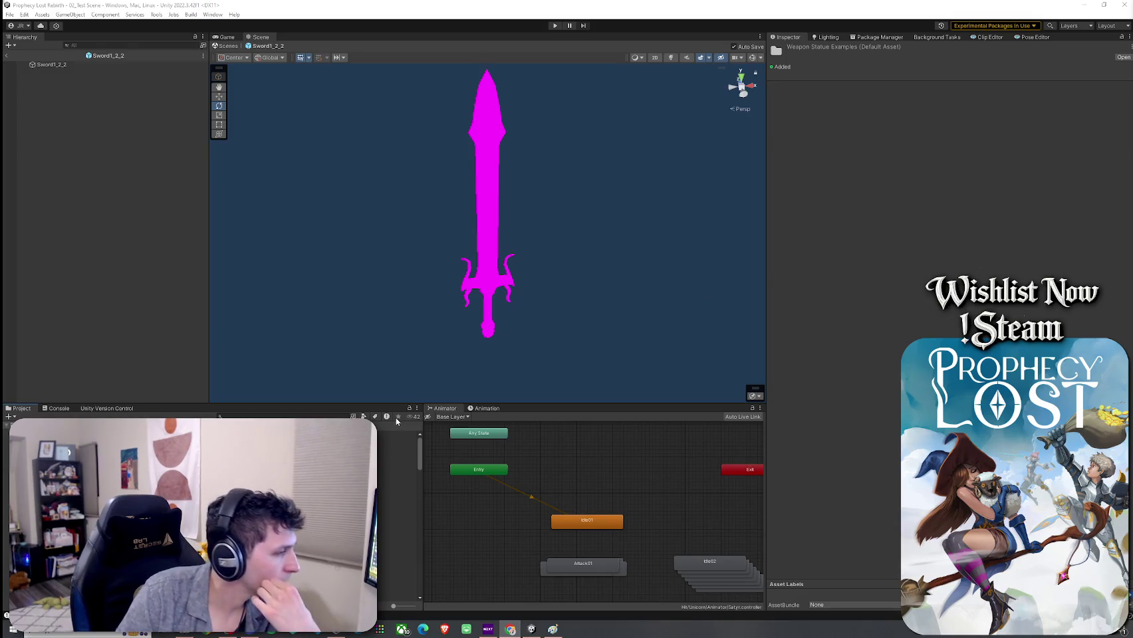
{"action": "scroll", "coordinate": [213, 512], "scroll_direction": "down", "scroll_amount": 5}
{"action": "key", "text": "Up"}
{"action": "key", "text": "Down"}
{"action": "key", "text": "Return"}
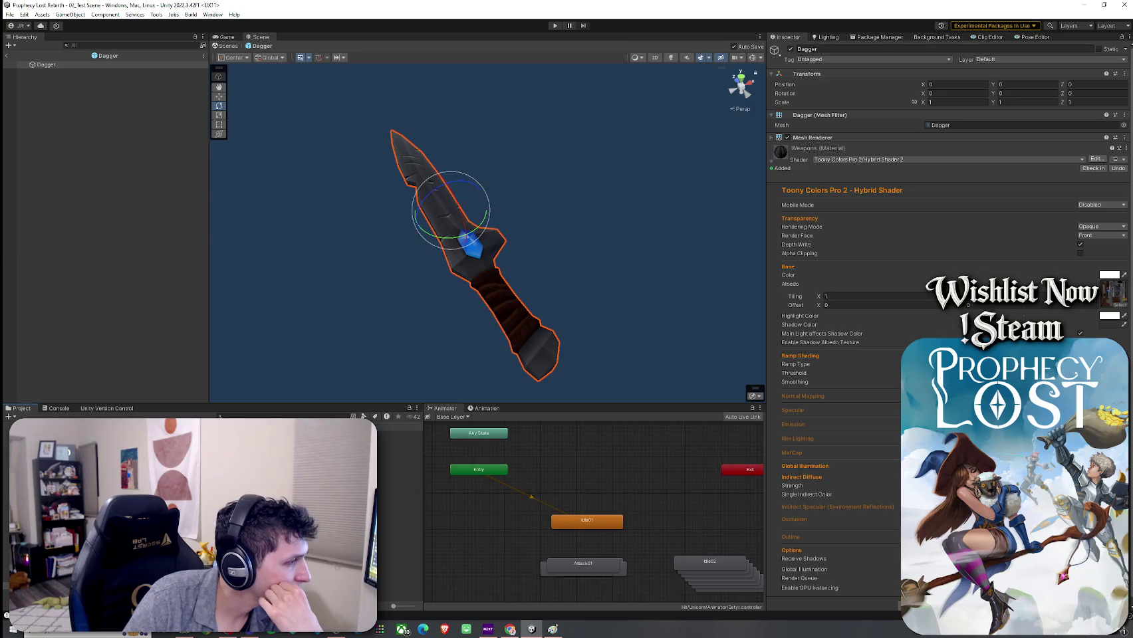
{"action": "scroll", "coordinate": [213, 505], "scroll_direction": "down", "scroll_amount": 3}
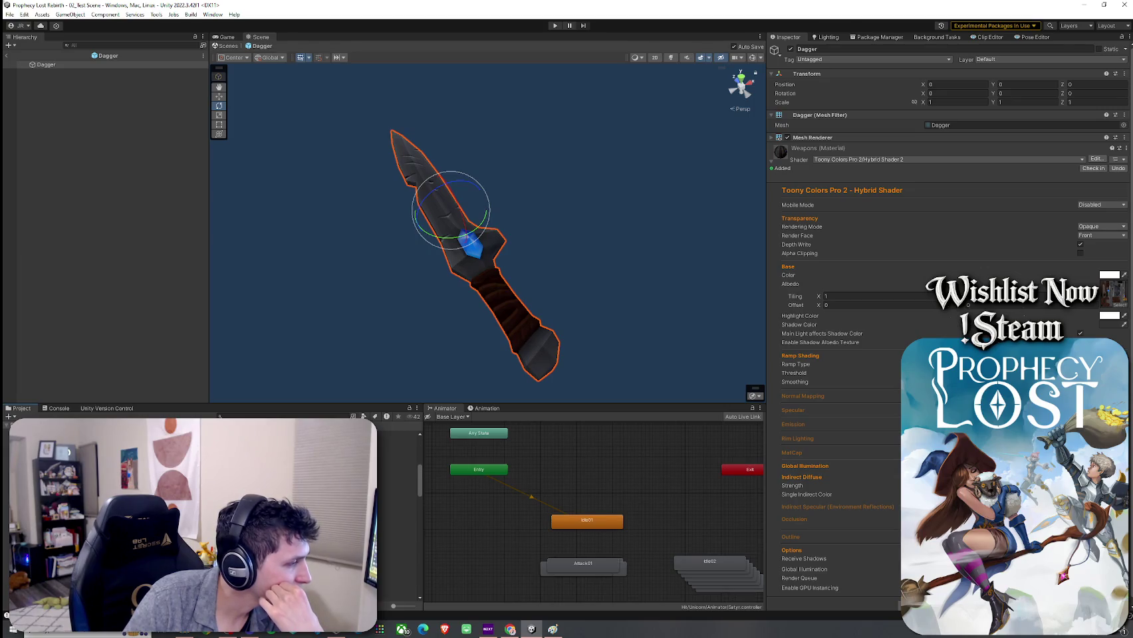
{"action": "left_click", "coordinate": [399, 482]}
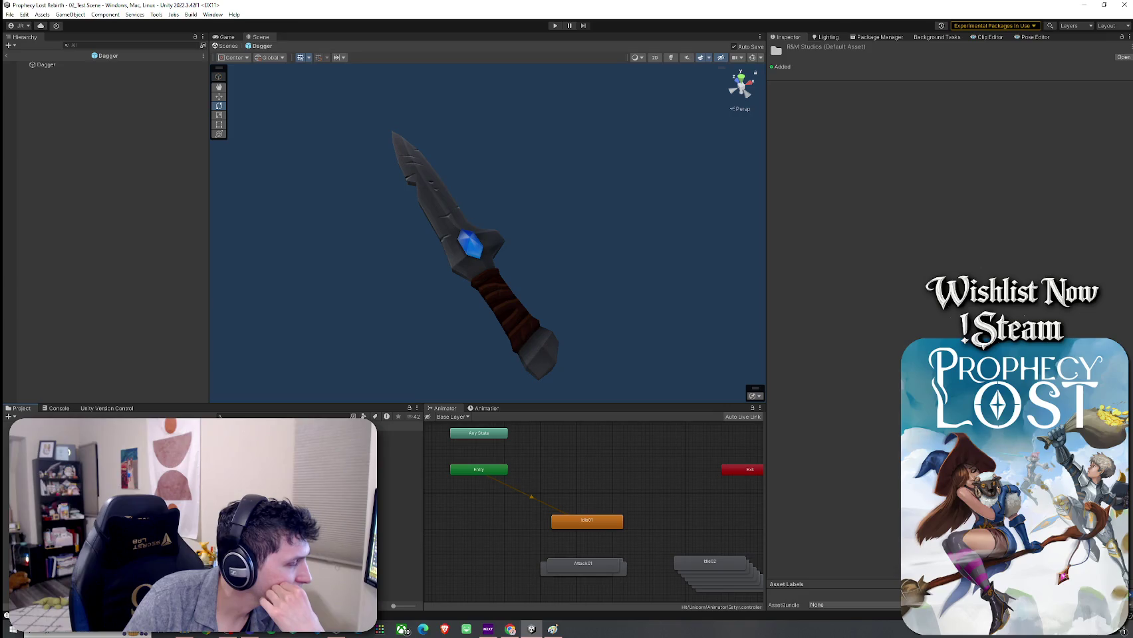
Open the axeV2, axeV5 and finally axeV4 prefabs, inspecting neighbouring axe assets
{"action": "double_click", "coordinate": [399, 435]}
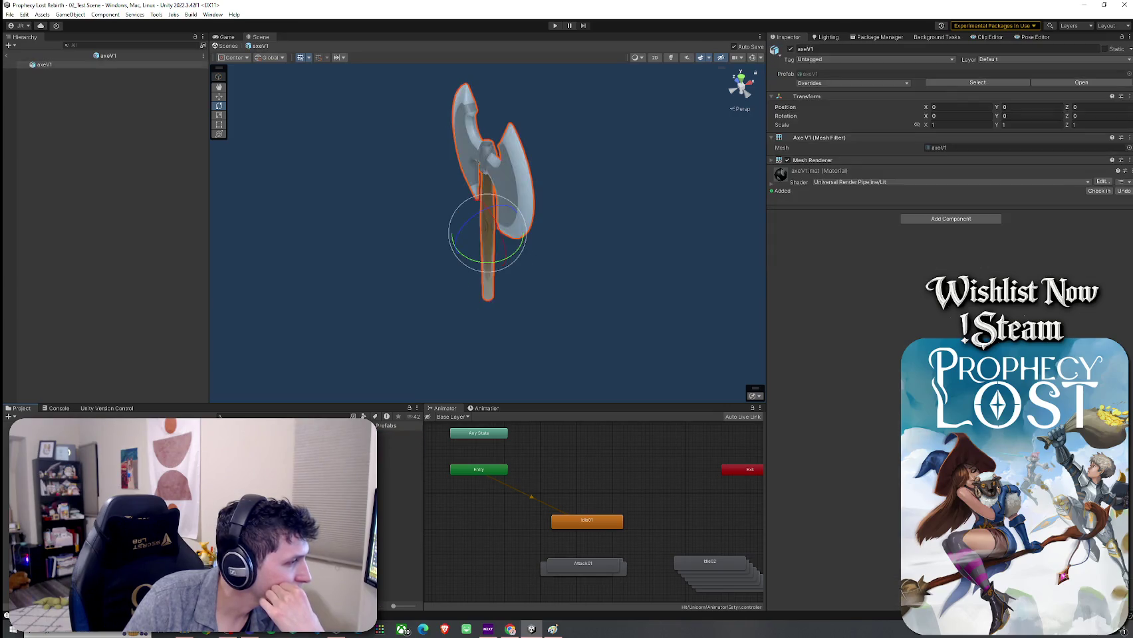
{"action": "double_click", "coordinate": [399, 449]}
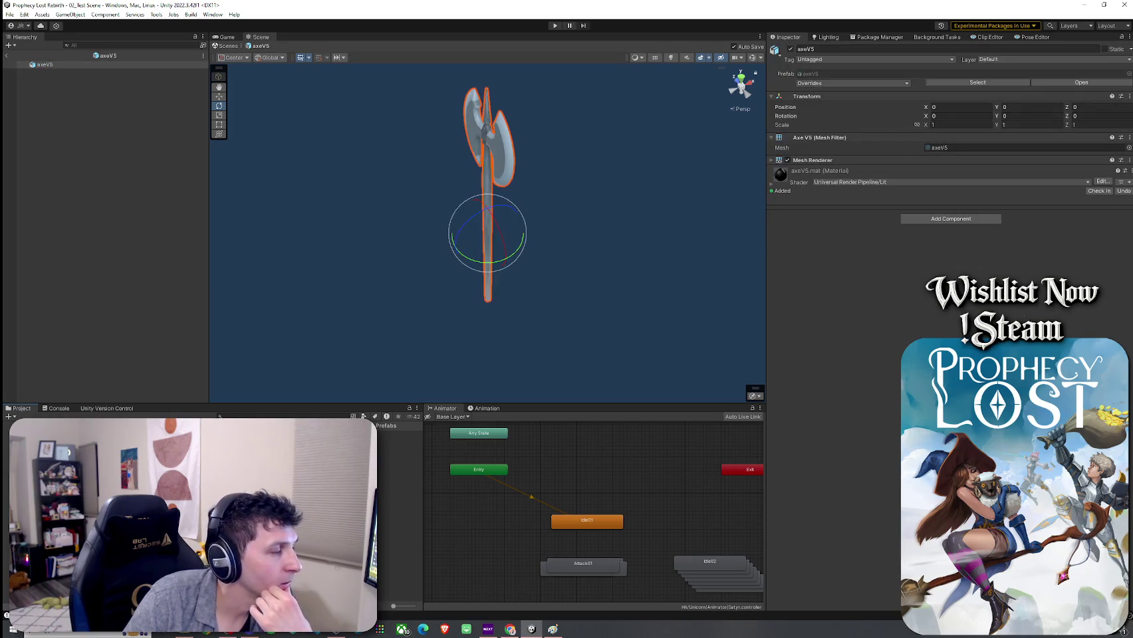
{"action": "double_click", "coordinate": [399, 441]}
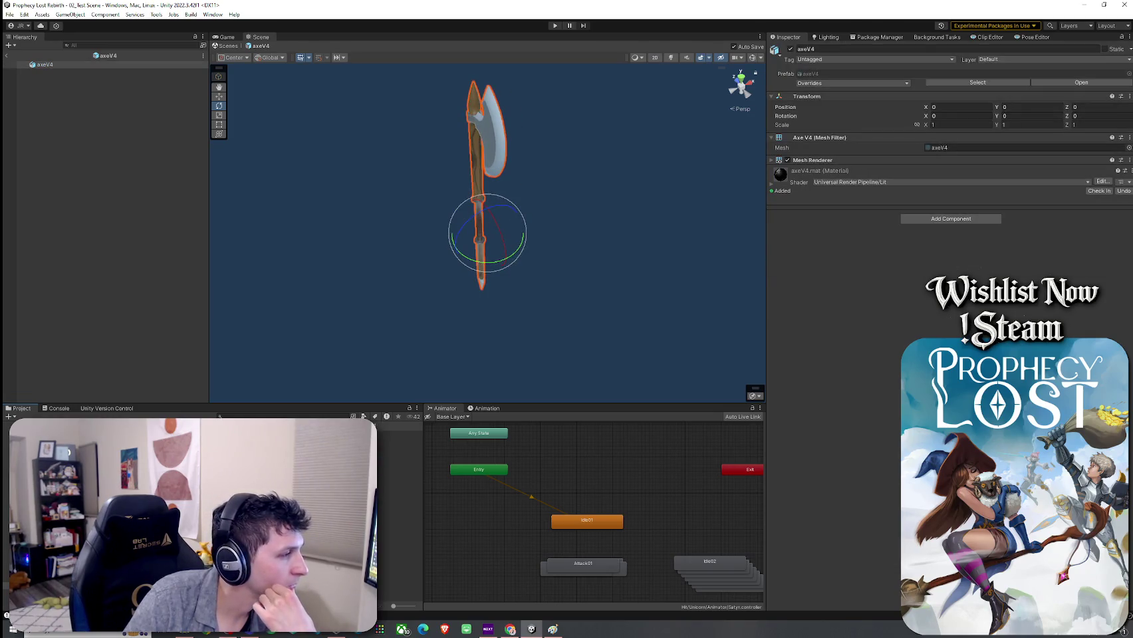
{"action": "left_click", "coordinate": [399, 455]}
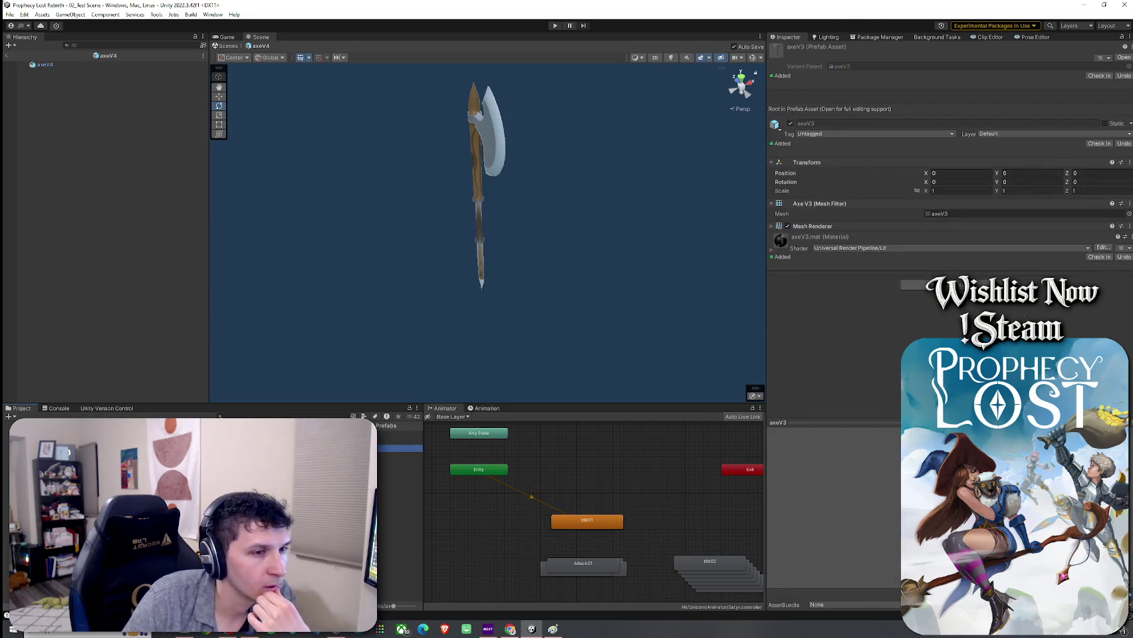
{"action": "left_click", "coordinate": [398, 462]}
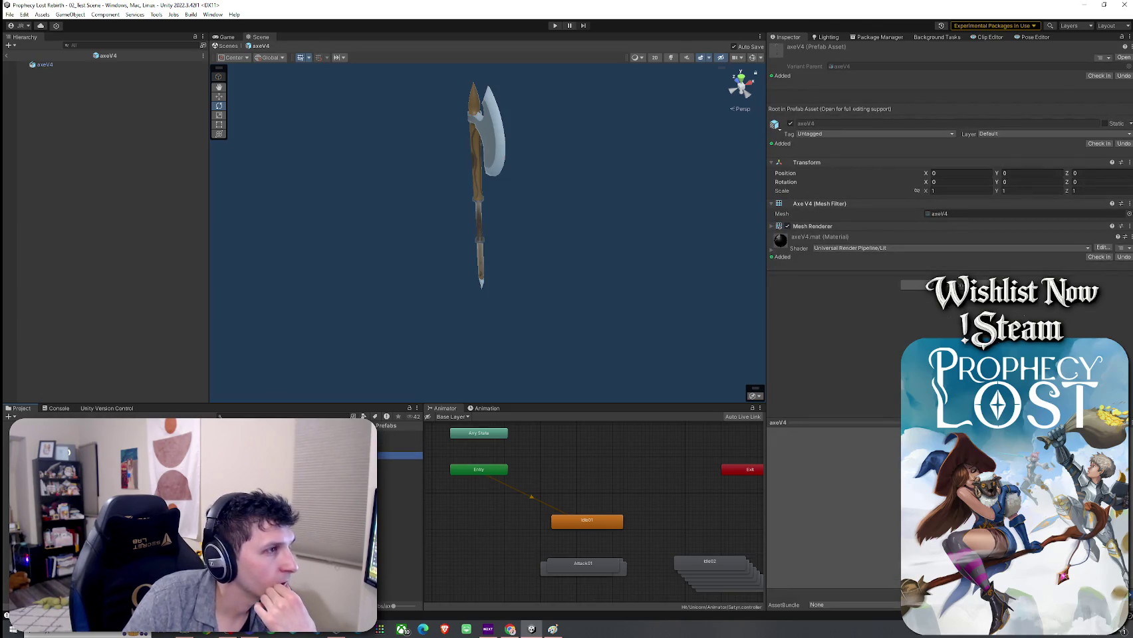
Select the axe in the Scene view and zoom in on its blade to see its material
{"action": "left_click", "coordinate": [478, 199]}
{"action": "left_click", "coordinate": [355, 313]}
{"action": "mouse_move", "coordinate": [355, 313]}
{"action": "left_mouse_down"}
{"action": "mouse_move", "coordinate": [354, 290]}
{"action": "mouse_move", "coordinate": [450, 245]}
{"action": "mouse_move", "coordinate": [518, 177]}
{"action": "left_mouse_up"}
{"action": "left_click", "coordinate": [544, 180]}
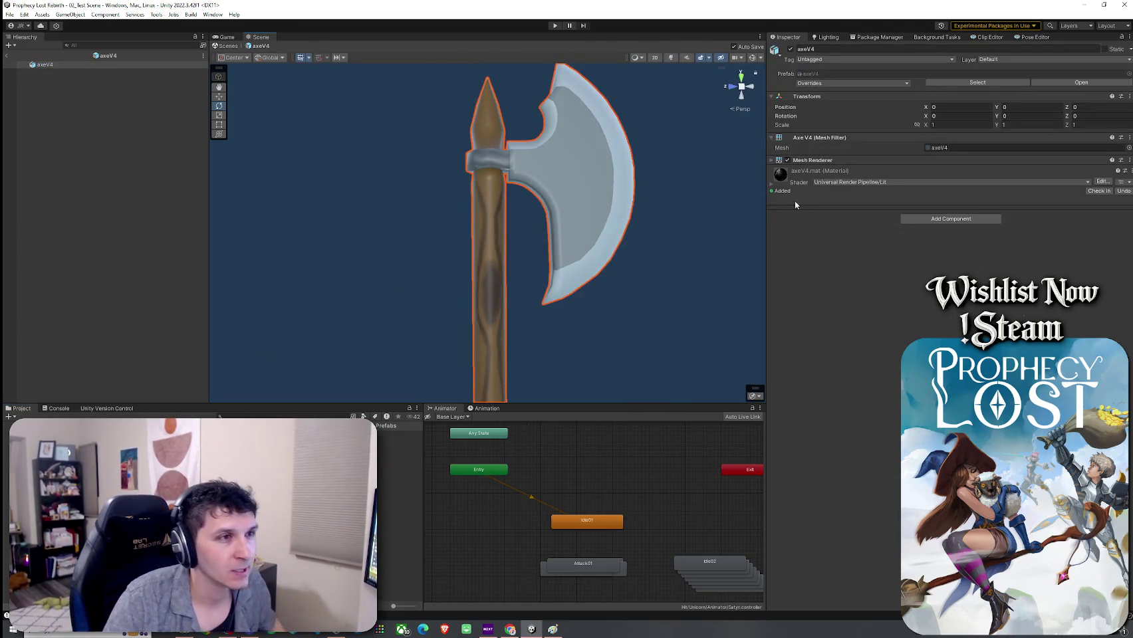
{"action": "left_click", "coordinate": [880, 182]}
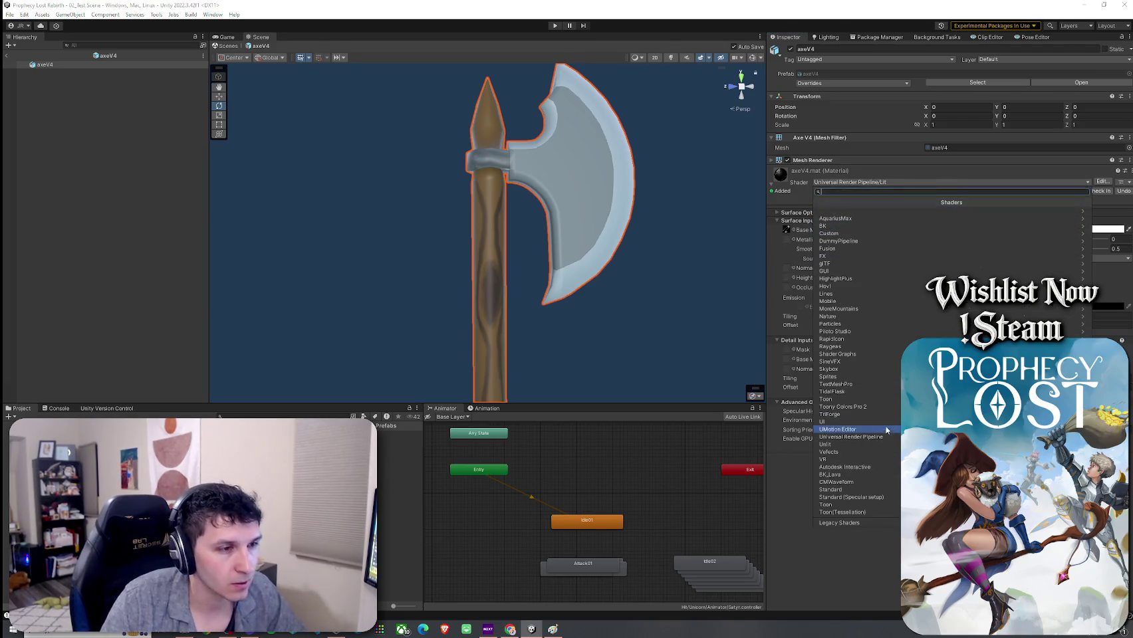
Switch the axeV4 material to Toony Colors Pro 2/Hybrid Shader 2 and orbit the axe upright
{"action": "left_click", "coordinate": [789, 231]}
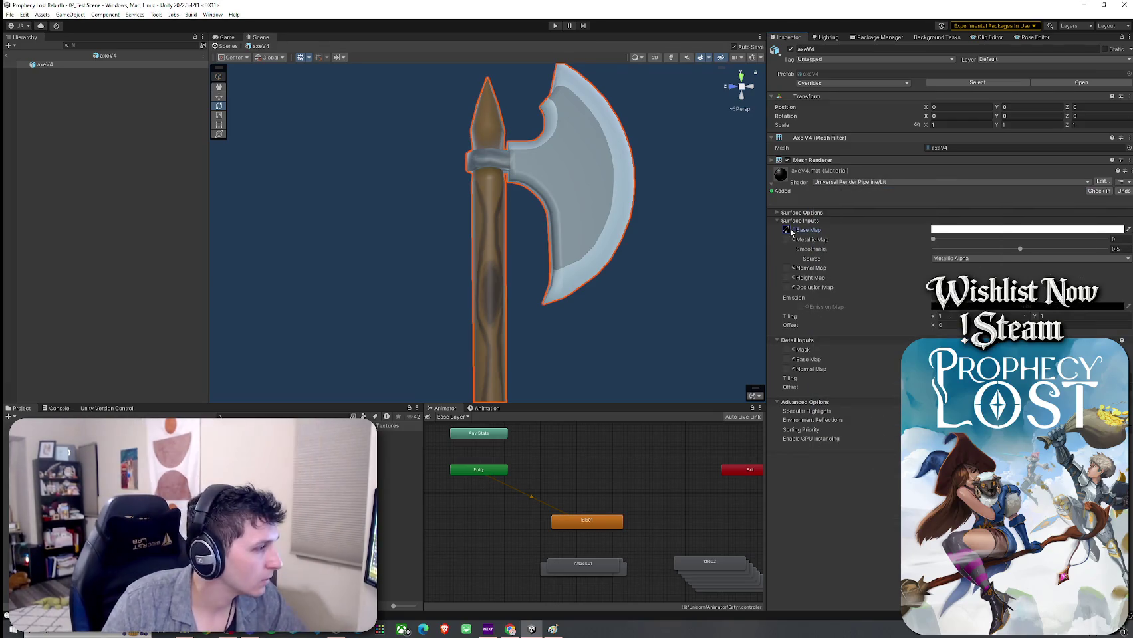
{"action": "left_click", "coordinate": [852, 184]}
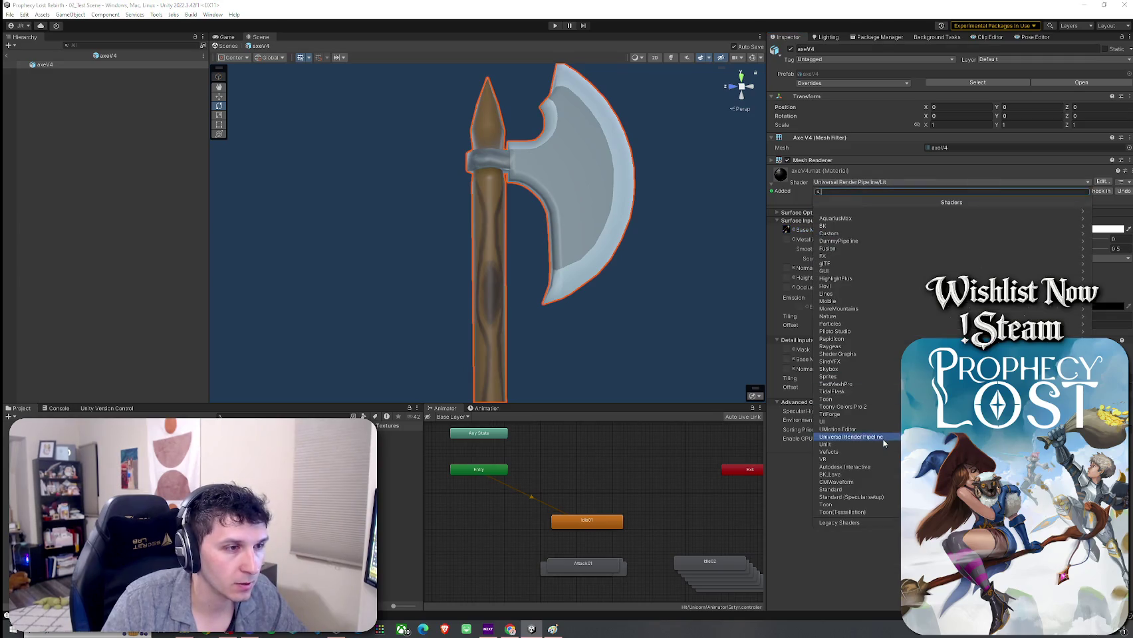
{"action": "left_click", "coordinate": [844, 409]}
{"action": "left_click", "coordinate": [844, 210]}
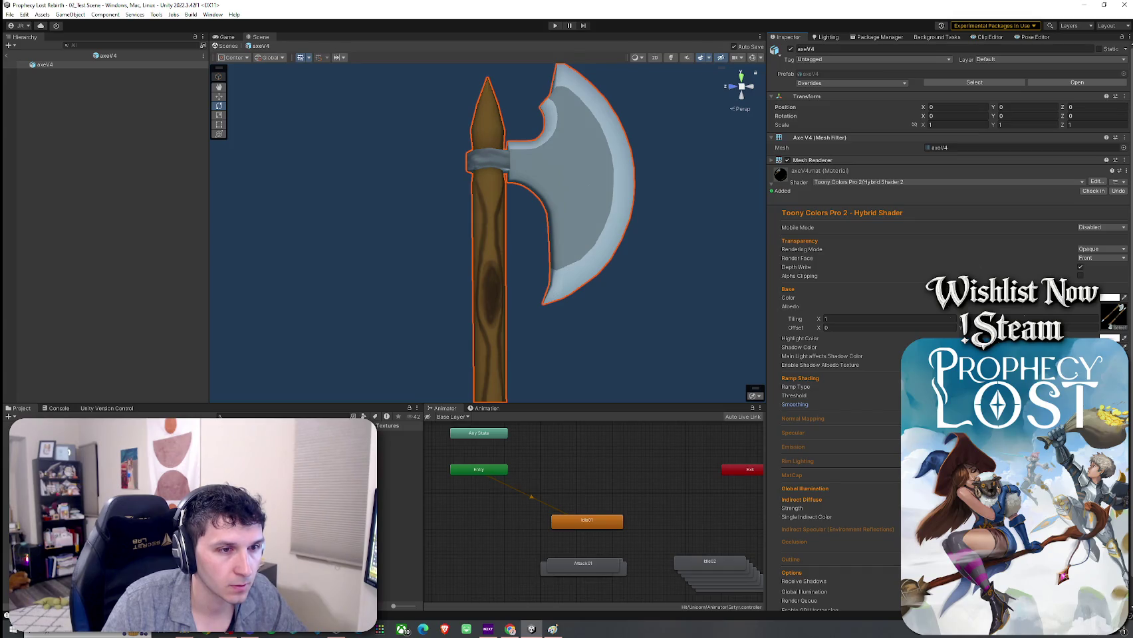
{"action": "scroll", "coordinate": [658, 299], "scroll_direction": "down", "scroll_amount": 5}
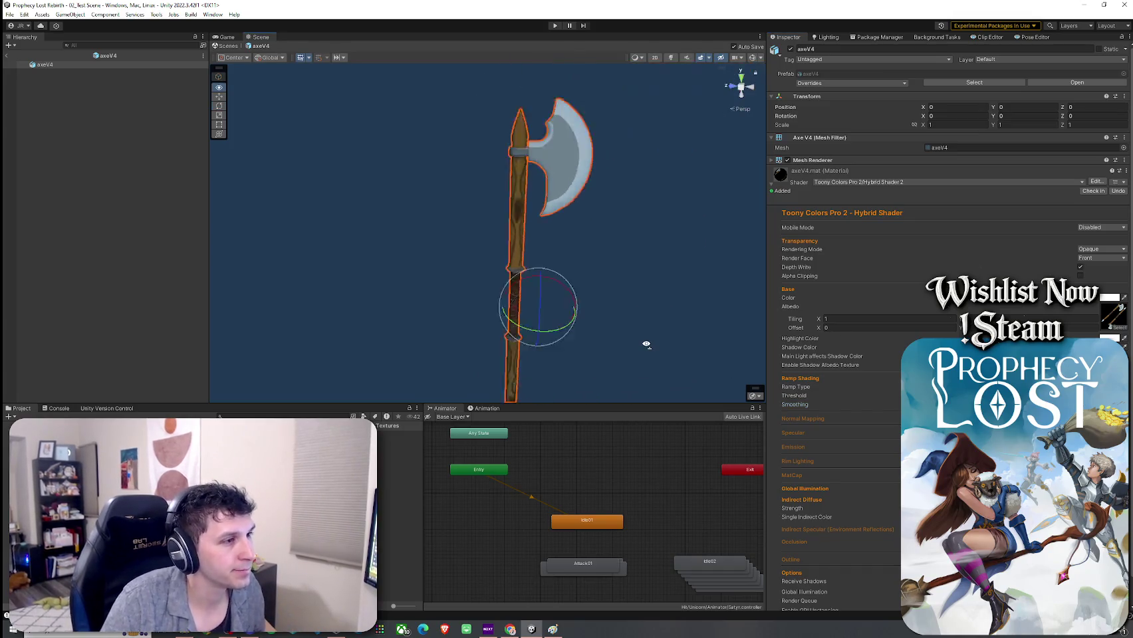
{"action": "left_click", "coordinate": [589, 313]}
{"action": "left_click_drag", "start_coordinate": [590, 312], "coordinate": [507, 337]}
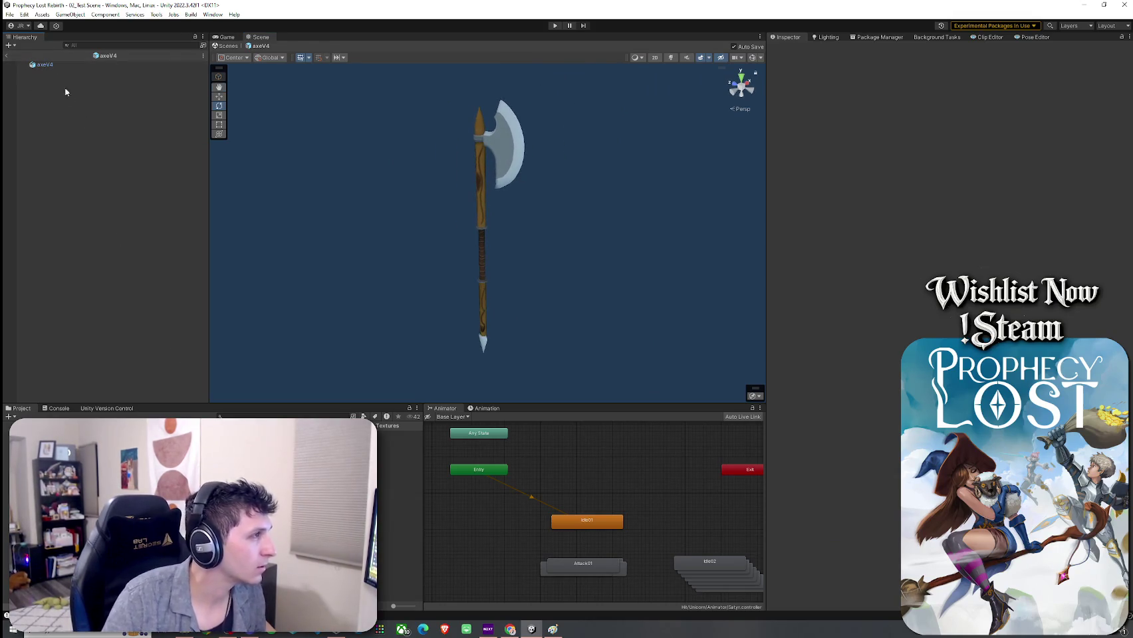
Place an axeV4 instance on the 02_Test Scene terrain and tilt it over with the rotate tool
{"action": "left_click", "coordinate": [7, 56]}
{"action": "left_click", "coordinate": [399, 449]}
{"action": "left_click_drag", "start_coordinate": [399, 452], "coordinate": [508, 303]}
{"action": "key", "text": "f"}
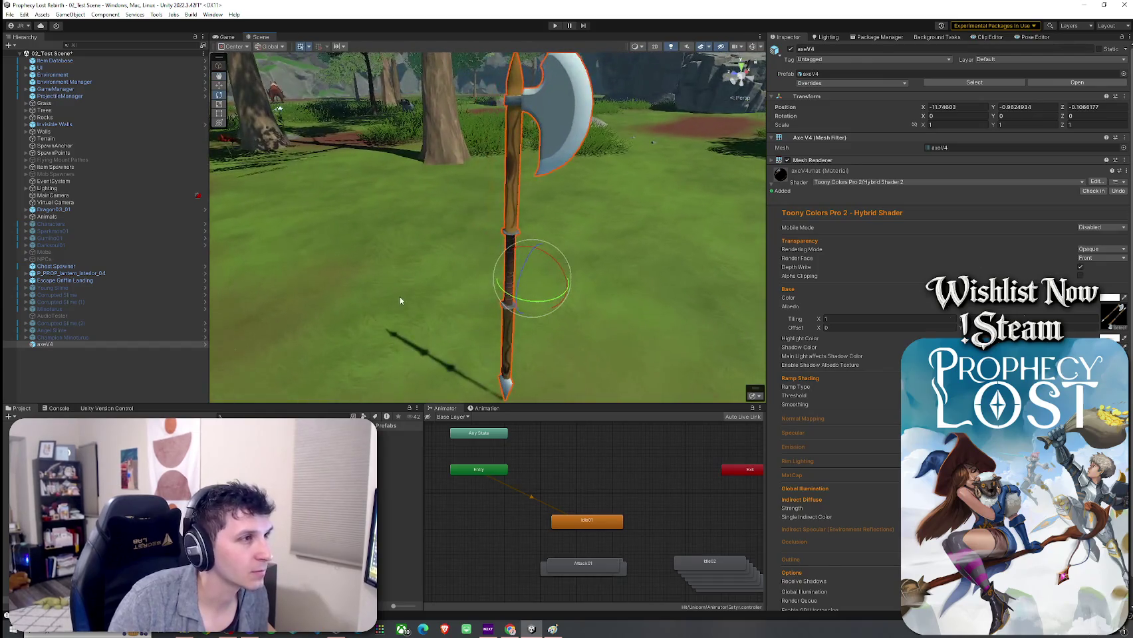
{"action": "left_click", "coordinate": [400, 300]}
{"action": "mouse_move", "coordinate": [361, 294]}
{"action": "left_mouse_down"}
{"action": "mouse_move", "coordinate": [486, 276]}
{"action": "mouse_move", "coordinate": [763, 282]}
{"action": "mouse_move", "coordinate": [510, 291]}
{"action": "mouse_move", "coordinate": [479, 279]}
{"action": "mouse_move", "coordinate": [505, 266]}
{"action": "mouse_move", "coordinate": [532, 273]}
{"action": "mouse_move", "coordinate": [347, 258]}
{"action": "mouse_move", "coordinate": [1006, 263]}
{"action": "mouse_move", "coordinate": [607, 311]}
{"action": "mouse_move", "coordinate": [134, 291]}
{"action": "mouse_move", "coordinate": [321, 283]}
{"action": "left_mouse_up"}
{"action": "left_click", "coordinate": [468, 260]}
{"action": "key", "text": "e"}
{"action": "left_click", "coordinate": [543, 269]}
{"action": "mouse_move", "coordinate": [521, 277]}
{"action": "left_mouse_down"}
{"action": "mouse_move", "coordinate": [622, 269]}
{"action": "mouse_move", "coordinate": [758, 303]}
{"action": "left_mouse_up"}
Search the Project for 'sword and shield' and open the KnightsShield prefab
{"action": "left_click", "coordinate": [219, 416]}
{"action": "type", "text": "s sword and s"}
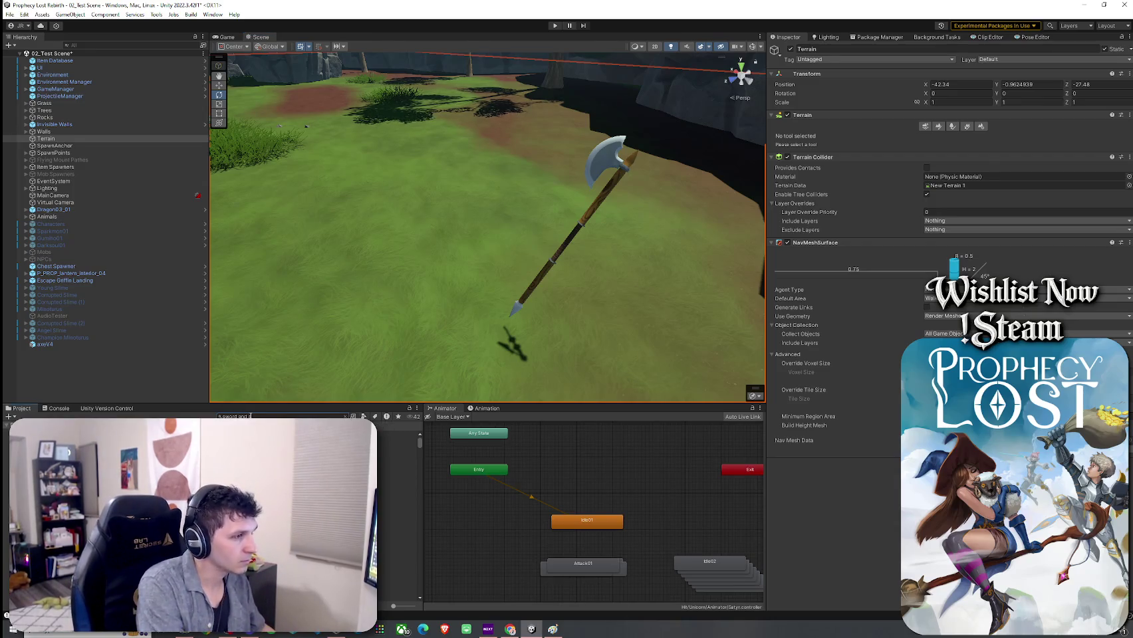
{"action": "type", "text": "hield"}
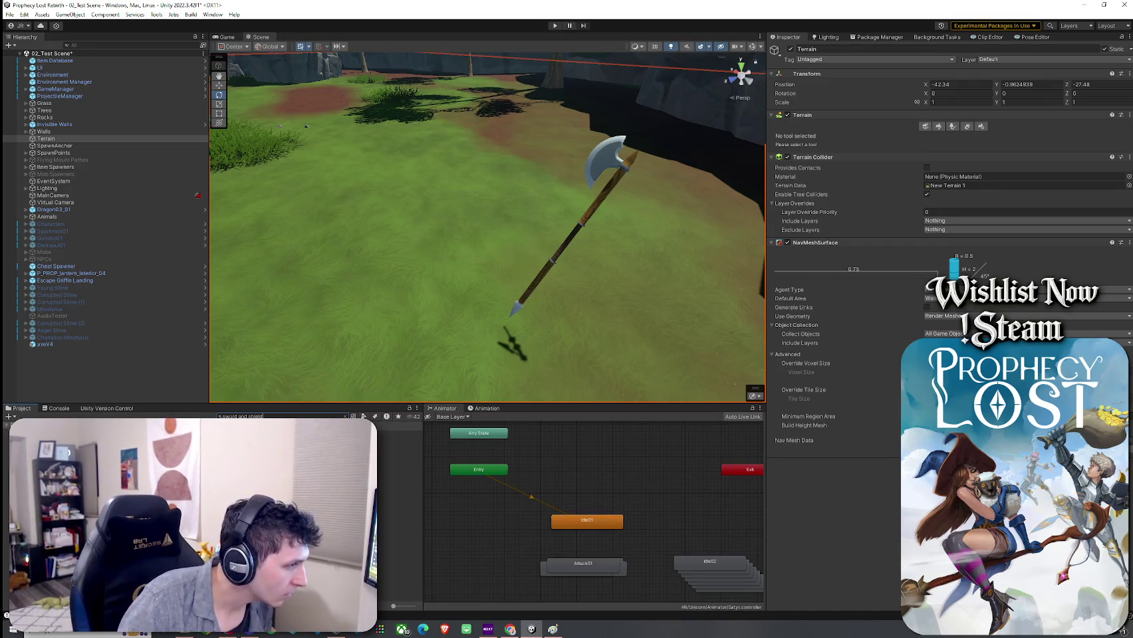
{"action": "left_click", "coordinate": [399, 442]}
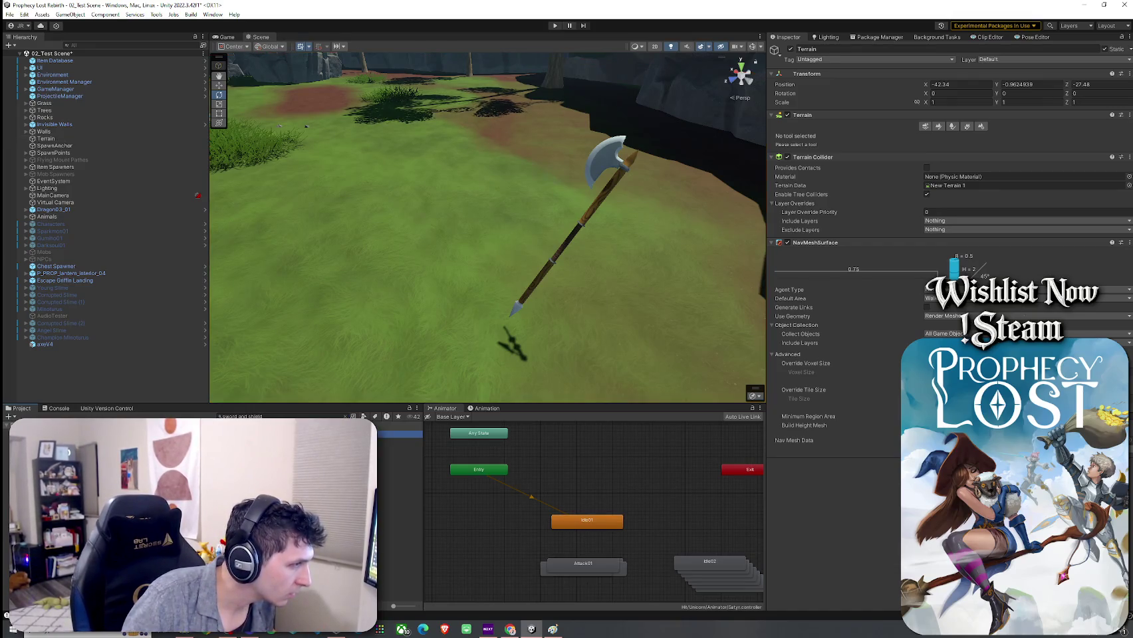
{"action": "double_click", "coordinate": [399, 441]}
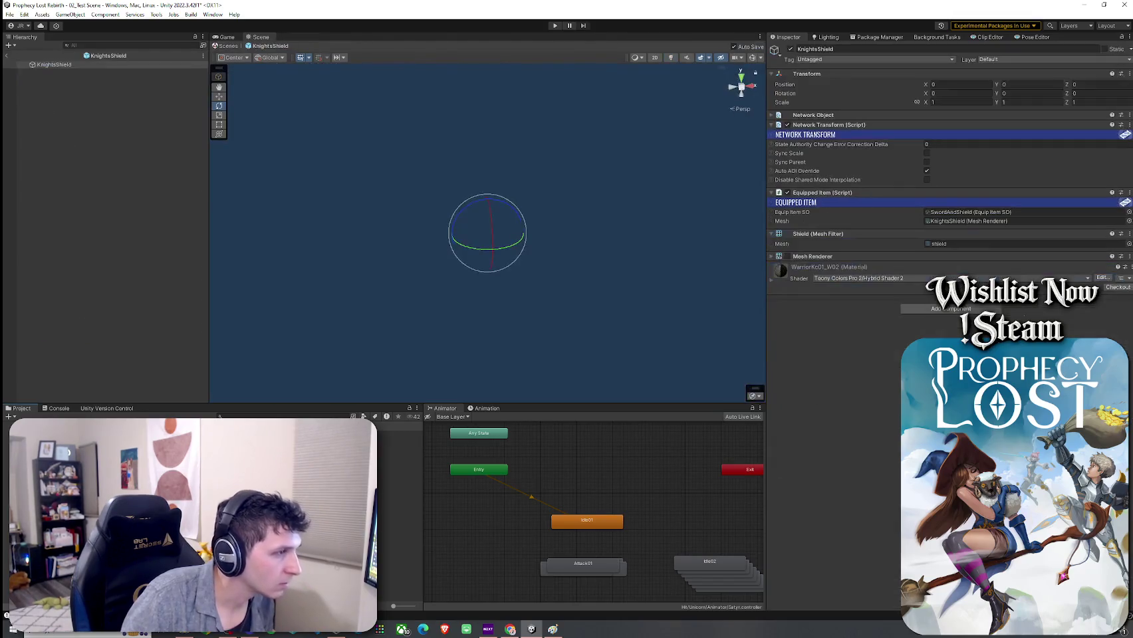
Place the Knights Broadsword and Shield ITEM beside the axe and compare the weapons
{"action": "left_click", "coordinate": [399, 441]}
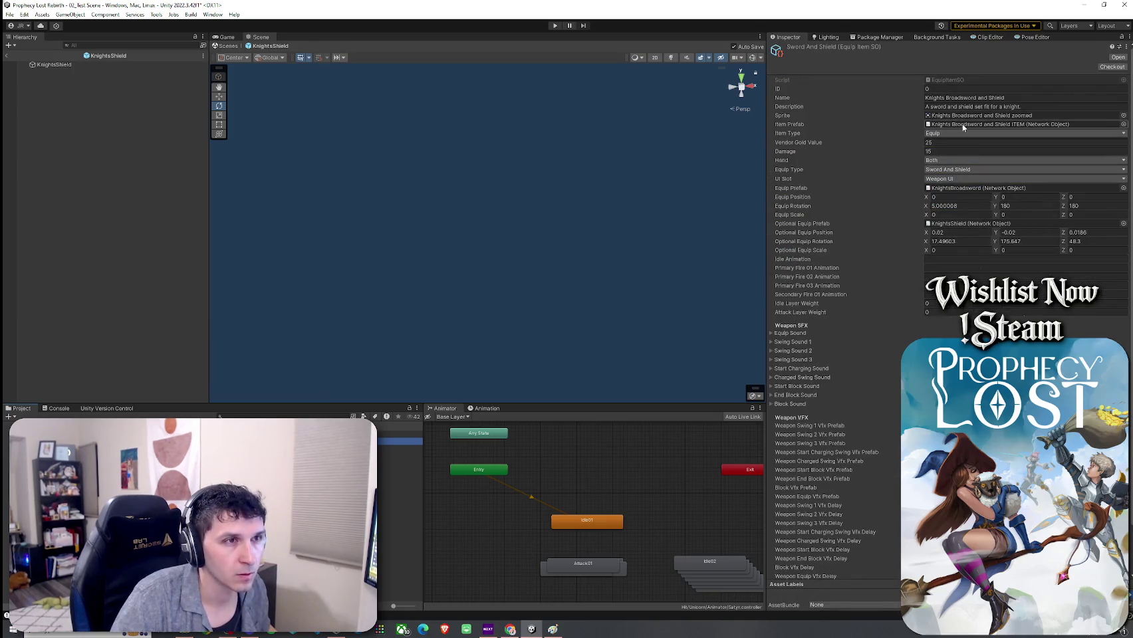
{"action": "double_click", "coordinate": [1024, 124]}
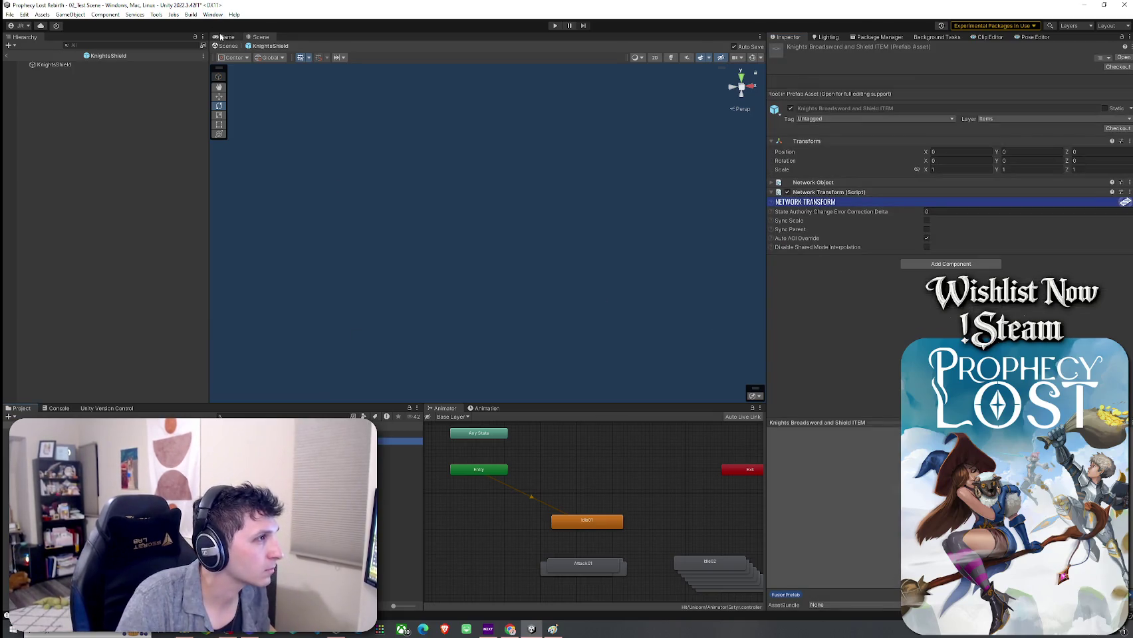
{"action": "left_click", "coordinate": [7, 56]}
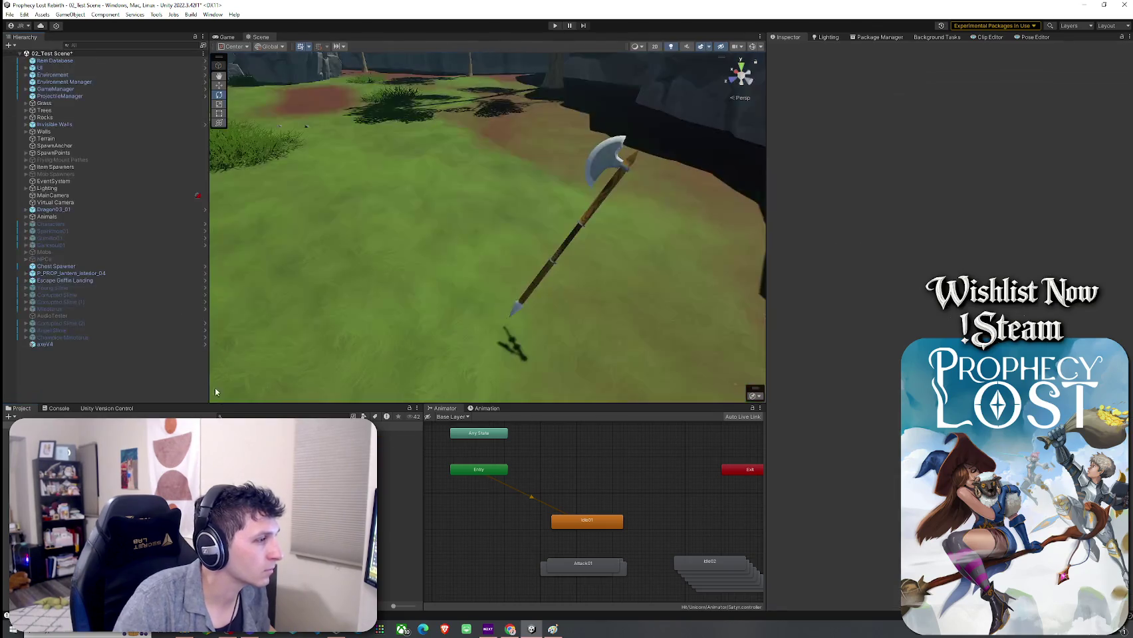
{"action": "mouse_move", "coordinate": [399, 442]}
{"action": "left_mouse_down"}
{"action": "mouse_move", "coordinate": [494, 302]}
{"action": "mouse_move", "coordinate": [516, 303]}
{"action": "left_mouse_up"}
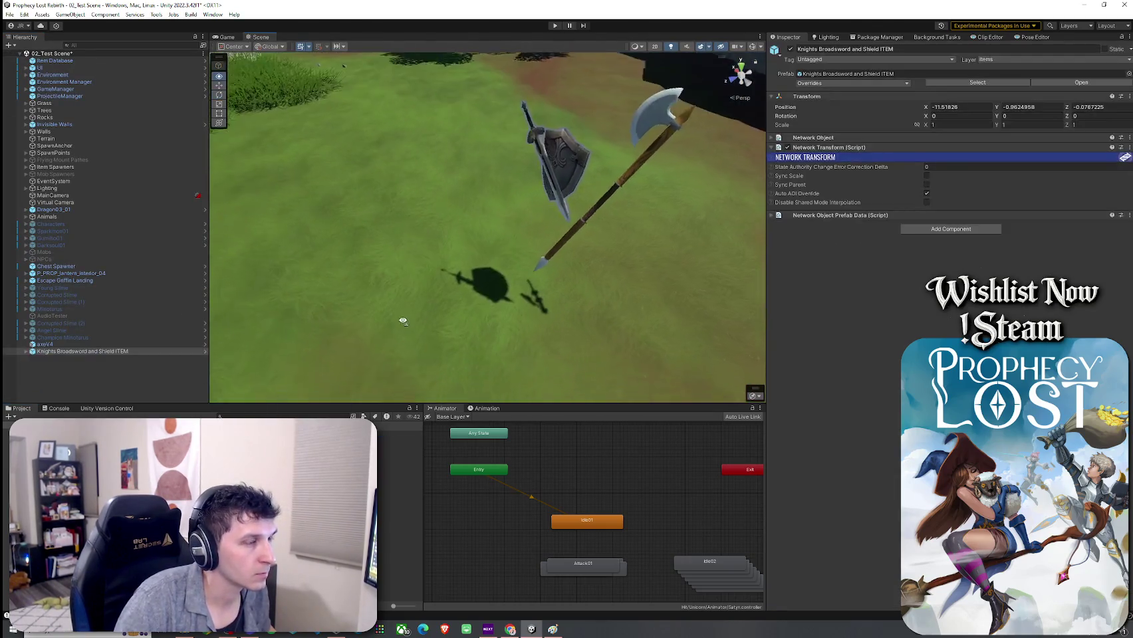
{"action": "left_click", "coordinate": [660, 267]}
{"action": "mouse_move", "coordinate": [661, 266]}
{"action": "left_mouse_down"}
{"action": "mouse_move", "coordinate": [658, 282]}
{"action": "mouse_move", "coordinate": [739, 230]}
{"action": "mouse_move", "coordinate": [678, 267]}
{"action": "mouse_move", "coordinate": [653, 240]}
{"action": "mouse_move", "coordinate": [579, 273]}
{"action": "mouse_move", "coordinate": [566, 292]}
{"action": "mouse_move", "coordinate": [295, 270]}
{"action": "mouse_move", "coordinate": [539, 297]}
{"action": "left_mouse_up"}
{"action": "scroll", "coordinate": [678, 267], "scroll_direction": "up", "scroll_amount": 1}
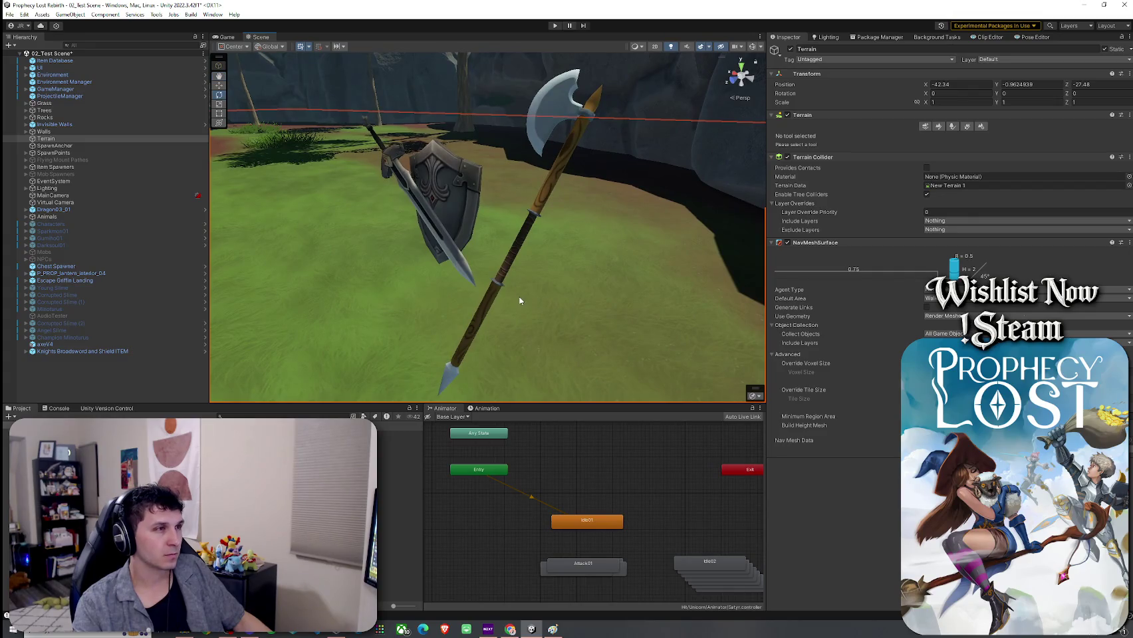
Delete the Knights Broadsword and Shield ITEM from the scene
{"action": "left_click", "coordinate": [118, 361]}
{"action": "left_click", "coordinate": [100, 351]}
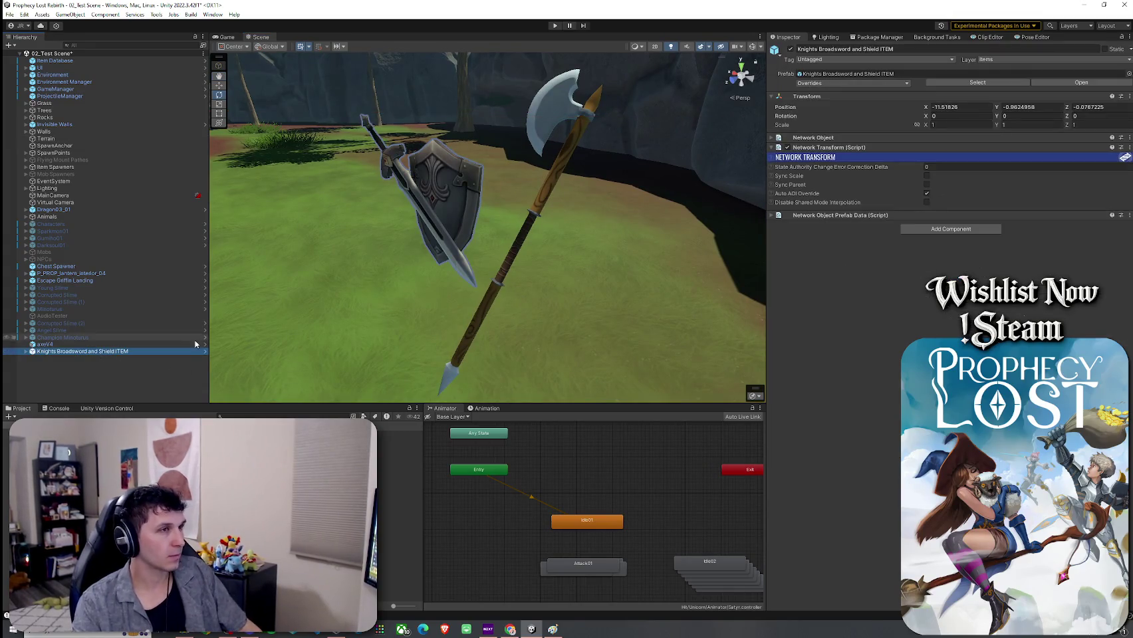
{"action": "key", "text": "Delete"}
{"action": "scroll", "coordinate": [212, 505], "scroll_direction": "down", "scroll_amount": 5}
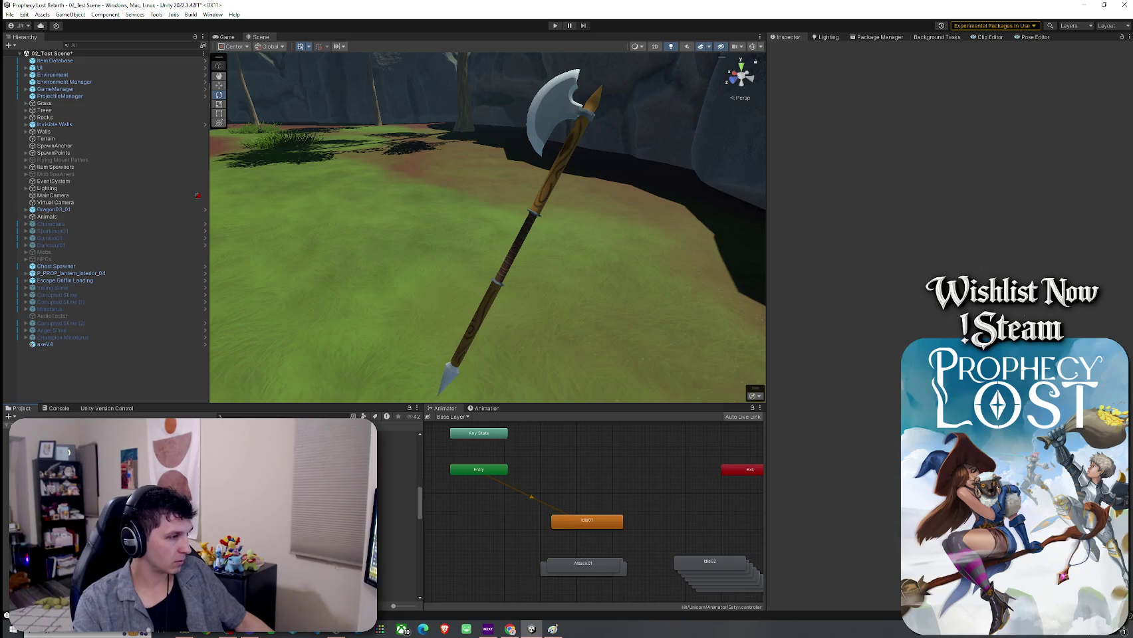
Browse Plugins, Prefabs and Unorganized Prefabs, then select the axeV4 prefab asset in the Inspector
{"action": "scroll", "coordinate": [213, 505], "scroll_direction": "down", "scroll_amount": 2}
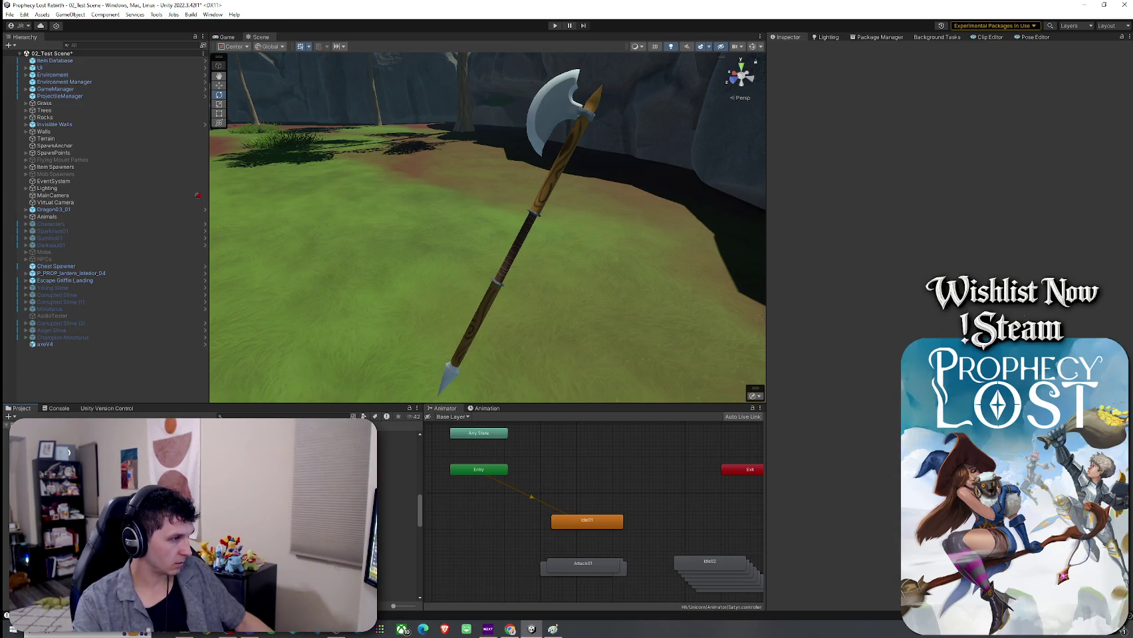
{"action": "scroll", "coordinate": [213, 505], "scroll_direction": "down", "scroll_amount": 2}
{"action": "scroll", "coordinate": [212, 505], "scroll_direction": "up", "scroll_amount": 3}
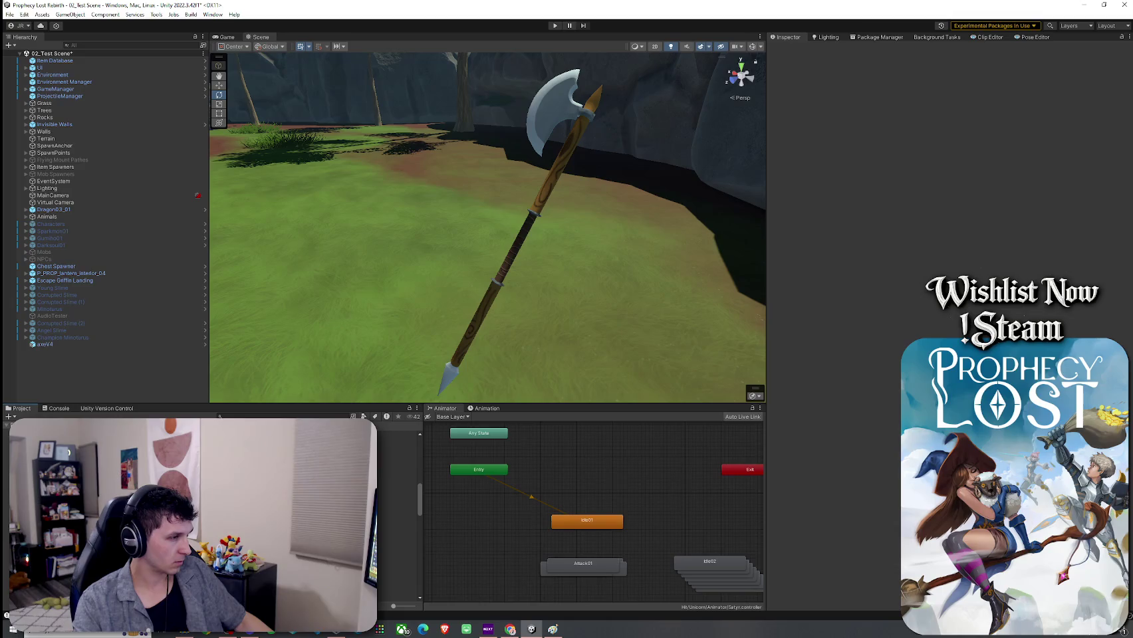
{"action": "left_click", "coordinate": [80, 442]}
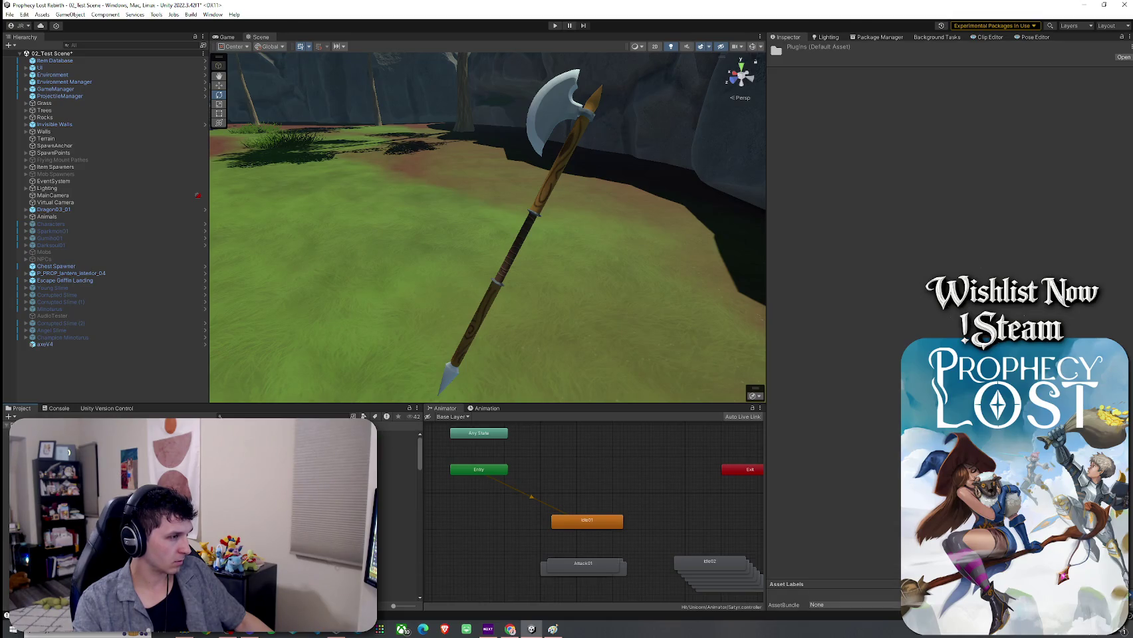
{"action": "scroll", "coordinate": [213, 506], "scroll_direction": "down", "scroll_amount": 3}
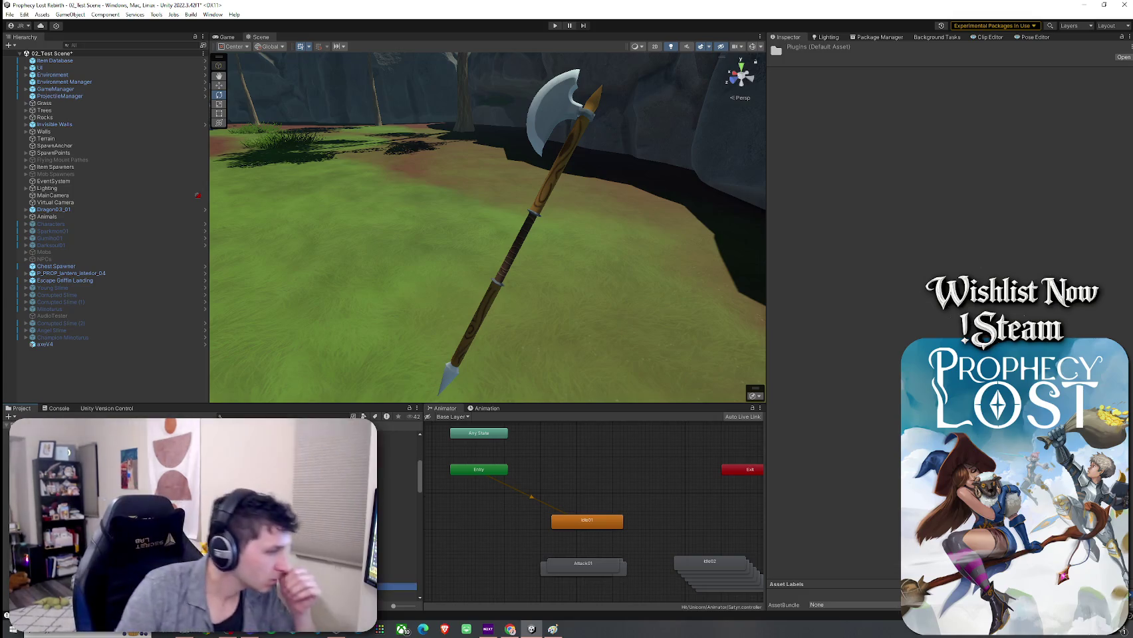
{"action": "left_click", "coordinate": [80, 505]}
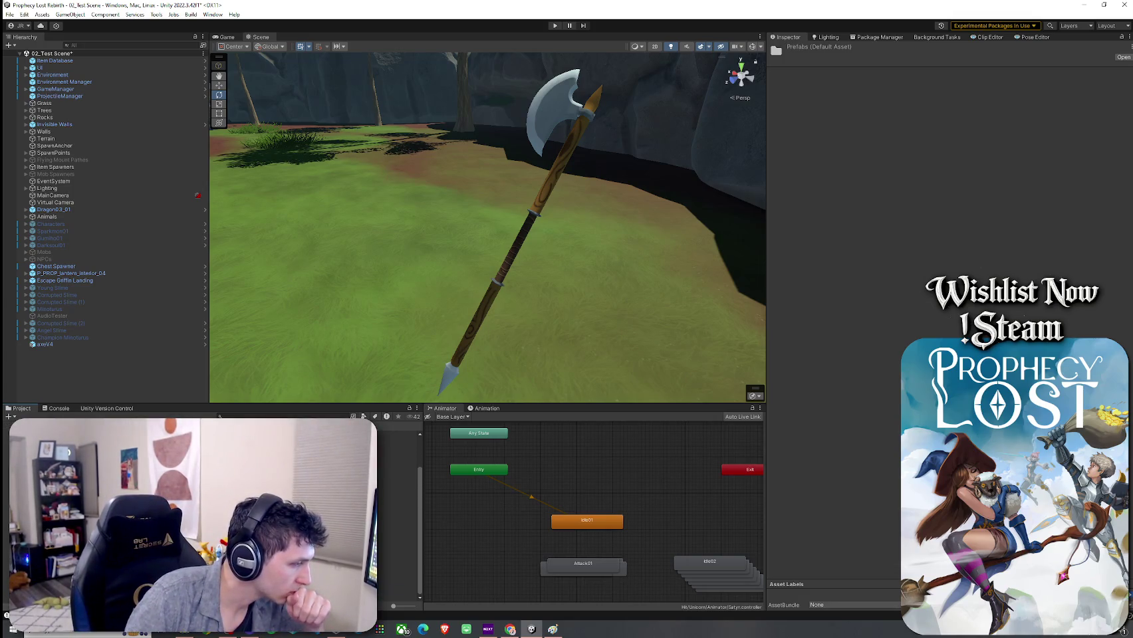
{"action": "left_click", "coordinate": [80, 518]}
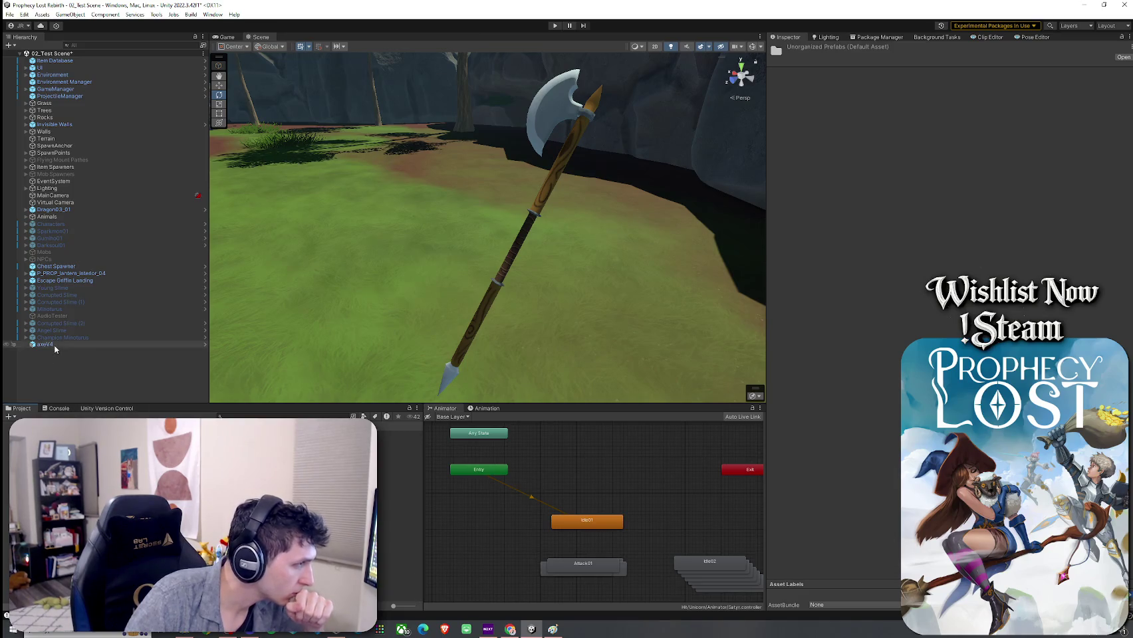
{"action": "key", "text": "Return"}
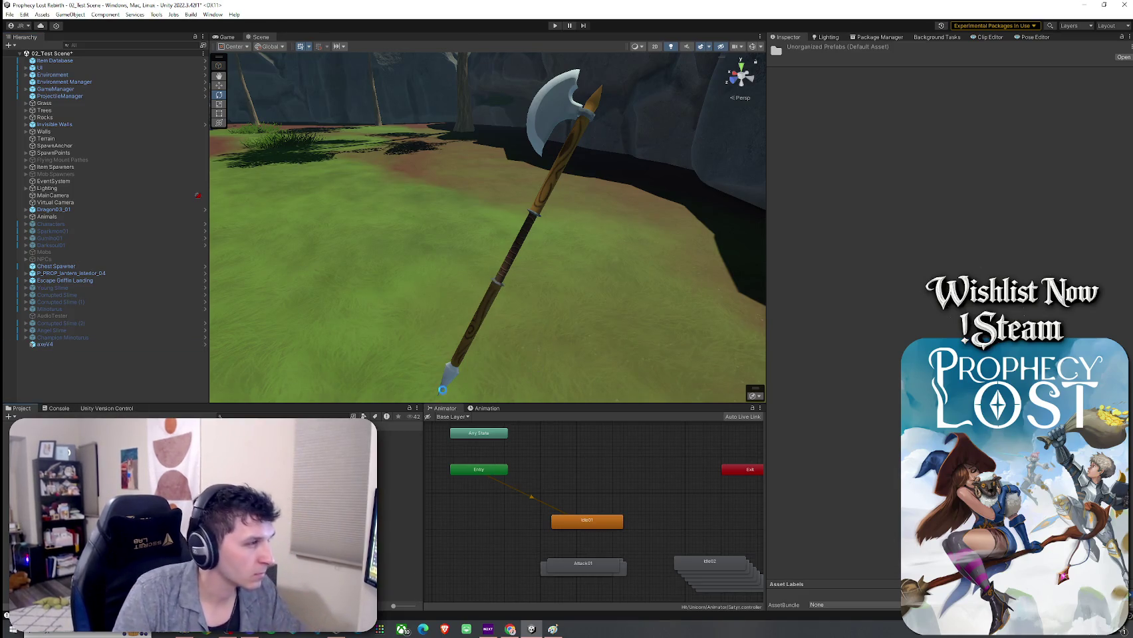
{"action": "left_click", "coordinate": [133, 448]}
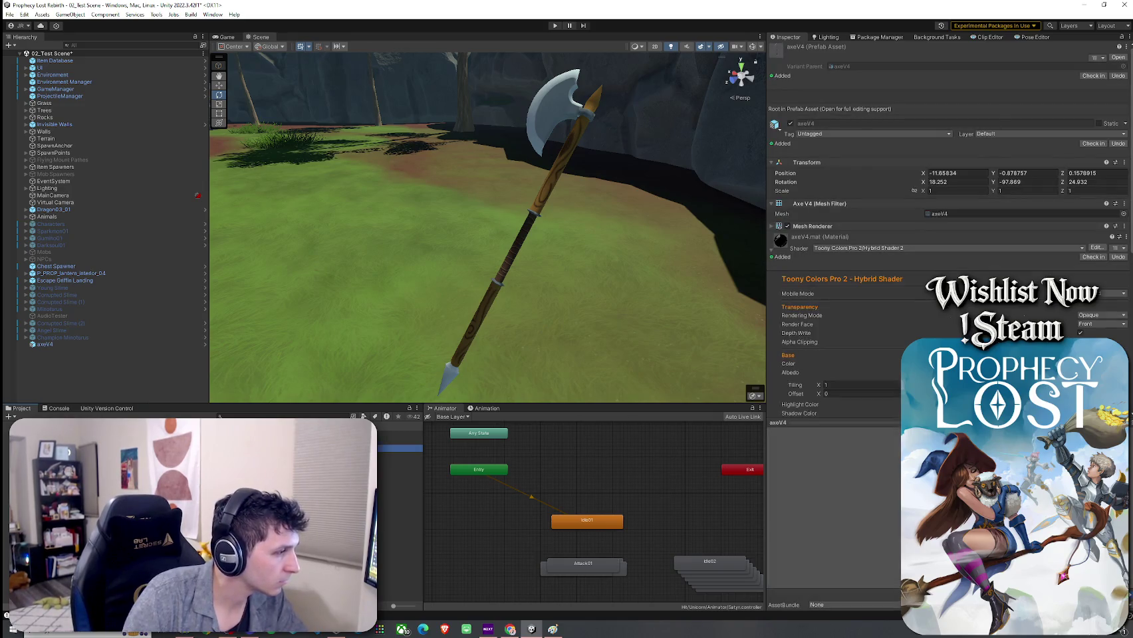
Check the Dagger prefab's shader settings, then select the BM Studios weapon pack folder
{"action": "left_click", "coordinate": [133, 485]}
{"action": "left_click", "coordinate": [633, 468]}
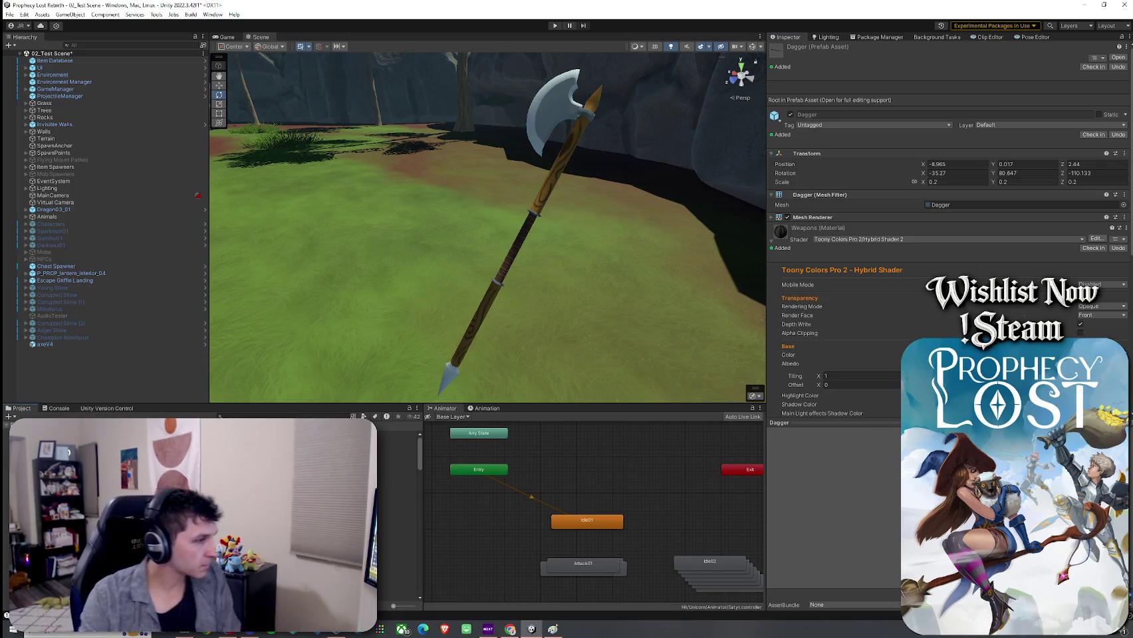
{"action": "scroll", "coordinate": [399, 505], "scroll_direction": "down", "scroll_amount": 5}
{"action": "scroll", "coordinate": [399, 505], "scroll_direction": "up", "scroll_amount": 3}
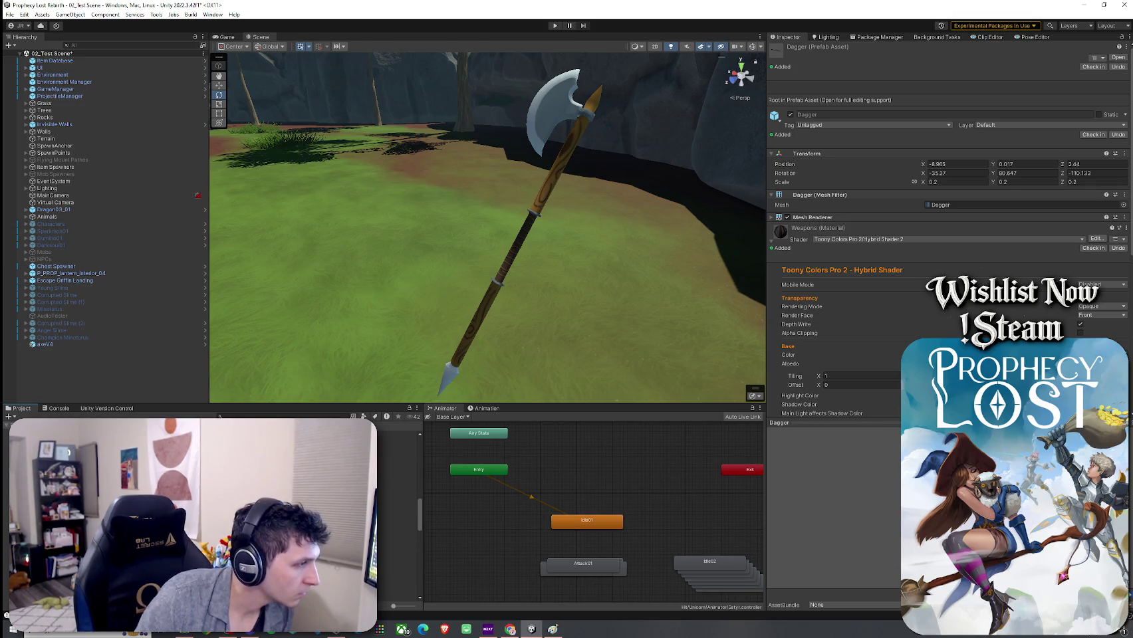
{"action": "left_click", "coordinate": [399, 495]}
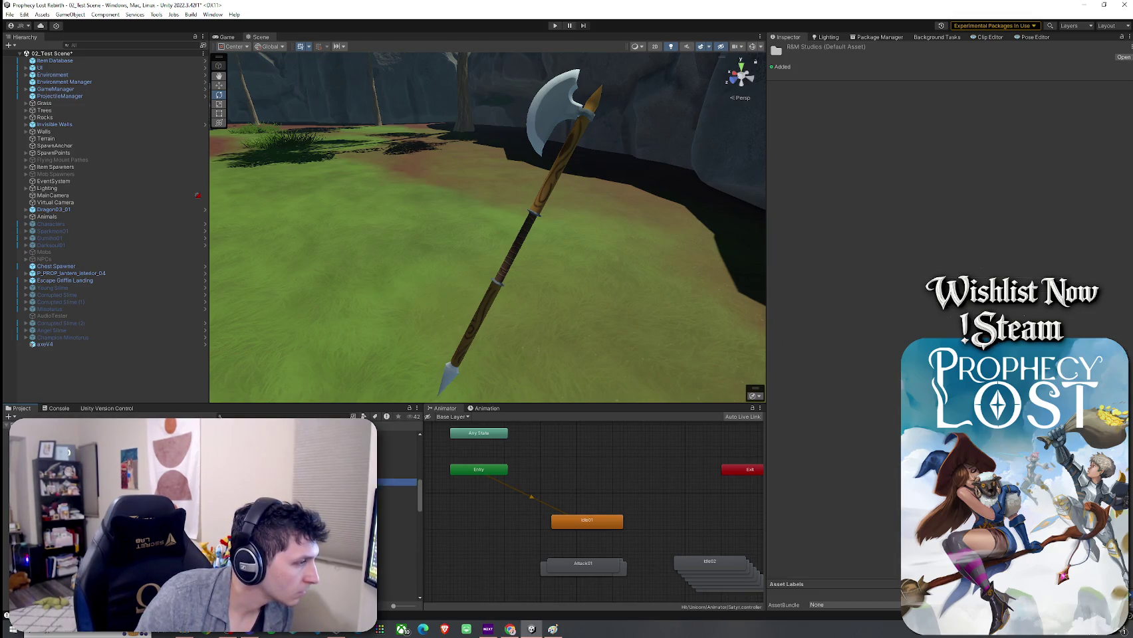
Open Aquarius_Stylized_Weapons > Weapons and inspect the Arrow_1A2 prefab
{"action": "left_click", "coordinate": [399, 449]}
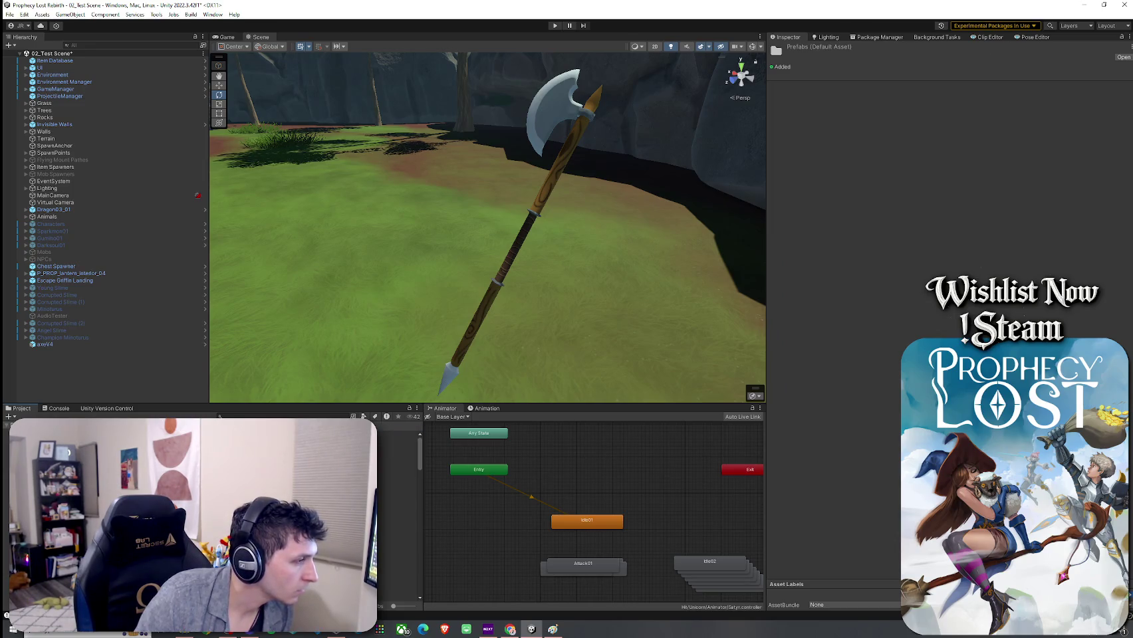
{"action": "scroll", "coordinate": [399, 505], "scroll_direction": "down", "scroll_amount": 5}
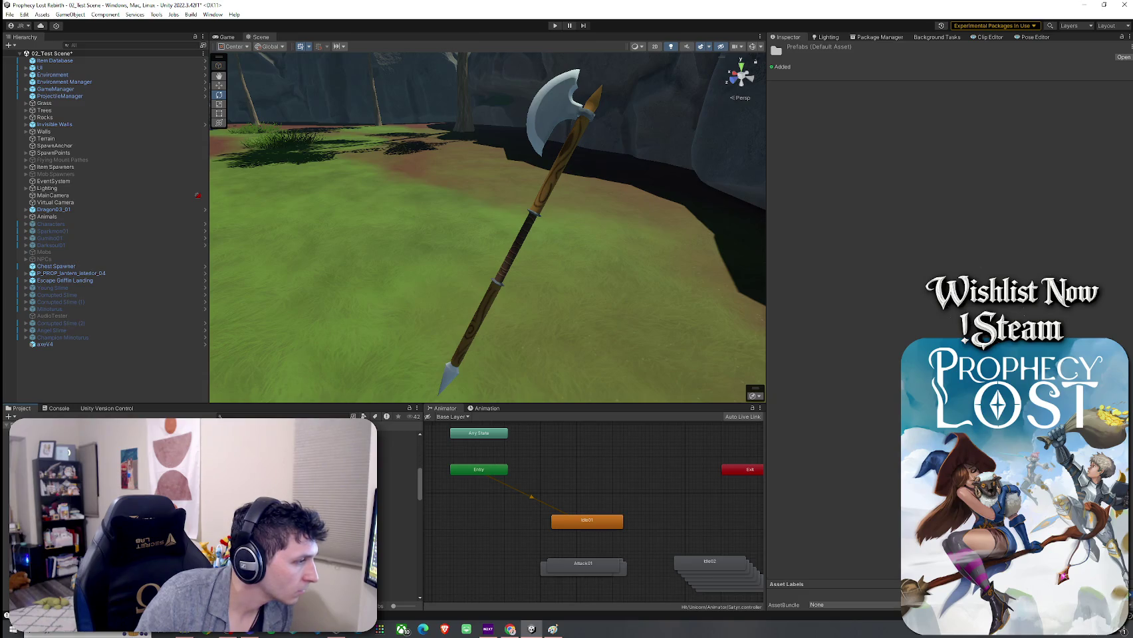
{"action": "scroll", "coordinate": [399, 505], "scroll_direction": "down", "scroll_amount": 3}
{"action": "scroll", "coordinate": [266, 512], "scroll_direction": "down", "scroll_amount": 5}
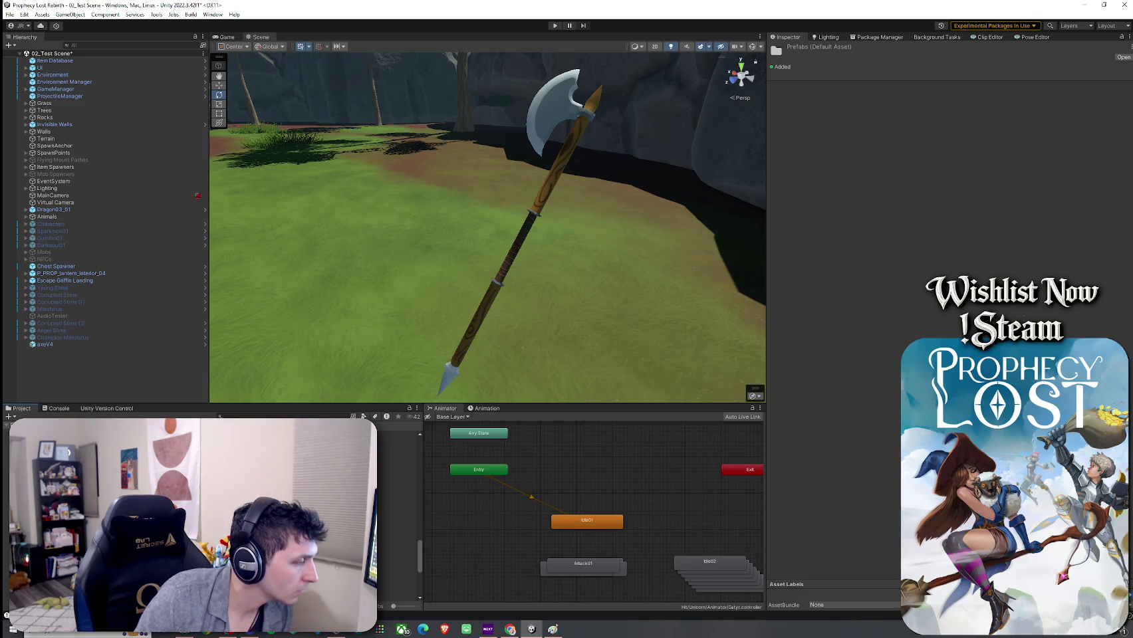
{"action": "scroll", "coordinate": [266, 512], "scroll_direction": "up", "scroll_amount": 8}
{"action": "scroll", "coordinate": [199, 512], "scroll_direction": "up", "scroll_amount": 3}
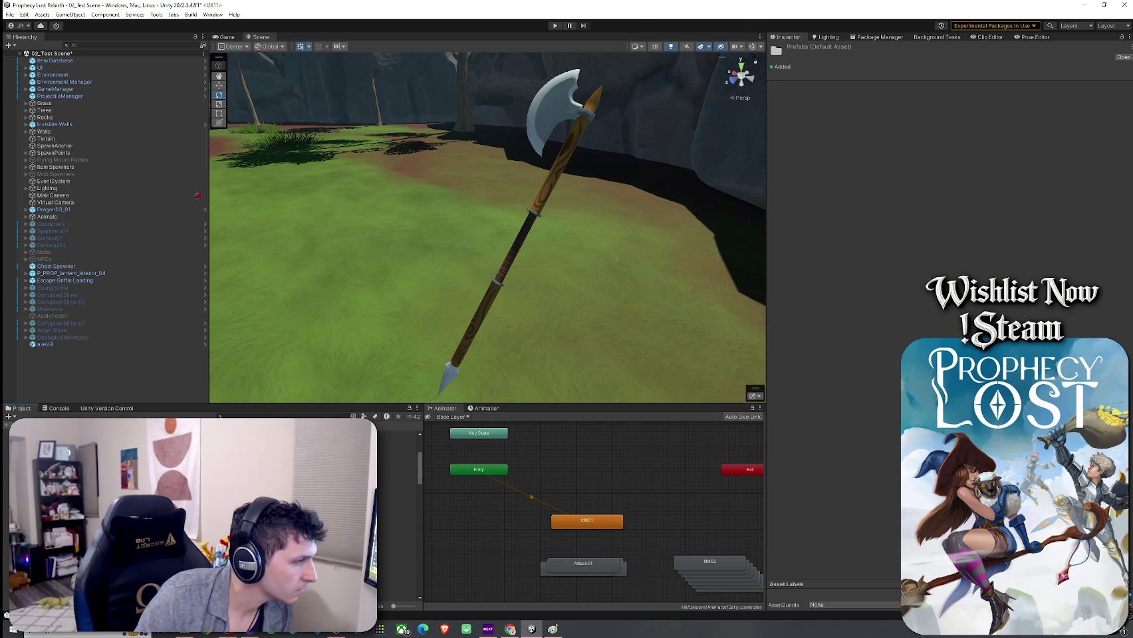
{"action": "left_click", "coordinate": [199, 470]}
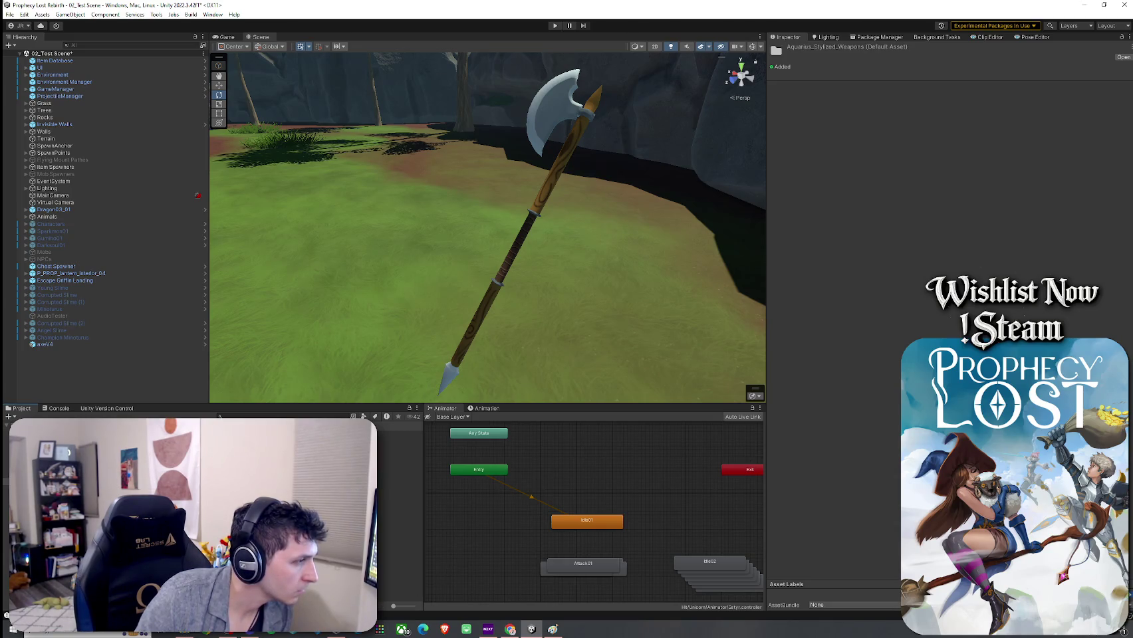
{"action": "left_click", "coordinate": [266, 434]}
{"action": "double_click", "coordinate": [266, 434]}
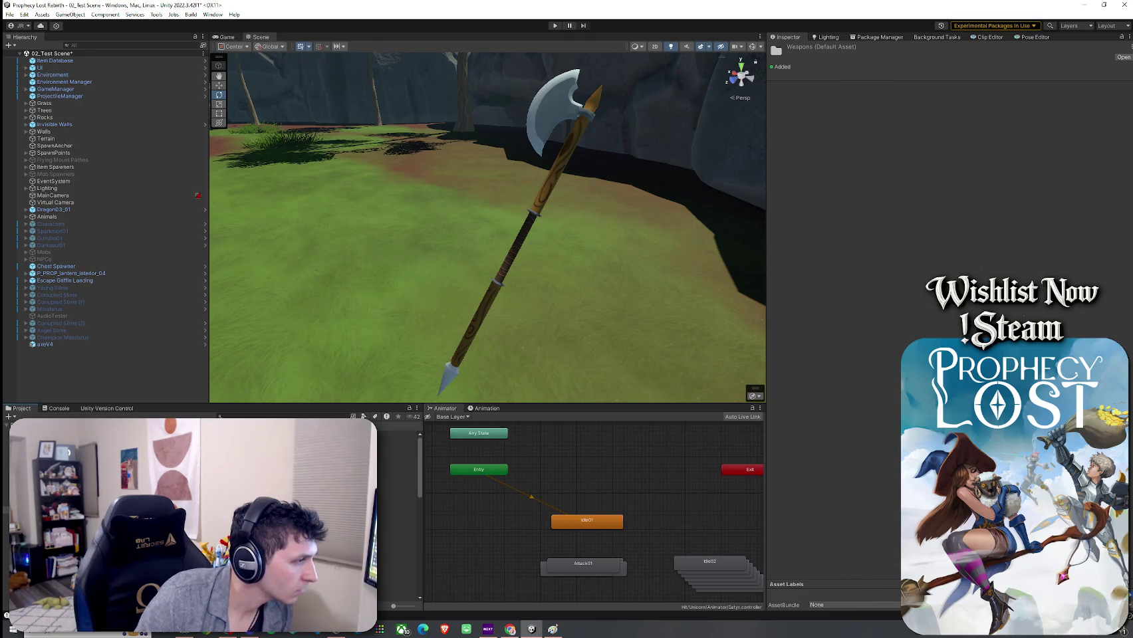
{"action": "left_click", "coordinate": [266, 441]}
{"action": "scroll", "coordinate": [199, 512], "scroll_direction": "down", "scroll_amount": 8}
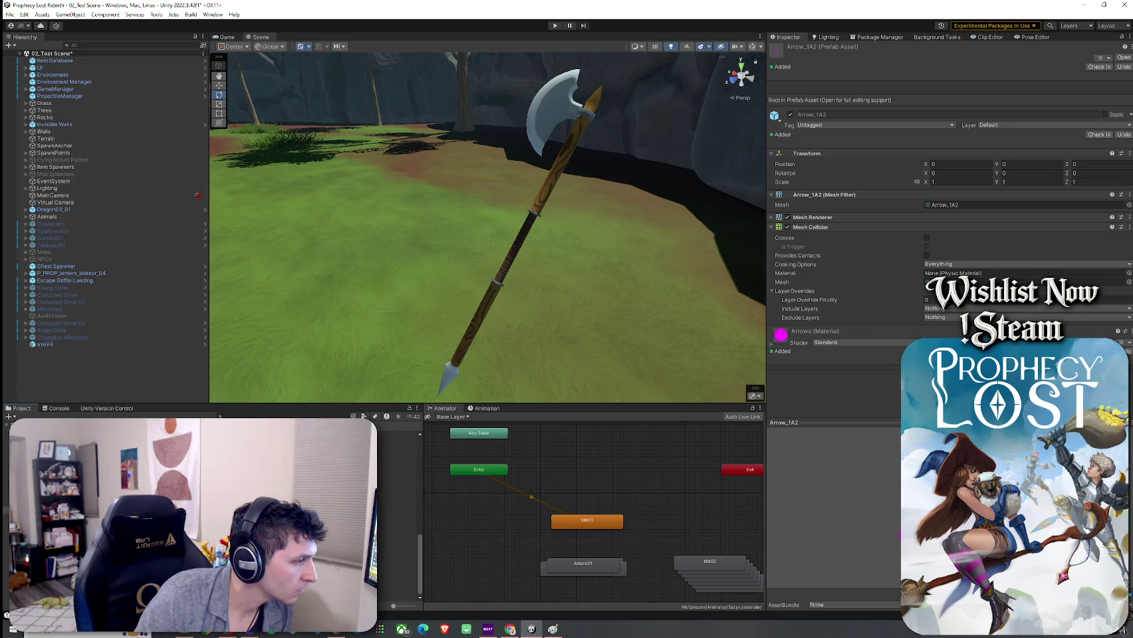
{"action": "scroll", "coordinate": [199, 512], "scroll_direction": "up", "scroll_amount": 10}
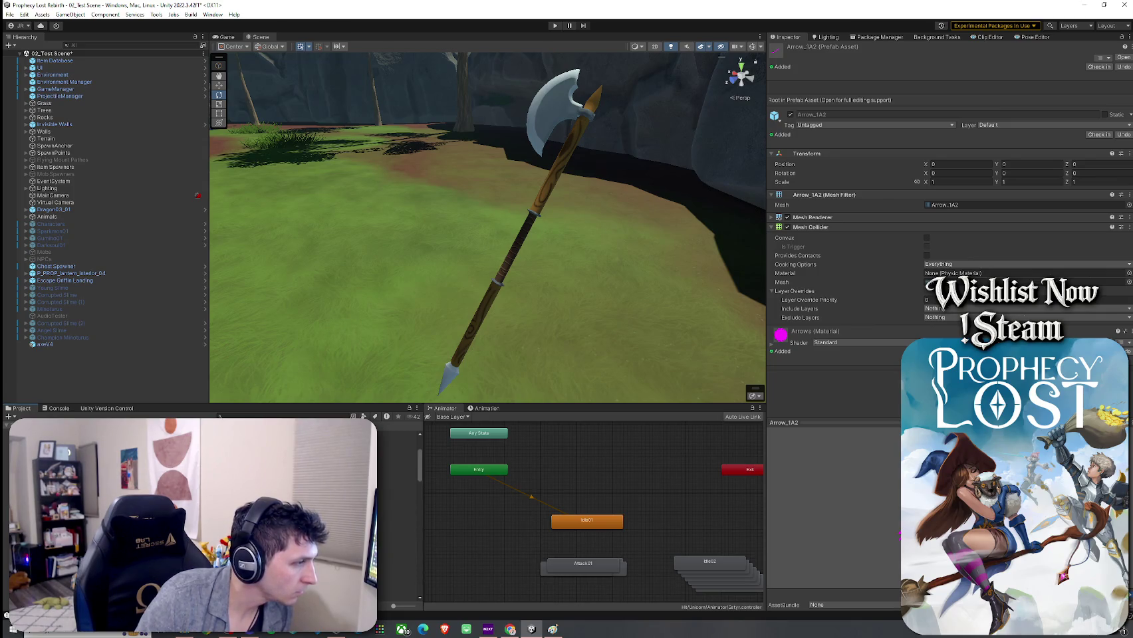
Browse the Daggers and Staves prefab folders, inspecting Staff1_2_6, and return to Swords
{"action": "left_click", "coordinate": [199, 439]}
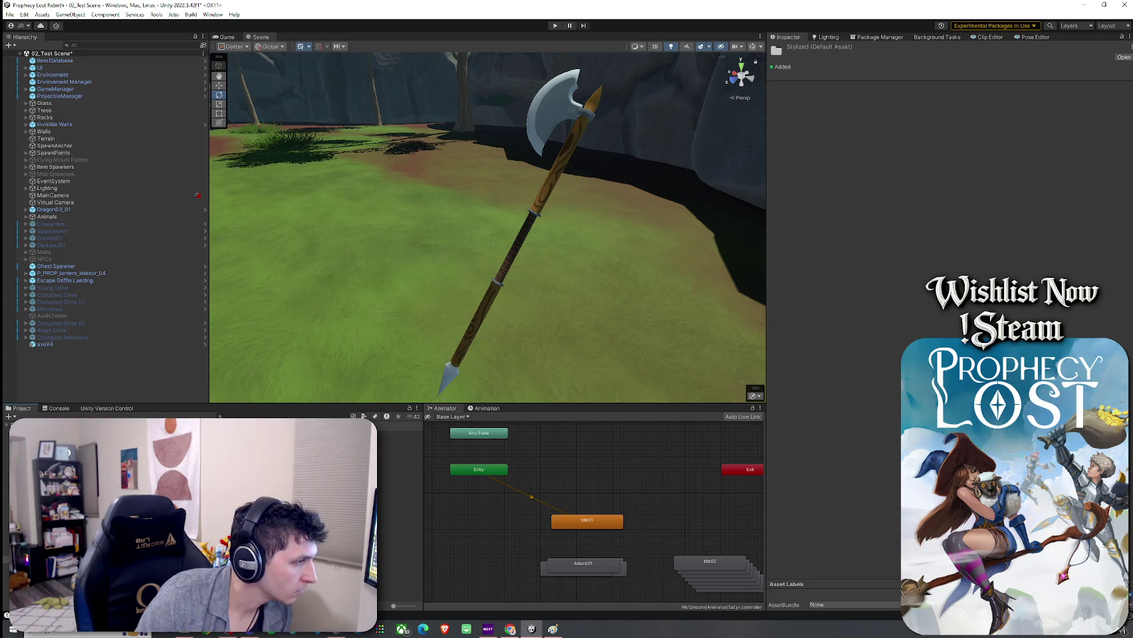
{"action": "left_click", "coordinate": [199, 434]}
{"action": "left_click", "coordinate": [200, 442]}
{"action": "key", "text": "Down"}
{"action": "key", "text": "Down"}
{"action": "key", "text": "Down"}
{"action": "left_click", "coordinate": [200, 434]}
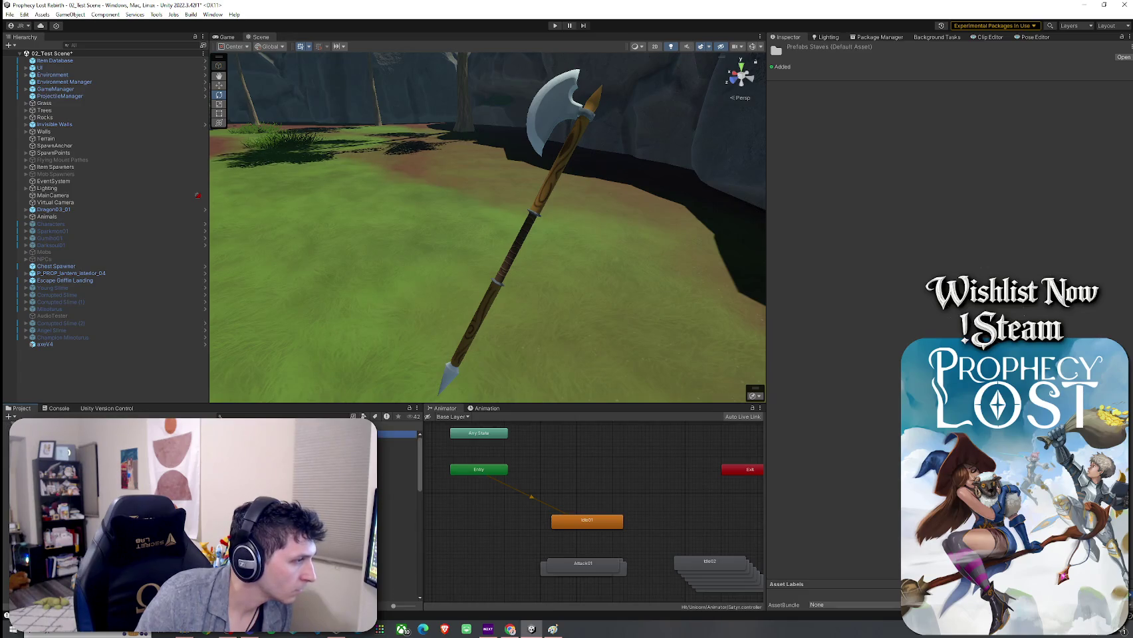
{"action": "key", "text": "Down"}
{"action": "key", "text": "Down"}
{"action": "key", "text": "Down"}
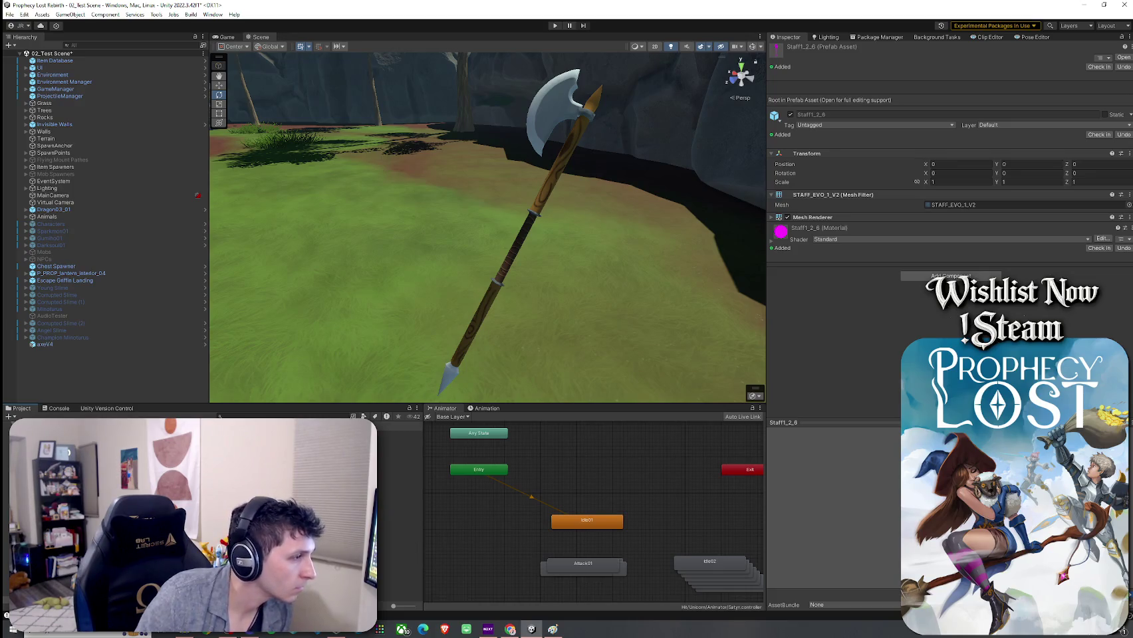
{"action": "key", "text": "Down"}
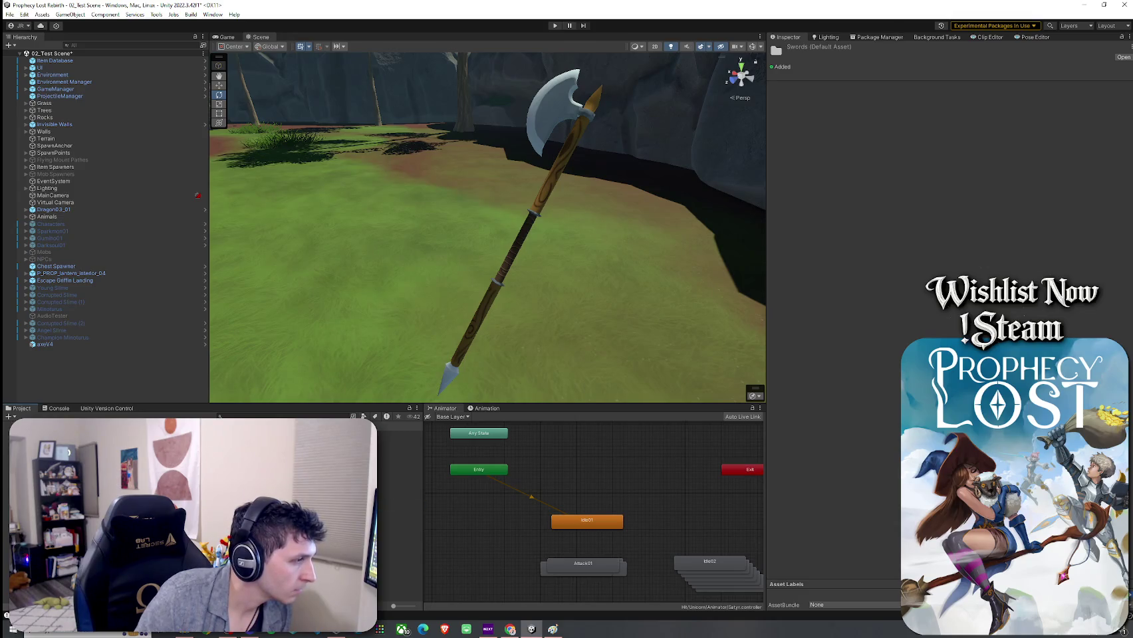
Inspect the first sword prefabs, Sword1_1_1 through Sword2_1_2
{"action": "key", "text": "Right"}
{"action": "key", "text": "Down"}
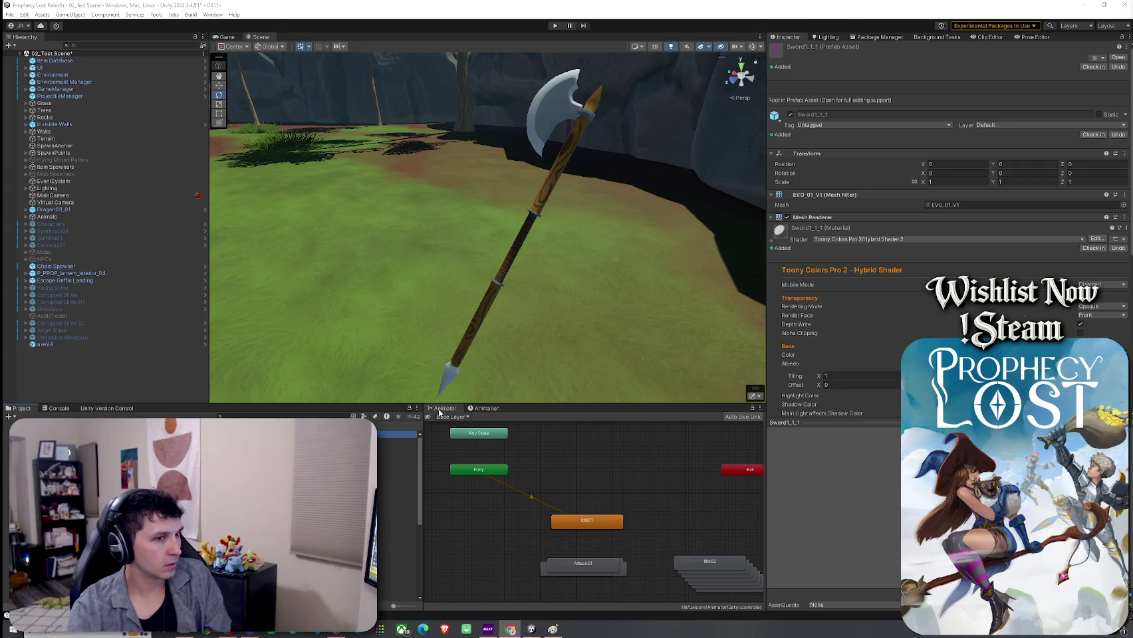
{"action": "left_click", "coordinate": [439, 413]}
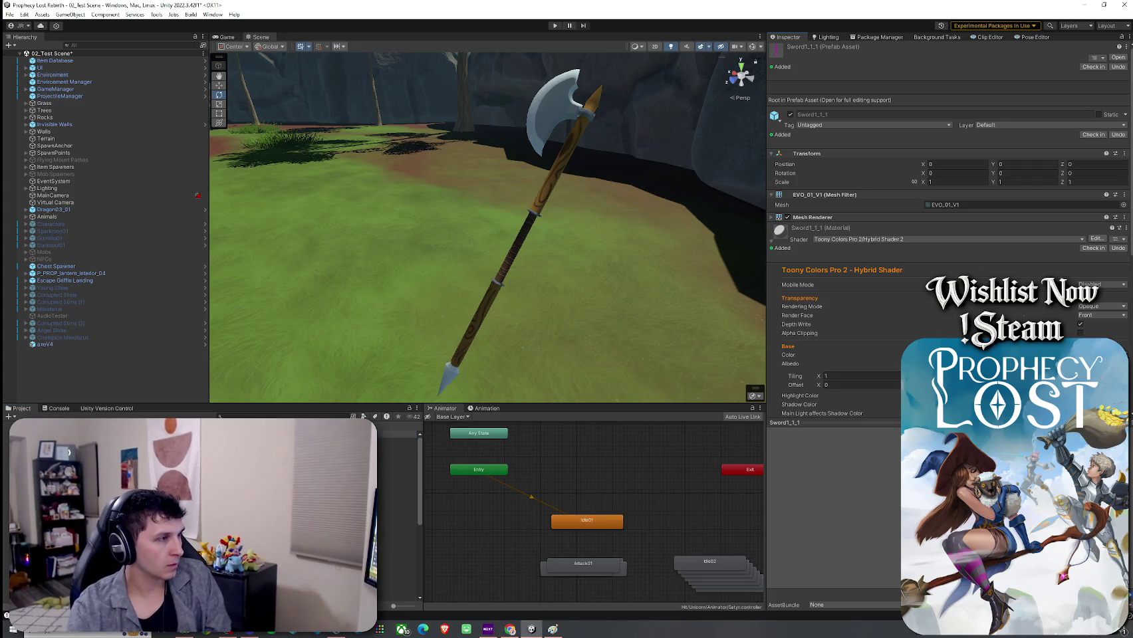
{"action": "left_click", "coordinate": [393, 463]}
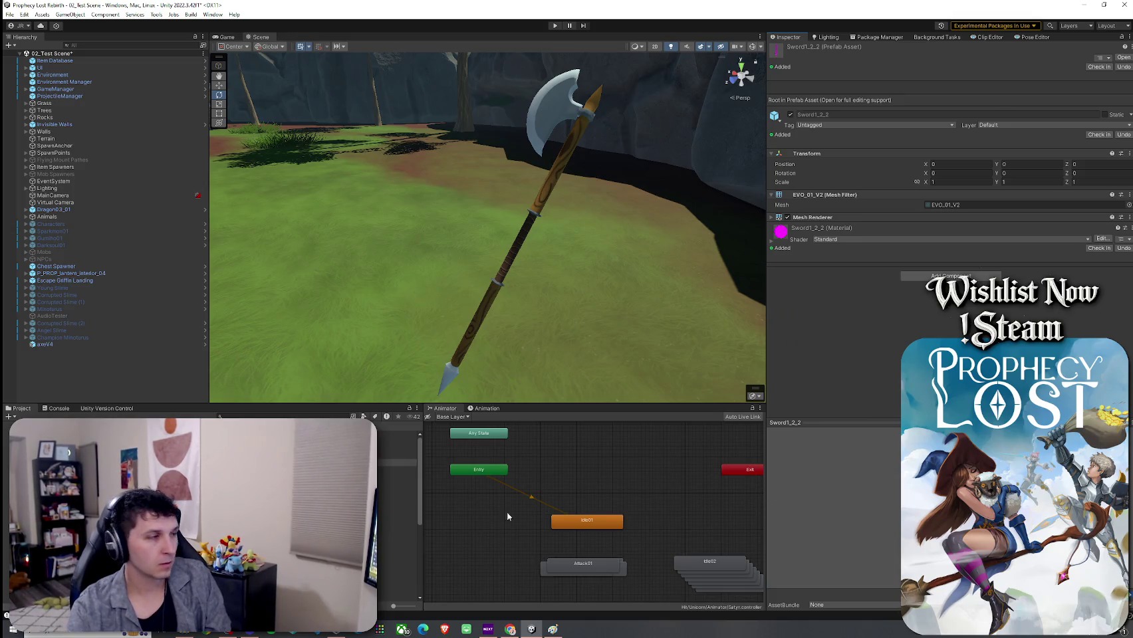
{"action": "left_click", "coordinate": [393, 490]}
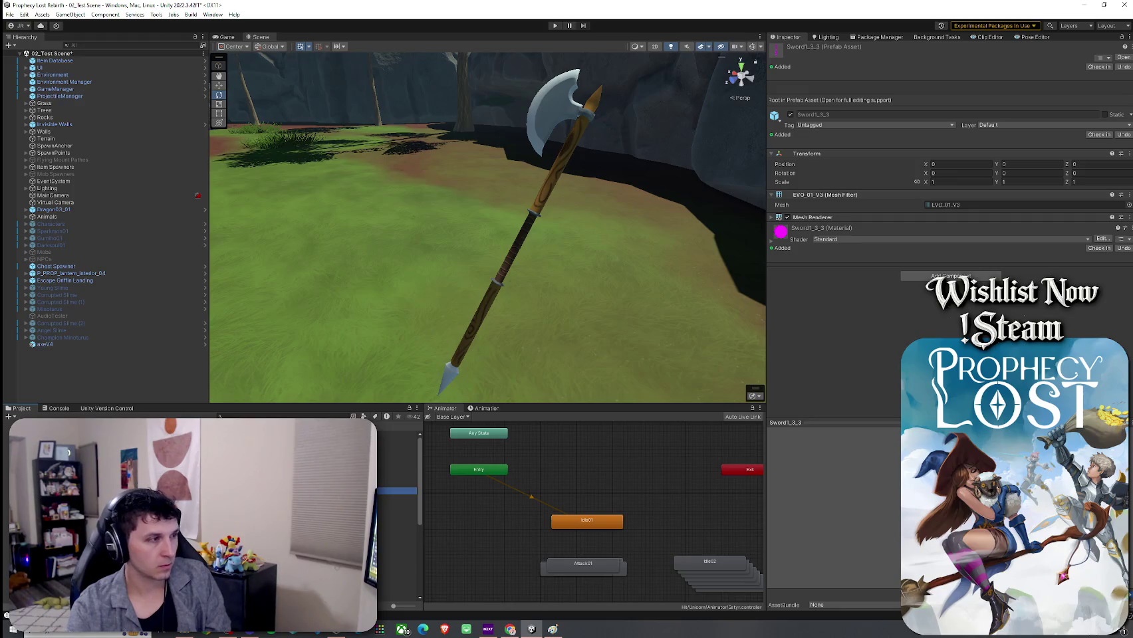
{"action": "key", "text": "Down"}
{"action": "key", "text": "Down"}
{"action": "left_click", "coordinate": [816, 530]}
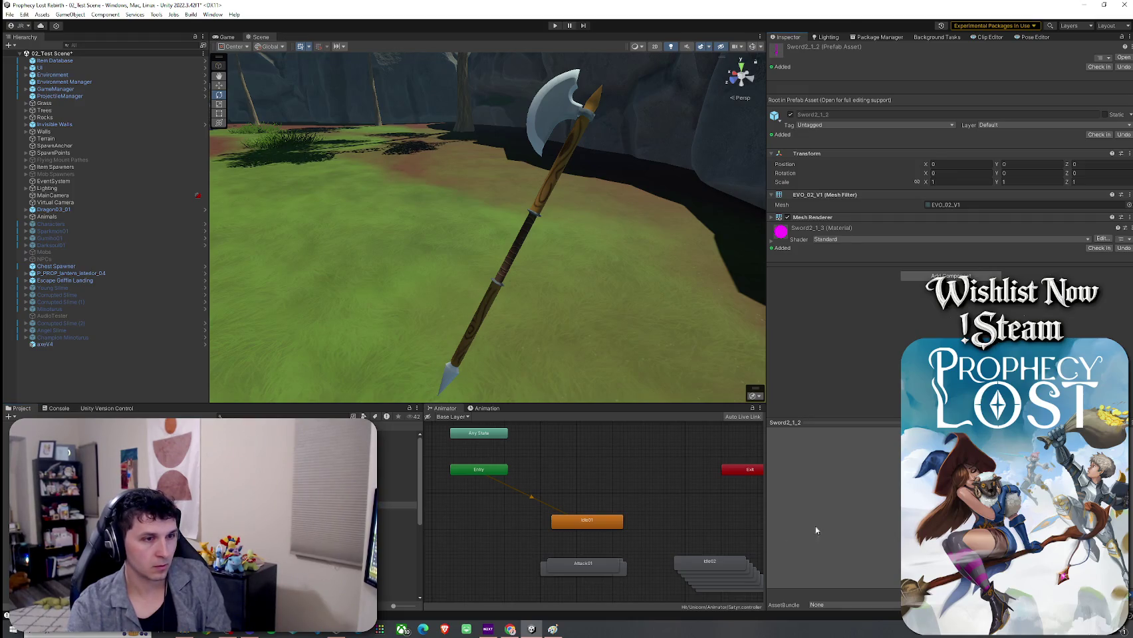
Step on through the Sword2 and Sword3 prefabs down to the Sword4 set
{"action": "key", "text": "Down"}
{"action": "key", "text": "Down"}
{"action": "key", "text": "Down"}
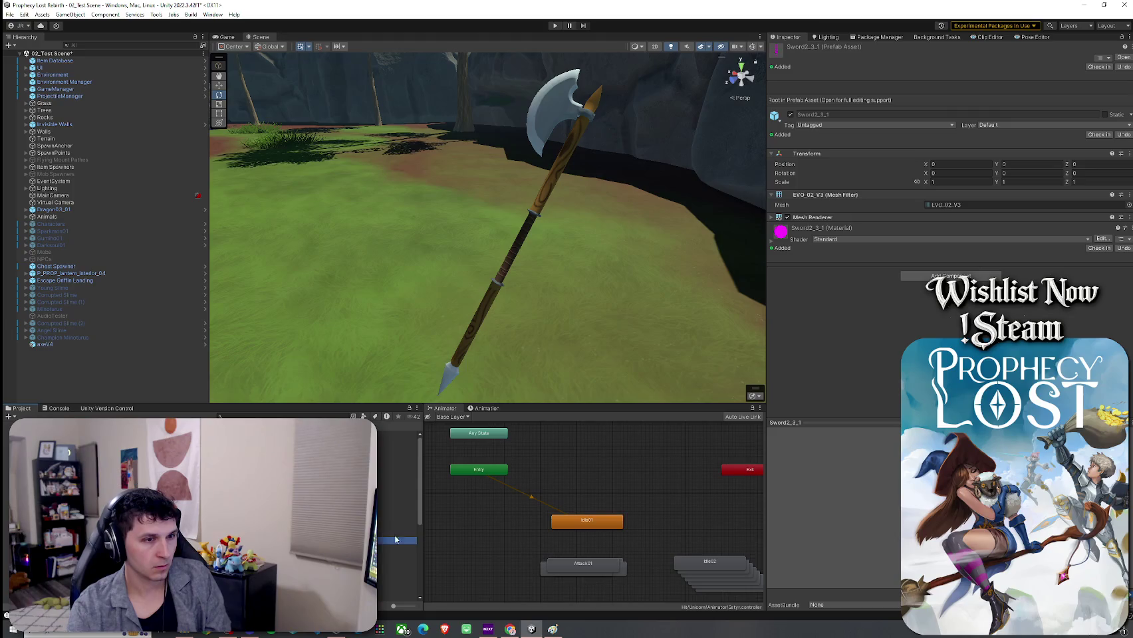
{"action": "key", "text": "Down"}
{"action": "key", "text": "Down"}
{"action": "key", "text": "Down"}
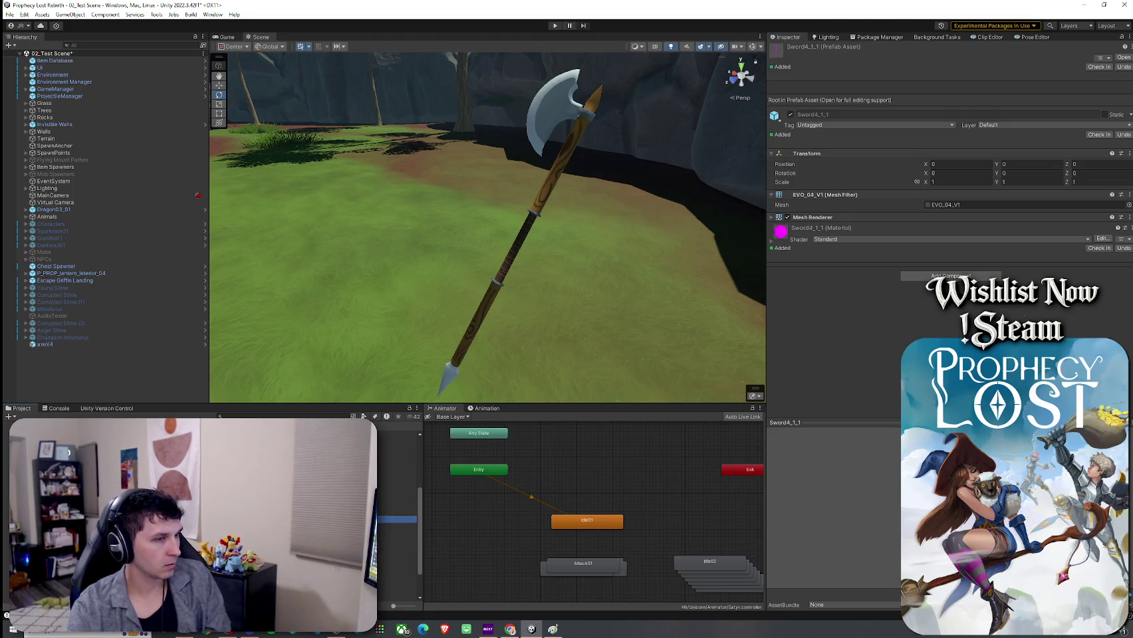
{"action": "left_click", "coordinate": [299, 484]}
{"action": "left_click", "coordinate": [299, 470]}
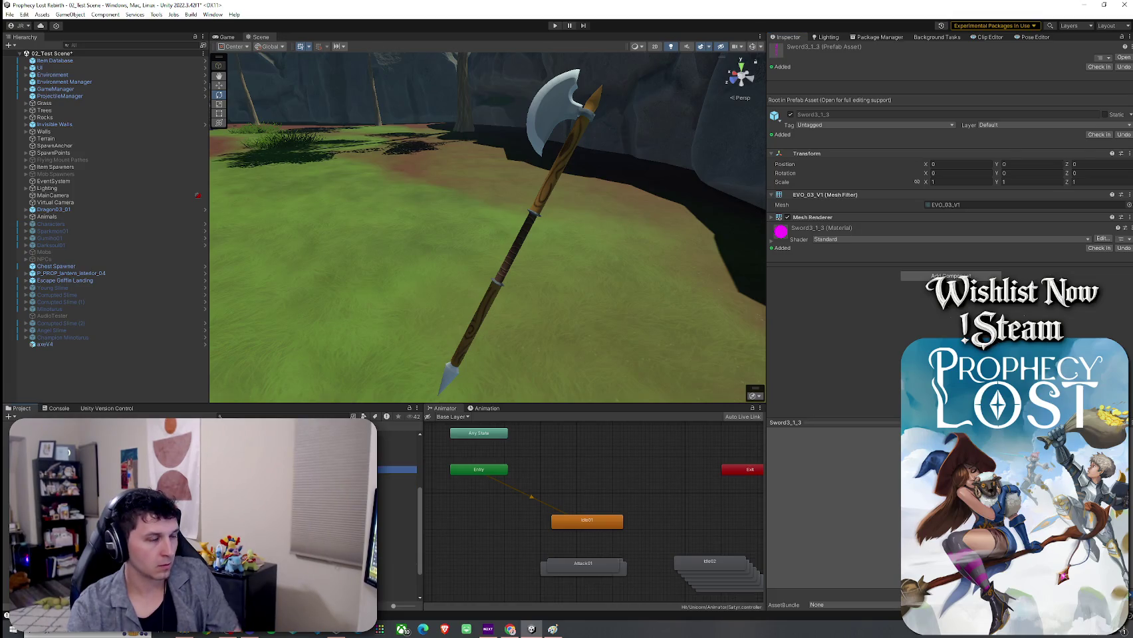
{"action": "key", "text": "Up"}
{"action": "key", "text": "Up"}
{"action": "key", "text": "Up"}
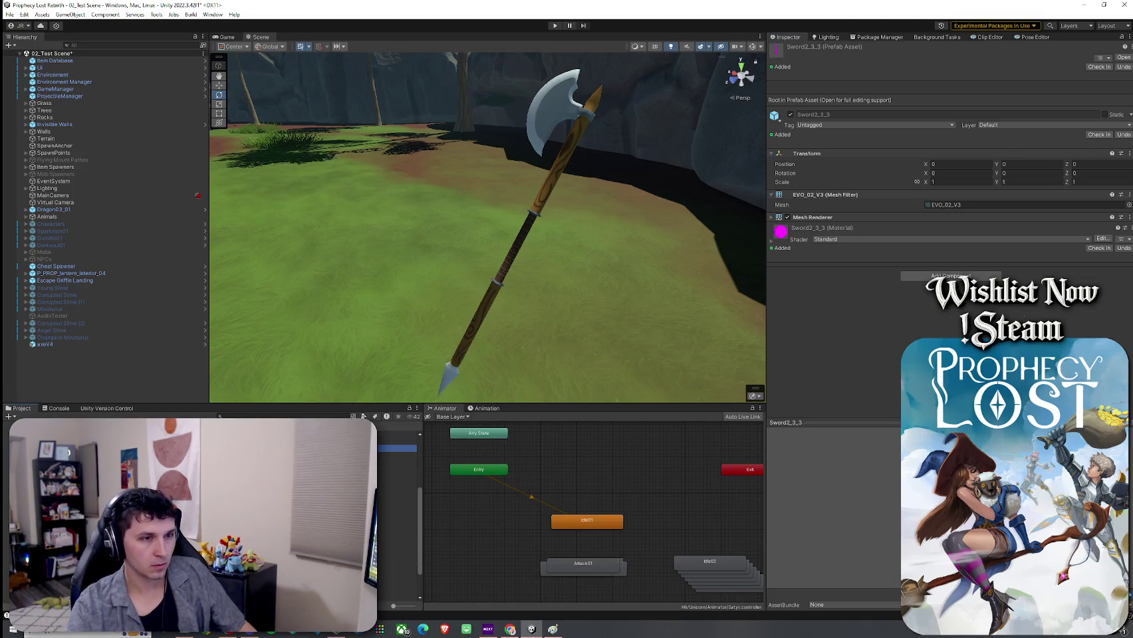
{"action": "key", "text": "Down"}
{"action": "key", "text": "Down"}
{"action": "key", "text": "Down"}
{"action": "left_click", "coordinate": [868, 497]}
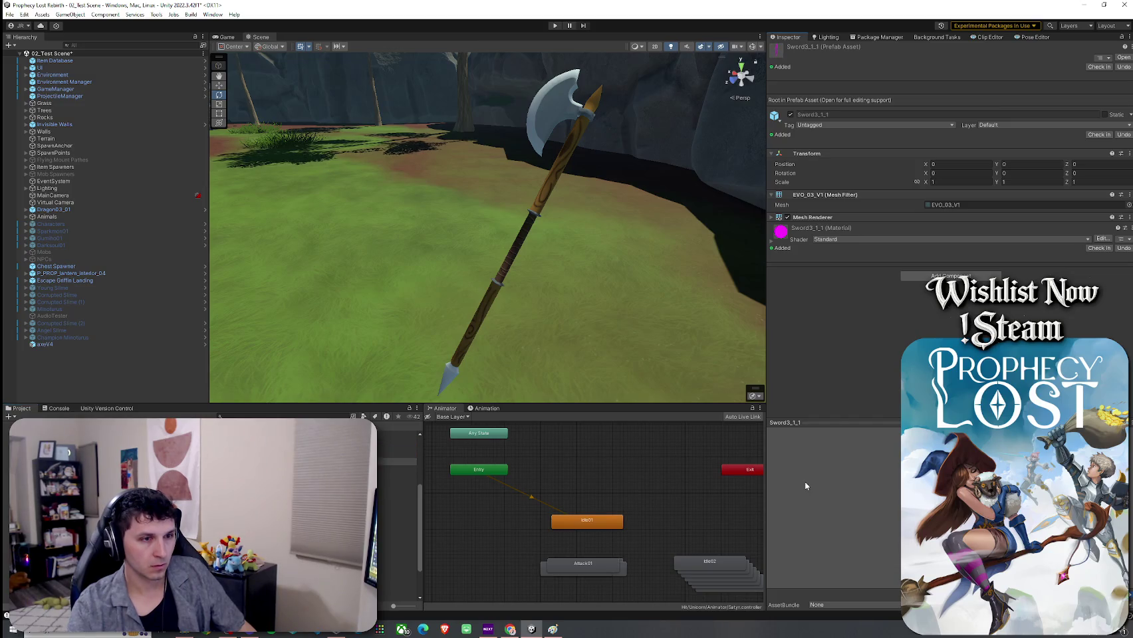
{"action": "left_click", "coordinate": [405, 463]}
{"action": "key", "text": "Down"}
{"action": "key", "text": "Down"}
{"action": "key", "text": "Down"}
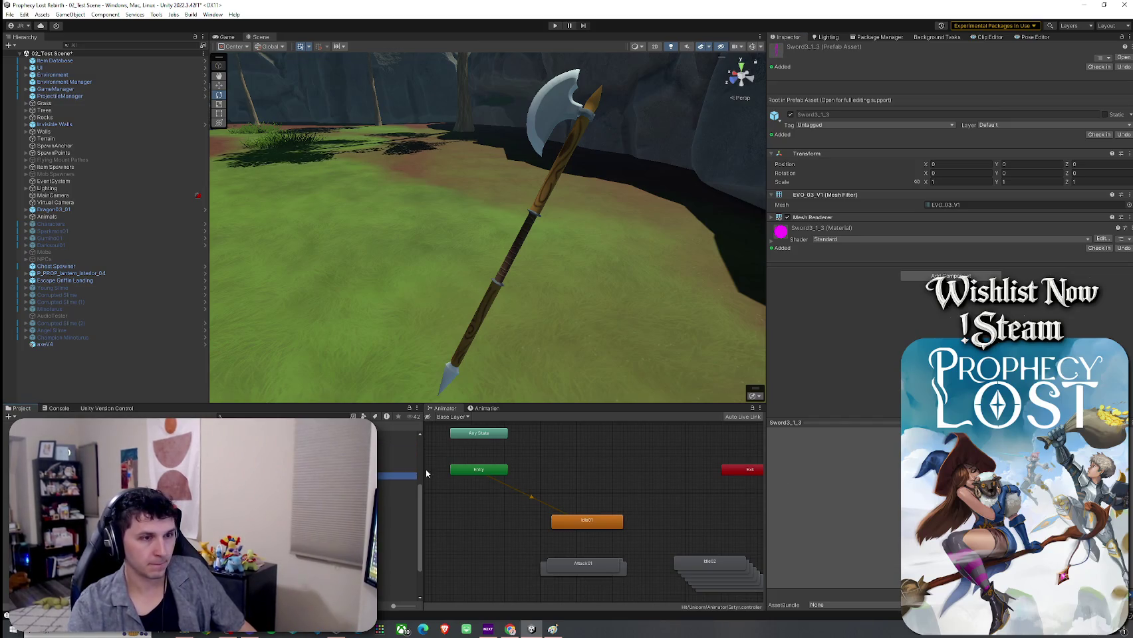
{"action": "key", "text": "Down"}
{"action": "key", "text": "Down"}
{"action": "key", "text": "Down"}
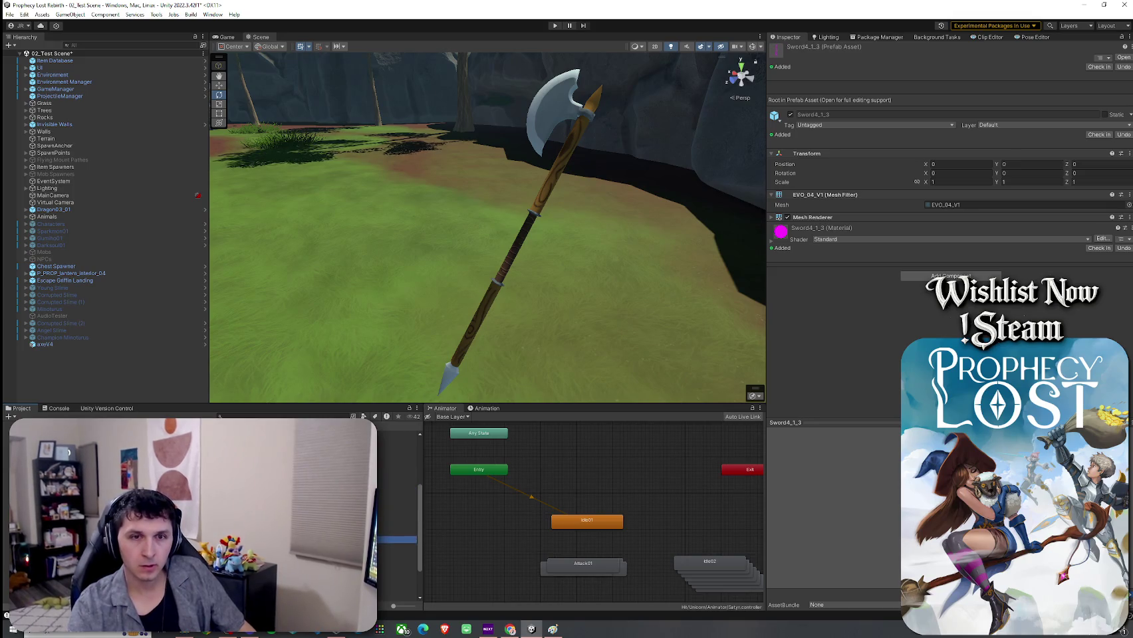
{"action": "key", "text": "Down"}
{"action": "key", "text": "Down"}
{"action": "key", "text": "Down"}
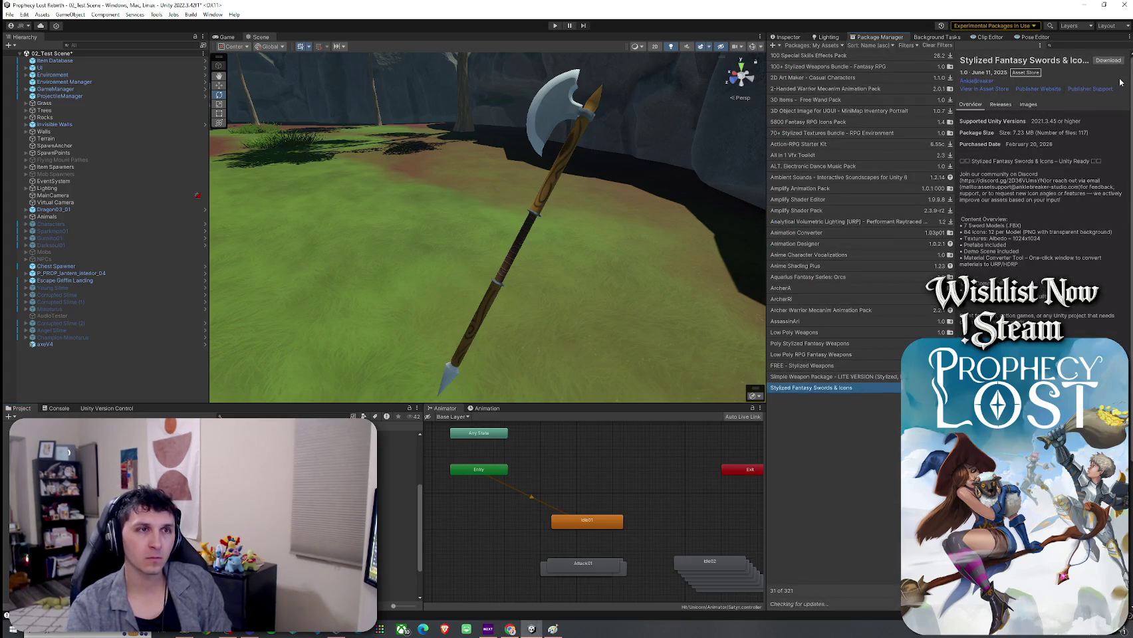
Download the Stylized Fantasy Swords & Icons package and bring up its import contents
{"action": "left_click", "coordinate": [1108, 59]}
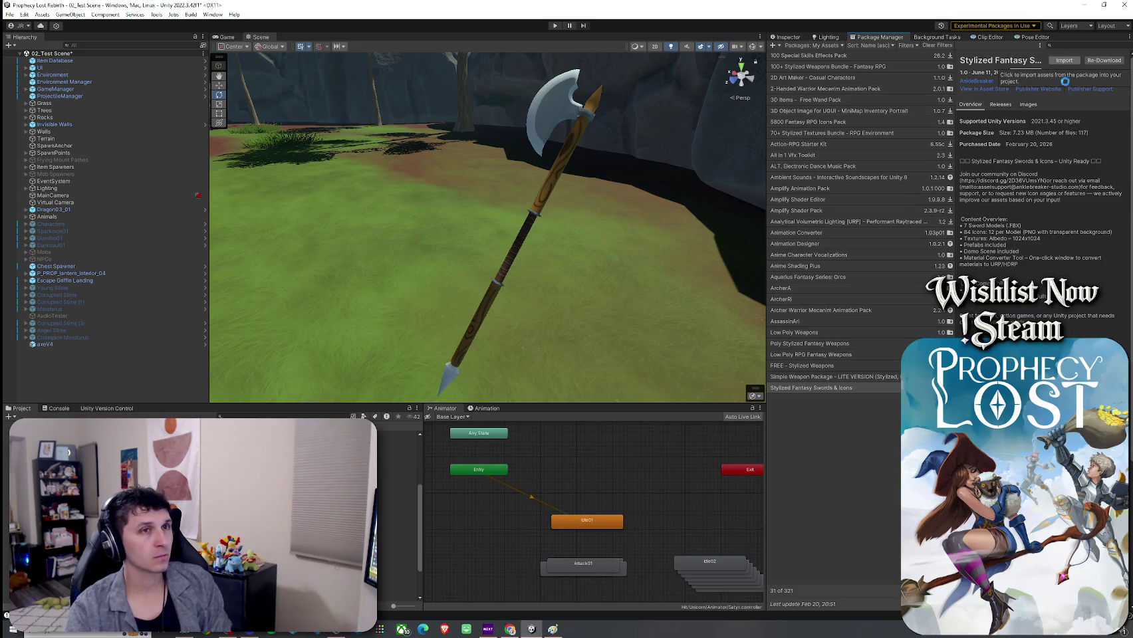
{"action": "left_click", "coordinate": [1064, 60]}
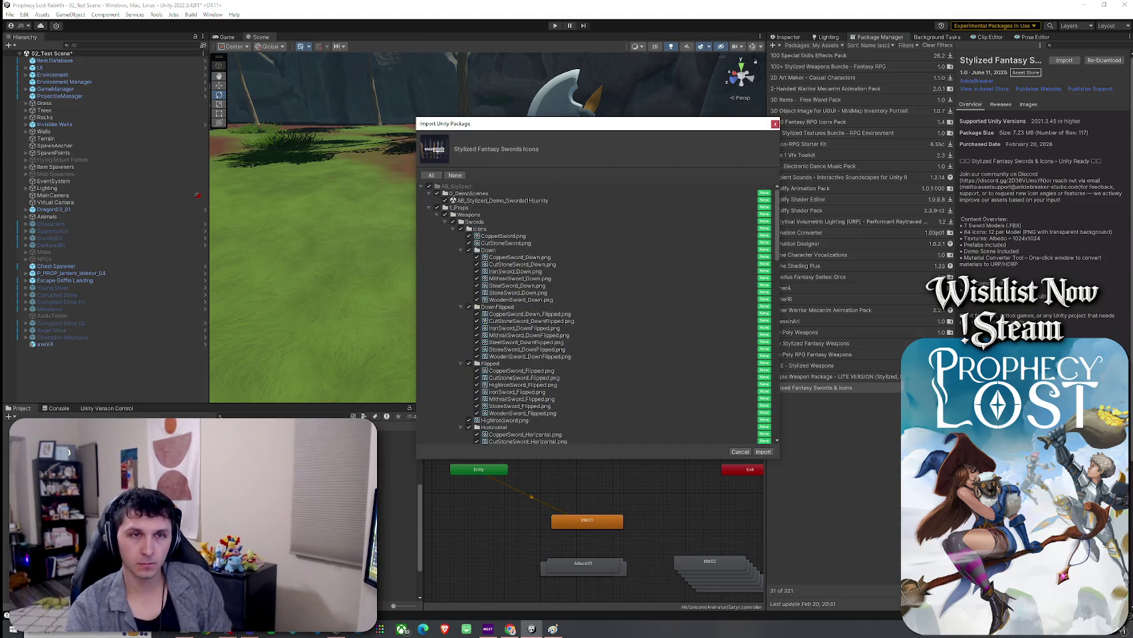
Uncheck the demo scene and expand the Weapons > Swords folders in the import tree
{"action": "left_click", "coordinate": [445, 200]}
{"action": "left_click", "coordinate": [437, 215]}
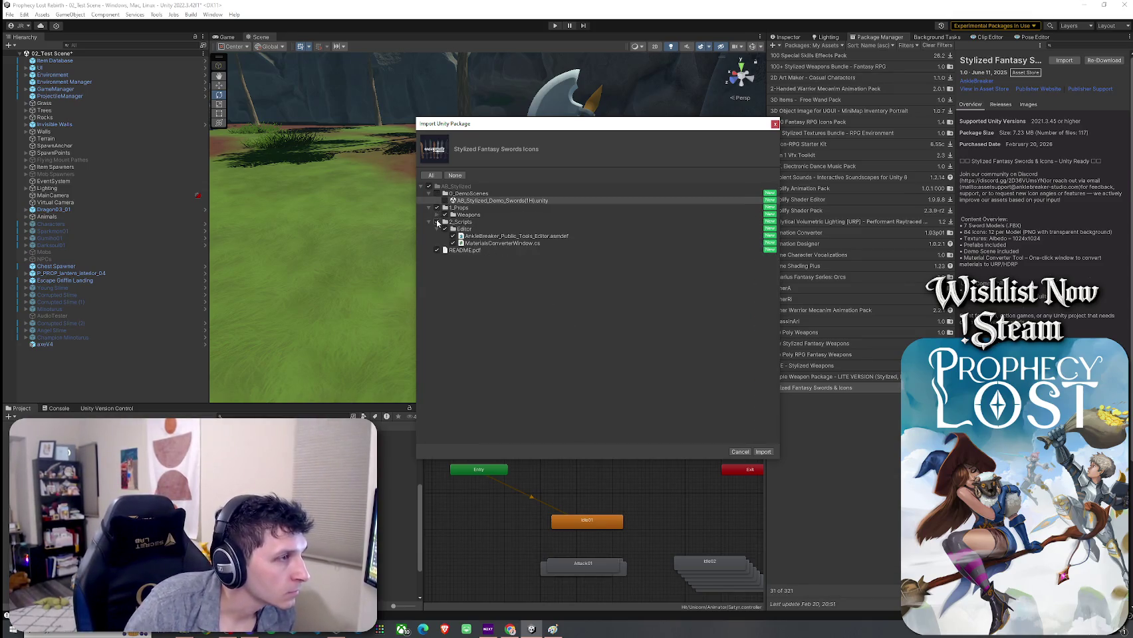
{"action": "left_click", "coordinate": [436, 222]}
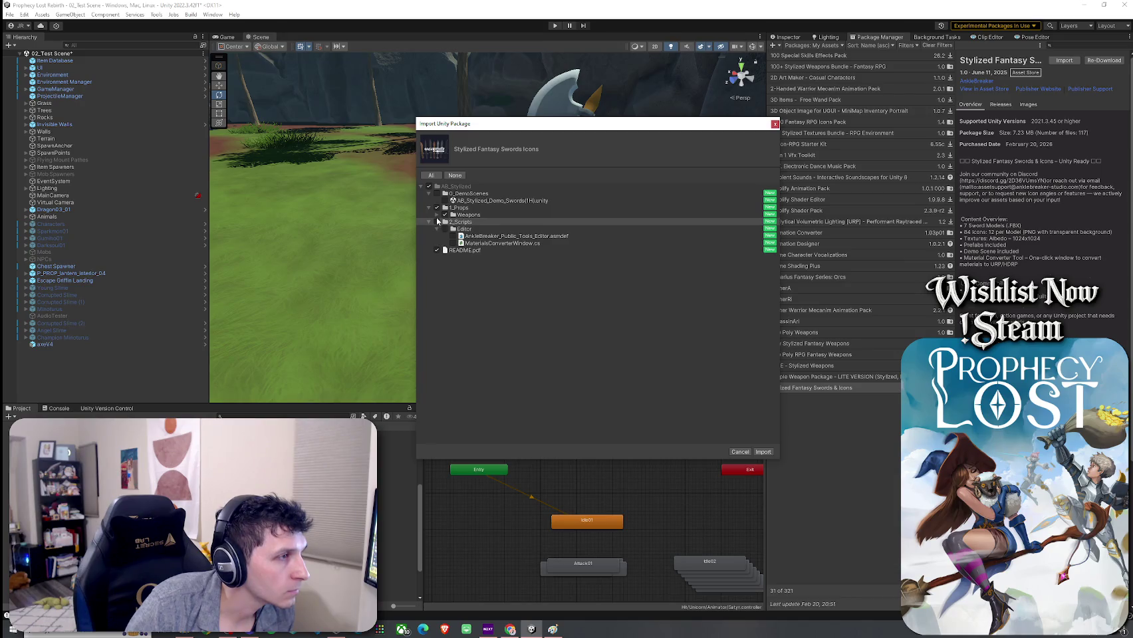
{"action": "left_click", "coordinate": [436, 215]}
{"action": "left_click", "coordinate": [442, 223]}
{"action": "left_click", "coordinate": [445, 222]}
{"action": "left_click", "coordinate": [444, 222]}
{"action": "left_click", "coordinate": [453, 229]}
{"action": "left_click", "coordinate": [452, 236]}
{"action": "left_click", "coordinate": [453, 228]}
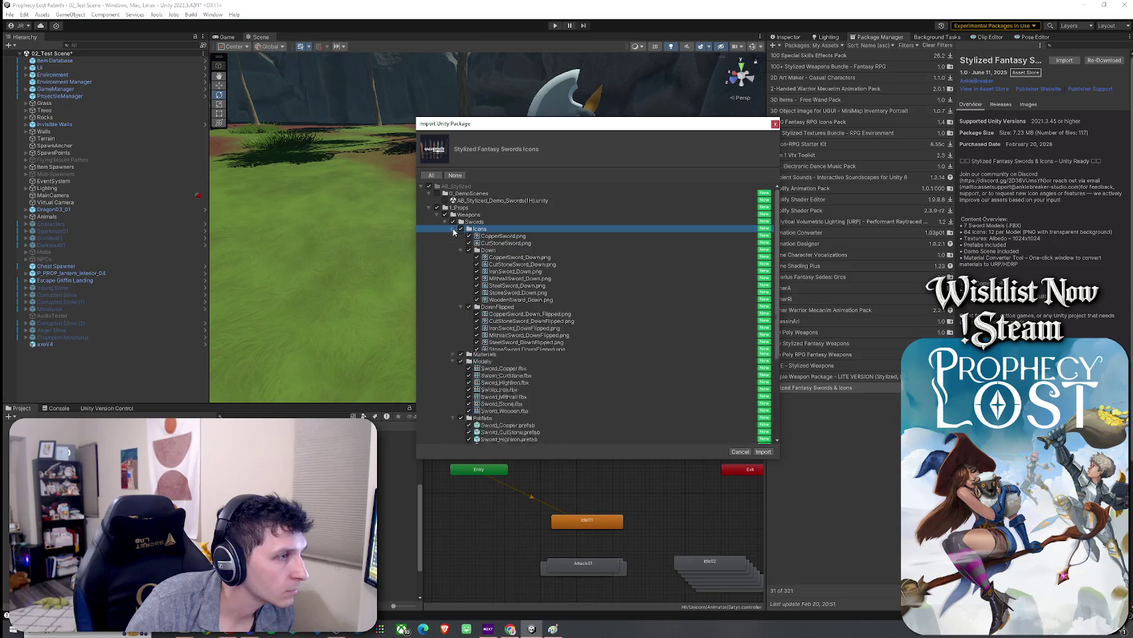
Preview the CopperSword and CutStoneSword icons and the Sword_Copper and Sword_Mithrall models
{"action": "left_click", "coordinate": [492, 236]}
{"action": "left_click", "coordinate": [492, 243]}
{"action": "left_click", "coordinate": [492, 236]}
{"action": "left_click", "coordinate": [489, 243]}
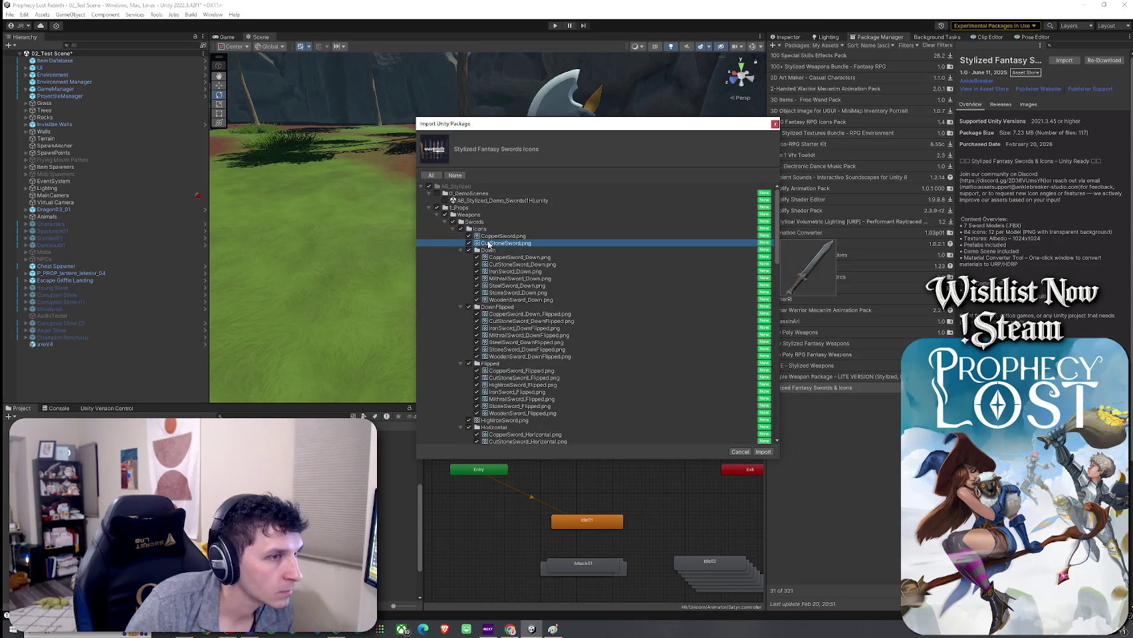
{"action": "key", "text": "Down"}
{"action": "key", "text": "Down"}
{"action": "key", "text": "Down"}
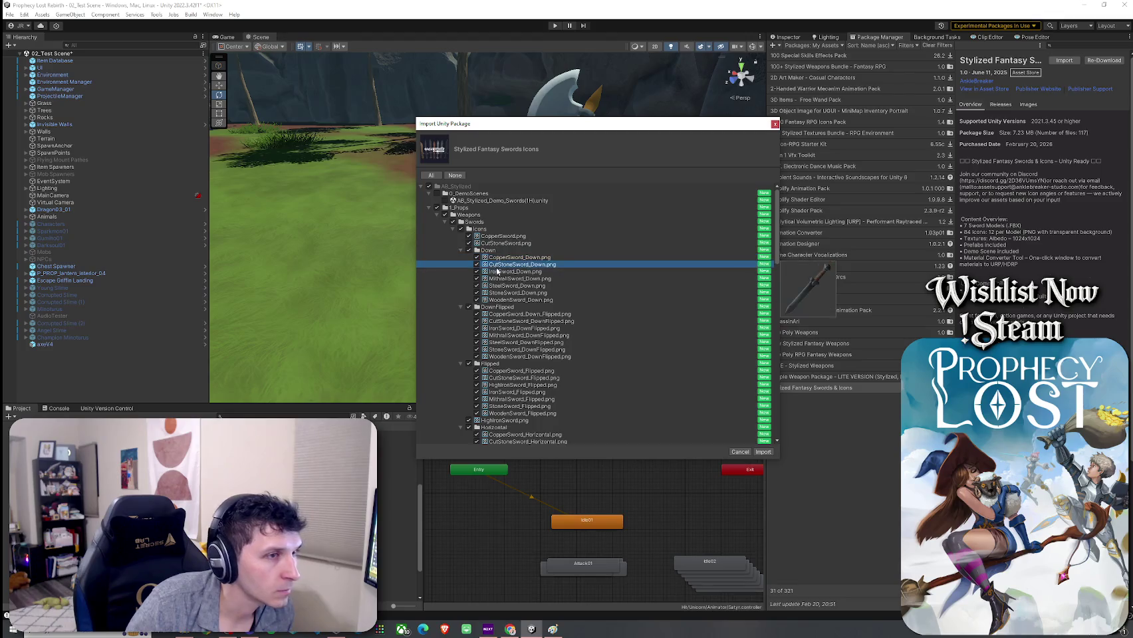
{"action": "left_click", "coordinate": [453, 229]}
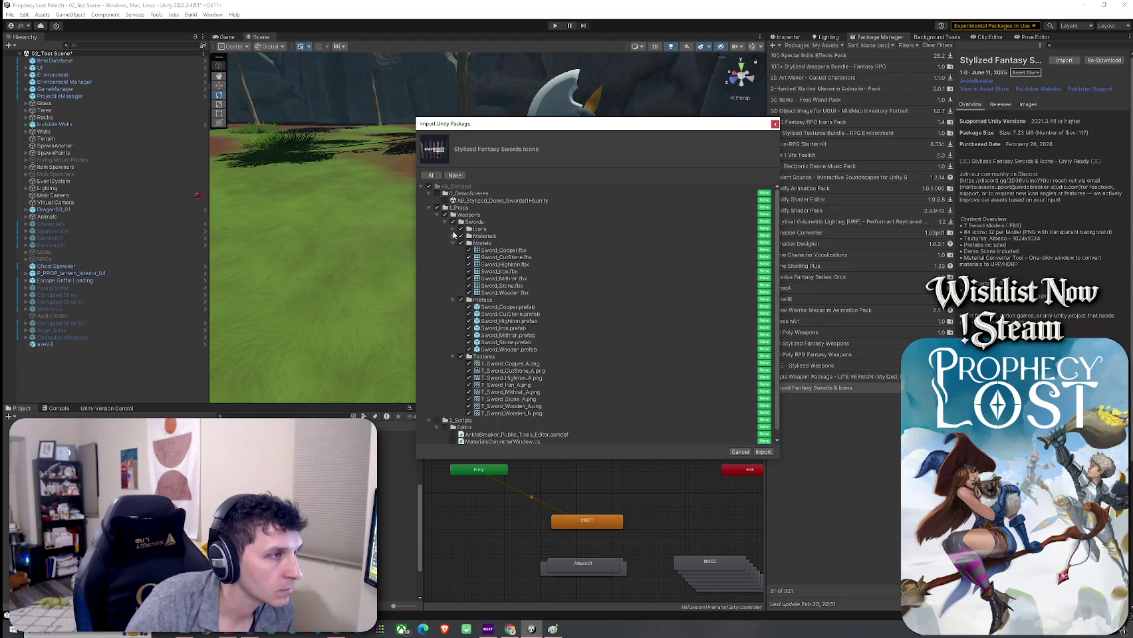
{"action": "left_click", "coordinate": [476, 250]}
{"action": "key", "text": "Down"}
{"action": "key", "text": "Down"}
{"action": "key", "text": "Down"}
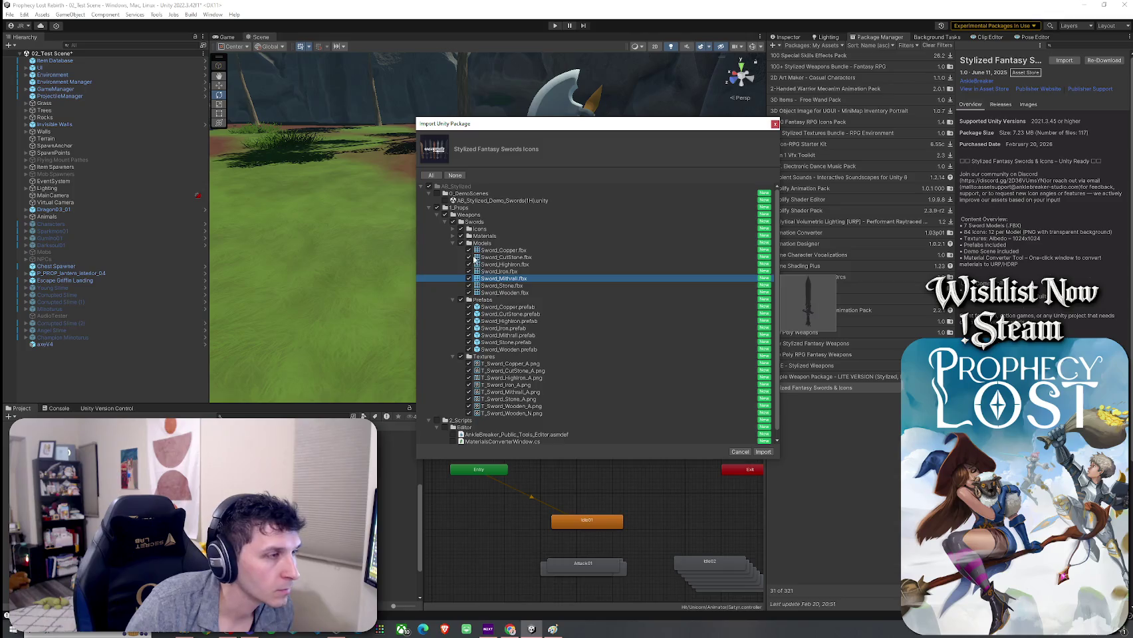
Preview the sword prefabs, collapse the folders, and import the package
{"action": "left_click", "coordinate": [460, 243]}
{"action": "left_click", "coordinate": [497, 271]}
{"action": "key", "text": "Down"}
{"action": "key", "text": "Down"}
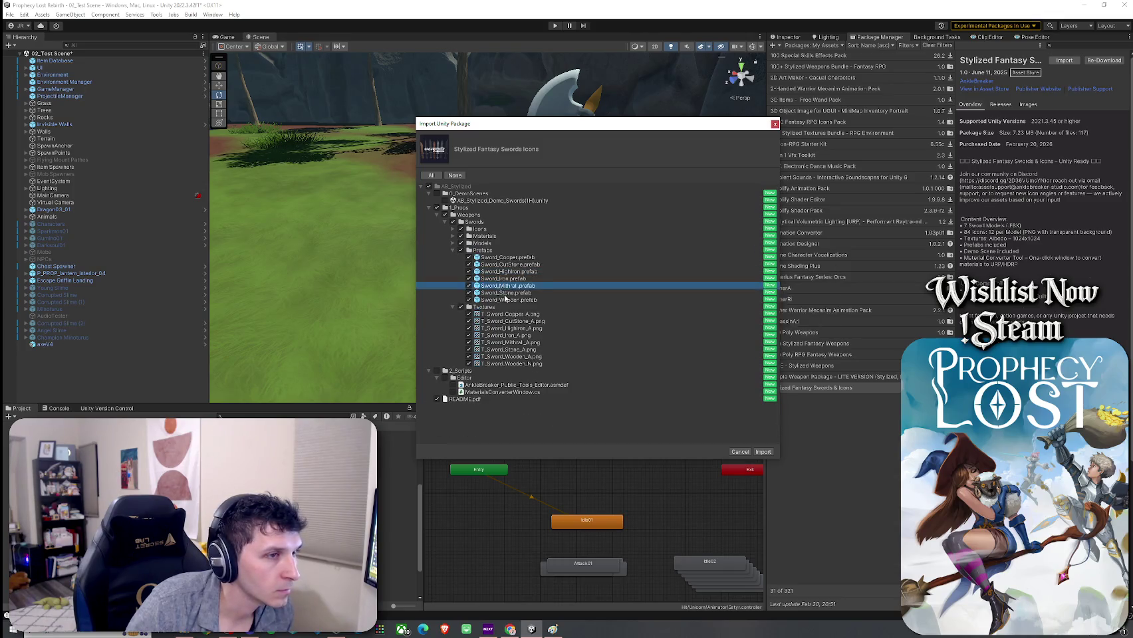
{"action": "left_click", "coordinate": [453, 250]}
{"action": "left_click", "coordinate": [445, 222]}
{"action": "left_click", "coordinate": [437, 214]}
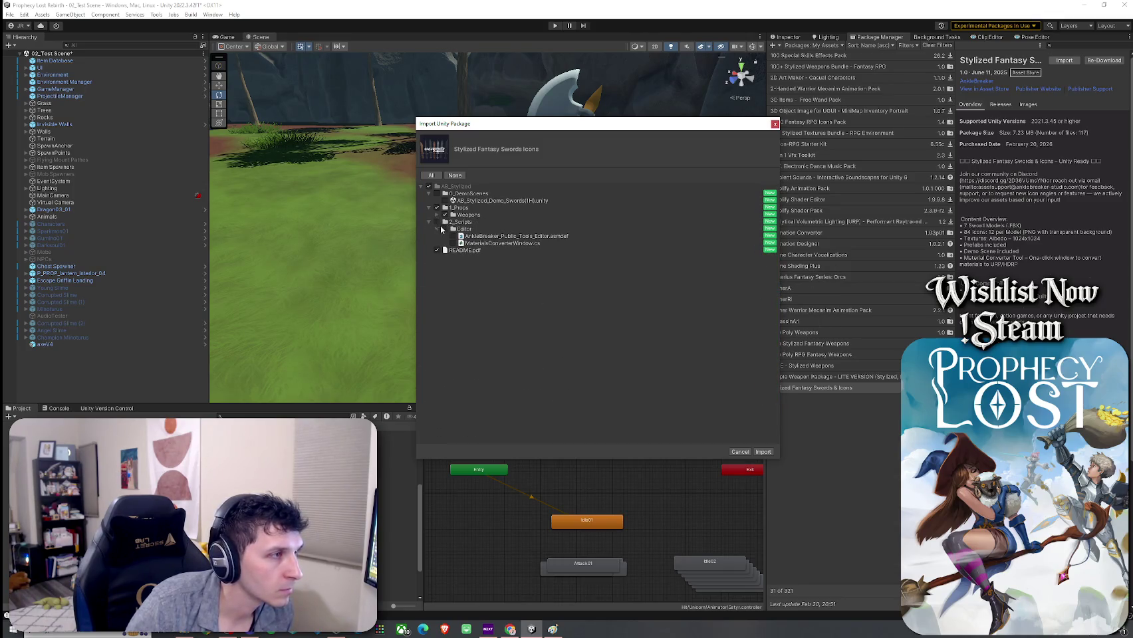
{"action": "left_click", "coordinate": [763, 452]}
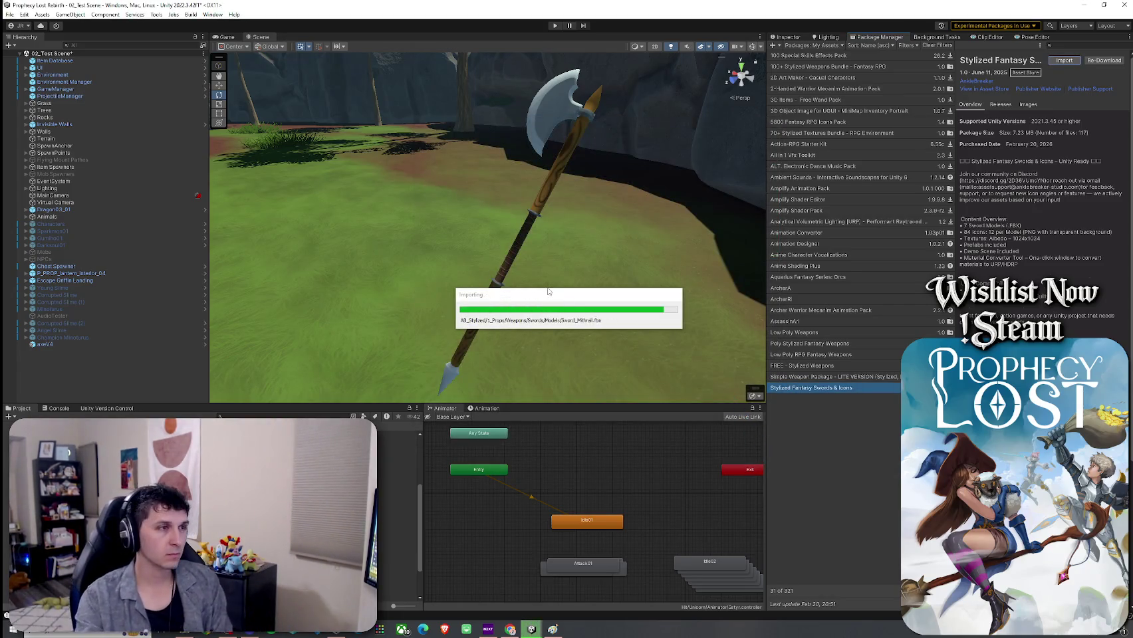
Select then deselect the terrain in 02_Test Scene, and pick the first sword prefab asset
{"action": "left_click", "coordinate": [547, 287]}
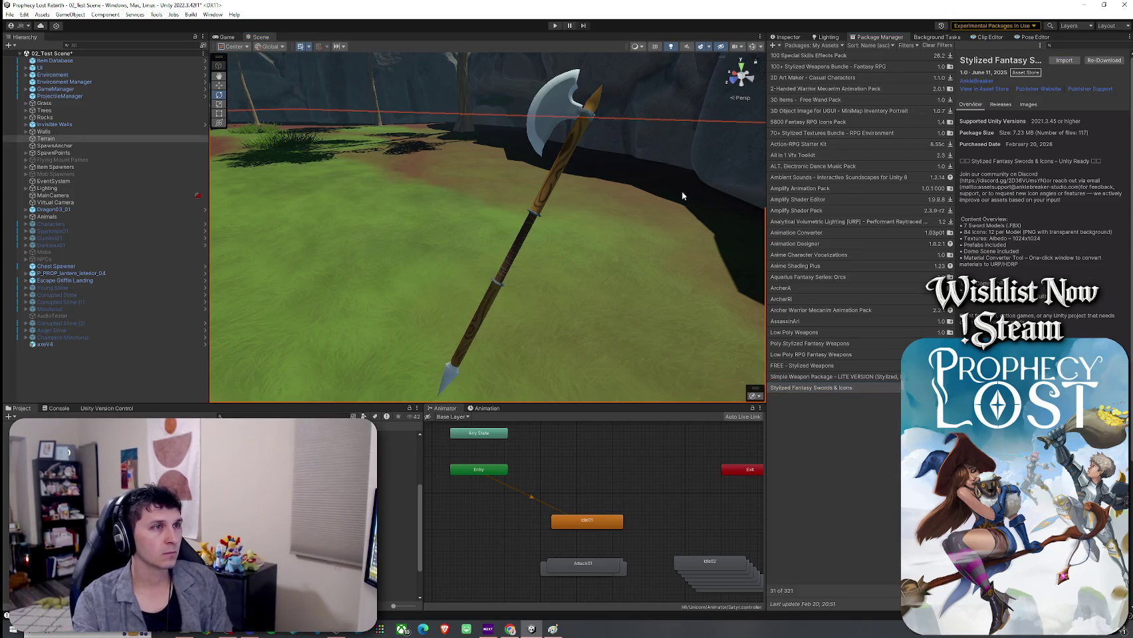
{"action": "left_click", "coordinate": [198, 361]}
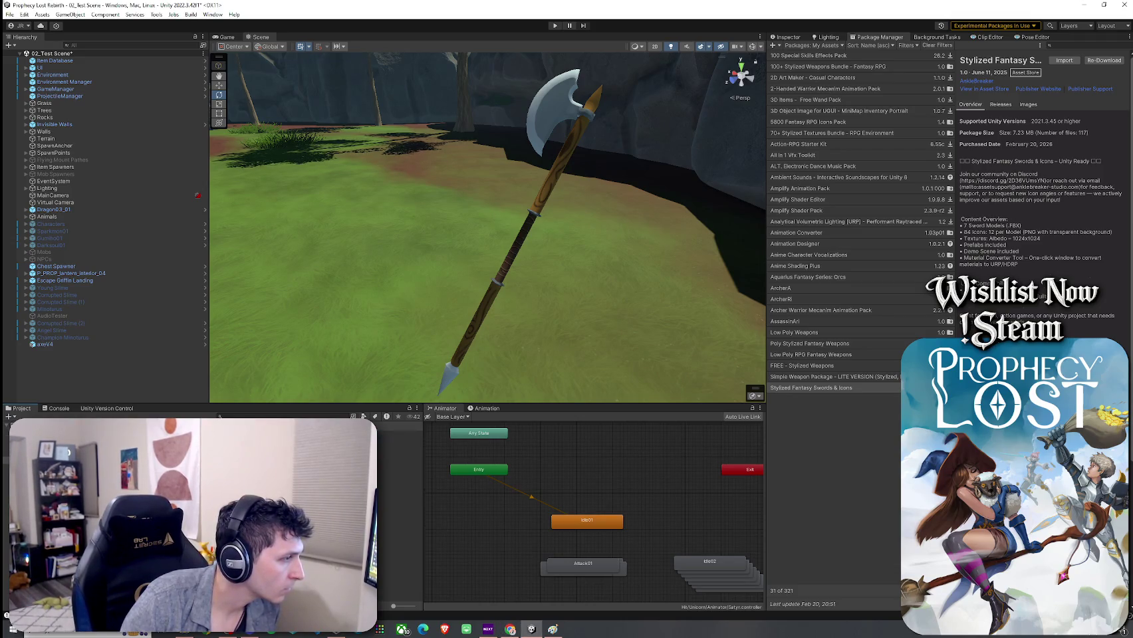
{"action": "left_click", "coordinate": [399, 434]}
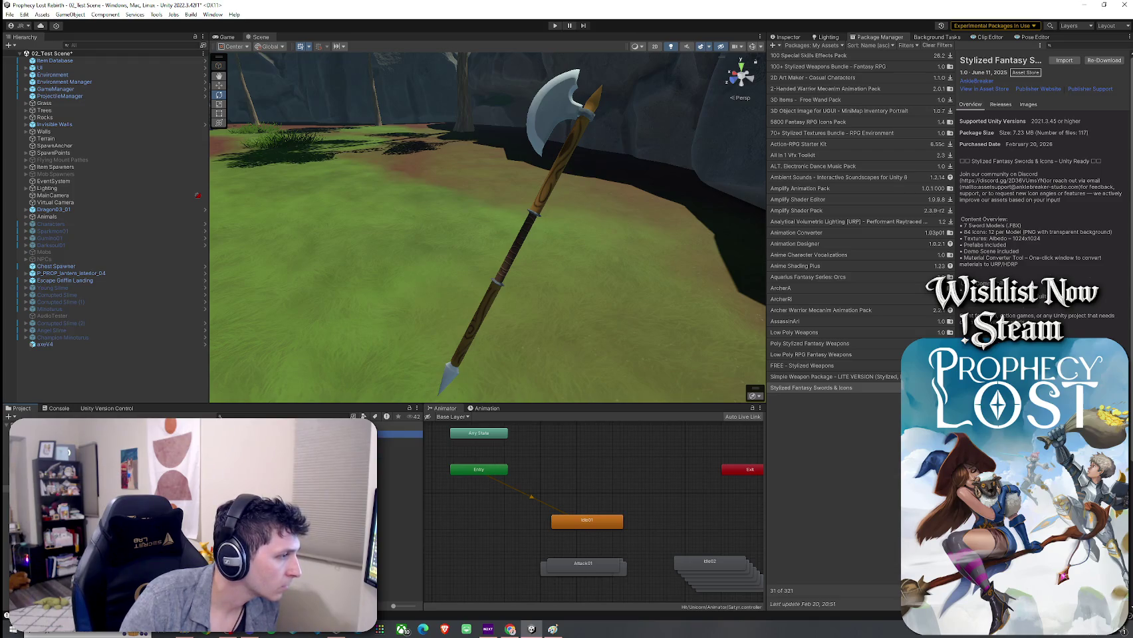
Open each sword prefab in turn, from Sword_Copper to Sword_Wooden
{"action": "double_click", "coordinate": [399, 434]}
{"action": "double_click", "coordinate": [399, 442]}
{"action": "double_click", "coordinate": [399, 449]}
{"action": "double_click", "coordinate": [399, 457]}
{"action": "double_click", "coordinate": [399, 463]}
{"action": "double_click", "coordinate": [399, 470]}
{"action": "double_click", "coordinate": [399, 478]}
Inspect the magenta Sword_Wooden's components and open the package README.pdf
{"action": "mouse_move", "coordinate": [450, 357]}
{"action": "left_mouse_down"}
{"action": "mouse_move", "coordinate": [422, 347]}
{"action": "mouse_move", "coordinate": [448, 343]}
{"action": "mouse_move", "coordinate": [346, 324]}
{"action": "mouse_move", "coordinate": [361, 335]}
{"action": "left_mouse_up"}
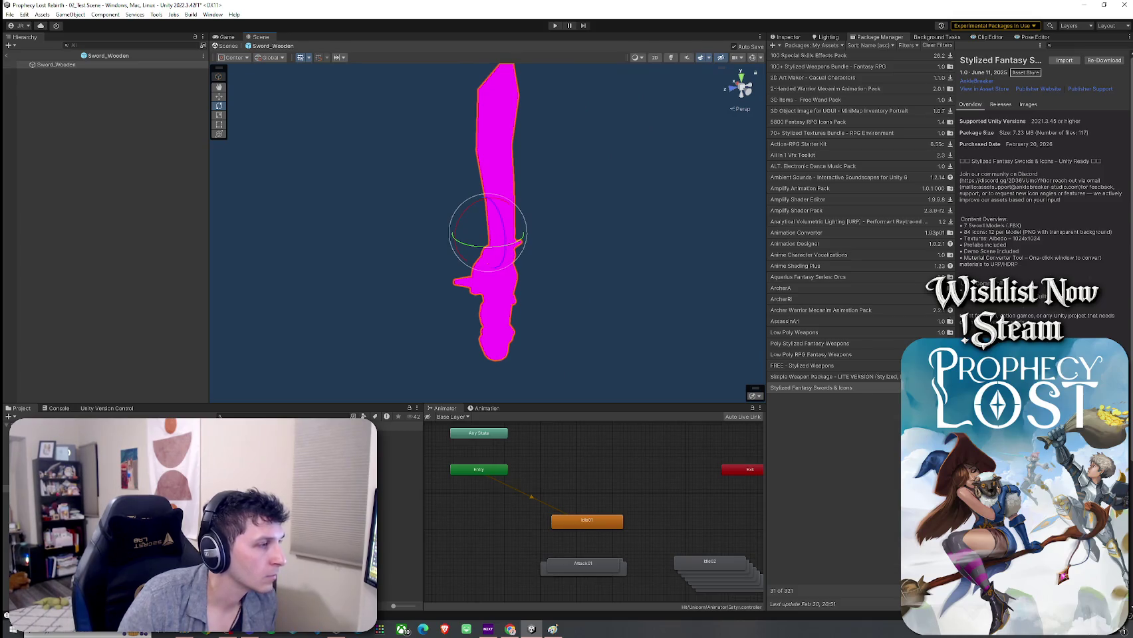
{"action": "left_click", "coordinate": [772, 45]}
{"action": "left_click", "coordinate": [787, 36]}
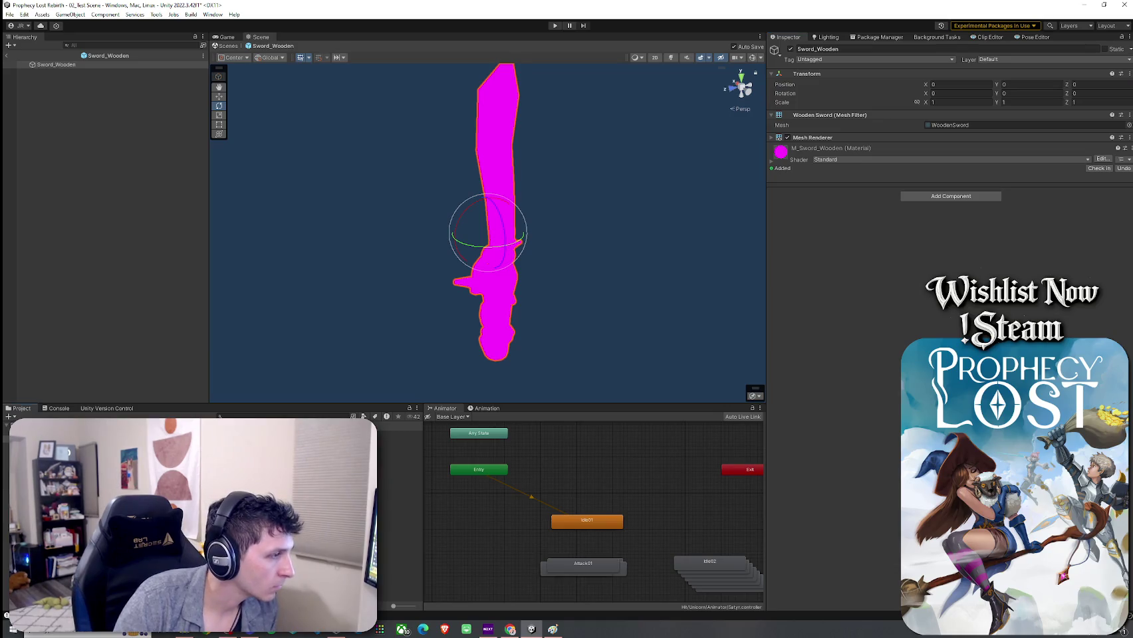
{"action": "double_click", "coordinate": [399, 440]}
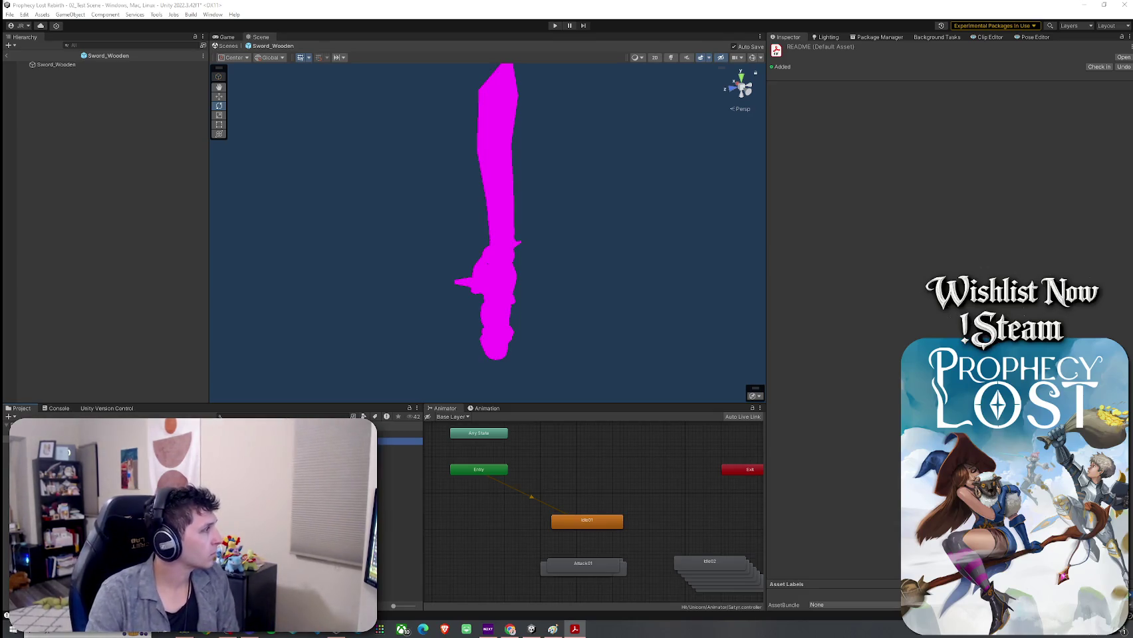
{"action": "left_click", "coordinate": [156, 15]}
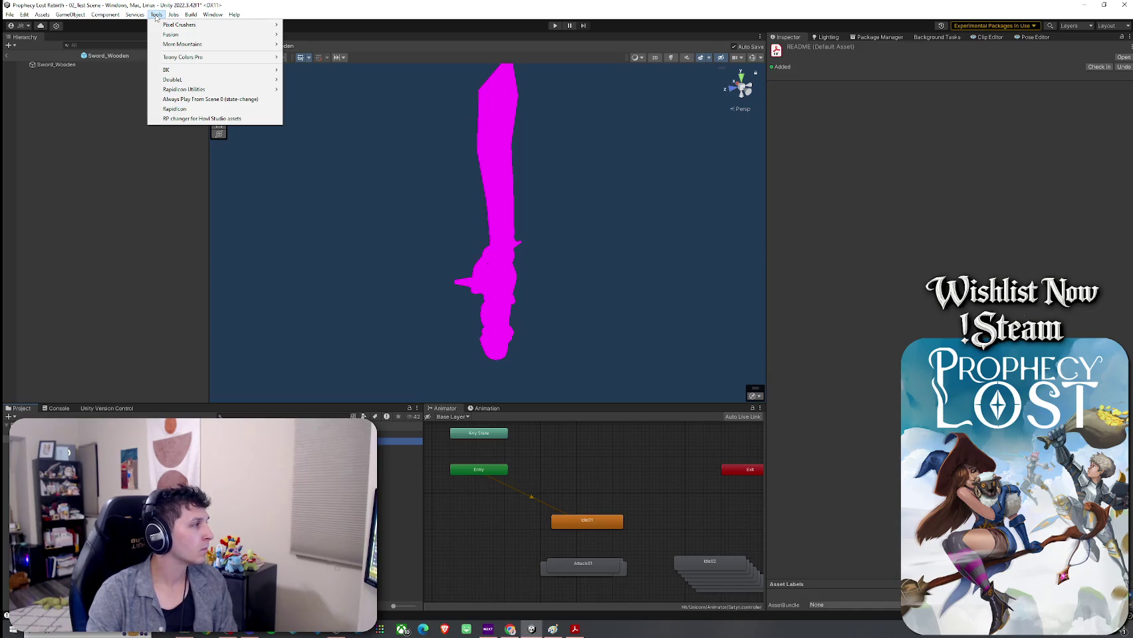
Re-import the Stylized Fantasy Swords & Icons package without the demo scene, loading its editor scripts
{"action": "left_click", "coordinate": [197, 6]}
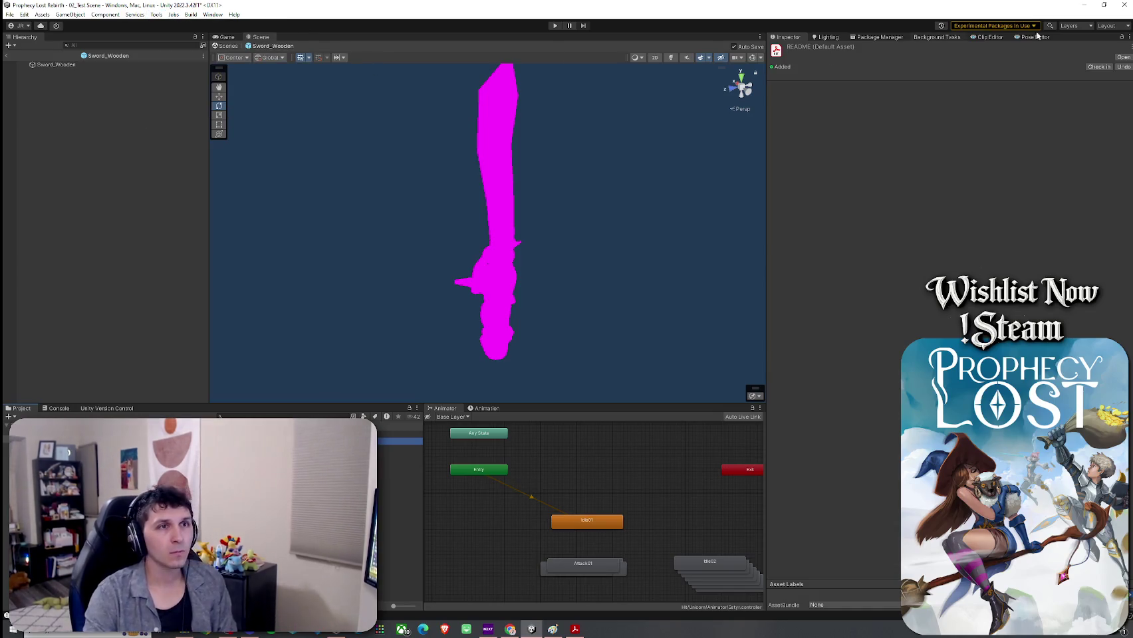
{"action": "left_click", "coordinate": [884, 41]}
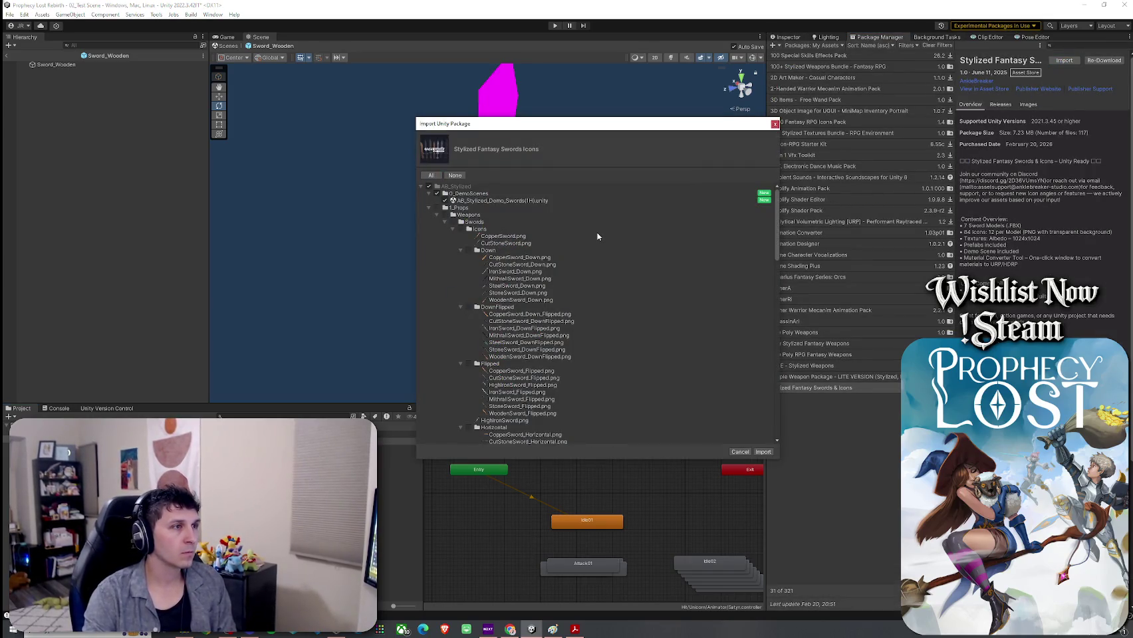
{"action": "left_click", "coordinate": [437, 215]}
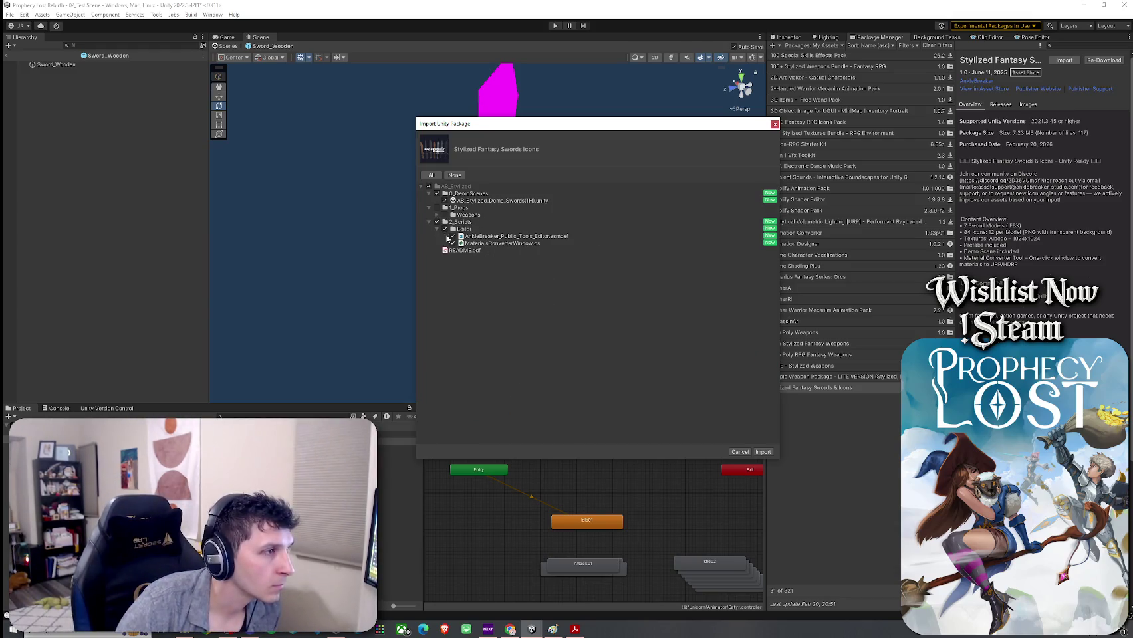
{"action": "left_click", "coordinate": [444, 200]}
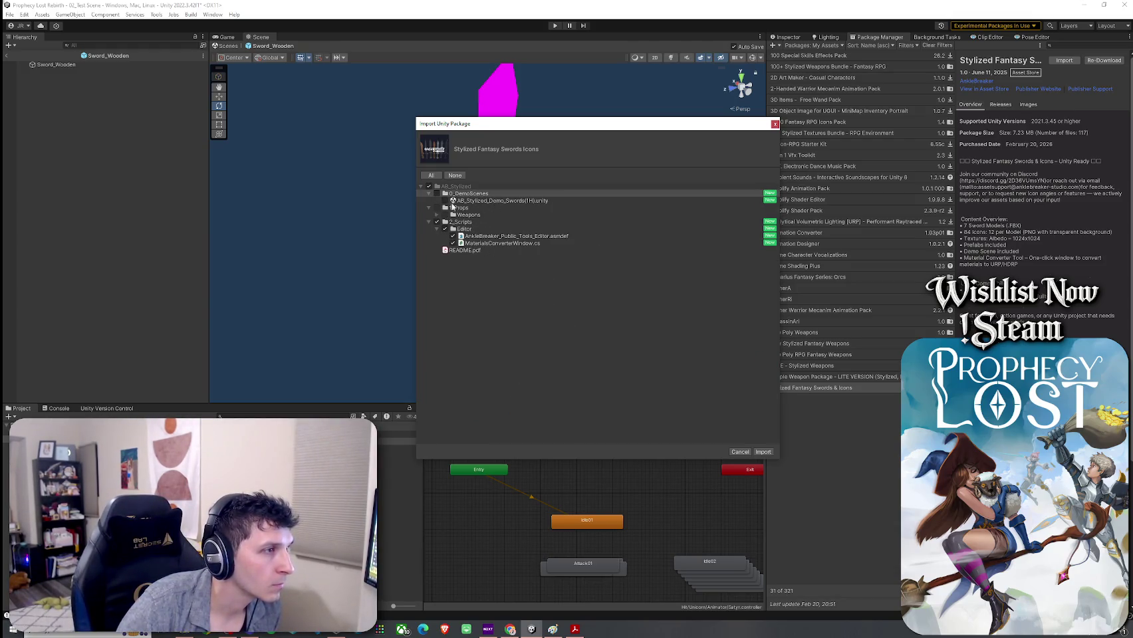
{"action": "left_click", "coordinate": [763, 451]}
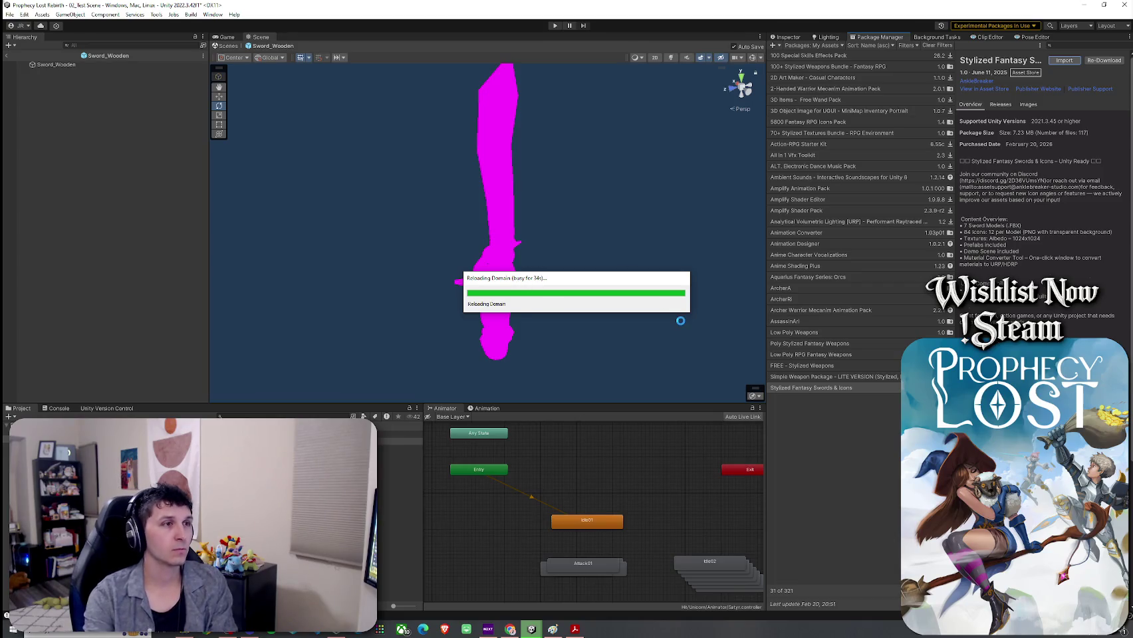
{"action": "left_click_drag", "start_coordinate": [613, 280], "coordinate": [598, 265]}
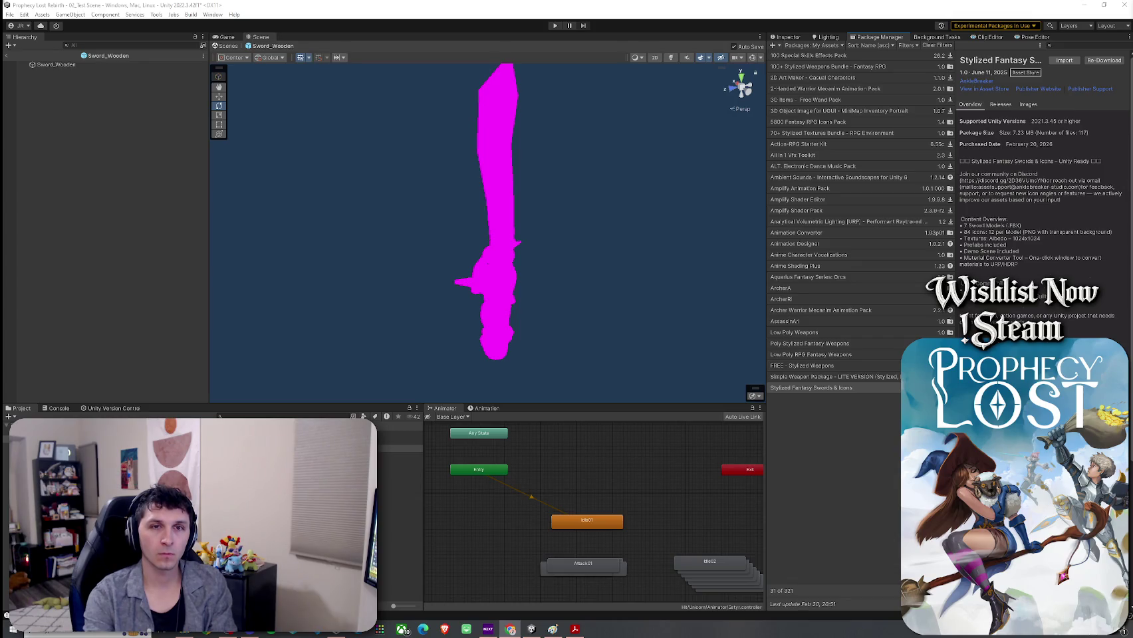
Pan around the wooden sword, then open Tools > AnkleBreaker > Materials Converter
{"action": "key", "text": "q"}
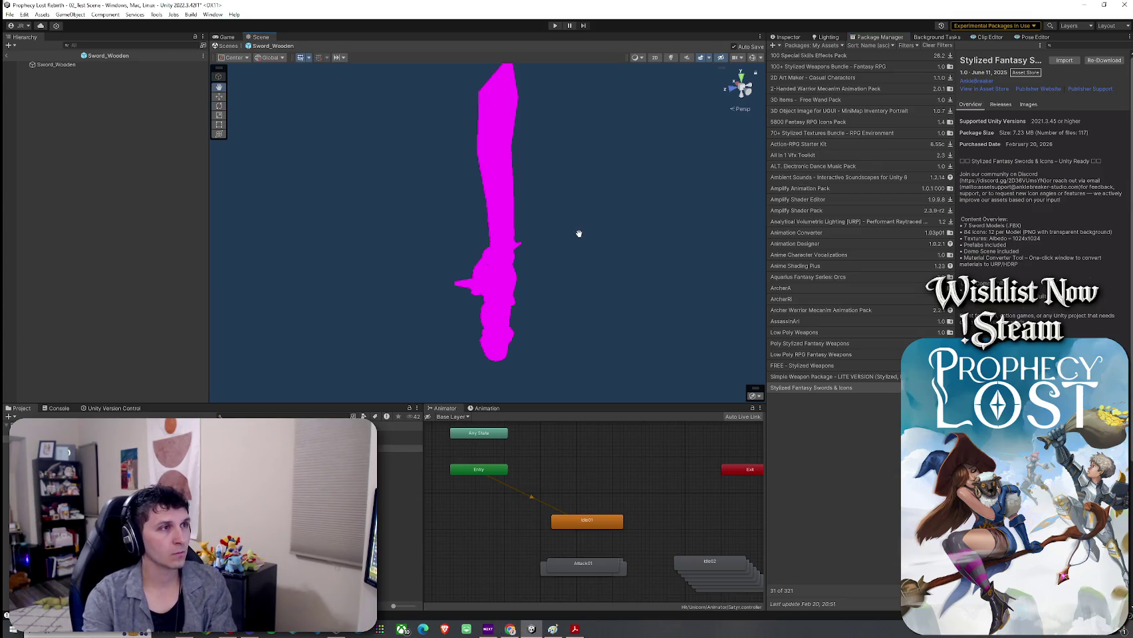
{"action": "mouse_move", "coordinate": [584, 235]}
{"action": "left_mouse_down"}
{"action": "mouse_move", "coordinate": [576, 250]}
{"action": "mouse_move", "coordinate": [629, 240]}
{"action": "left_mouse_up"}
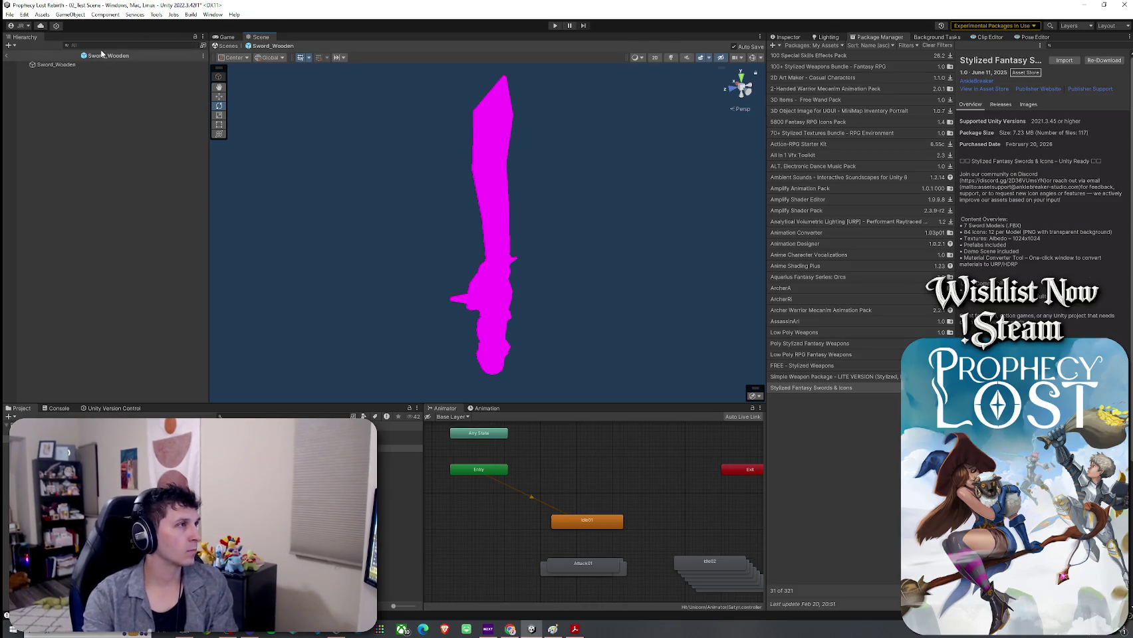
{"action": "left_click", "coordinate": [9, 14]}
{"action": "left_click", "coordinate": [156, 14]}
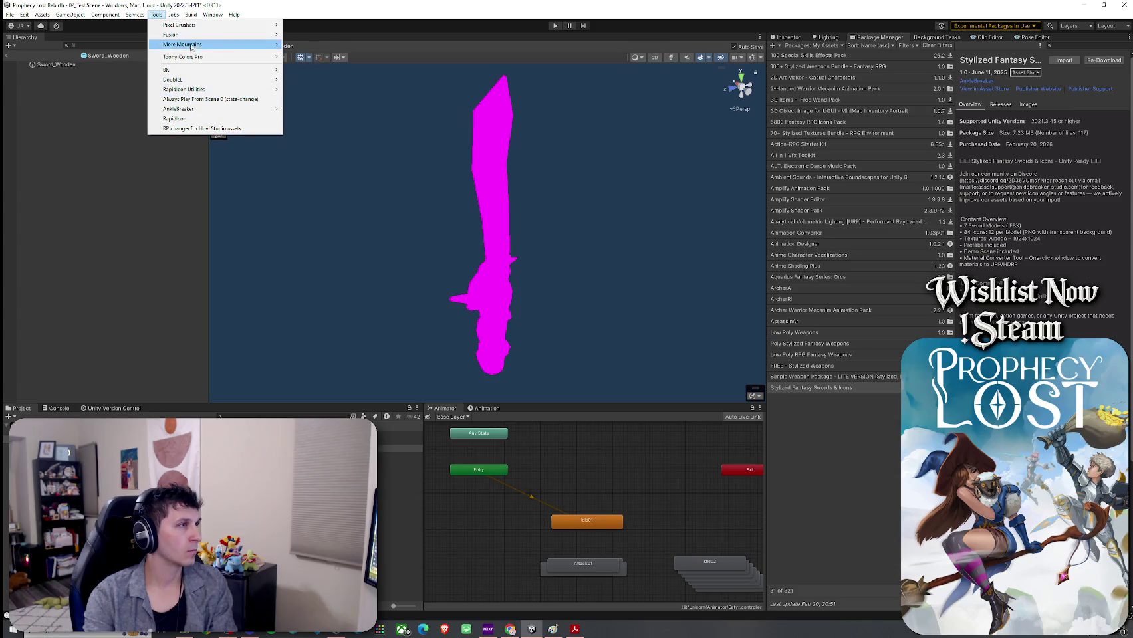
{"action": "mouse_move", "coordinate": [203, 70]}
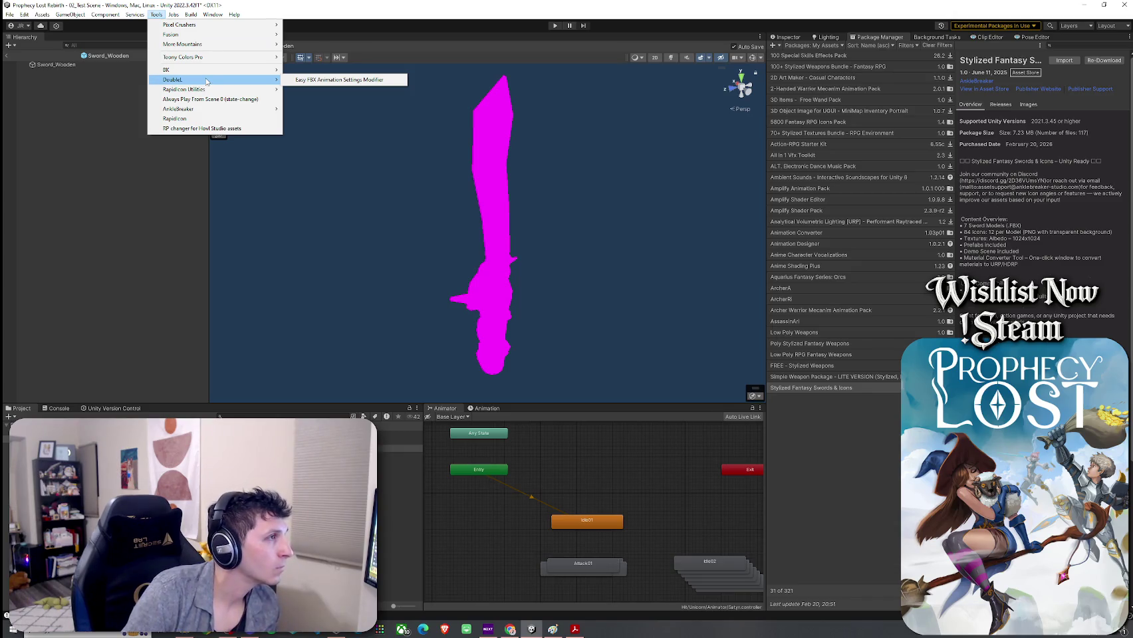
{"action": "mouse_move", "coordinate": [191, 30]}
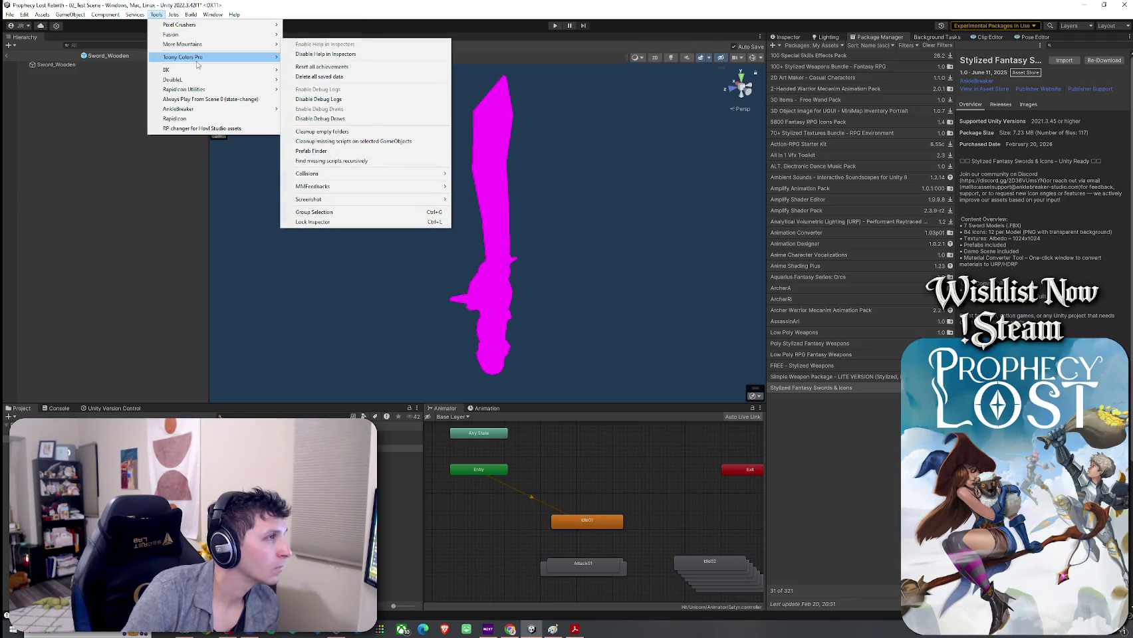
{"action": "mouse_move", "coordinate": [199, 109]}
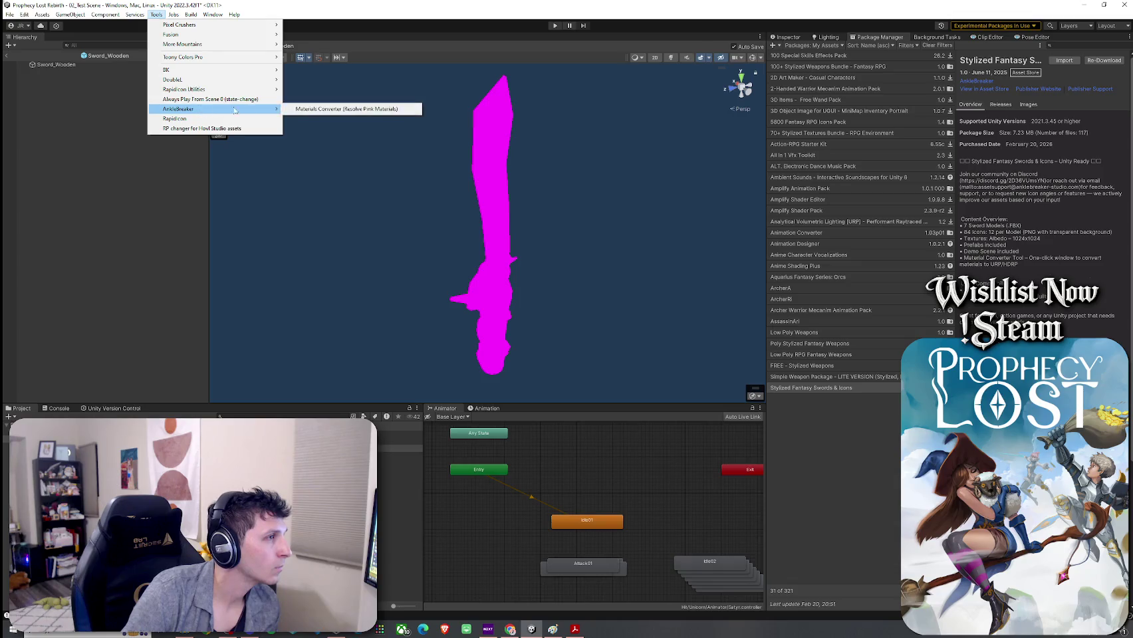
{"action": "left_click", "coordinate": [312, 109]}
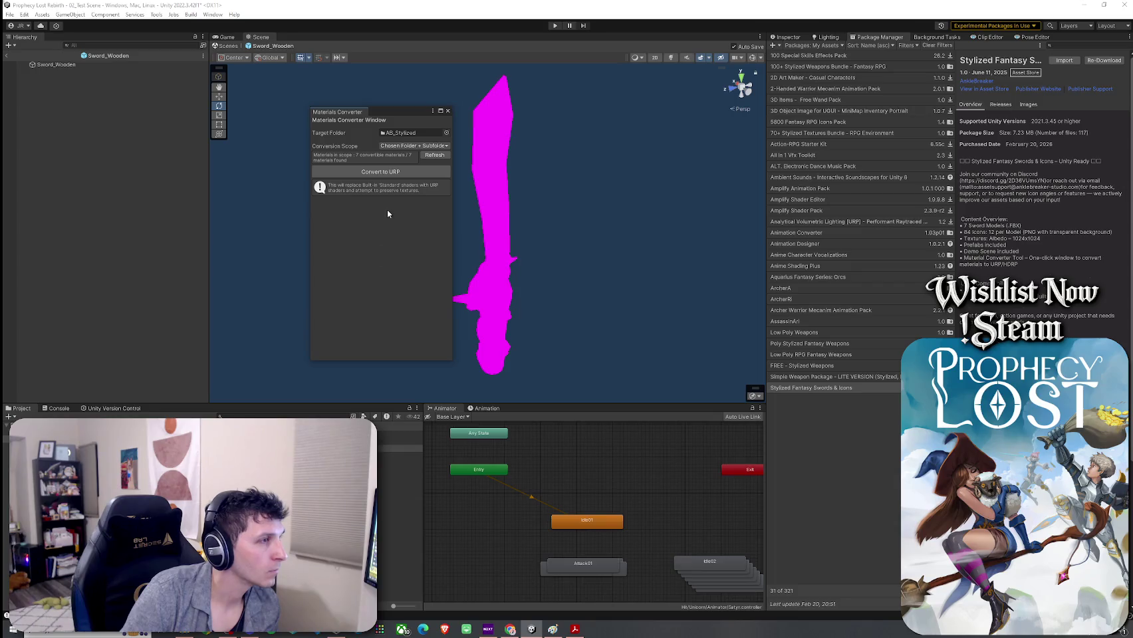
Convert the pink sword materials to URP and check the textured wooden sword
{"action": "left_click", "coordinate": [396, 175]}
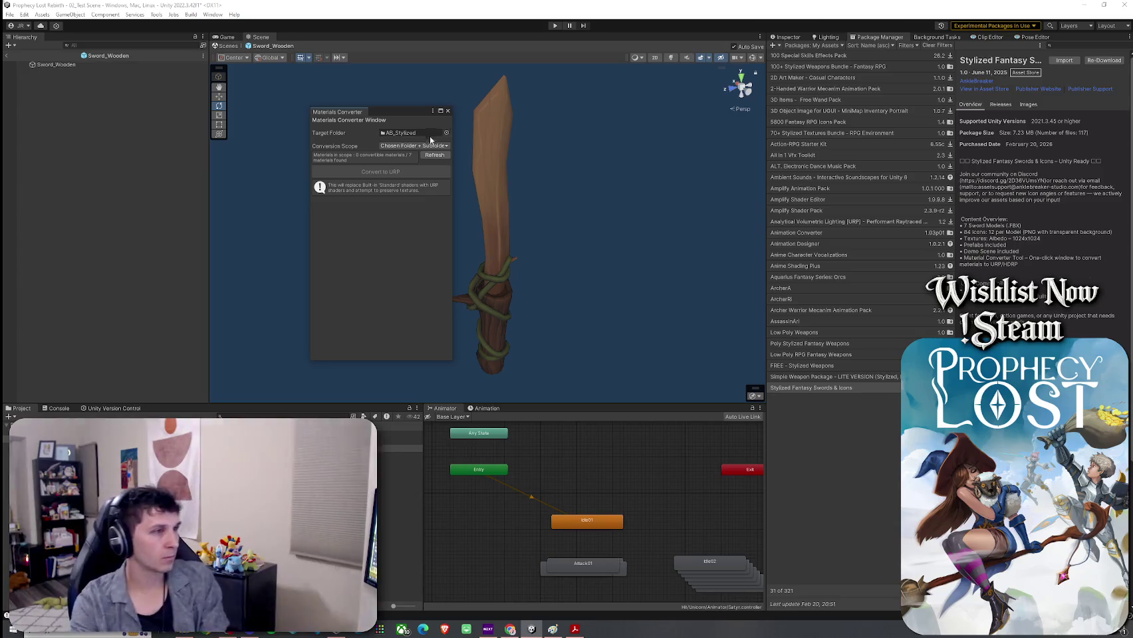
{"action": "left_click", "coordinate": [447, 110]}
{"action": "mouse_move", "coordinate": [431, 227]}
{"action": "left_mouse_down"}
{"action": "mouse_move", "coordinate": [627, 225]}
{"action": "mouse_move", "coordinate": [374, 182]}
{"action": "mouse_move", "coordinate": [306, 182]}
{"action": "mouse_move", "coordinate": [185, 385]}
{"action": "left_mouse_up"}
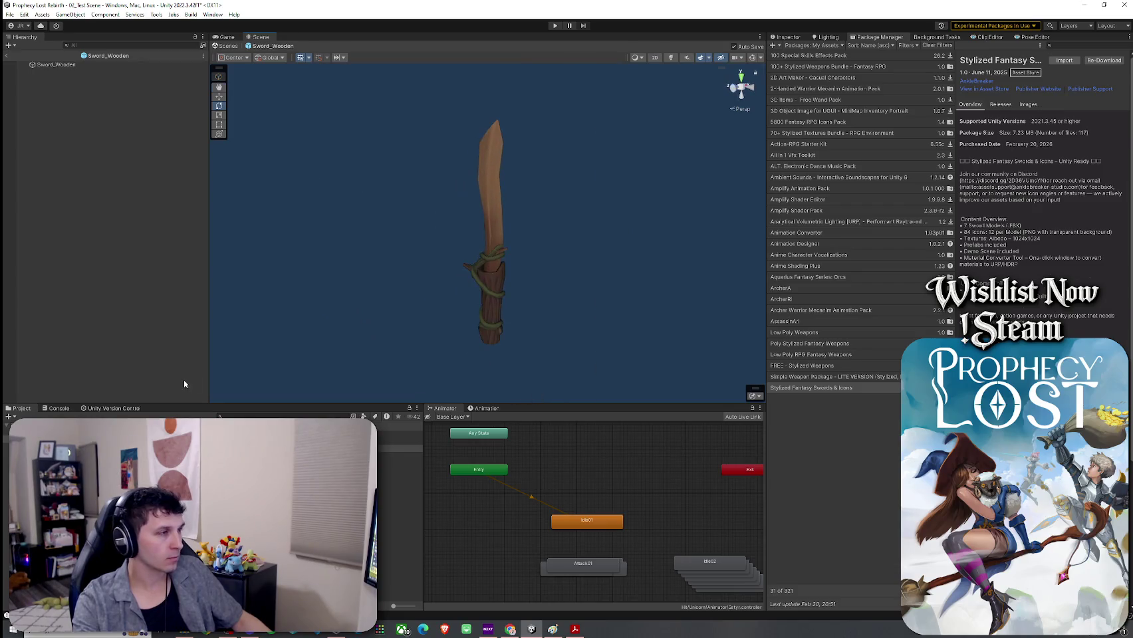
Open the Copper, HighIron and Mithrall sword prefabs one after another
{"action": "left_click", "coordinate": [399, 435]}
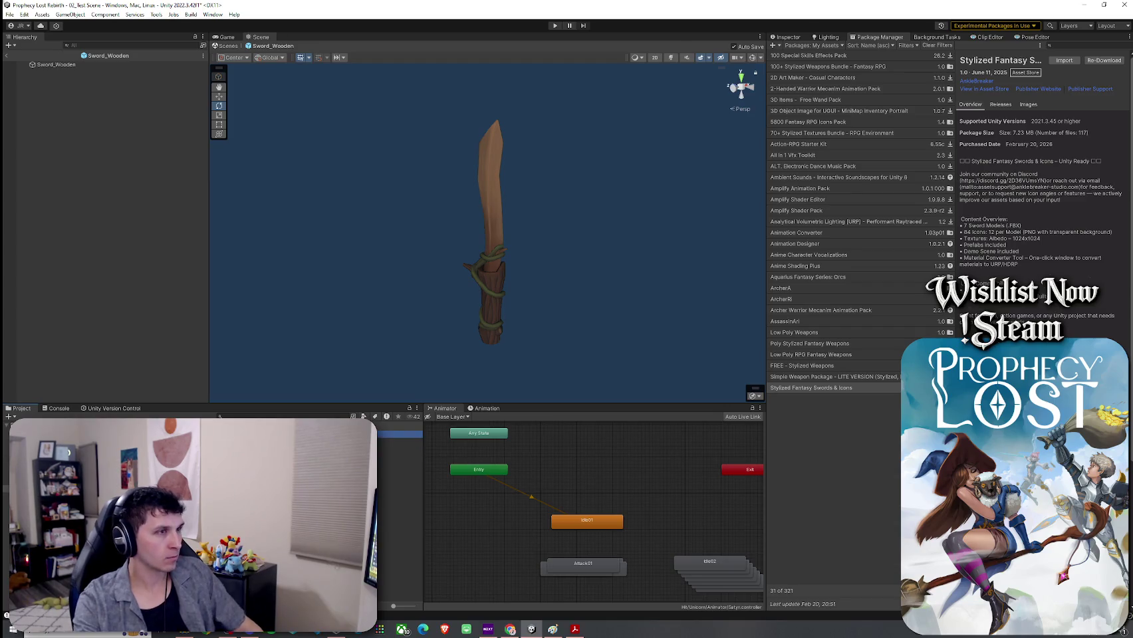
{"action": "key", "text": "Return"}
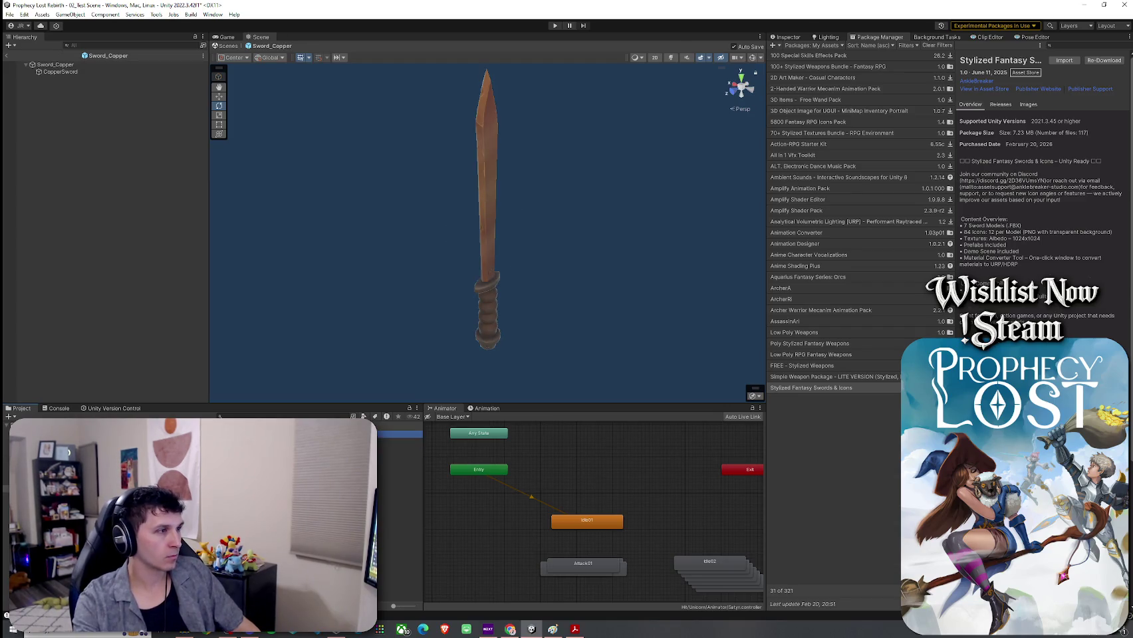
{"action": "key", "text": "Down"}
{"action": "key", "text": "Return"}
{"action": "mouse_move", "coordinate": [428, 327]}
{"action": "left_mouse_down"}
{"action": "mouse_move", "coordinate": [491, 314]}
{"action": "mouse_move", "coordinate": [324, 344]}
{"action": "mouse_move", "coordinate": [376, 369]}
{"action": "left_mouse_up"}
{"action": "key", "text": "Down"}
{"action": "key", "text": "Return"}
Frame Sword_Mithrall and view its transform, then move on to the shaded stone sword
{"action": "left_click_drag", "start_coordinate": [496, 380], "coordinate": [477, 374]}
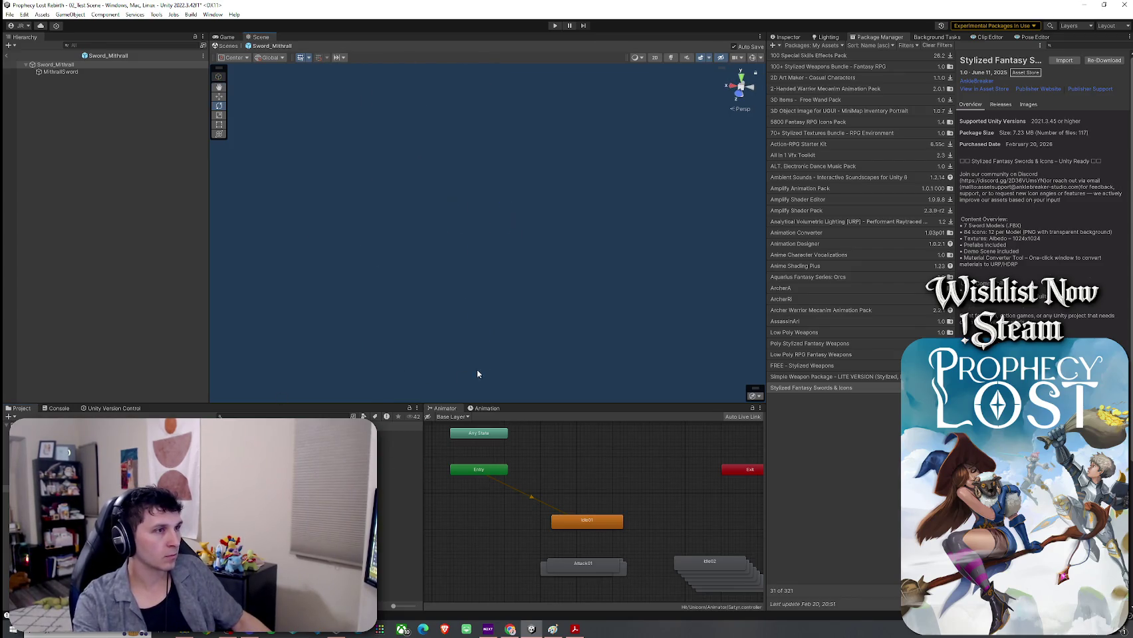
{"action": "double_click", "coordinate": [110, 67]}
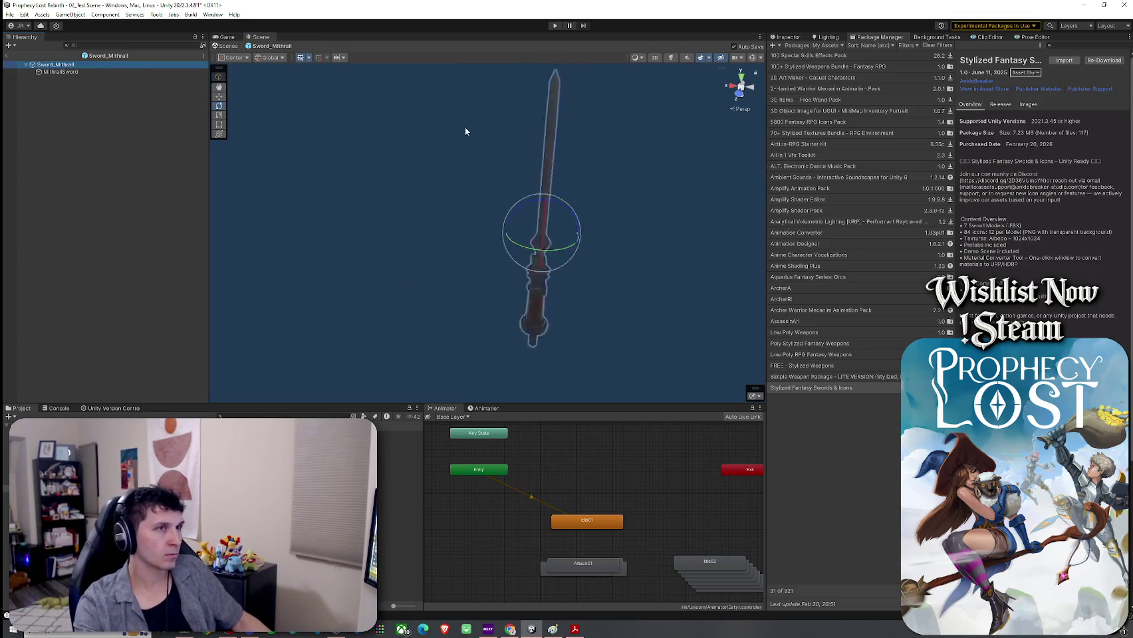
{"action": "left_click", "coordinate": [787, 37]}
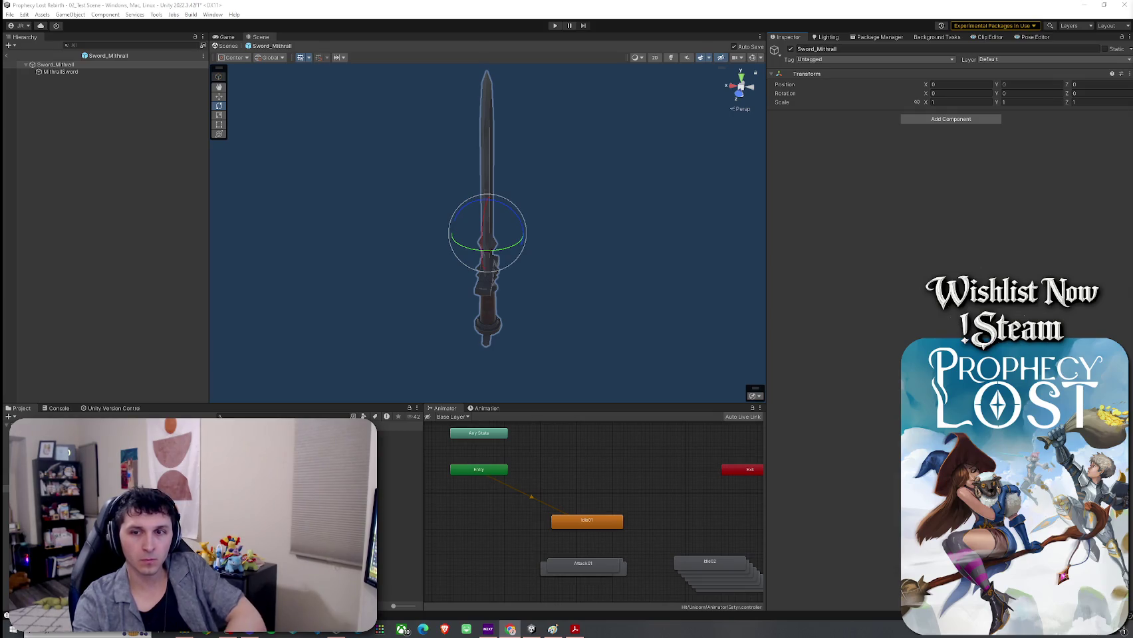
{"action": "mouse_move", "coordinate": [420, 255]}
{"action": "left_mouse_down"}
{"action": "mouse_move", "coordinate": [502, 264]}
{"action": "mouse_move", "coordinate": [652, 248]}
{"action": "mouse_move", "coordinate": [614, 234]}
{"action": "left_mouse_up"}
{"action": "left_click", "coordinate": [608, 253]}
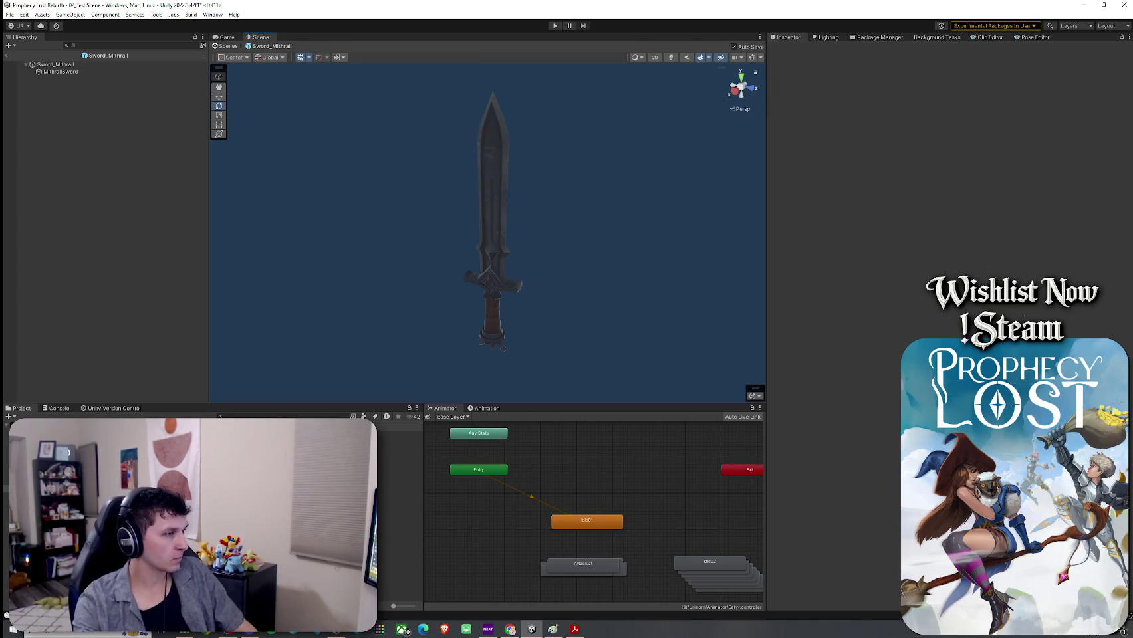
{"action": "left_click", "coordinate": [382, 345]}
{"action": "left_click_drag", "start_coordinate": [526, 314], "coordinate": [356, 301]}
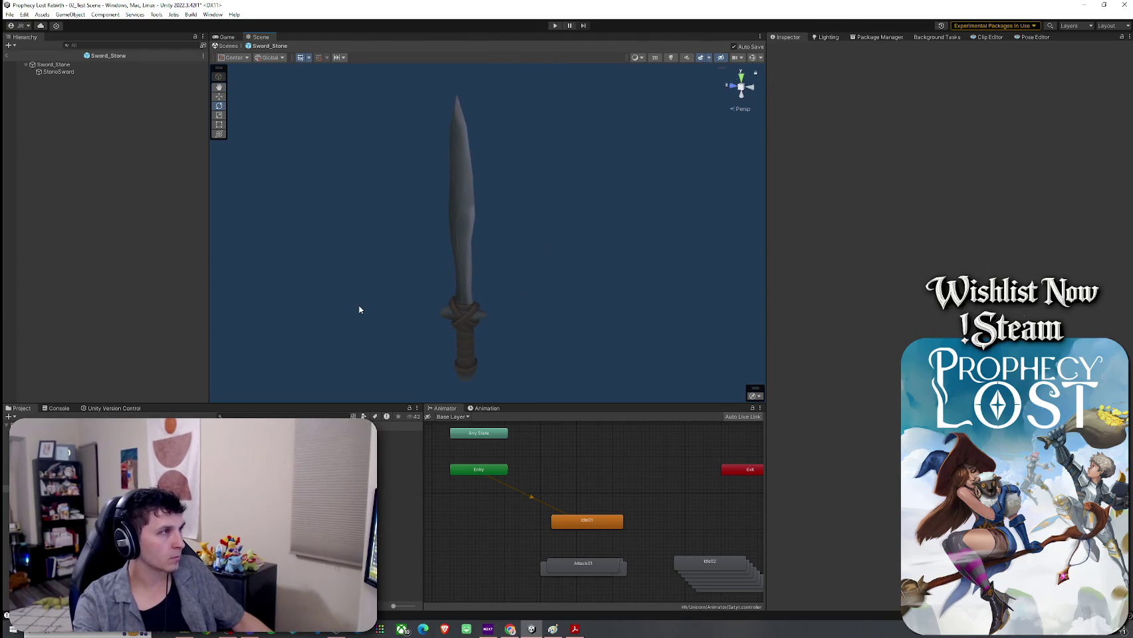
Switch the StoneSword's M_Sword_Stone material to Toony Colors Pro 2 > Hybrid Shader 2
{"action": "left_click", "coordinate": [461, 266]}
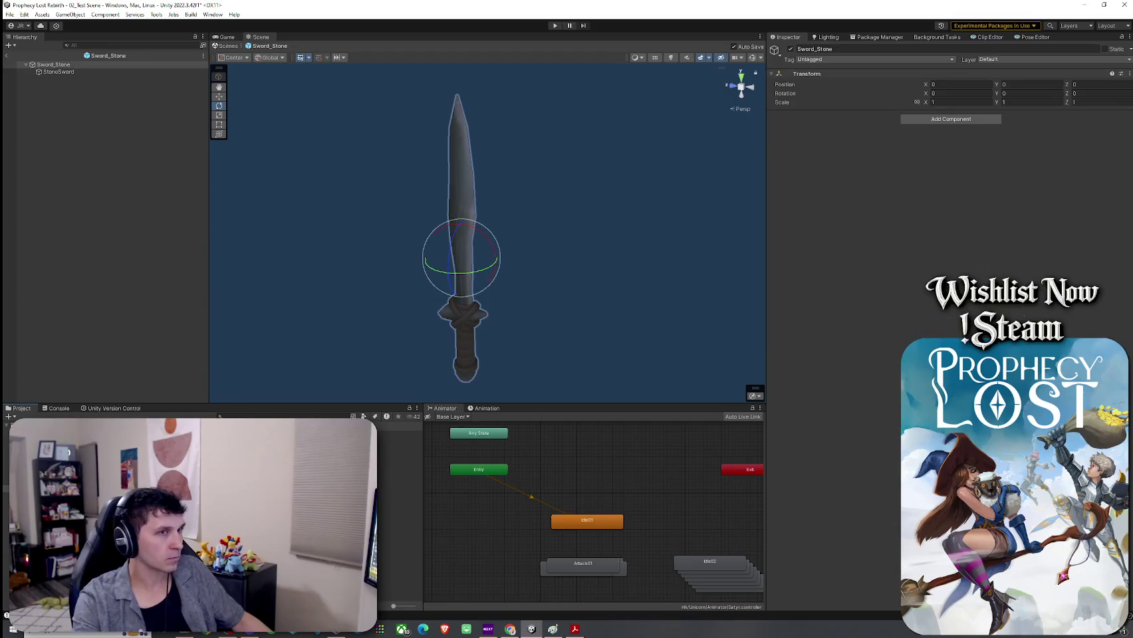
{"action": "left_click", "coordinate": [78, 73]}
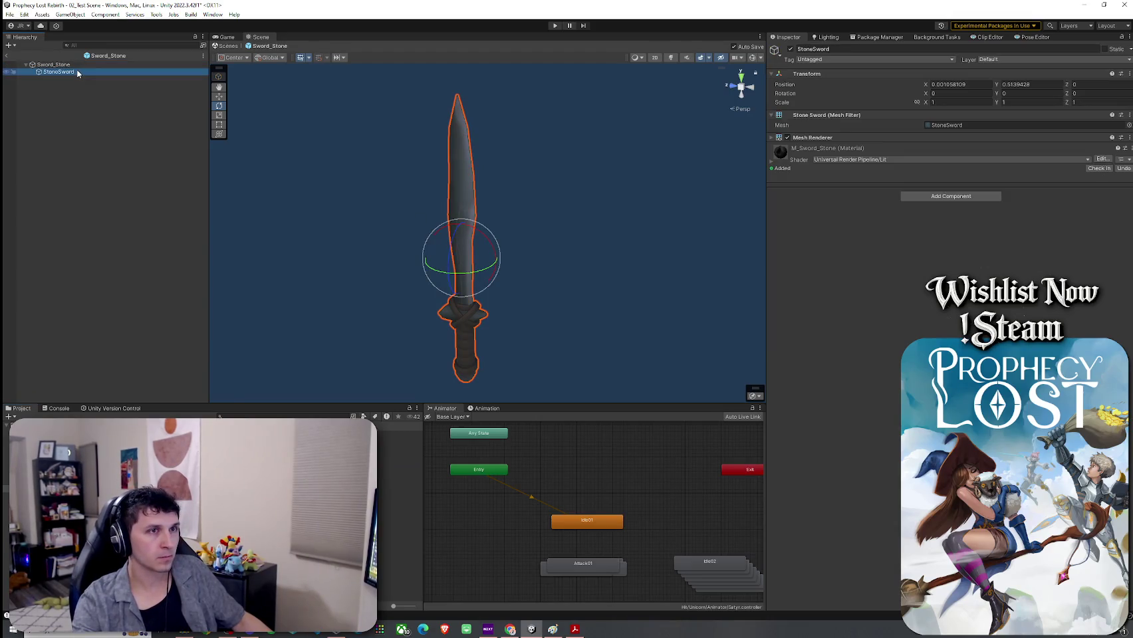
{"action": "left_click", "coordinate": [846, 159]}
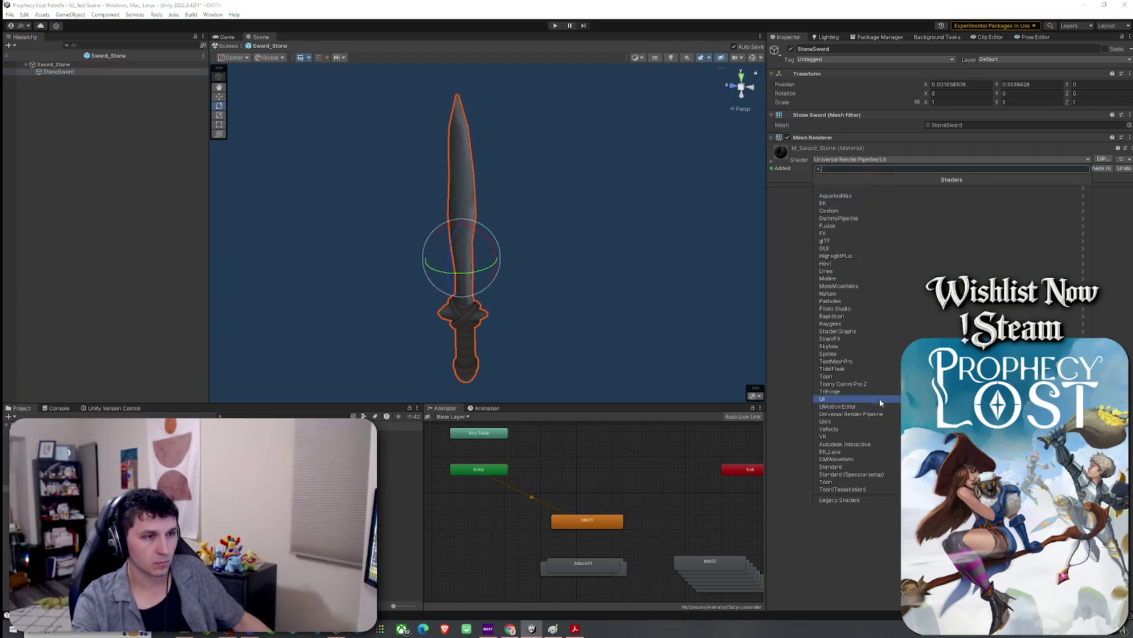
{"action": "left_click", "coordinate": [842, 386]}
{"action": "left_click", "coordinate": [857, 190]}
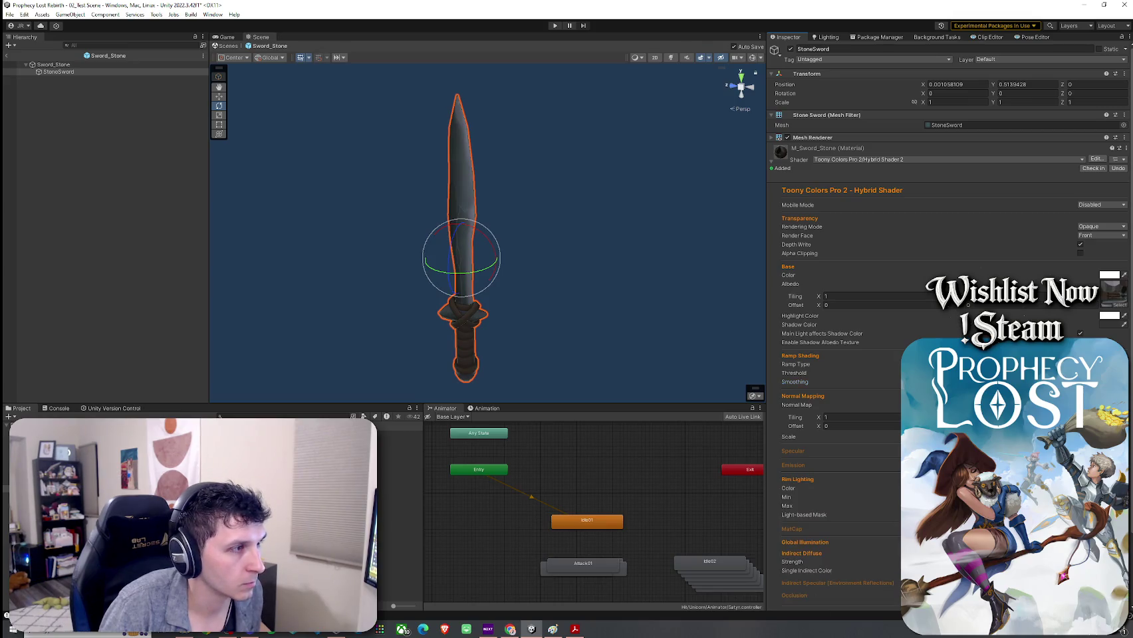
Review the Rim Lighting settings and the shaded sword, then return to 02_Test Scene
{"action": "left_click", "coordinate": [797, 479]}
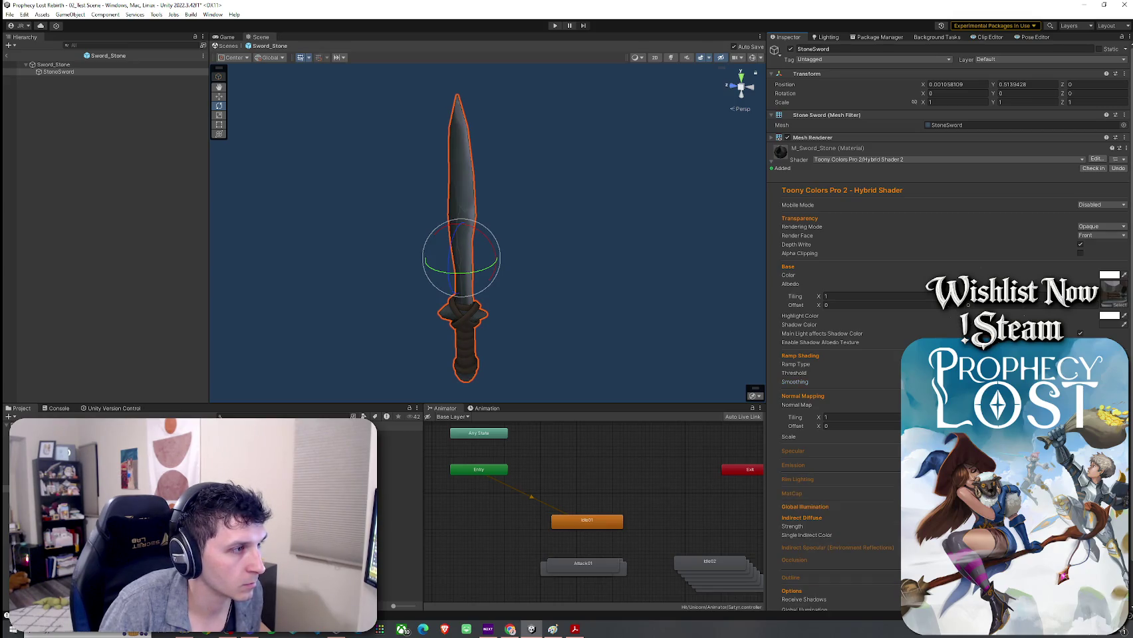
{"action": "left_click", "coordinate": [797, 479]}
{"action": "left_click", "coordinate": [797, 479]}
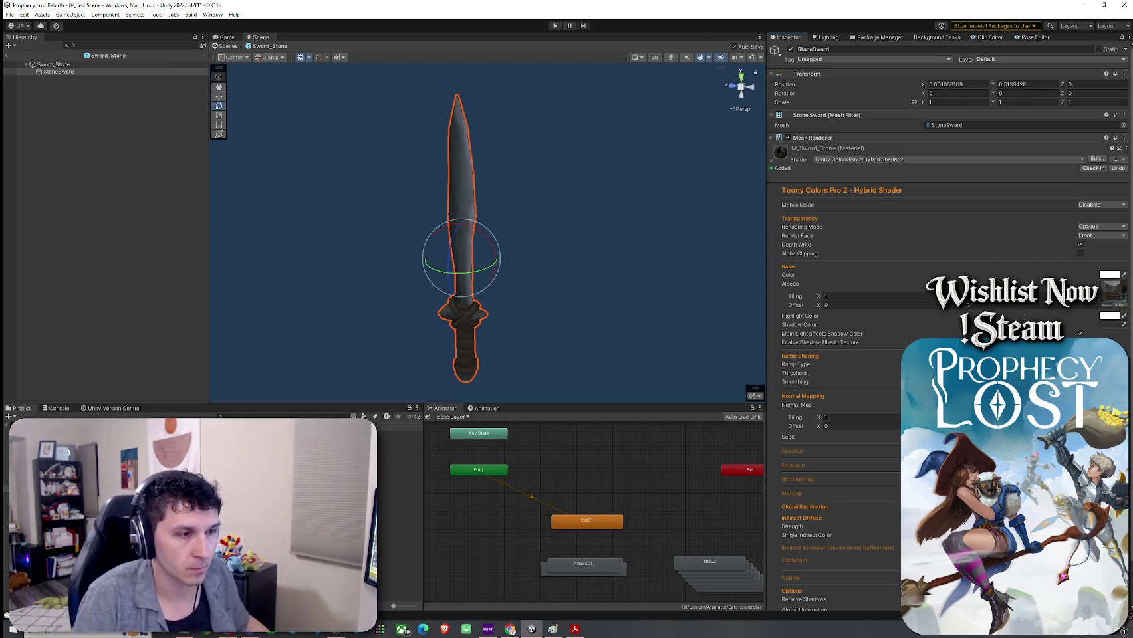
{"action": "scroll", "coordinate": [797, 479], "scroll_direction": "down", "scroll_amount": 2}
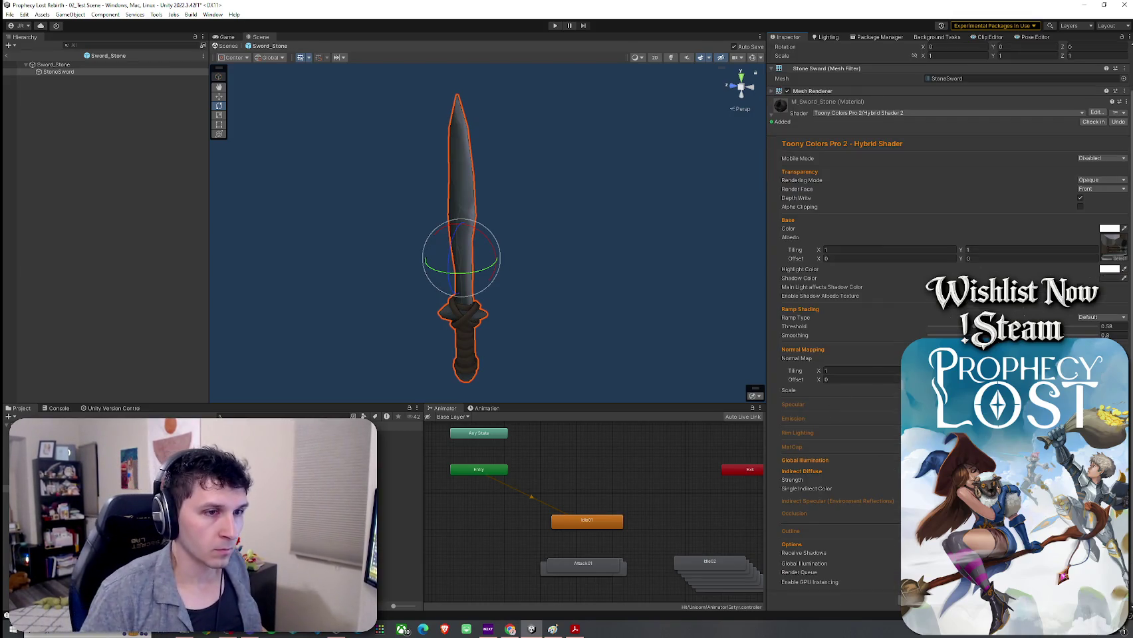
{"action": "scroll", "coordinate": [843, 392], "scroll_direction": "up", "scroll_amount": 2}
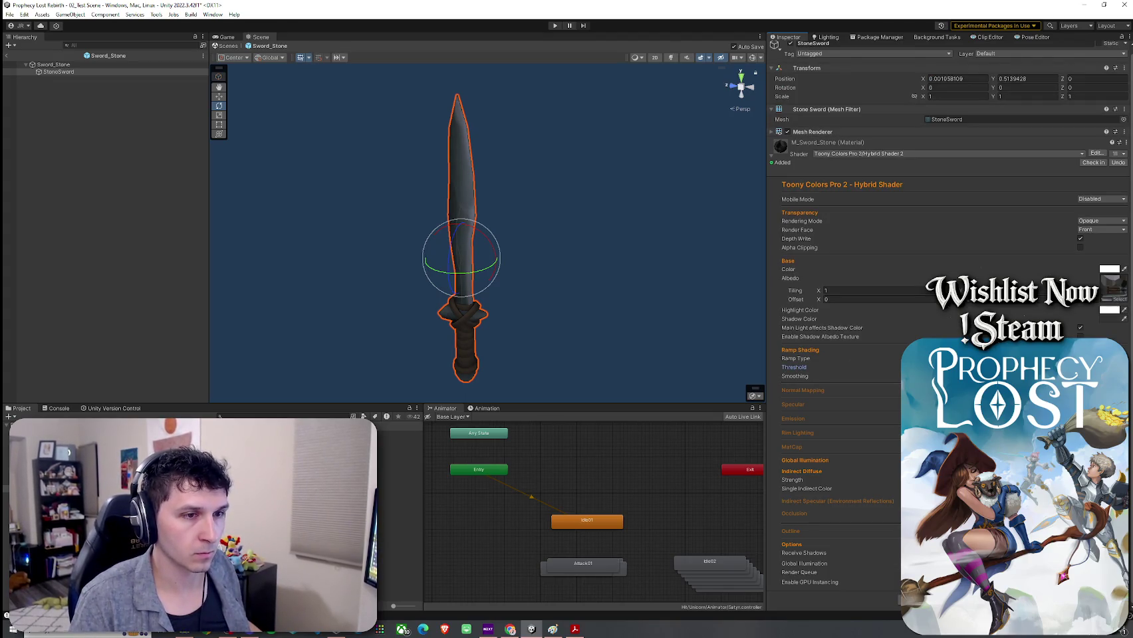
{"action": "left_click_drag", "start_coordinate": [614, 316], "coordinate": [728, 329]}
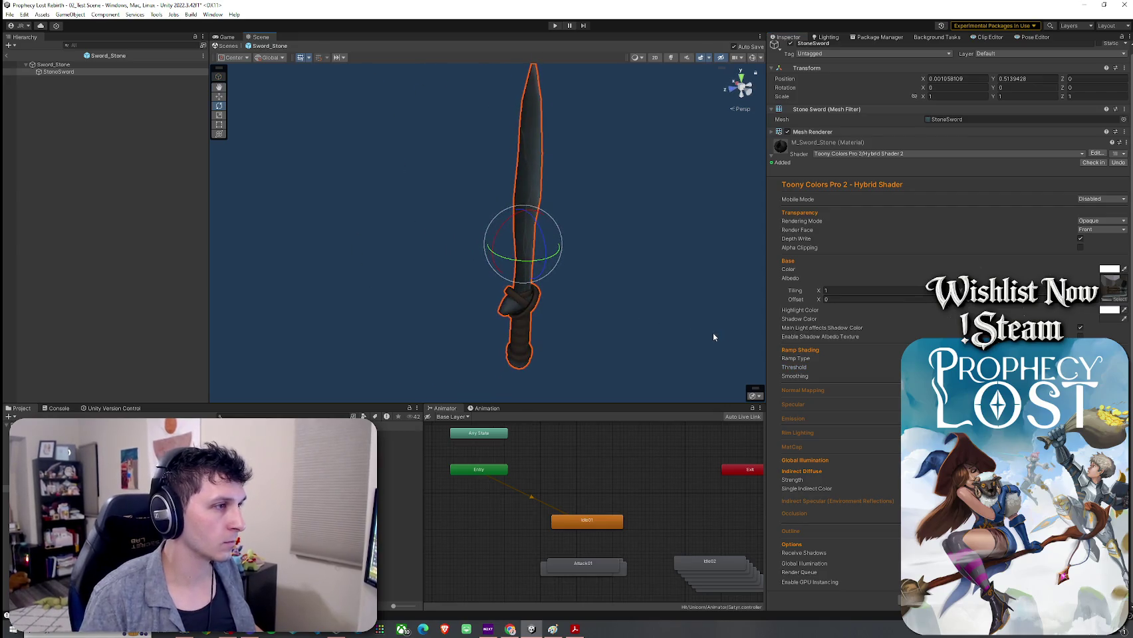
{"action": "left_click", "coordinate": [7, 55]}
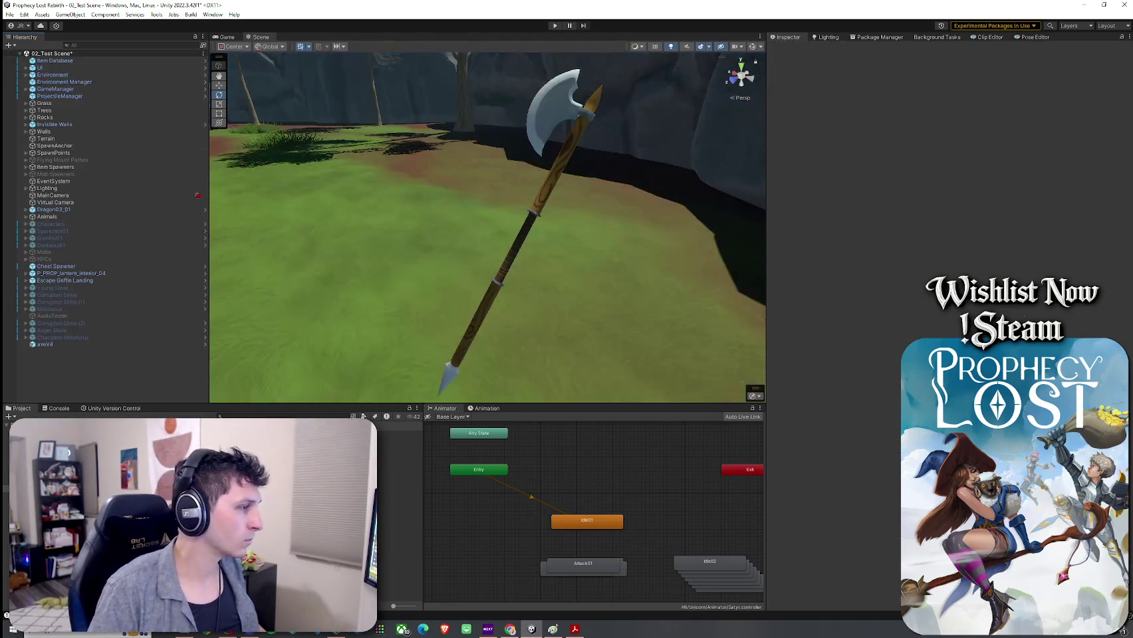
Place a Sword_Stone prefab instance in the test scene and view it up close
{"action": "left_click_drag", "start_coordinate": [399, 470], "coordinate": [302, 266]}
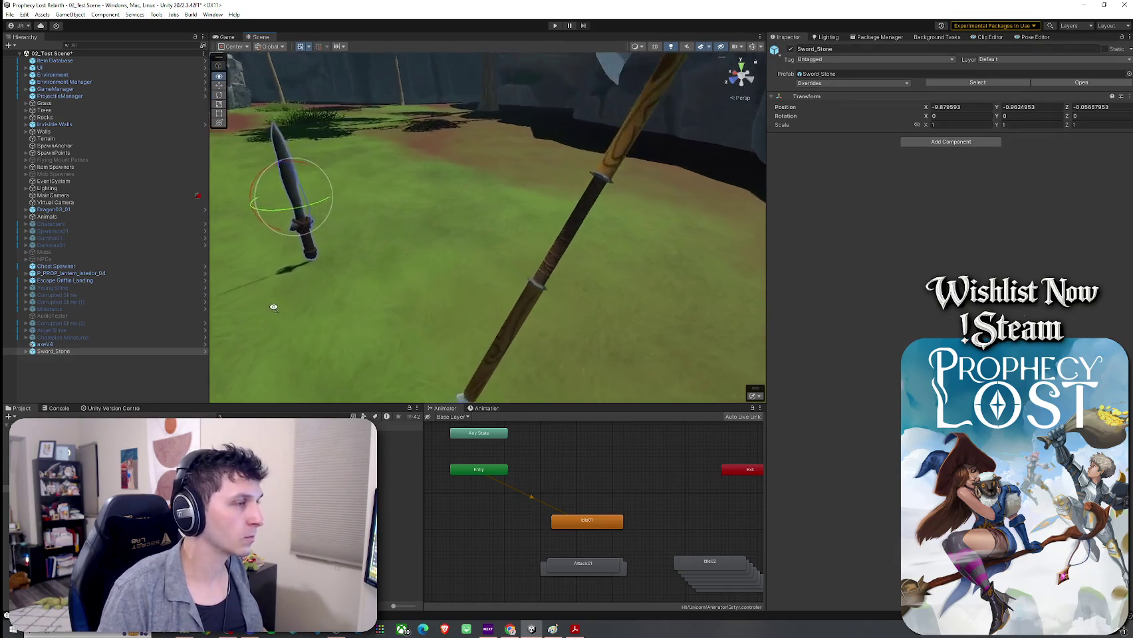
{"action": "mouse_move", "coordinate": [364, 308]}
{"action": "left_mouse_down"}
{"action": "mouse_move", "coordinate": [498, 304]}
{"action": "mouse_move", "coordinate": [572, 283]}
{"action": "mouse_move", "coordinate": [505, 296]}
{"action": "left_mouse_up"}
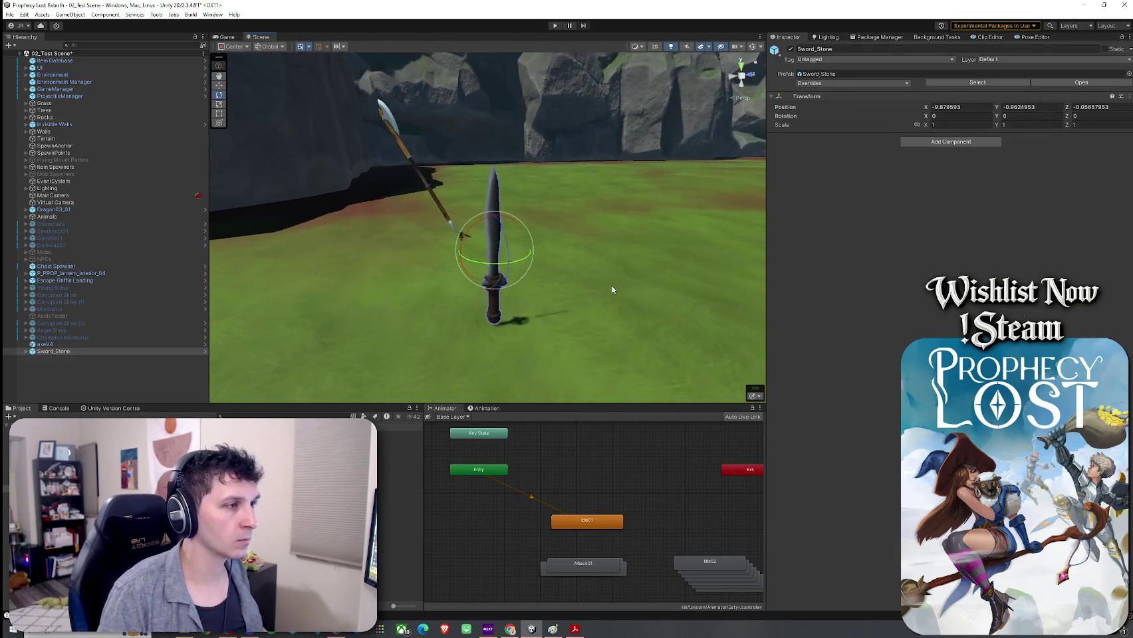
{"action": "left_click", "coordinate": [607, 296]}
{"action": "mouse_move", "coordinate": [608, 295]}
{"action": "left_mouse_down"}
{"action": "mouse_move", "coordinate": [599, 280]}
{"action": "mouse_move", "coordinate": [548, 314]}
{"action": "mouse_move", "coordinate": [552, 292]}
{"action": "left_mouse_up"}
{"action": "left_click", "coordinate": [542, 253]}
{"action": "key", "text": "e"}
{"action": "left_click_drag", "start_coordinate": [541, 253], "coordinate": [614, 299]}
{"action": "scroll", "coordinate": [614, 299], "scroll_direction": "up", "scroll_amount": 3}
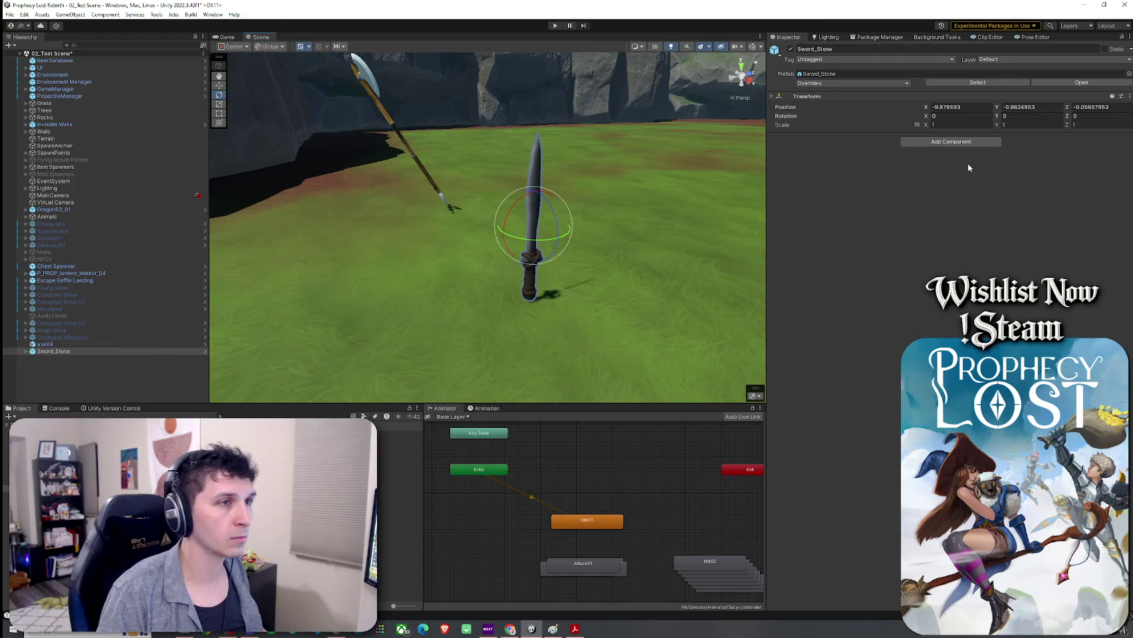
Lock the sword's scale and set it uniformly to 0.8
{"action": "left_click", "coordinate": [917, 124]}
{"action": "left_click", "coordinate": [960, 124]}
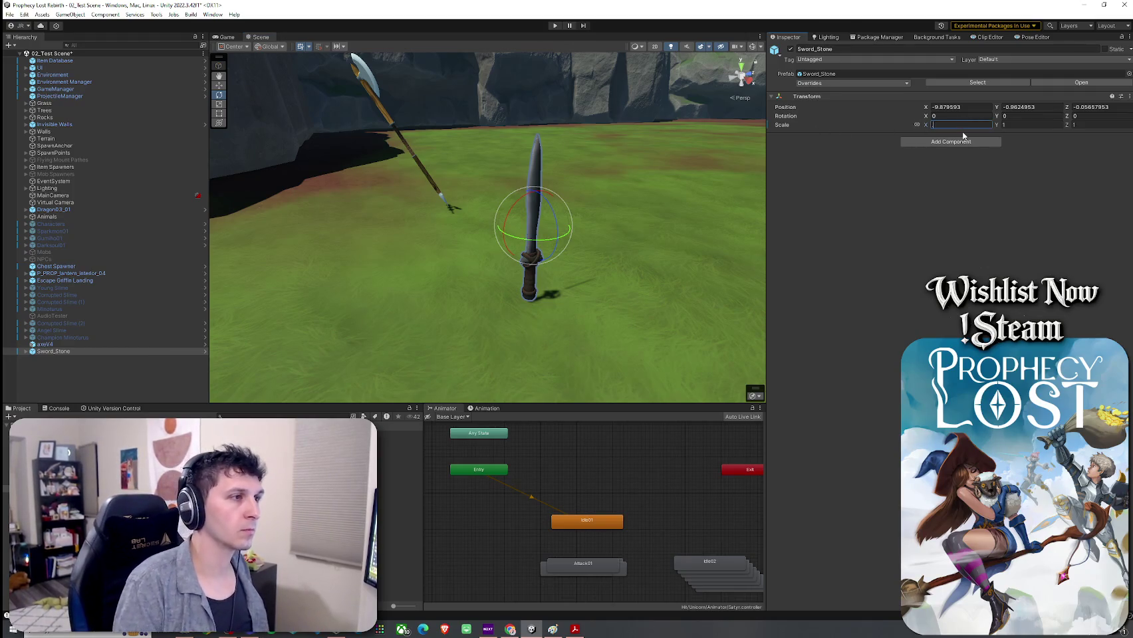
{"action": "type", "text": ".5"}
{"action": "key", "text": "BackSpace"}
{"action": "type", "text": "8"}
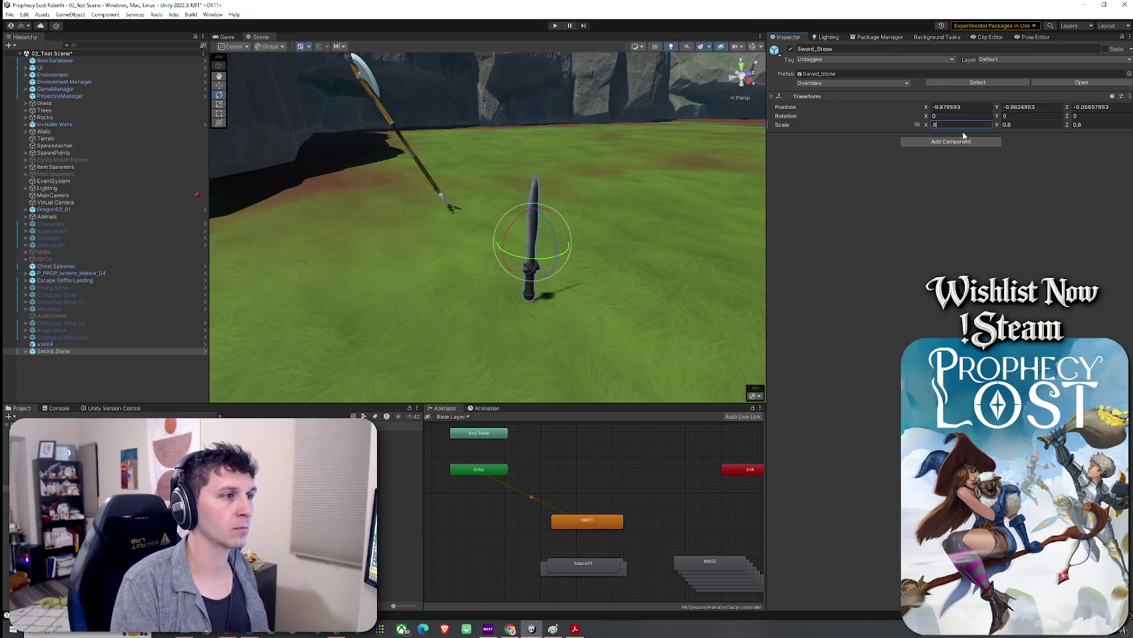
{"action": "type", "text": "w"}
Move and tilt the stone sword so it stands beside the axe
{"action": "mouse_move", "coordinate": [531, 244]}
{"action": "left_mouse_down"}
{"action": "mouse_move", "coordinate": [412, 188]}
{"action": "mouse_move", "coordinate": [523, 170]}
{"action": "mouse_move", "coordinate": [518, 179]}
{"action": "mouse_move", "coordinate": [254, 142]}
{"action": "mouse_move", "coordinate": [539, 305]}
{"action": "left_mouse_up"}
{"action": "mouse_move", "coordinate": [626, 260]}
{"action": "left_mouse_down"}
{"action": "mouse_move", "coordinate": [509, 283]}
{"action": "mouse_move", "coordinate": [565, 283]}
{"action": "mouse_move", "coordinate": [518, 278]}
{"action": "mouse_move", "coordinate": [521, 295]}
{"action": "mouse_move", "coordinate": [466, 345]}
{"action": "left_mouse_up"}
{"action": "key", "text": "e"}
{"action": "key", "text": "w"}
{"action": "left_click", "coordinate": [547, 257]}
{"action": "left_click_drag", "start_coordinate": [547, 257], "coordinate": [687, 266]}
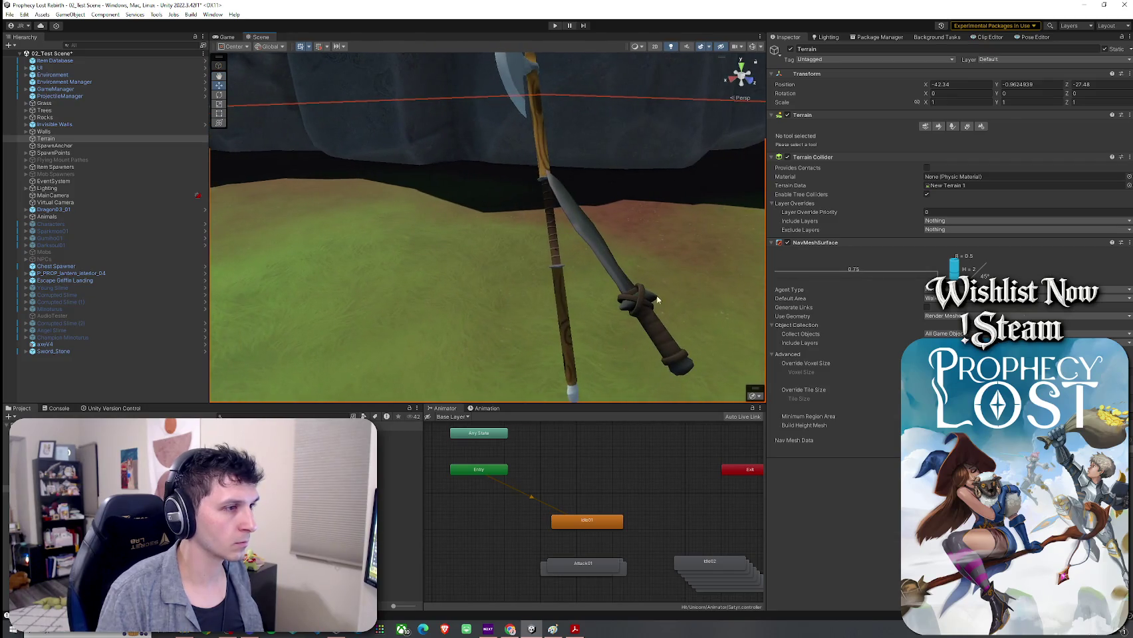
Frame the sword and axe, then select the placed sword's StoneSword mesh child
{"action": "left_click", "coordinate": [671, 314]}
{"action": "key", "text": "f"}
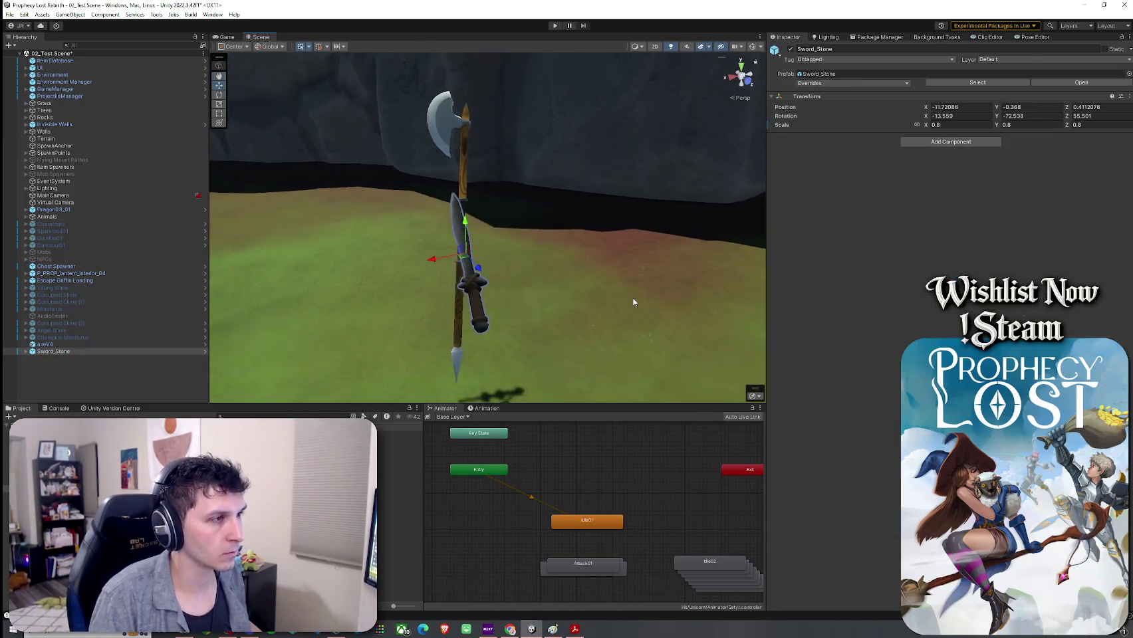
{"action": "mouse_move", "coordinate": [688, 199]}
{"action": "left_mouse_down"}
{"action": "mouse_move", "coordinate": [596, 246]}
{"action": "mouse_move", "coordinate": [725, 218]}
{"action": "mouse_move", "coordinate": [854, 216]}
{"action": "mouse_move", "coordinate": [753, 291]}
{"action": "left_mouse_up"}
{"action": "left_click", "coordinate": [605, 218]}
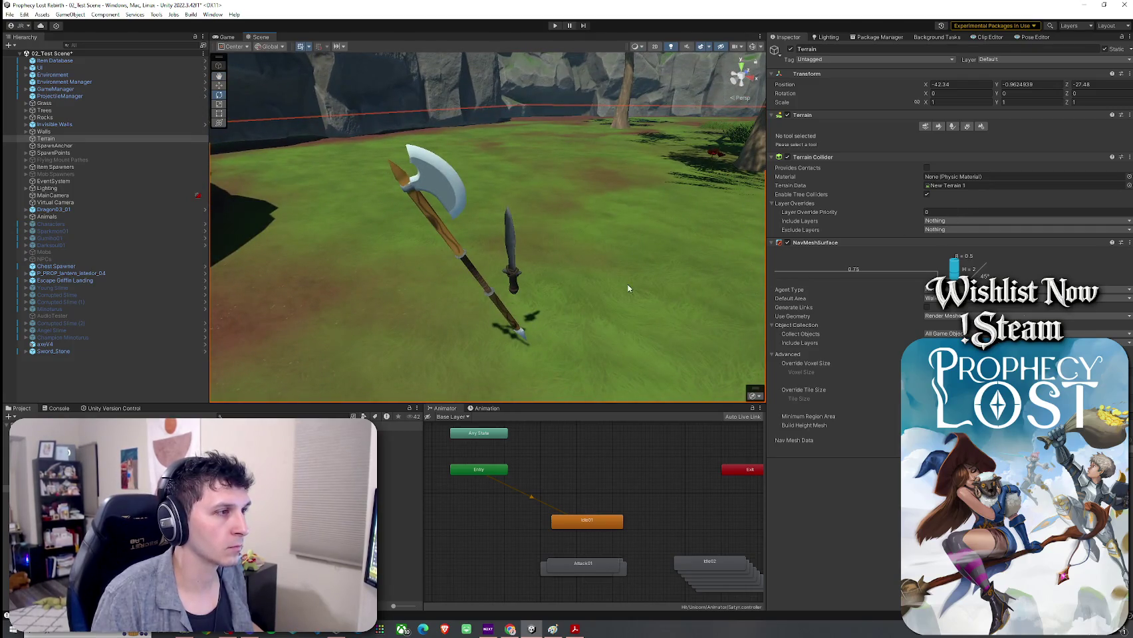
{"action": "left_click", "coordinate": [513, 266]}
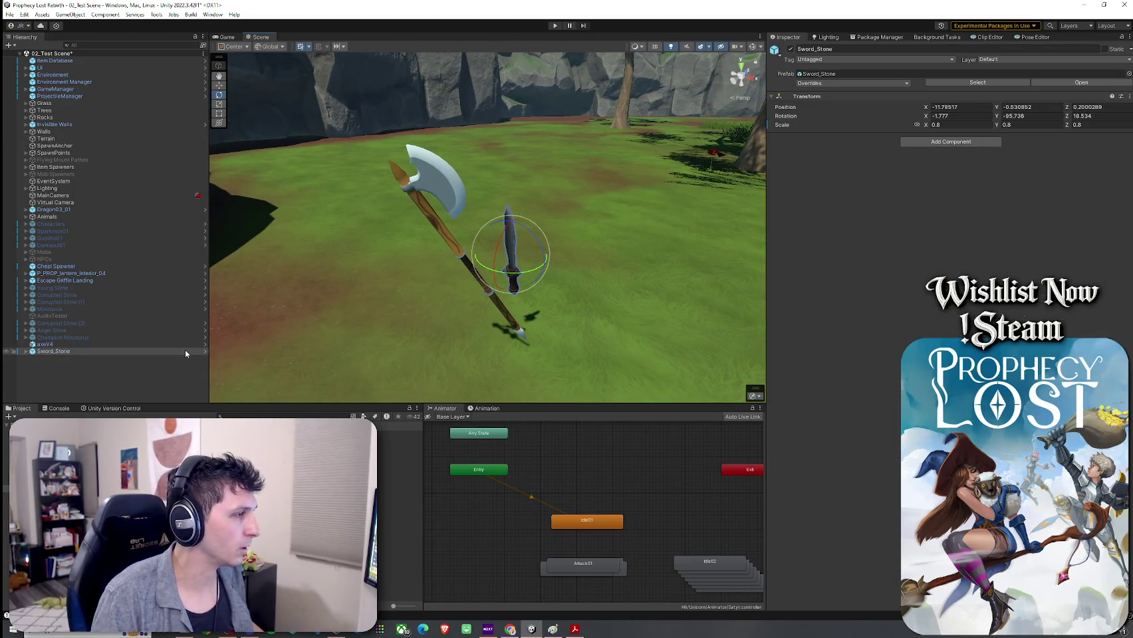
{"action": "left_click", "coordinate": [26, 351]}
{"action": "left_click", "coordinate": [45, 359]}
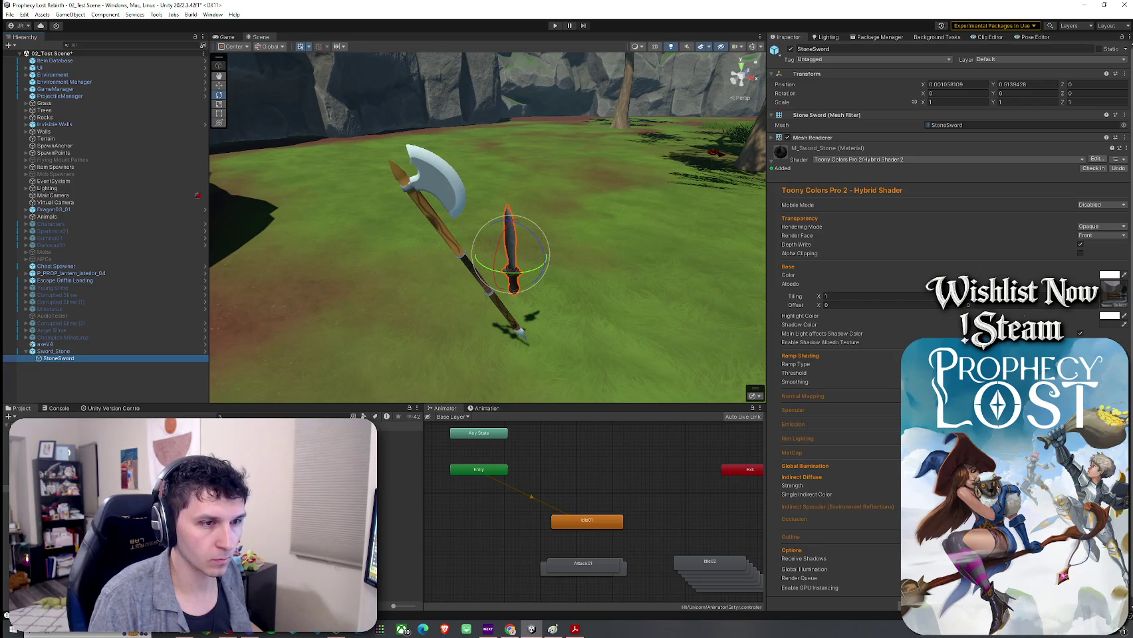
Nudge the stone sword's ramp threshold, then deselect and orbit level with sword and axe
{"action": "mouse_move", "coordinate": [997, 373]}
{"action": "left_mouse_down"}
{"action": "mouse_move", "coordinate": [977, 373]}
{"action": "mouse_move", "coordinate": [1017, 373]}
{"action": "left_mouse_up"}
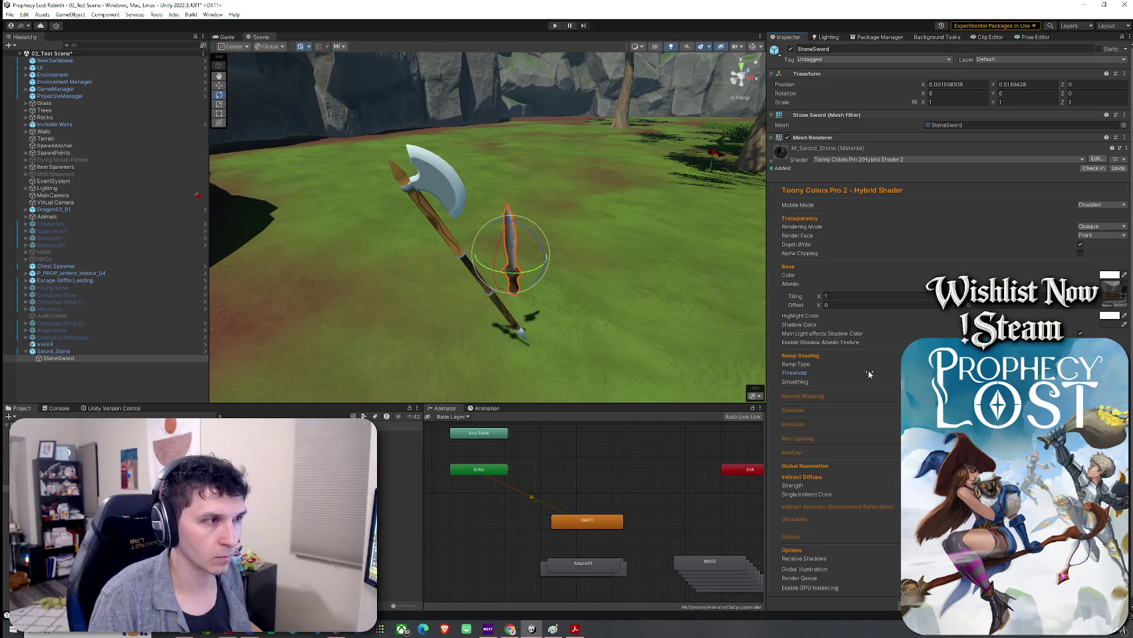
{"action": "left_click", "coordinate": [525, 326]}
{"action": "scroll", "coordinate": [526, 324], "scroll_direction": "up", "scroll_amount": 5}
{"action": "left_click_drag", "start_coordinate": [525, 327], "coordinate": [122, 329]}
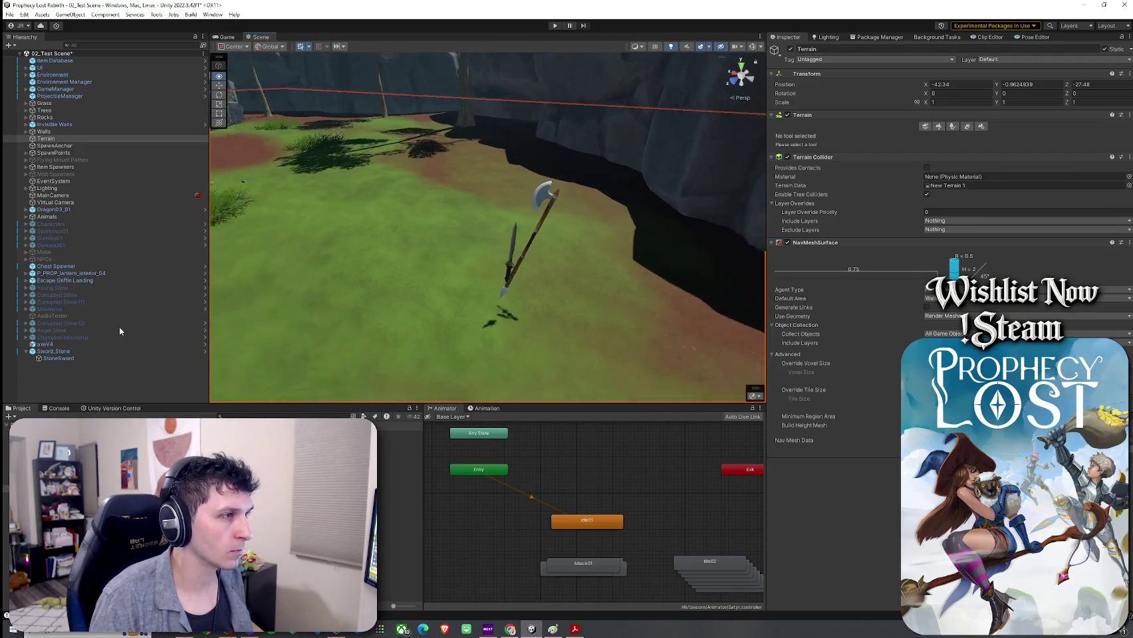
Collapse Sword_Stone in the Hierarchy and open the project's Prefabs folder
{"action": "left_click", "coordinate": [26, 351]}
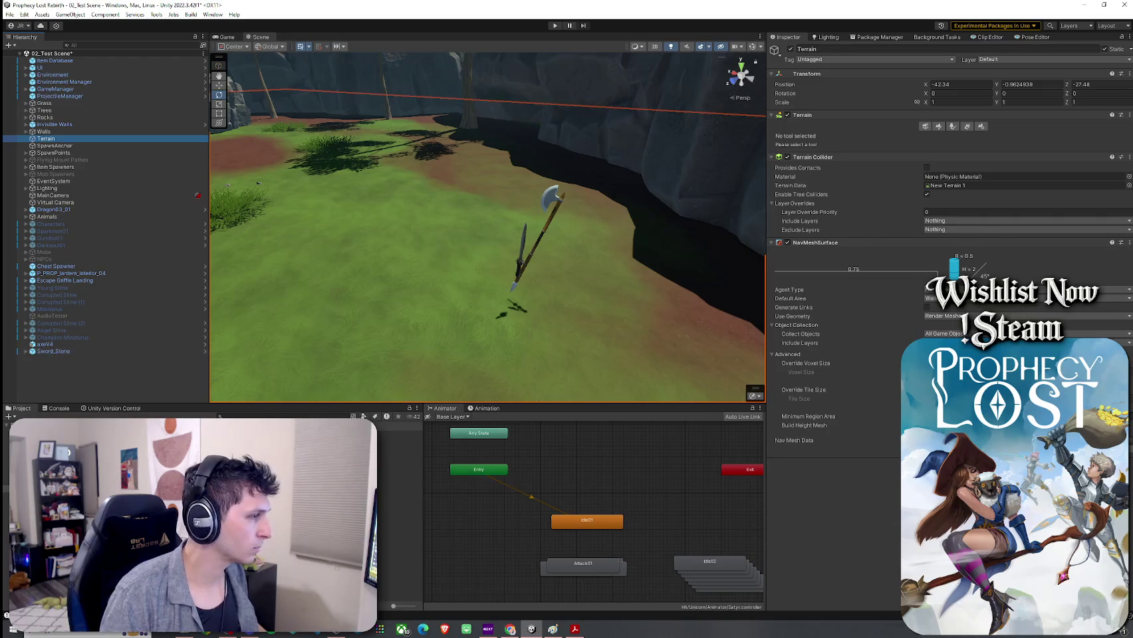
{"action": "scroll", "coordinate": [213, 509], "scroll_direction": "down", "scroll_amount": 3}
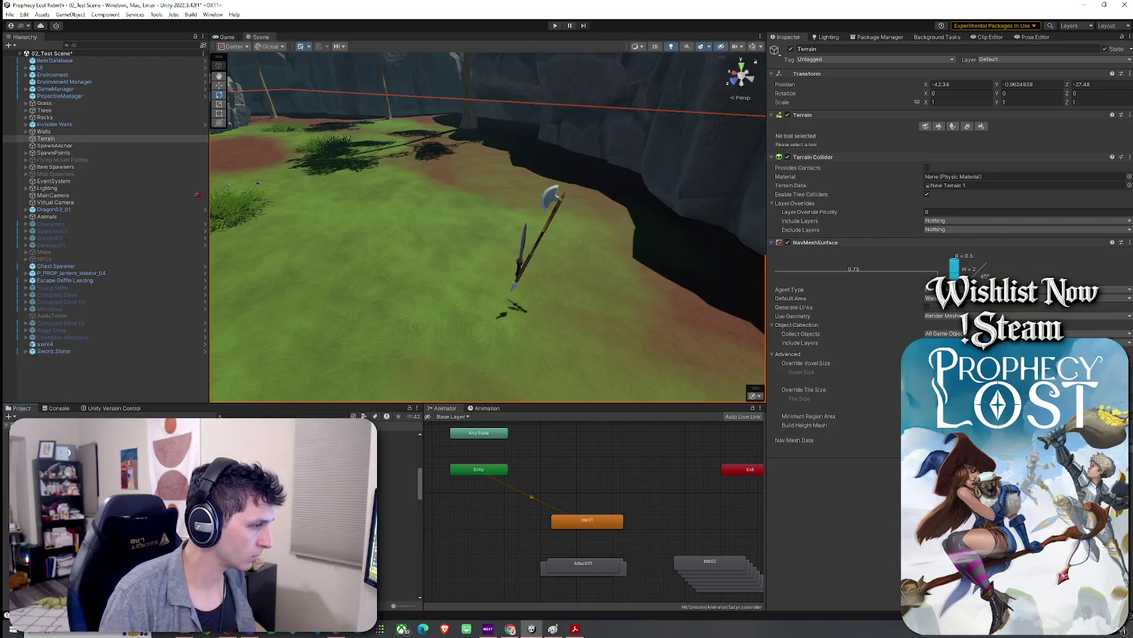
{"action": "scroll", "coordinate": [213, 509], "scroll_direction": "down", "scroll_amount": 2}
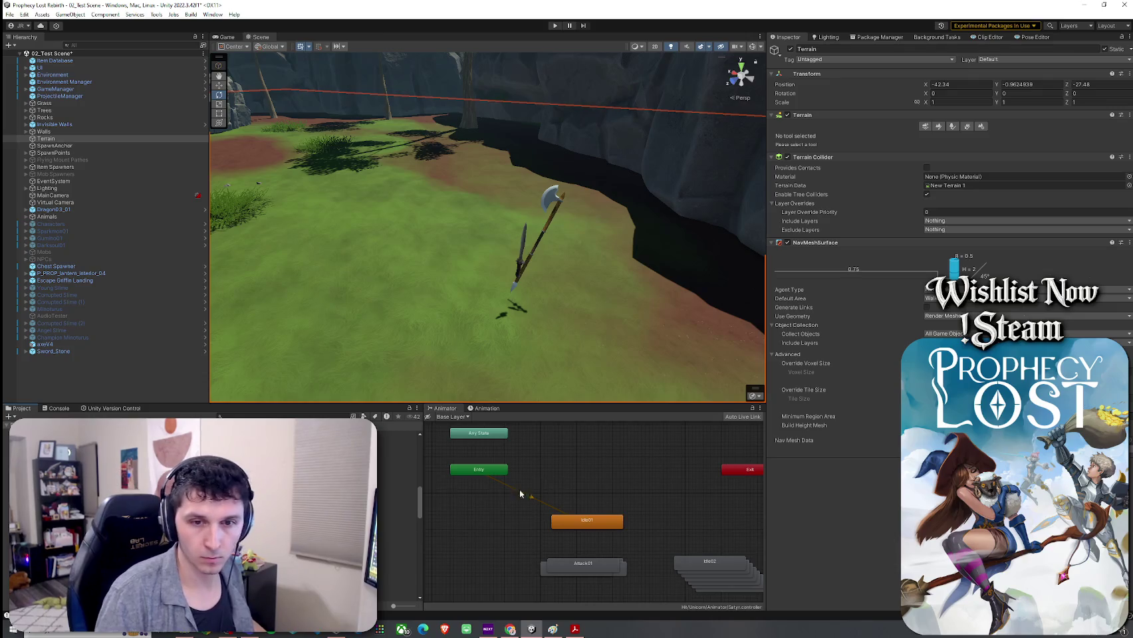
{"action": "scroll", "coordinate": [213, 508], "scroll_direction": "up", "scroll_amount": 1}
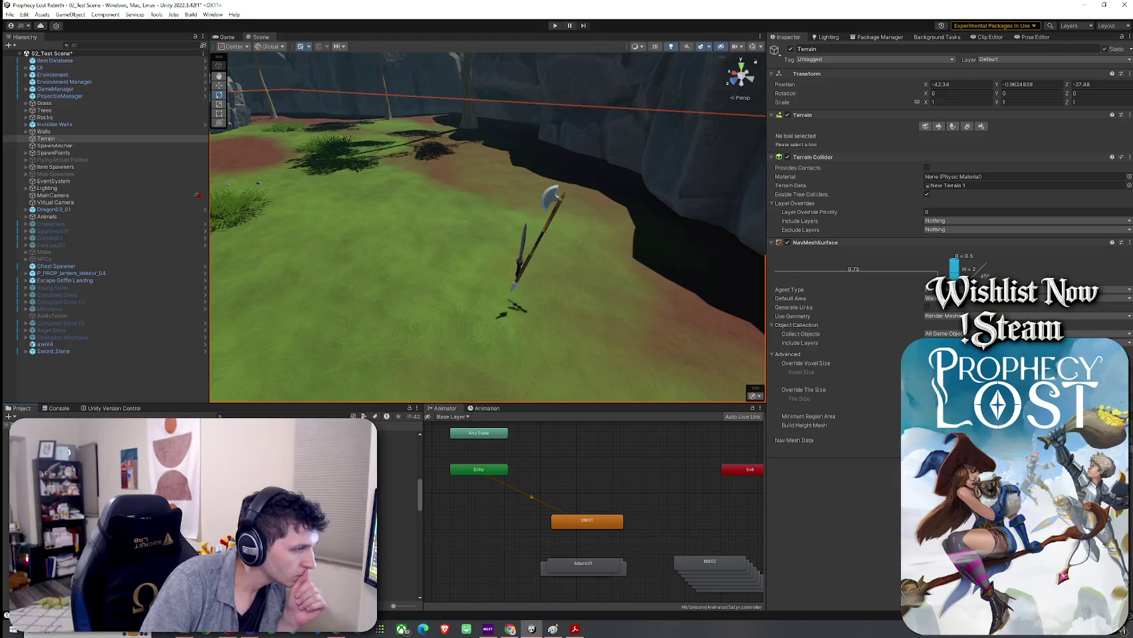
{"action": "left_click", "coordinate": [199, 505]}
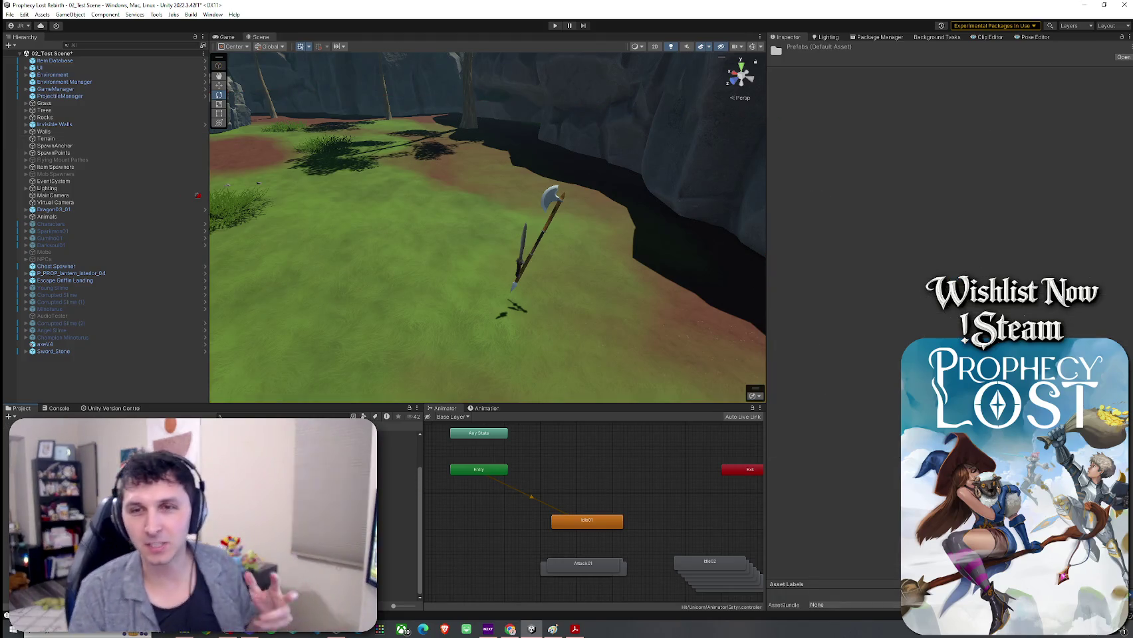
Save Sword_Stone as a prefab in the Unorganized Prefabs folder
{"action": "scroll", "coordinate": [199, 505], "scroll_direction": "down", "scroll_amount": 3}
{"action": "left_click", "coordinate": [199, 505]}
{"action": "left_click", "coordinate": [399, 554]}
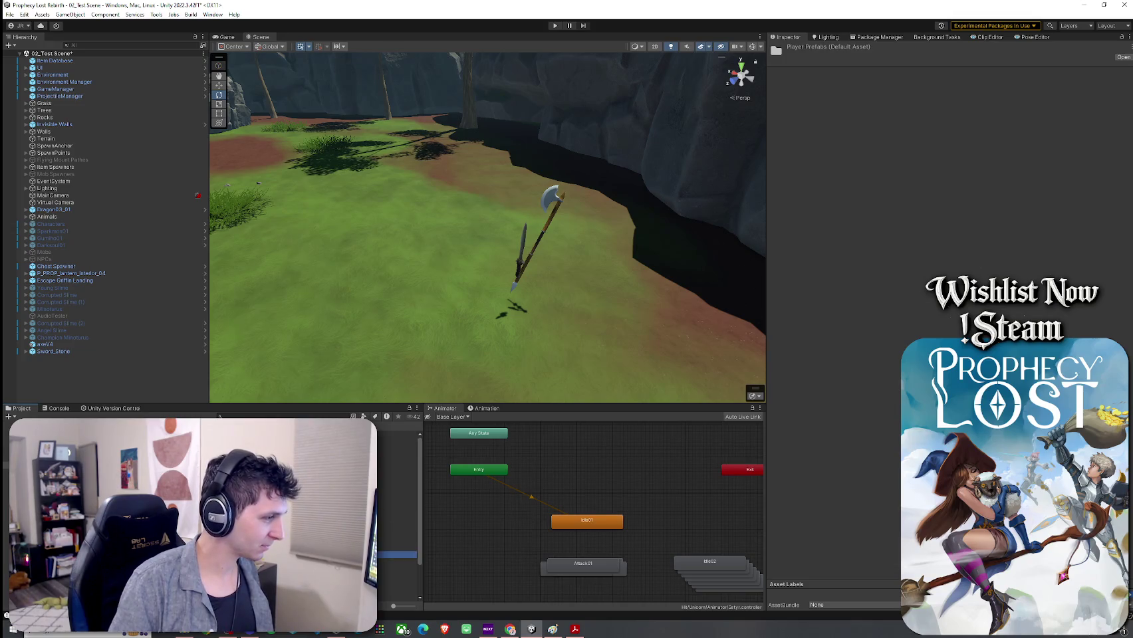
{"action": "scroll", "coordinate": [399, 532], "scroll_direction": "down", "scroll_amount": 3}
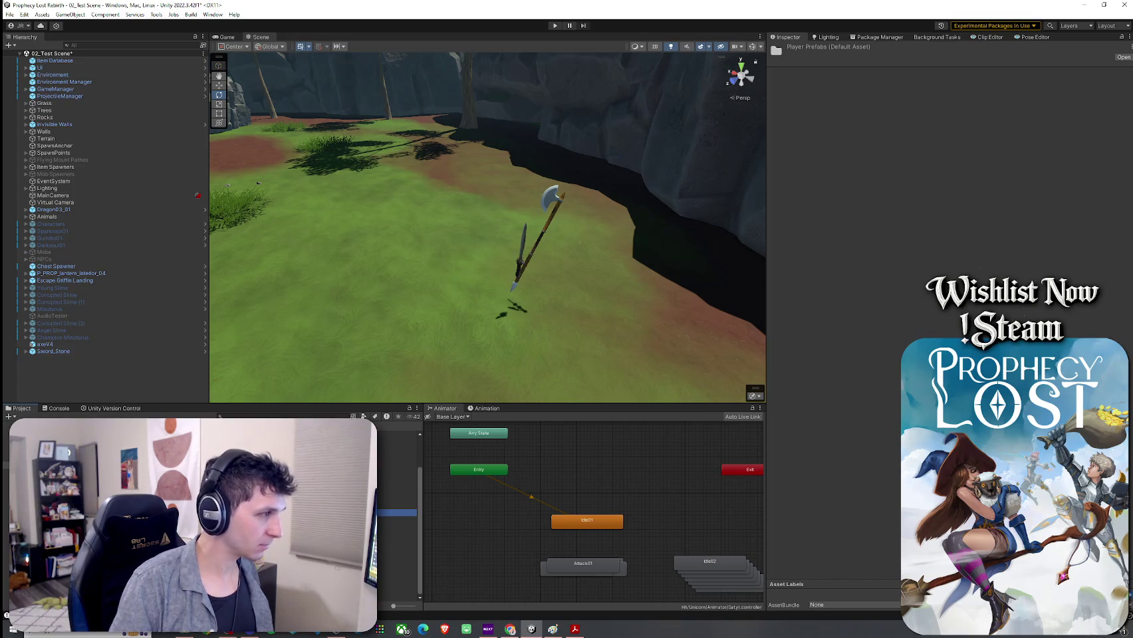
{"action": "double_click", "coordinate": [399, 512]}
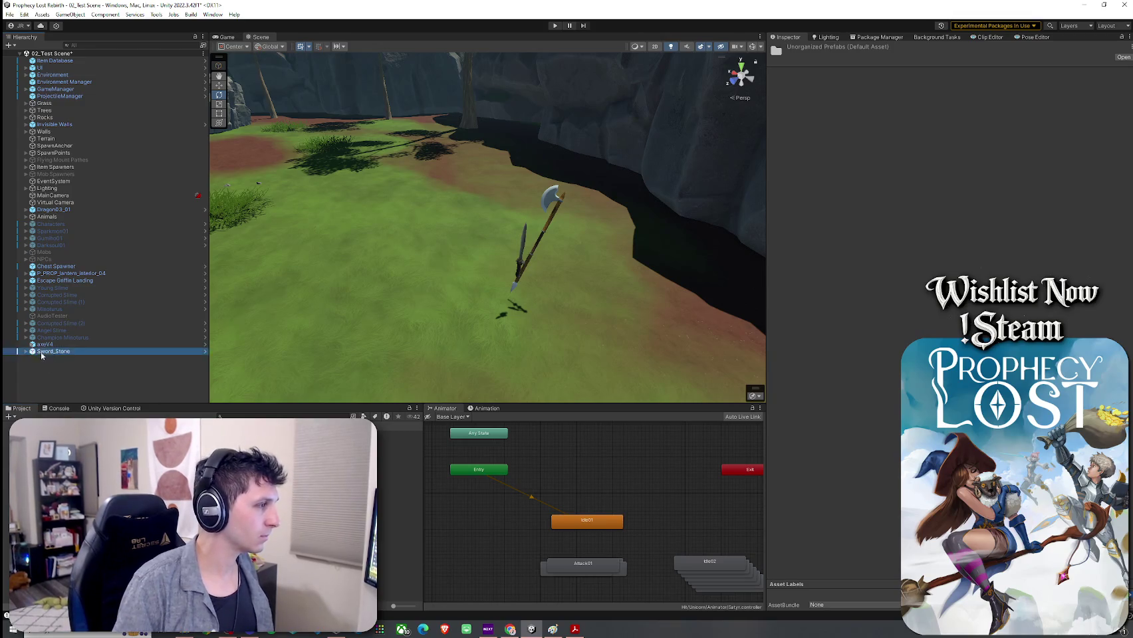
{"action": "left_click_drag", "start_coordinate": [53, 351], "coordinate": [399, 518]}
{"action": "left_click", "coordinate": [549, 333]}
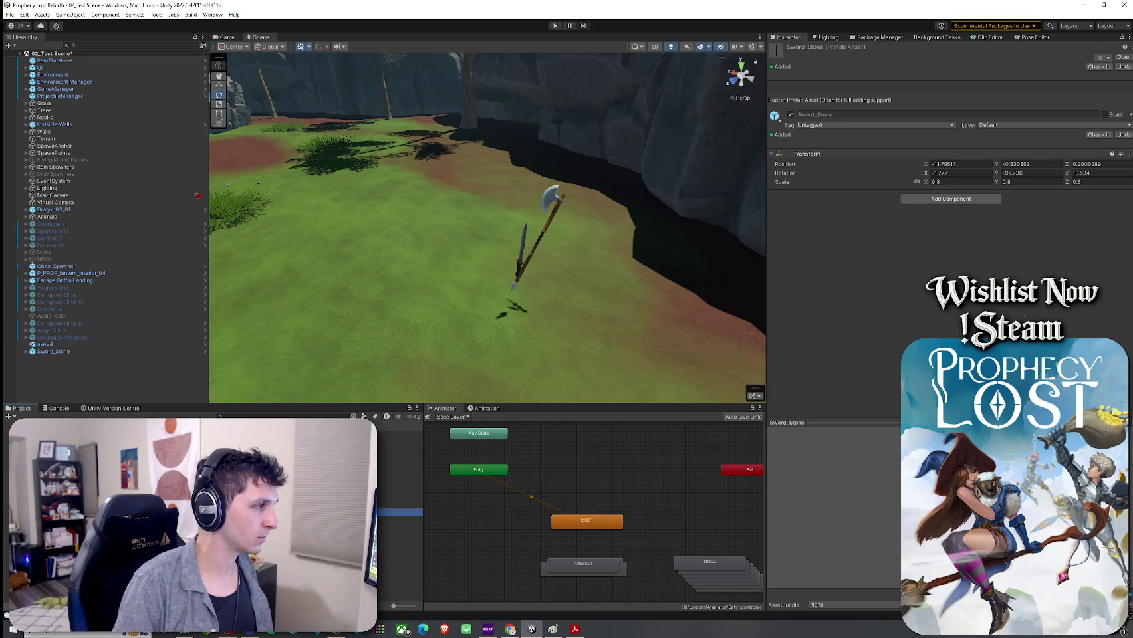
Delete the accidental axeV4 1 prefab and remove the axeV4 object from the scene
{"action": "left_click_drag", "start_coordinate": [44, 344], "coordinate": [107, 426]}
{"action": "left_click", "coordinate": [552, 332]}
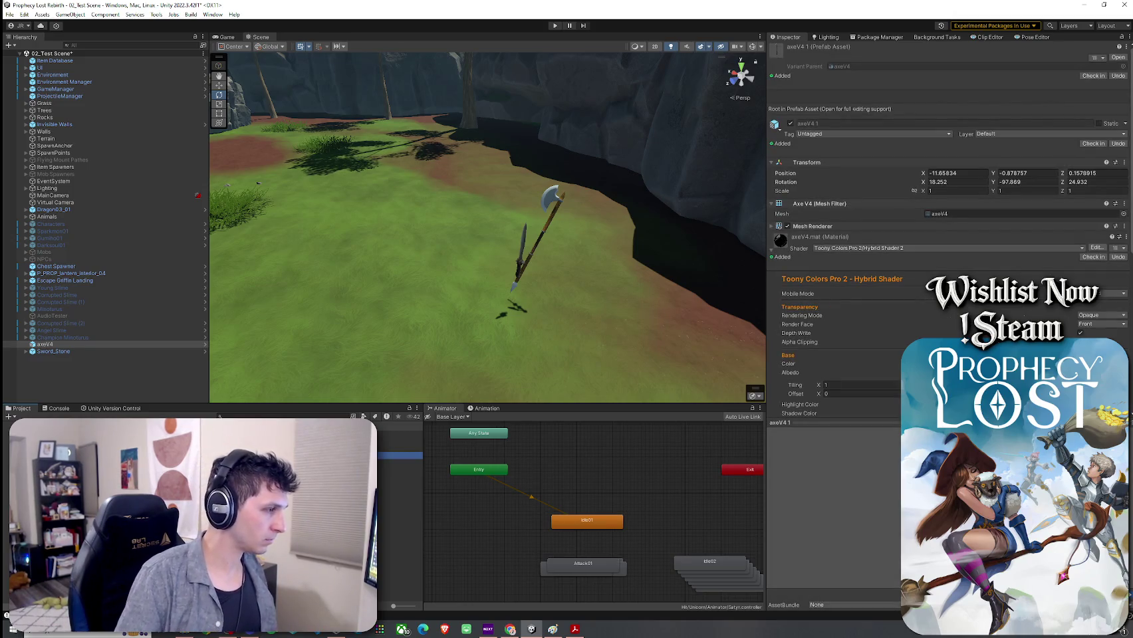
{"action": "key", "text": "Delete"}
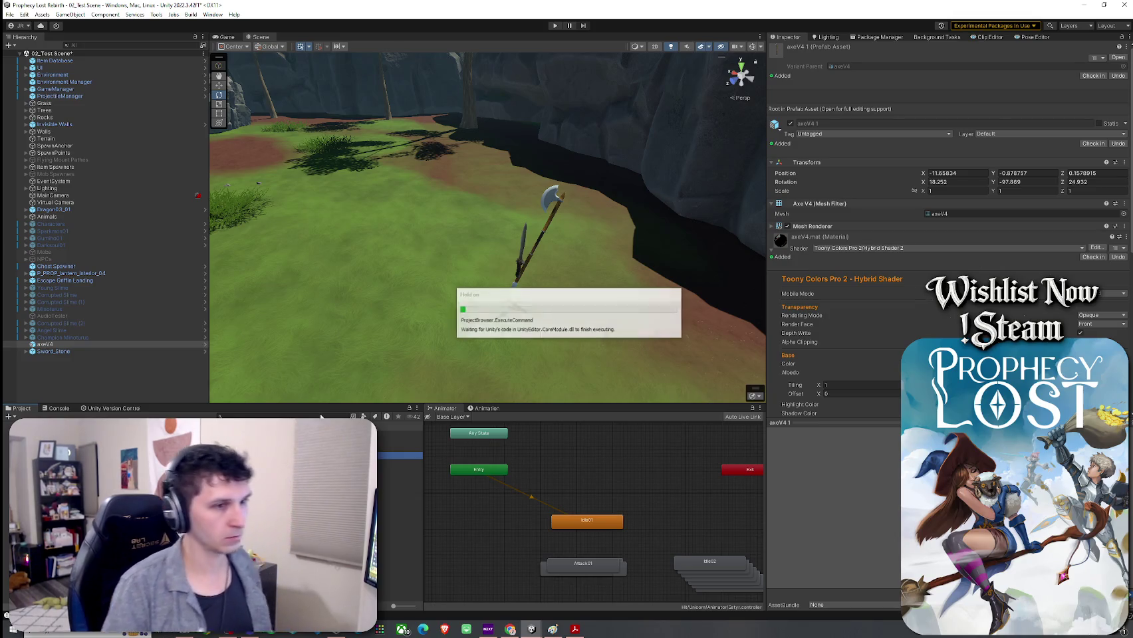
{"action": "left_click", "coordinate": [593, 333]}
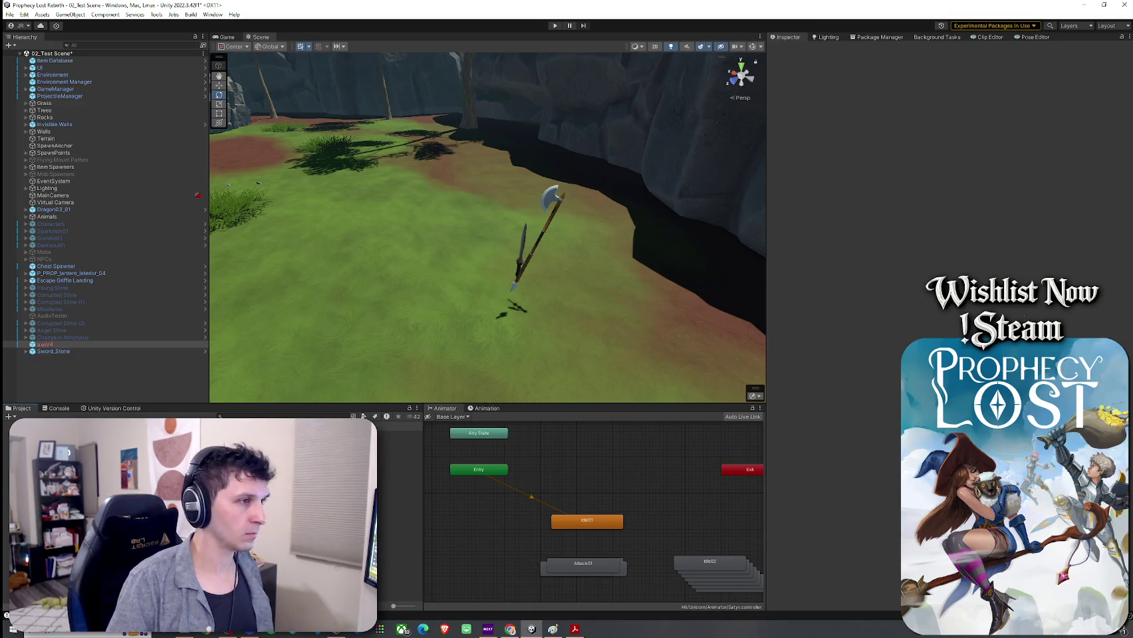
{"action": "left_click", "coordinate": [60, 344]}
{"action": "key", "text": "Delete"}
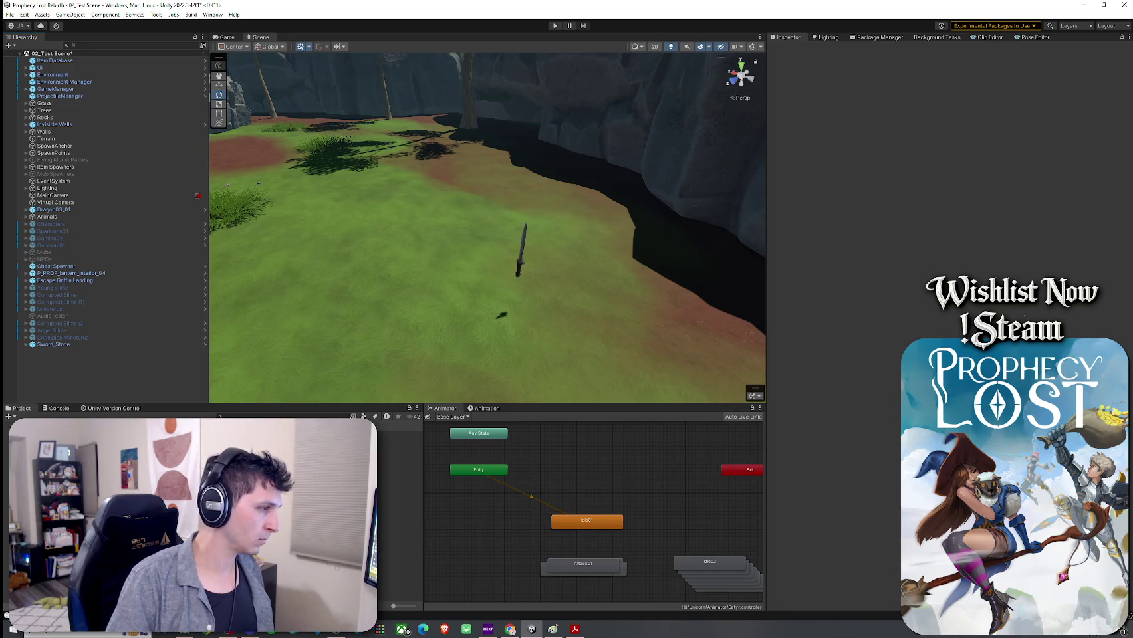
{"action": "double_click", "coordinate": [399, 449]}
{"action": "left_click", "coordinate": [6, 56]}
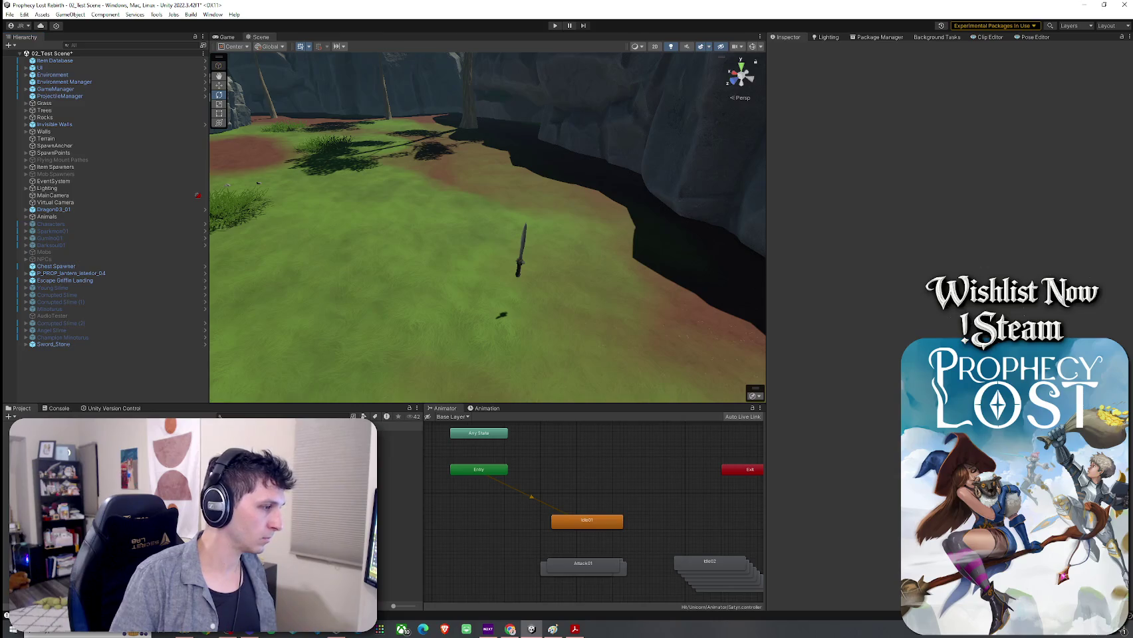
Open the Sword_Stone prefab and check the StoneSword mesh's material
{"action": "double_click", "coordinate": [399, 449]}
{"action": "mouse_move", "coordinate": [291, 353]}
{"action": "left_mouse_down", "text": "alt"}
{"action": "mouse_move", "coordinate": [349, 366]}
{"action": "mouse_move", "coordinate": [750, 304]}
{"action": "mouse_move", "coordinate": [772, 328]}
{"action": "mouse_move", "coordinate": [847, 327]}
{"action": "mouse_move", "coordinate": [845, 307]}
{"action": "mouse_move", "coordinate": [835, 334]}
{"action": "left_mouse_up", "text": "alt"}
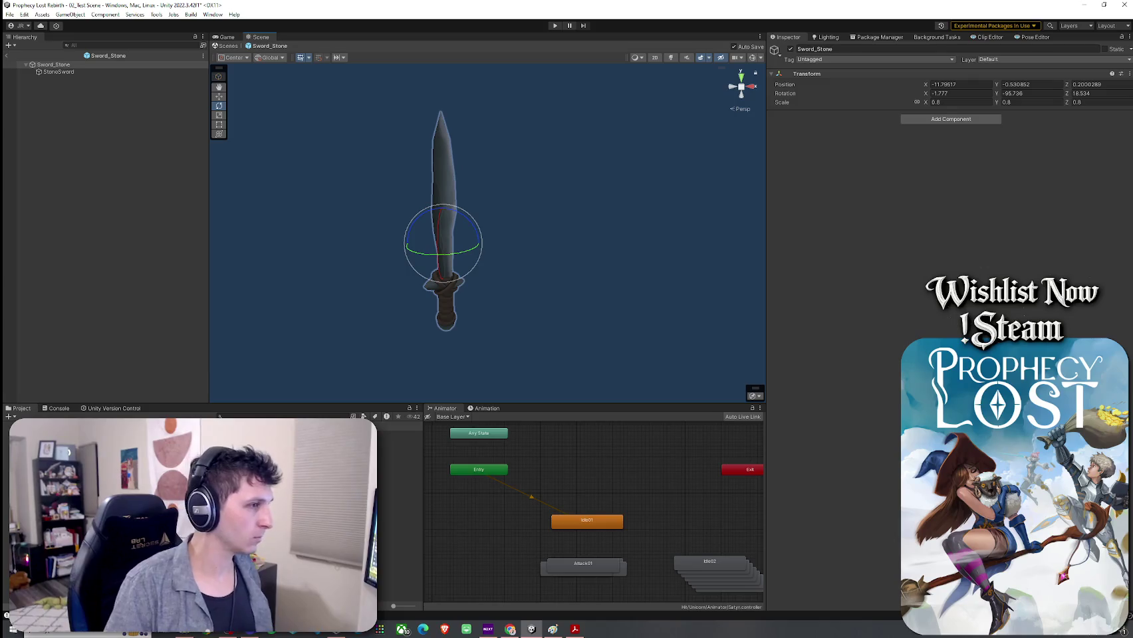
{"action": "left_click", "coordinate": [399, 512]}
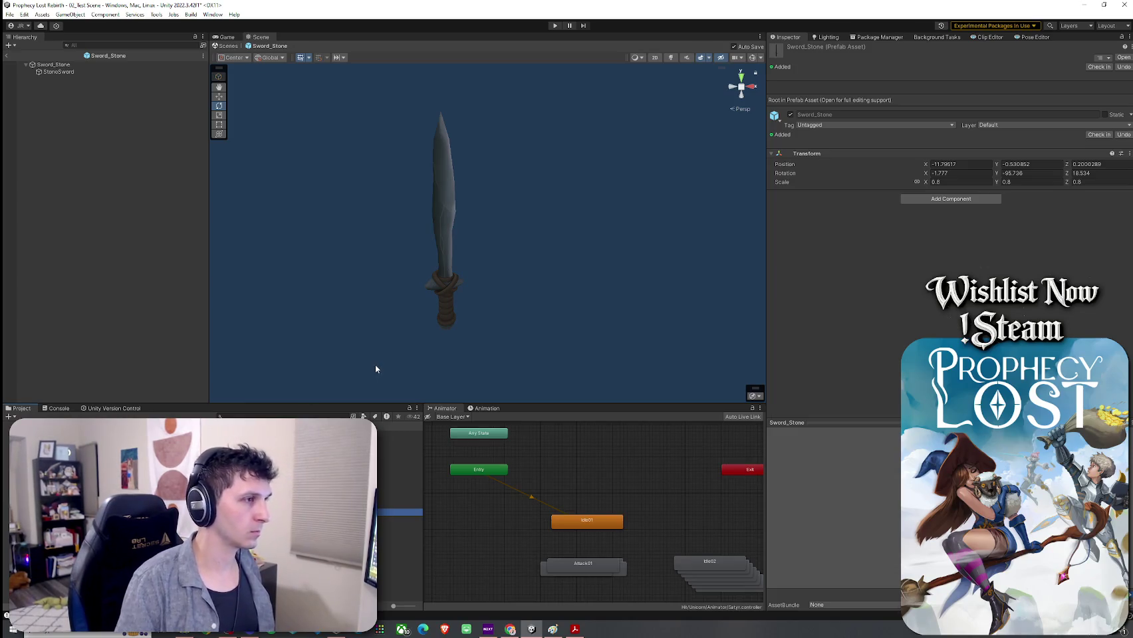
{"action": "left_click", "coordinate": [56, 64]}
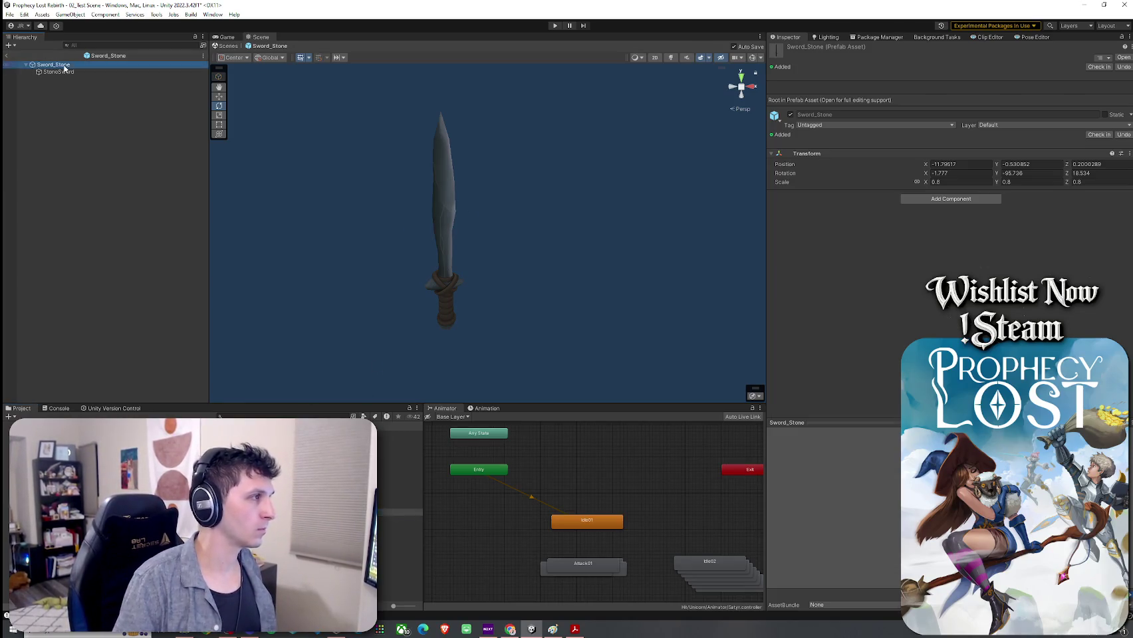
{"action": "left_click", "coordinate": [113, 72]}
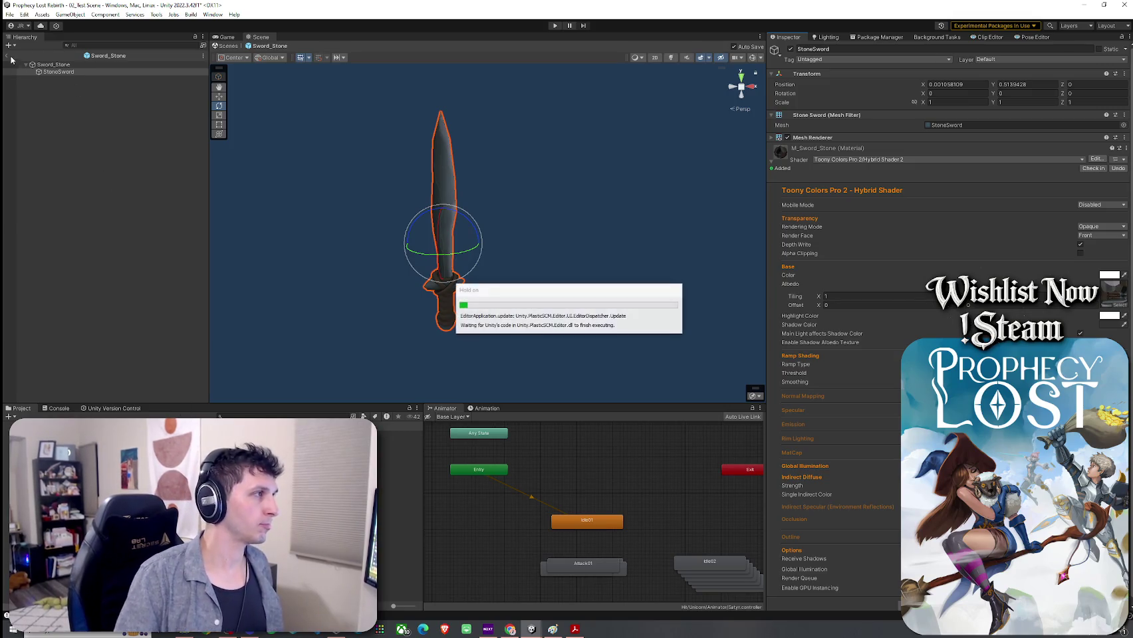
{"action": "left_click", "coordinate": [549, 318]}
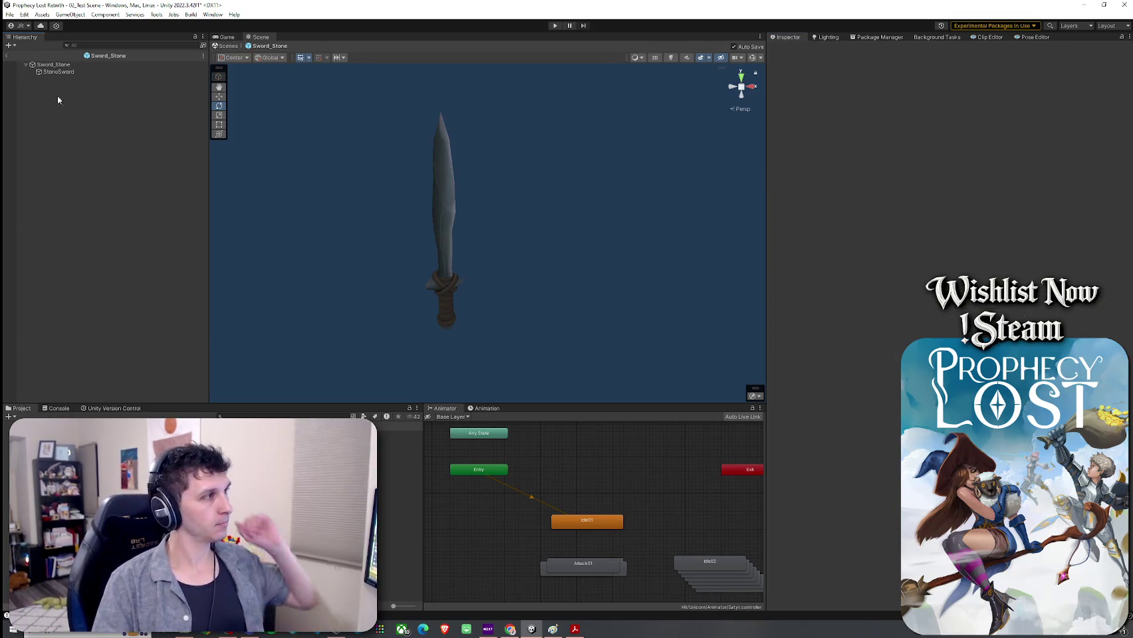
Return to 02_Test Scene and fly the view close to the stone sword
{"action": "left_click", "coordinate": [226, 46]}
{"action": "mouse_move", "coordinate": [371, 393]}
{"action": "left_mouse_down"}
{"action": "mouse_move", "coordinate": [397, 325]}
{"action": "mouse_move", "coordinate": [447, 305]}
{"action": "mouse_move", "coordinate": [510, 340]}
{"action": "mouse_move", "coordinate": [472, 296]}
{"action": "mouse_move", "coordinate": [469, 378]}
{"action": "left_mouse_up"}
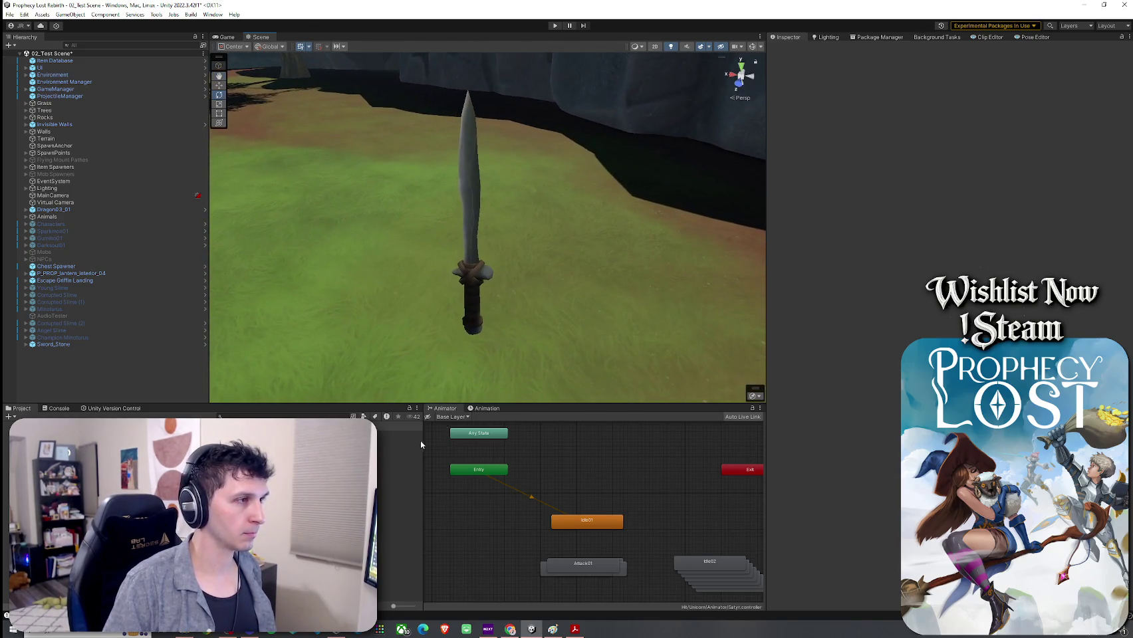
{"action": "key", "text": "super"}
Snip a close-up of the stone sword, discard it unsaved, and bring Paint's weapon plan forward
{"action": "left_click", "coordinate": [102, 391]}
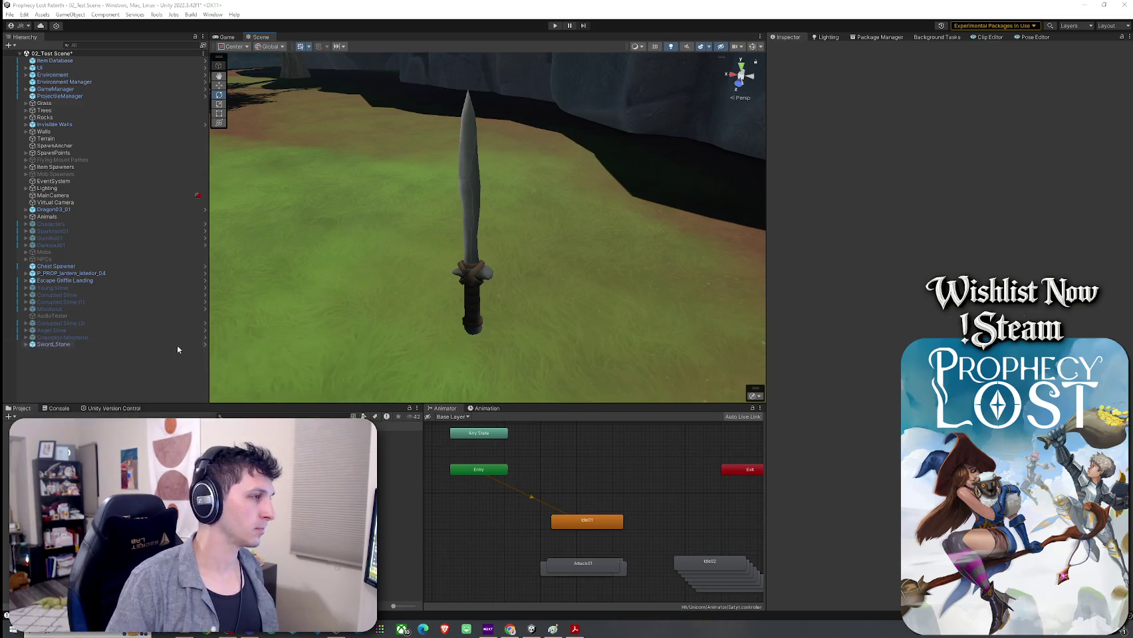
{"action": "left_click", "coordinate": [21, 107]}
{"action": "left_click_drag", "start_coordinate": [425, 76], "coordinate": [549, 373]}
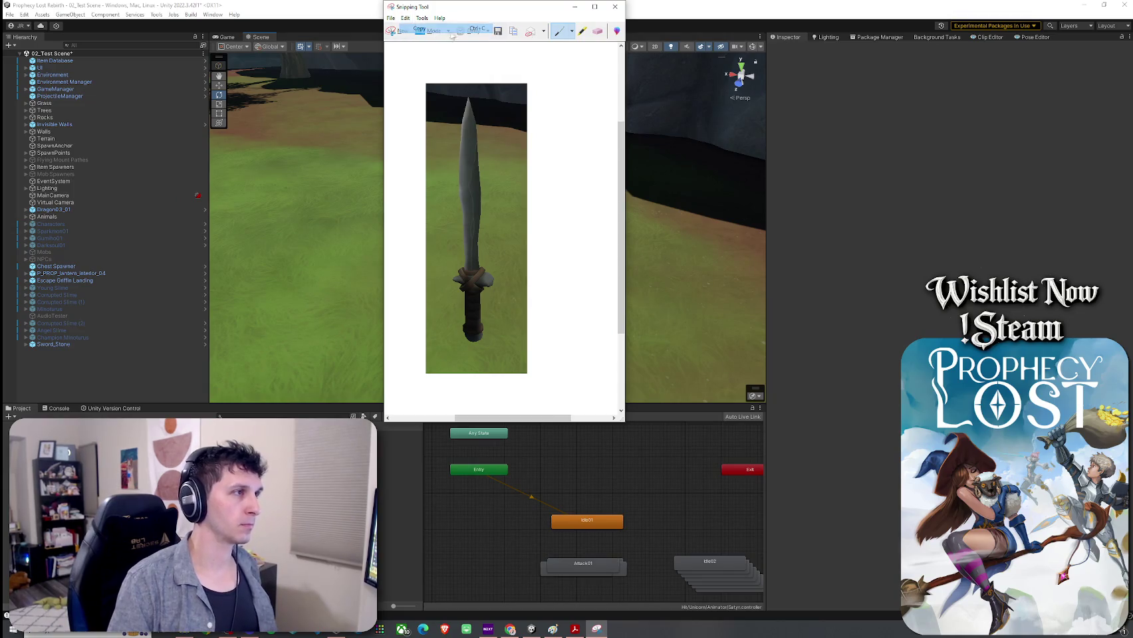
{"action": "left_click", "coordinate": [615, 6]}
{"action": "left_click", "coordinate": [548, 222]}
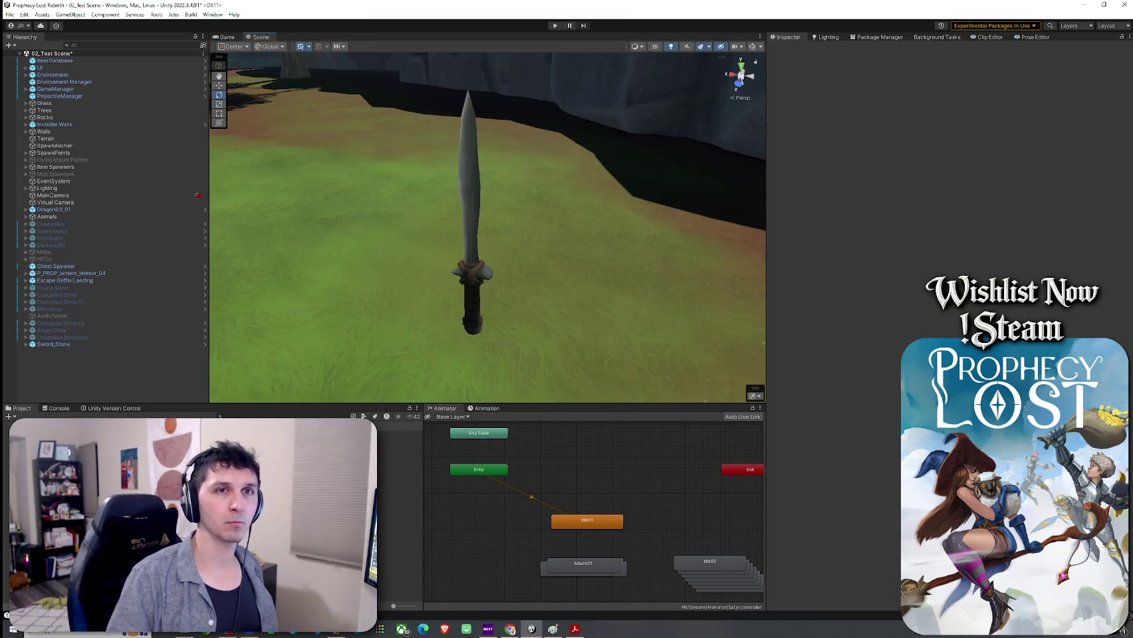
{"action": "left_click", "coordinate": [509, 629]}
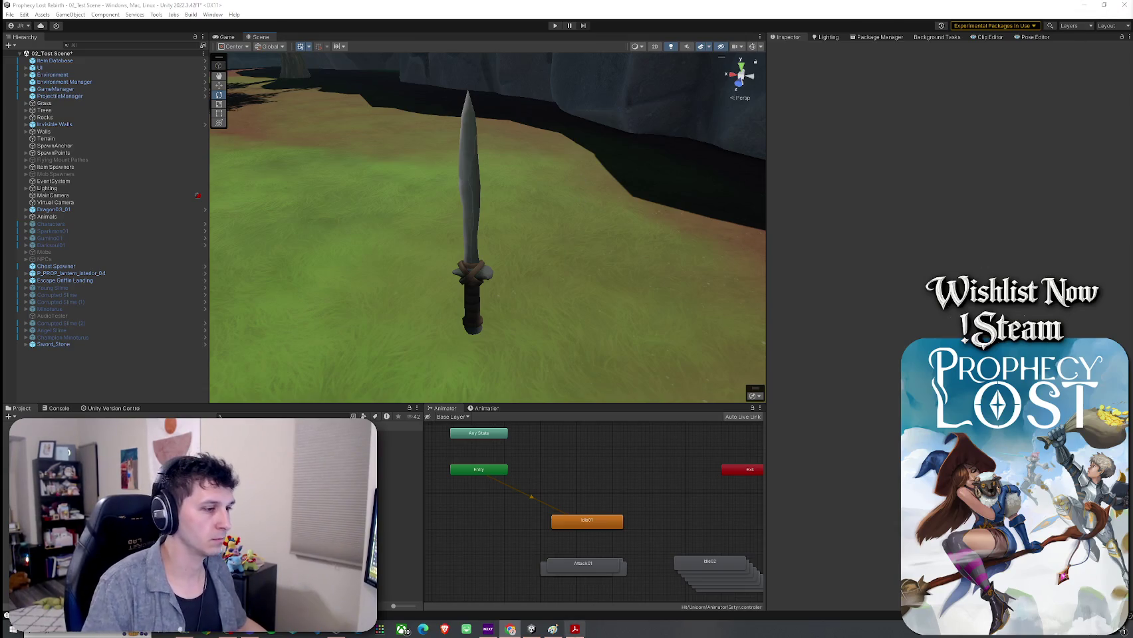
{"action": "left_click", "coordinate": [562, 631]}
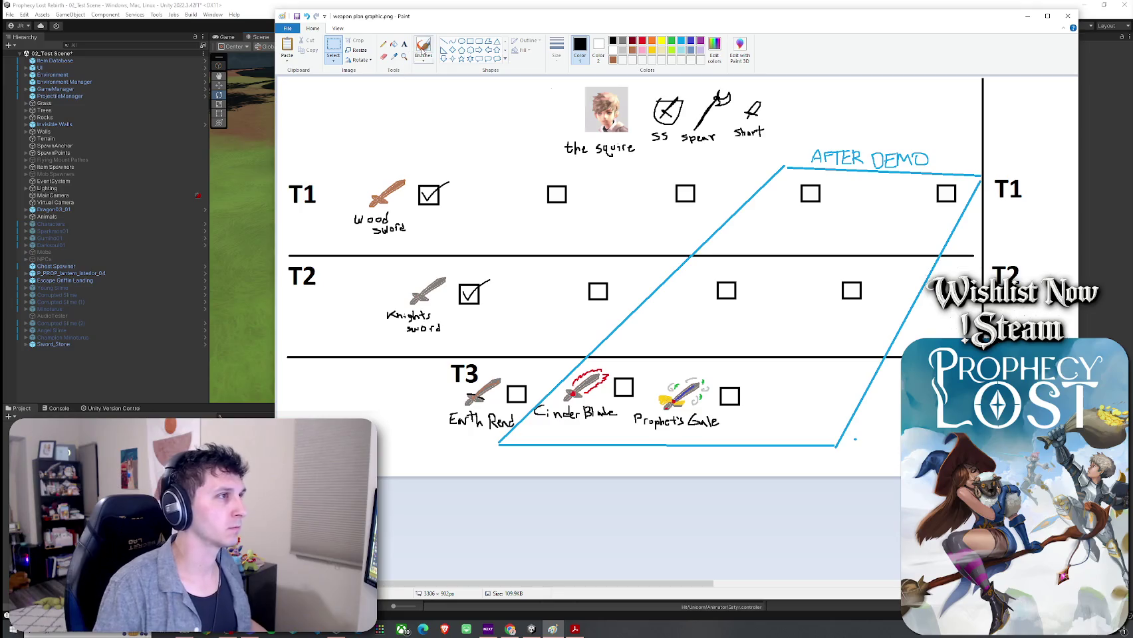
Sketch the second T1 sword with a brown handle and fill it dark grey
{"action": "left_click", "coordinate": [622, 43]}
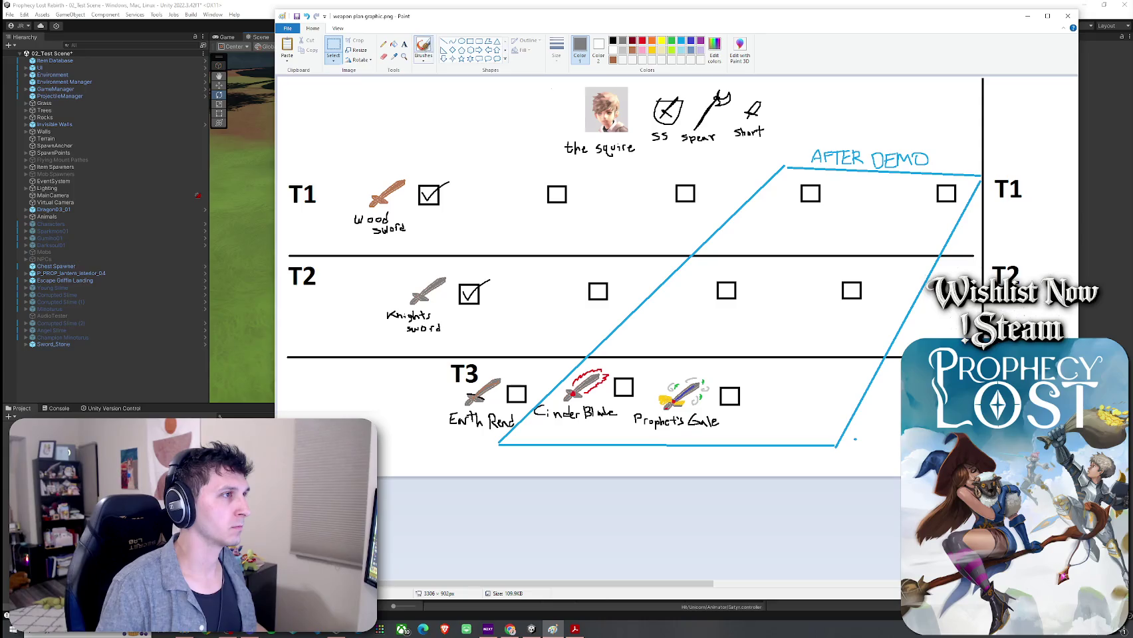
{"action": "left_click", "coordinate": [423, 50]}
{"action": "mouse_move", "coordinate": [503, 203]}
{"action": "left_mouse_down"}
{"action": "mouse_move", "coordinate": [525, 184]}
{"action": "mouse_move", "coordinate": [502, 204]}
{"action": "left_mouse_up"}
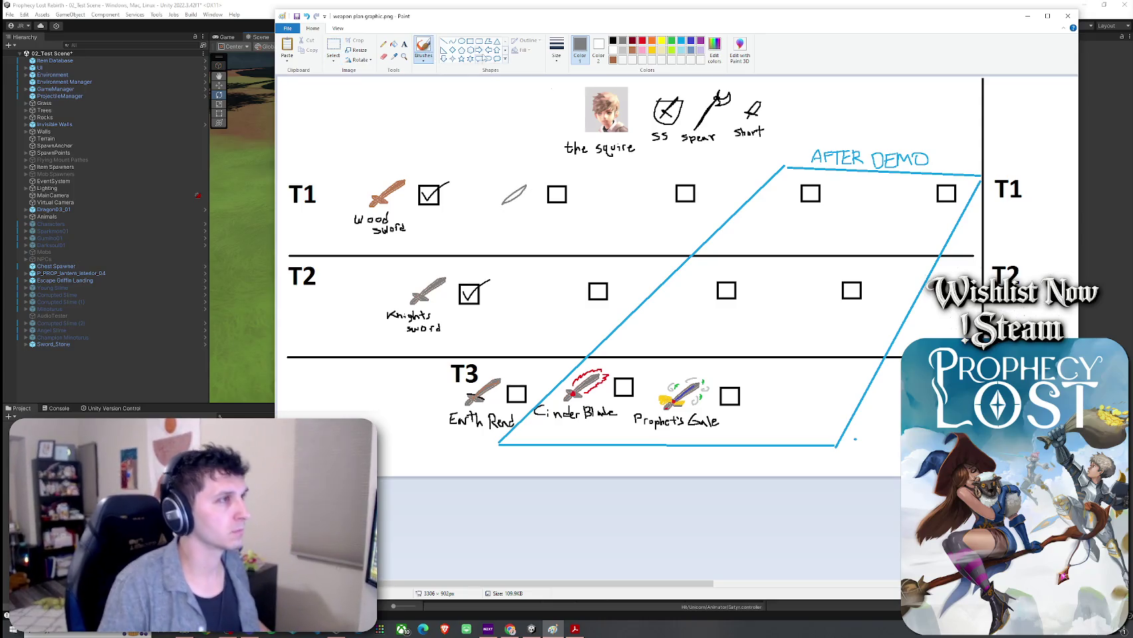
{"action": "mouse_move", "coordinate": [495, 20]}
{"action": "left_mouse_down"}
{"action": "mouse_move", "coordinate": [469, 351]}
{"action": "mouse_move", "coordinate": [486, 321]}
{"action": "mouse_move", "coordinate": [512, 17]}
{"action": "mouse_move", "coordinate": [486, 8]}
{"action": "mouse_move", "coordinate": [495, 19]}
{"action": "left_mouse_up"}
{"action": "left_click_drag", "start_coordinate": [505, 198], "coordinate": [497, 207]}
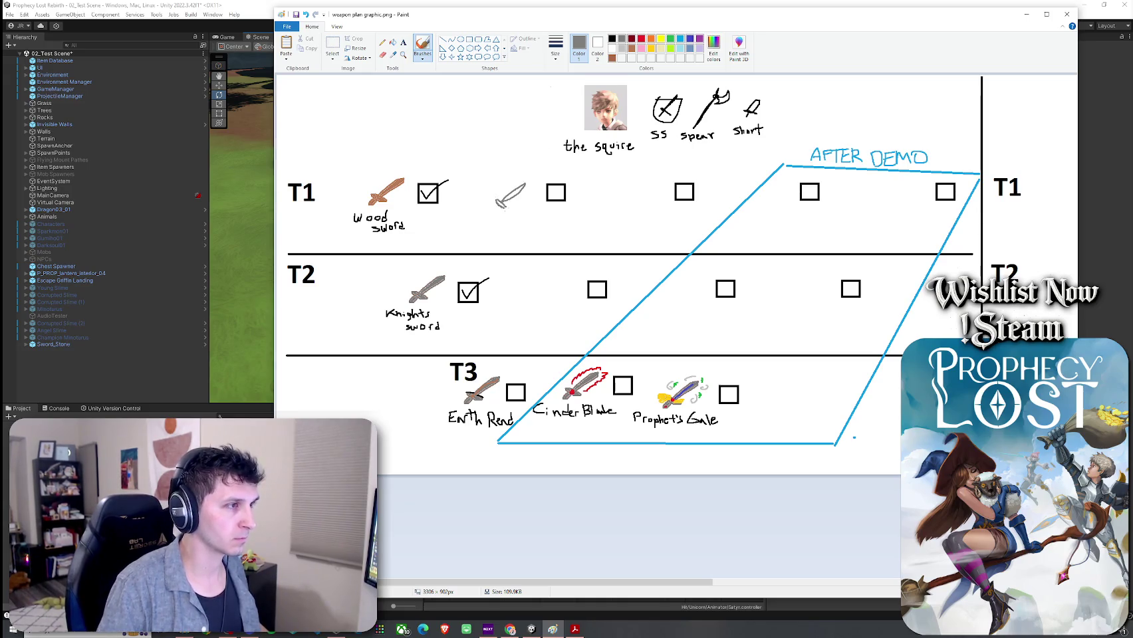
{"action": "left_click", "coordinate": [612, 58]}
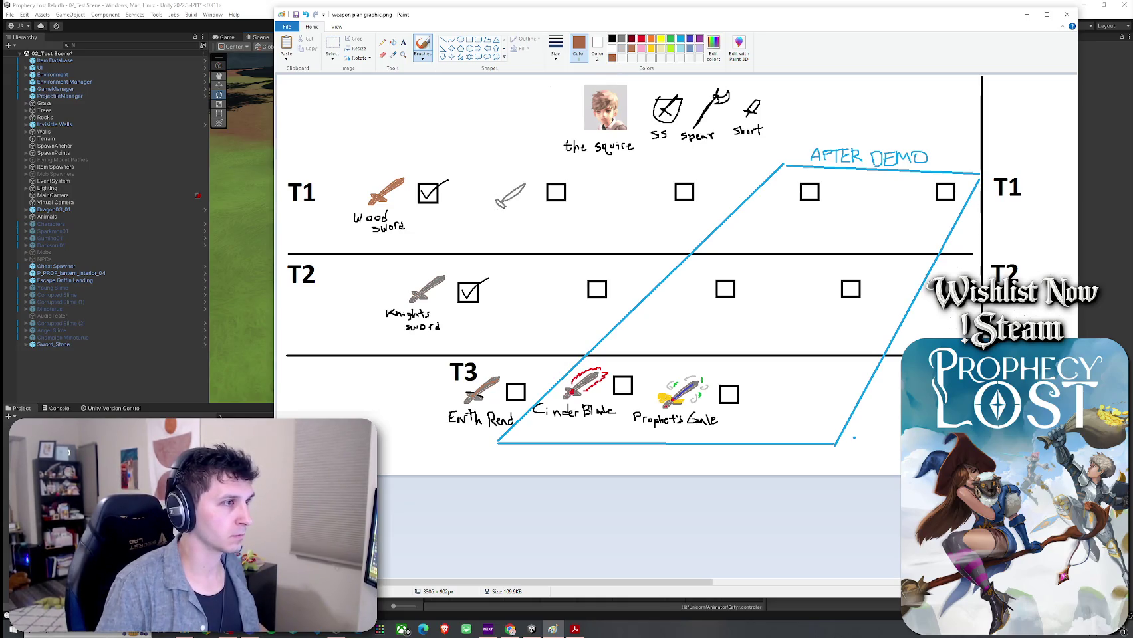
{"action": "left_click_drag", "start_coordinate": [493, 210], "coordinate": [500, 204]}
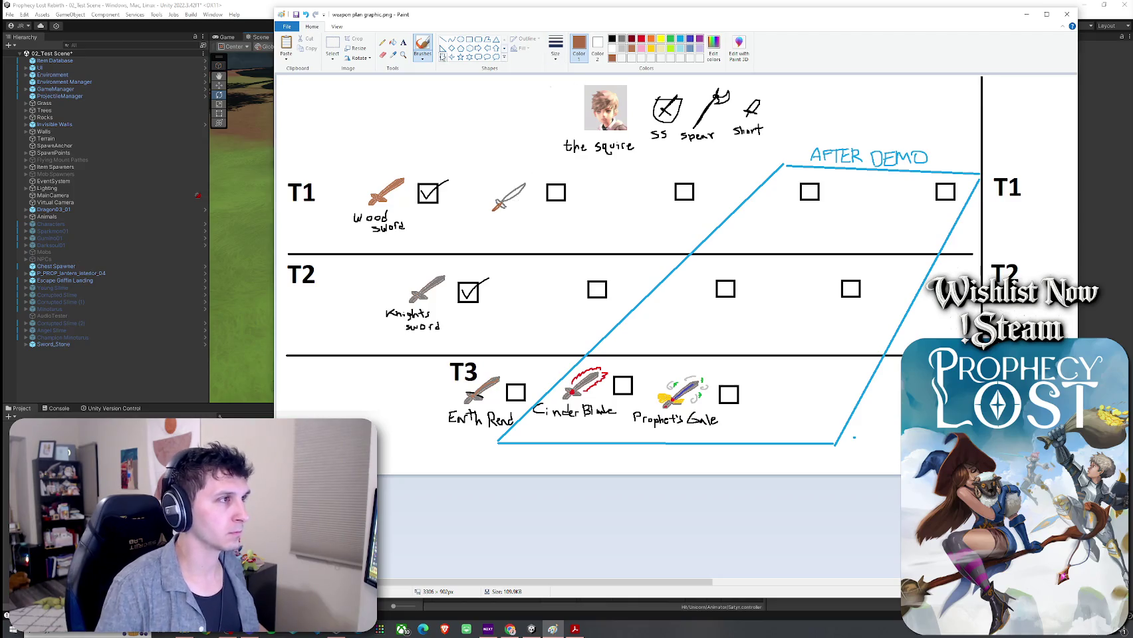
{"action": "left_click", "coordinate": [393, 42]}
{"action": "left_click", "coordinate": [622, 39]}
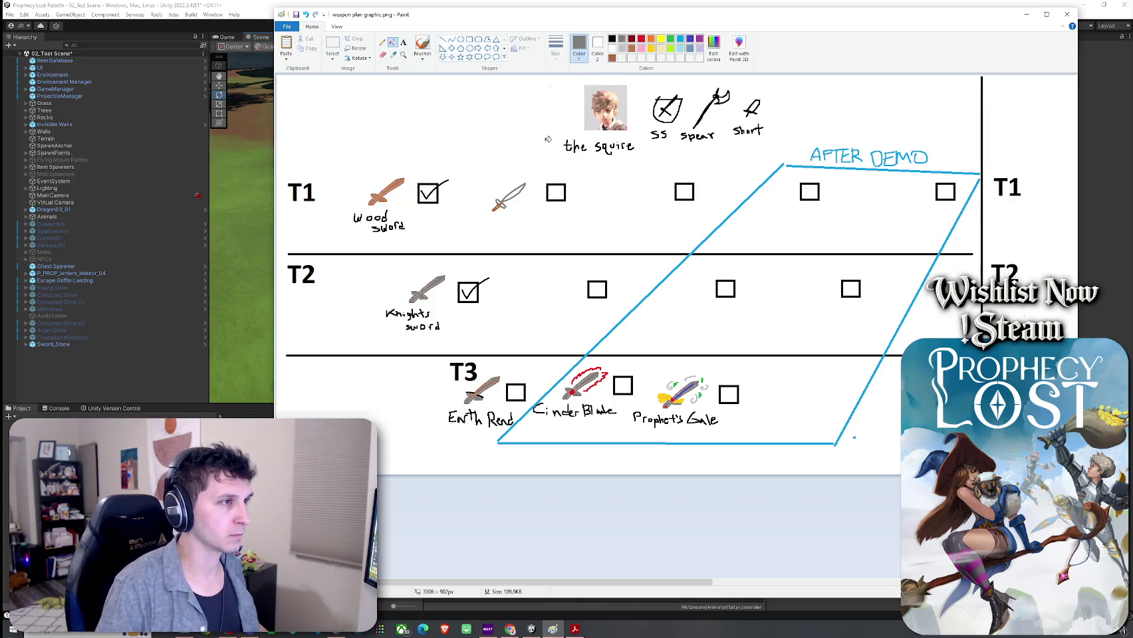
{"action": "left_click", "coordinate": [510, 198]}
{"action": "left_click", "coordinate": [500, 202]}
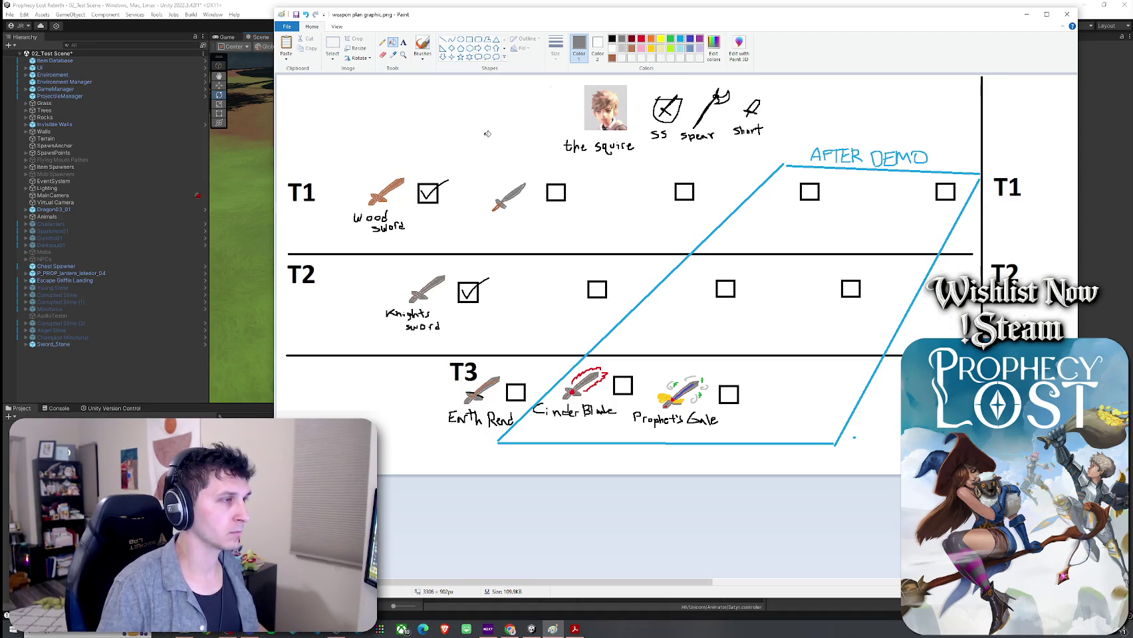
Handwrite 'Primitive' in black beside the second T1 sword
{"action": "left_click", "coordinate": [333, 46]}
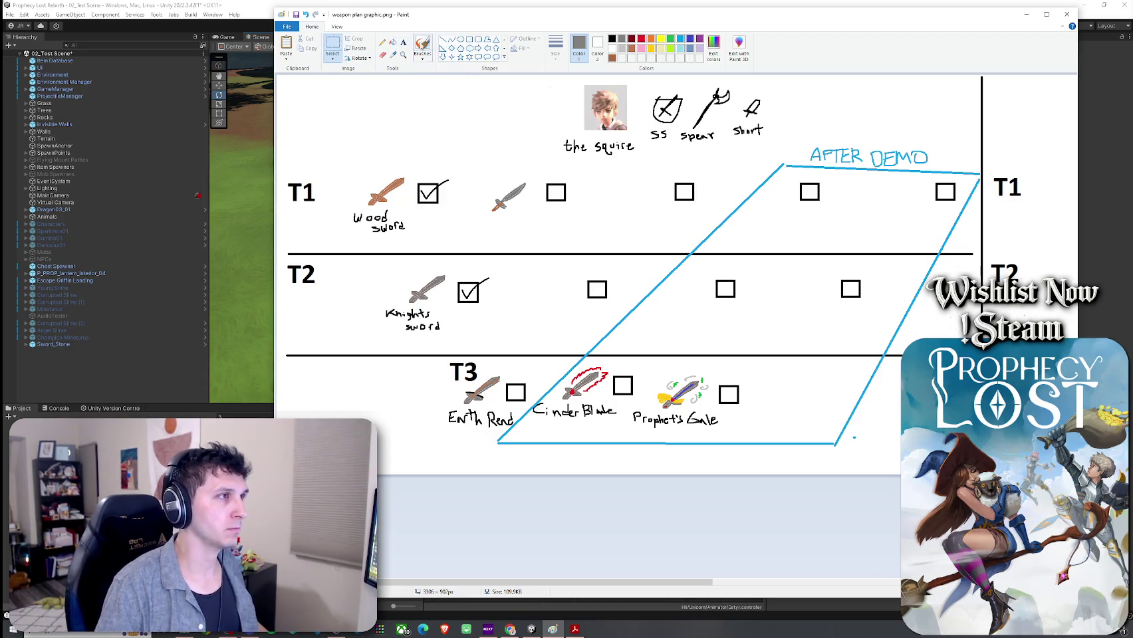
{"action": "left_click", "coordinate": [422, 46]}
{"action": "left_click", "coordinate": [612, 39]}
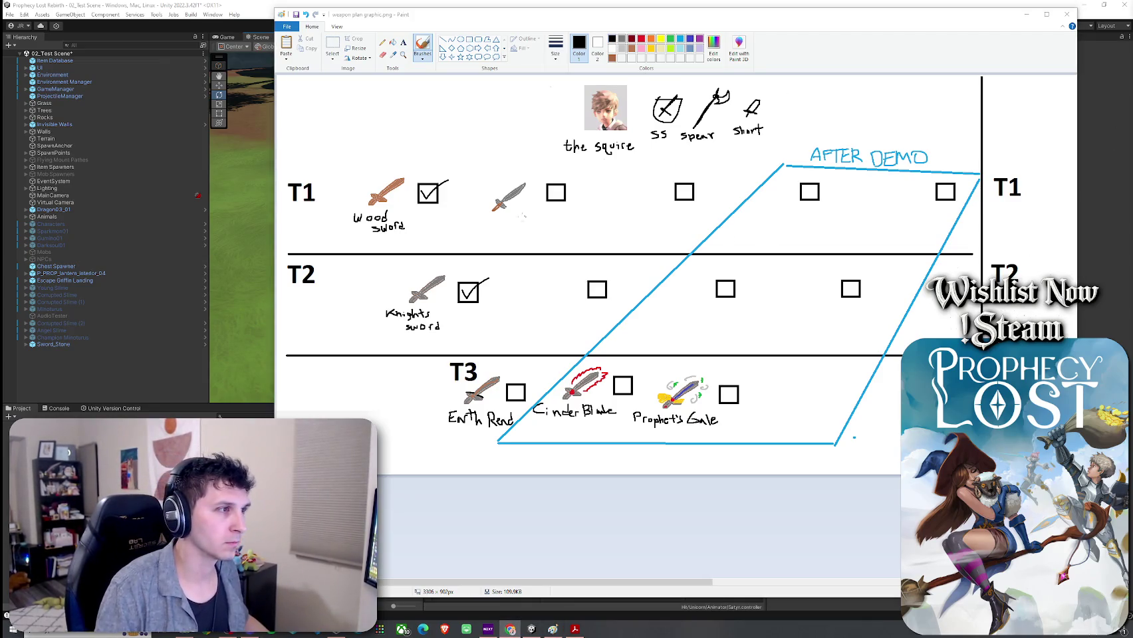
{"action": "left_click_drag", "start_coordinate": [470, 223], "coordinate": [526, 221]}
{"action": "key", "text": "ctrl+z"}
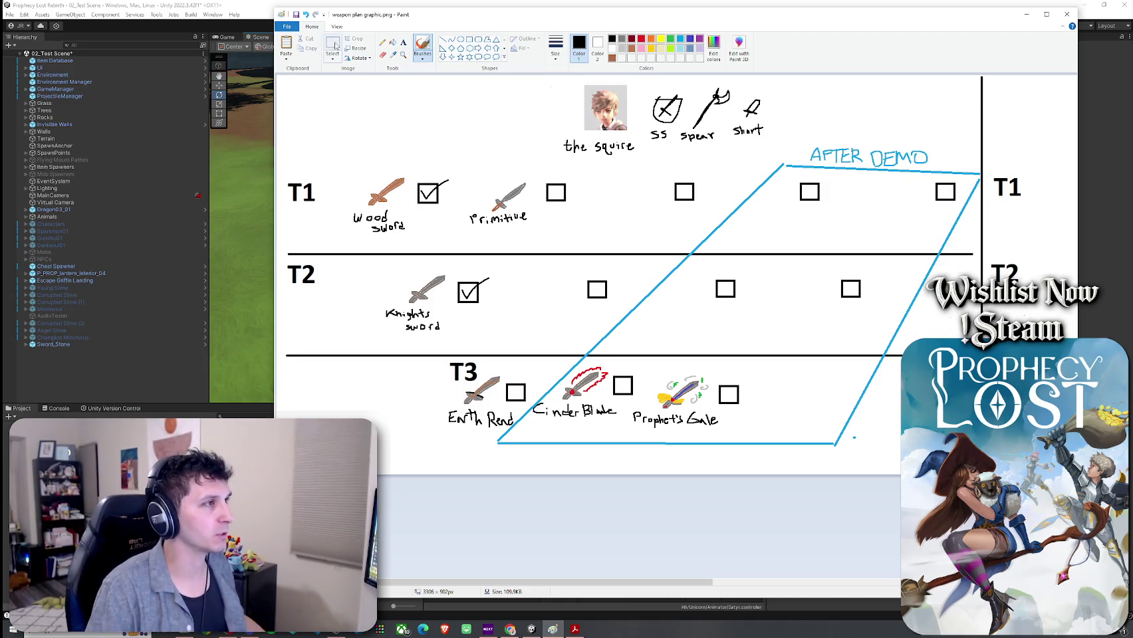
Replace the 'Wood sword' label under the first T1 sword with 'Training Sword'
{"action": "left_click", "coordinate": [332, 47]}
{"action": "mouse_move", "coordinate": [338, 208]}
{"action": "left_mouse_down"}
{"action": "mouse_move", "coordinate": [409, 247]}
{"action": "mouse_move", "coordinate": [378, 203]}
{"action": "left_mouse_up"}
{"action": "key", "text": "Delete"}
{"action": "key", "text": "Delete"}
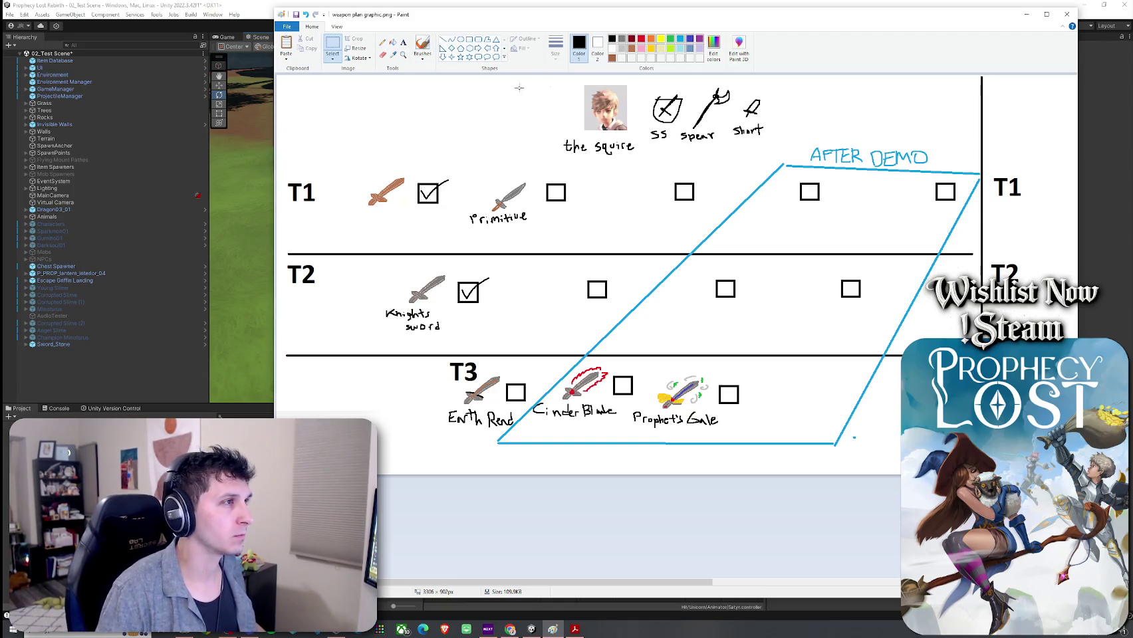
{"action": "left_click", "coordinate": [423, 46]}
{"action": "mouse_move", "coordinate": [341, 215]}
{"action": "left_mouse_down"}
{"action": "mouse_move", "coordinate": [380, 210]}
{"action": "mouse_move", "coordinate": [384, 224]}
{"action": "mouse_move", "coordinate": [357, 227]}
{"action": "mouse_move", "coordinate": [369, 226]}
{"action": "left_mouse_up"}
{"action": "key", "text": "ctrl+z"}
{"action": "key", "text": "ctrl+z"}
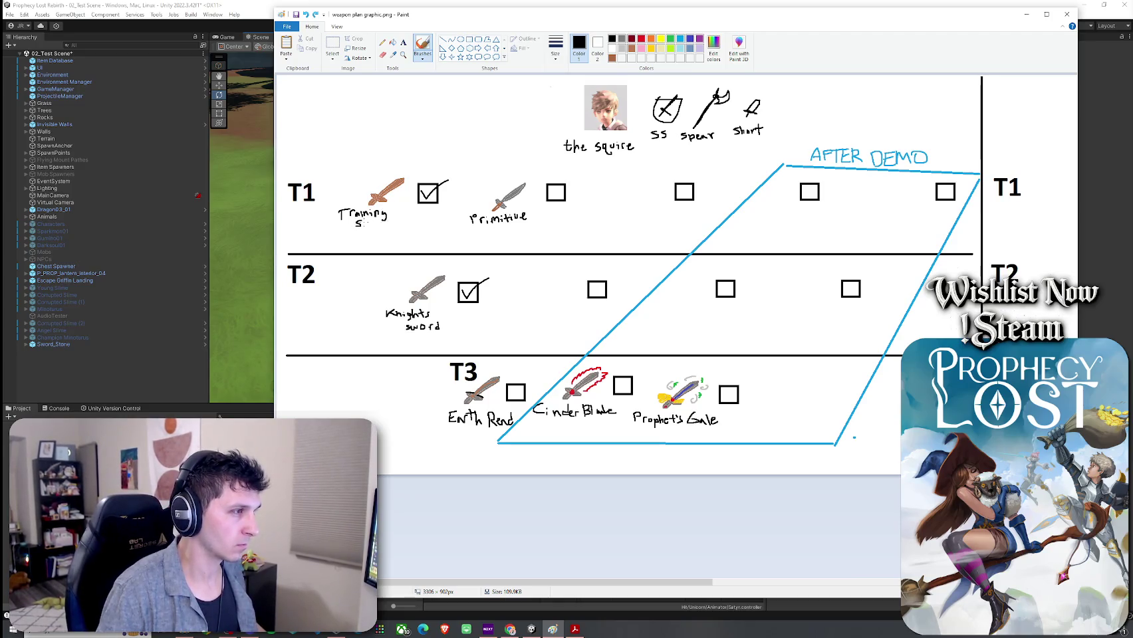
{"action": "left_click_drag", "start_coordinate": [388, 225], "coordinate": [390, 220]}
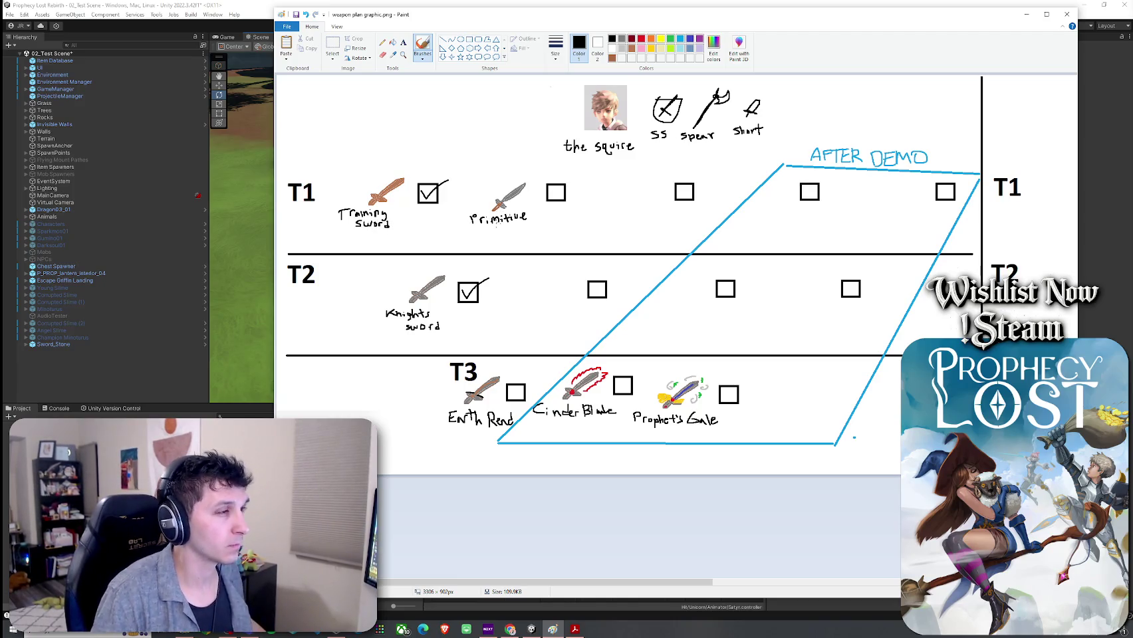
Handwrite 'Short sword' under 'Primitive', then return to Unity Editor
{"action": "left_click_drag", "start_coordinate": [479, 229], "coordinate": [483, 238]}
{"action": "left_click_drag", "start_coordinate": [489, 232], "coordinate": [523, 236]}
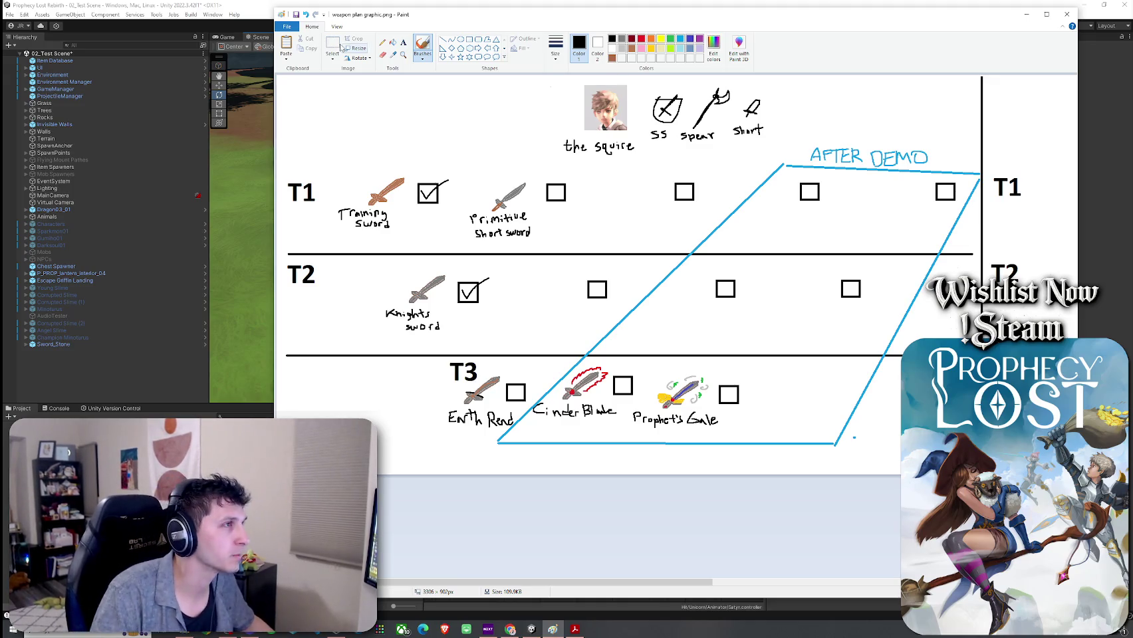
{"action": "left_click", "coordinate": [198, 30]}
{"action": "left_click", "coordinate": [9, 14]}
{"action": "left_click", "coordinate": [40, 58]}
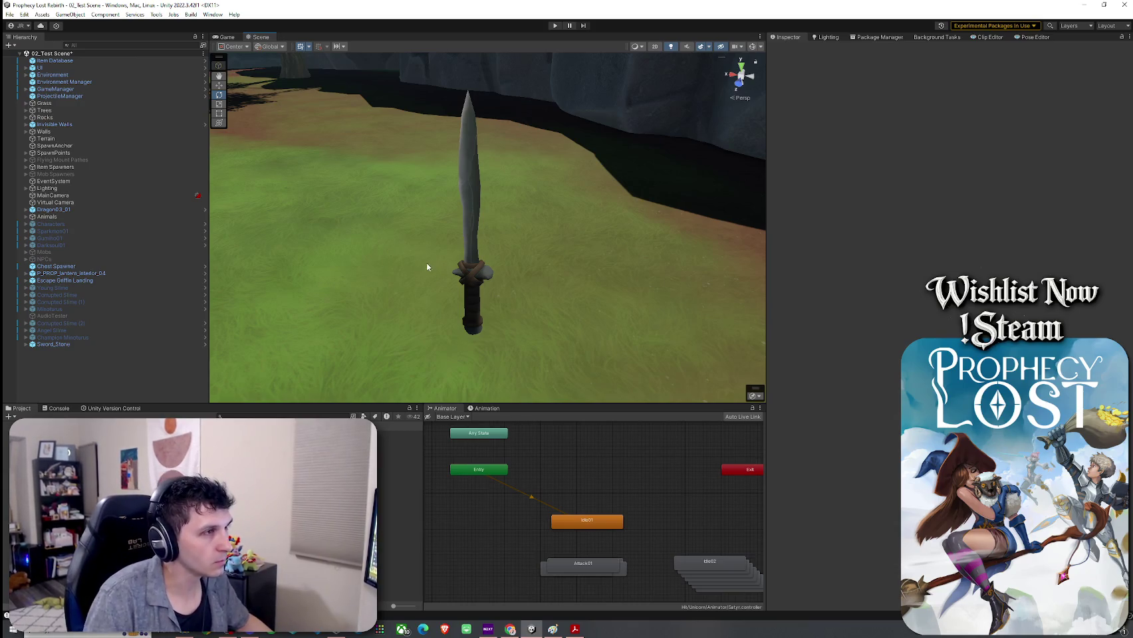
Save the selected stone sword as the Primitive Short Sword prefab, then search 'Wooden sword'
{"action": "mouse_move", "coordinate": [513, 265]}
{"action": "left_mouse_down"}
{"action": "mouse_move", "coordinate": [425, 264]}
{"action": "mouse_move", "coordinate": [466, 261]}
{"action": "mouse_move", "coordinate": [466, 243]}
{"action": "left_mouse_up"}
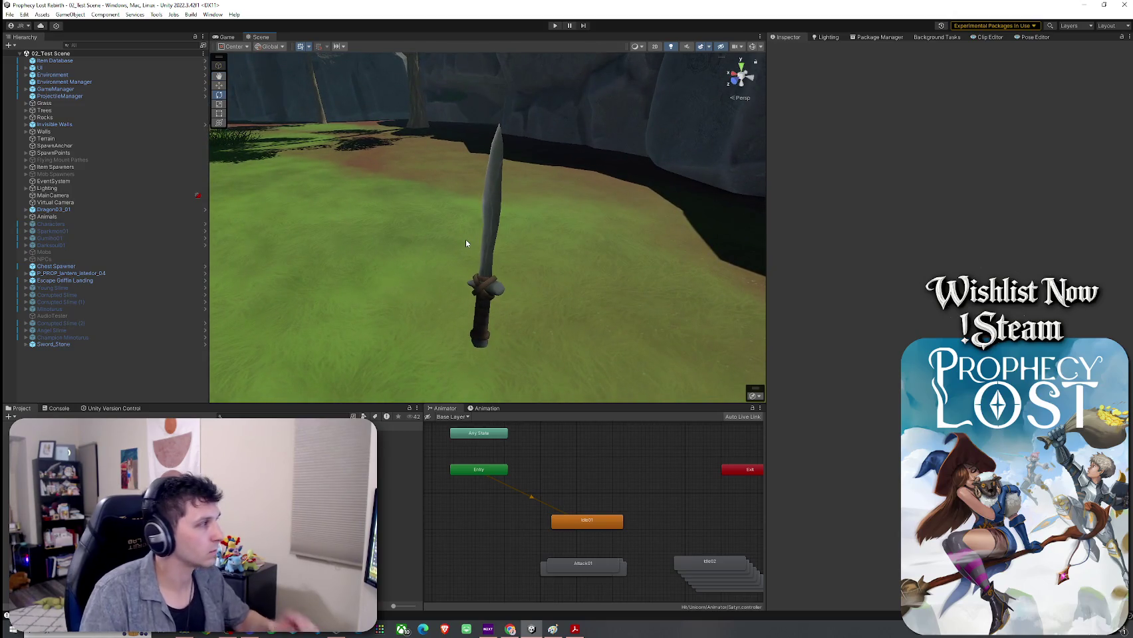
{"action": "left_click", "coordinate": [109, 345]}
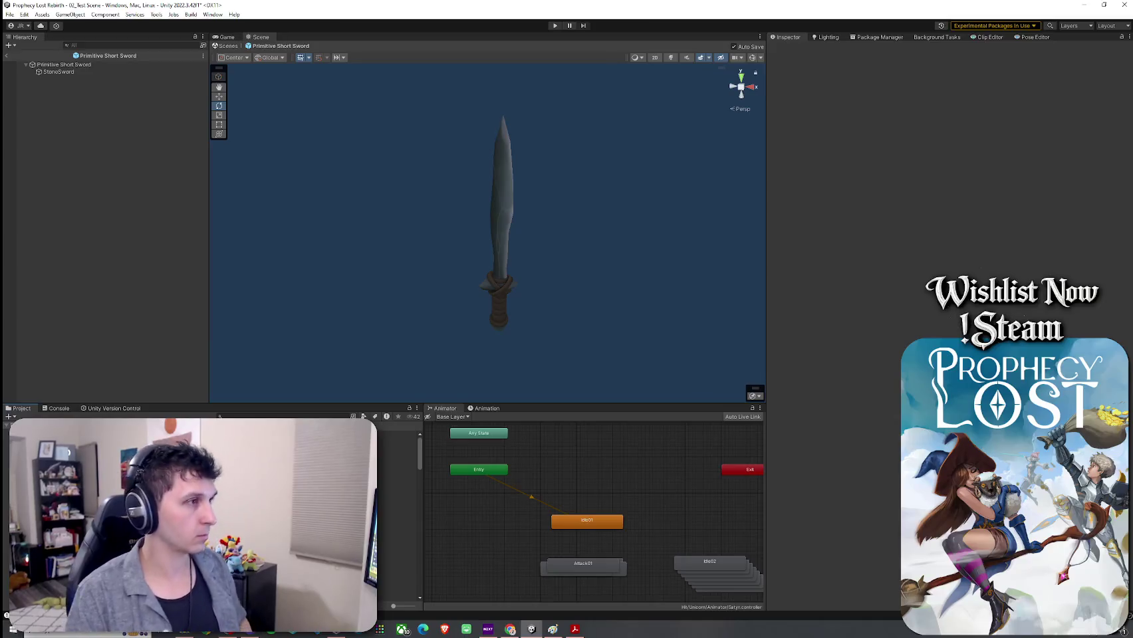
{"action": "left_click", "coordinate": [10, 14]}
{"action": "left_click", "coordinate": [25, 58]}
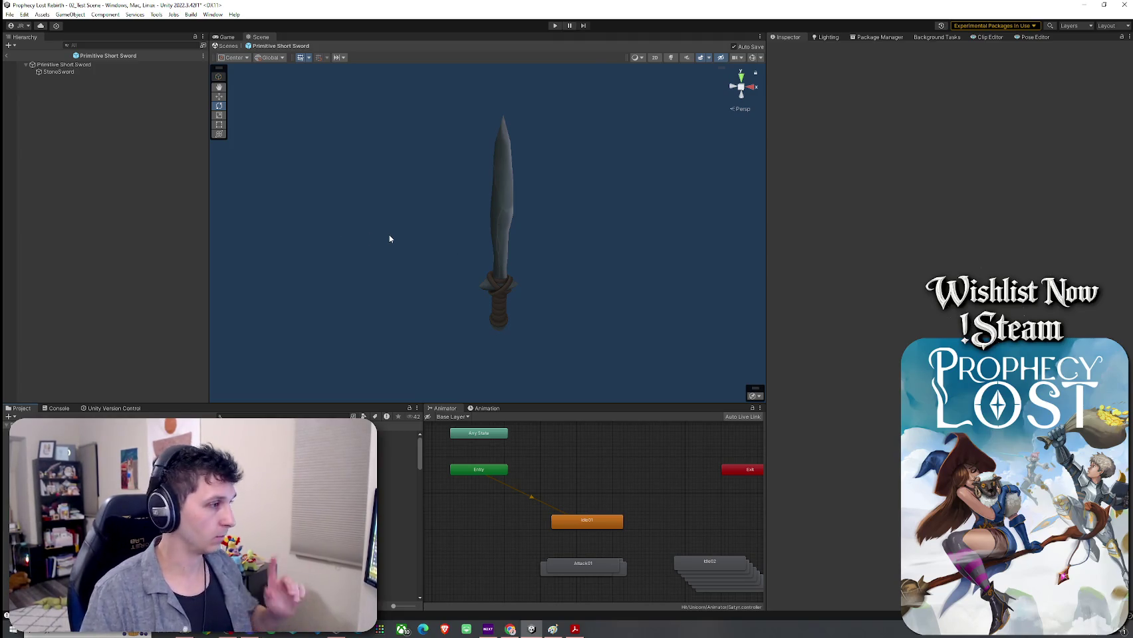
{"action": "type", "text": "Wooden sword"}
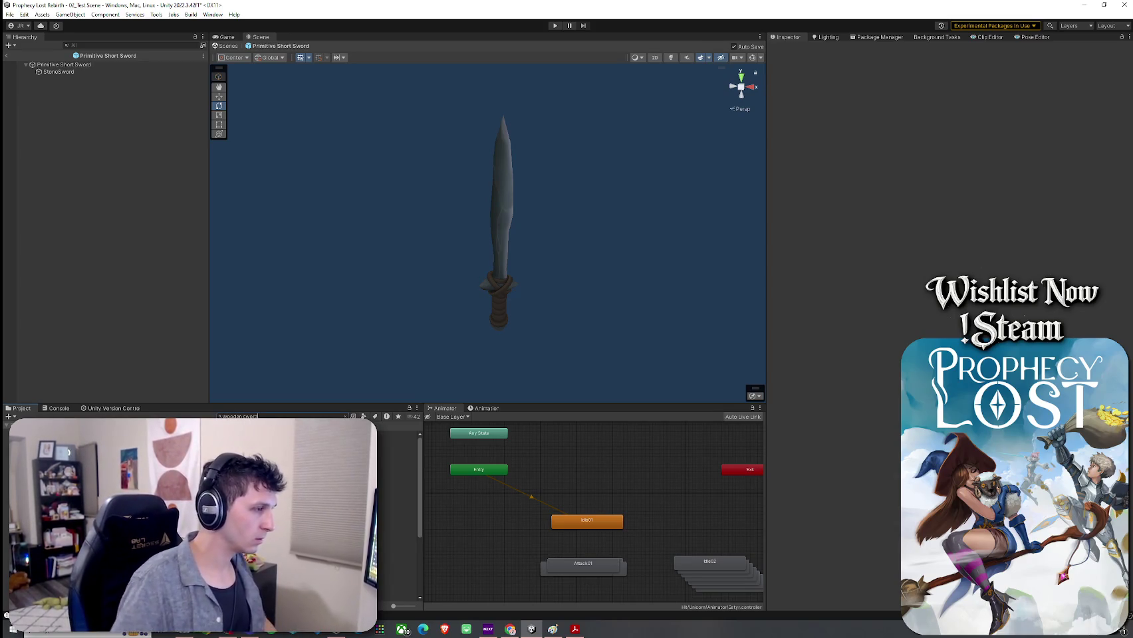
Find the Item Prefabs folder and open the Training Sword and Shield ITEM prefab
{"action": "key", "text": "Down"}
{"action": "key", "text": "Return"}
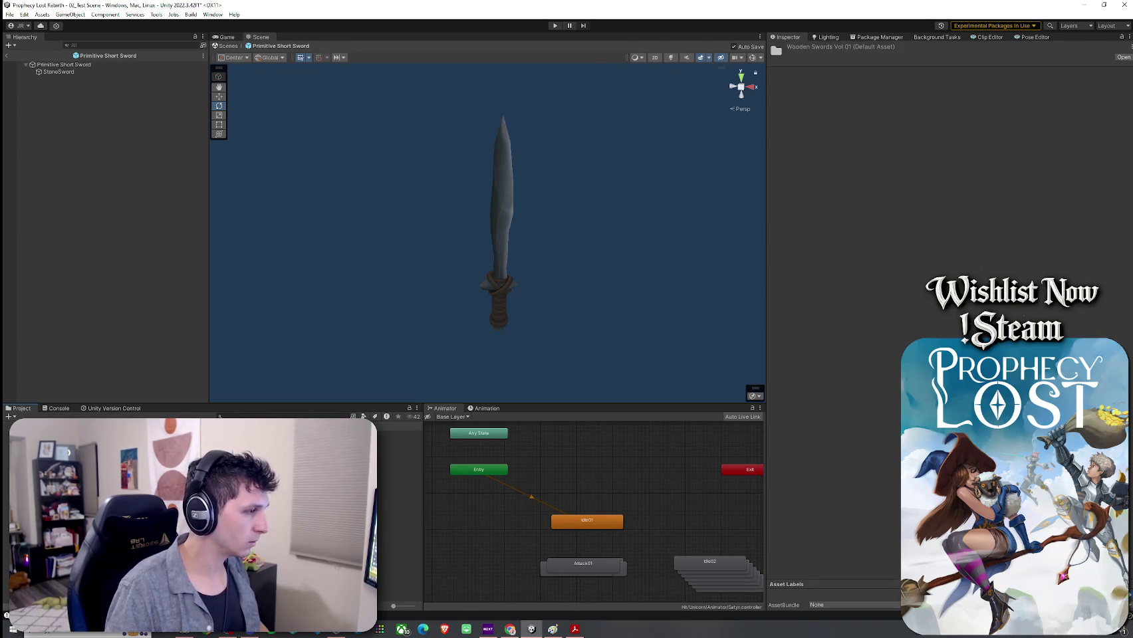
{"action": "left_click", "coordinate": [226, 416]}
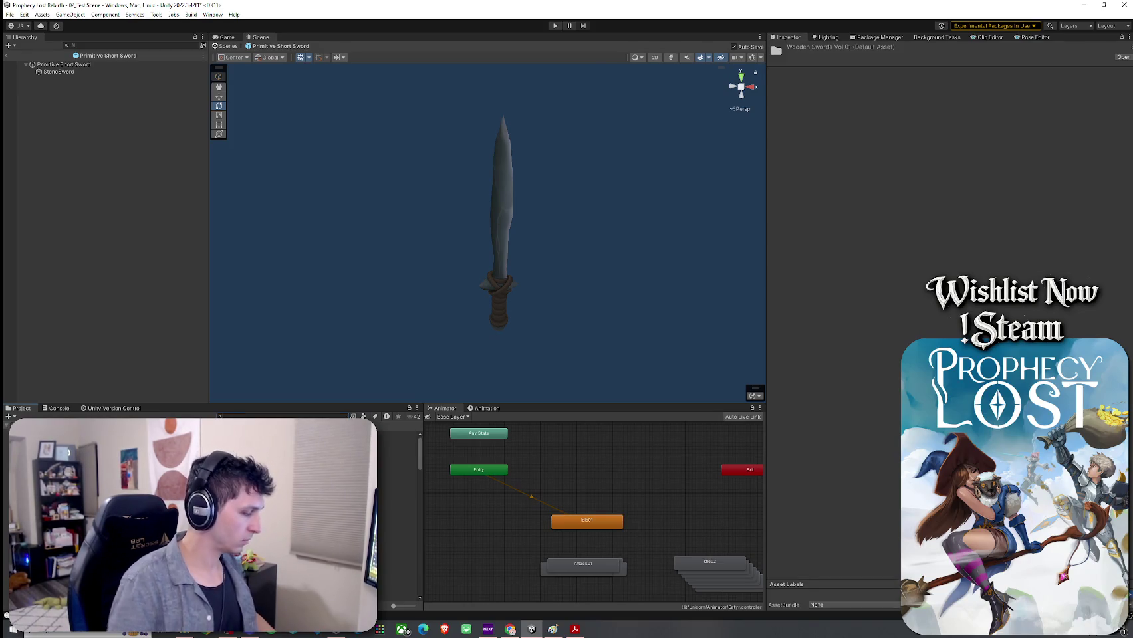
{"action": "type", "text": "Item Prefabs"}
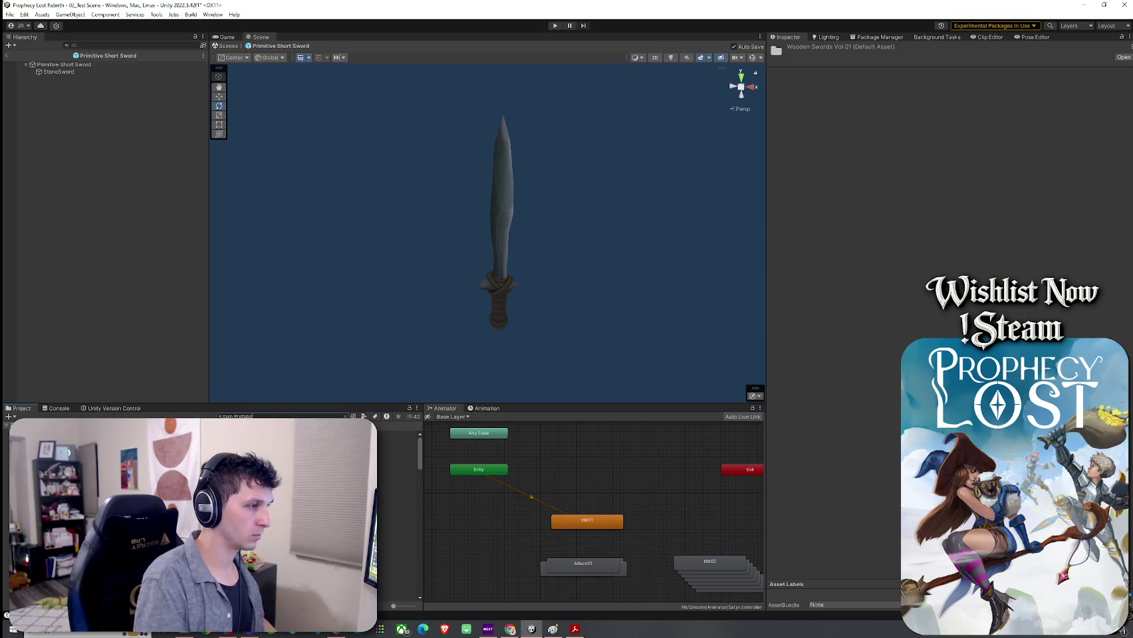
{"action": "key", "text": "Down"}
{"action": "key", "text": "Return"}
{"action": "left_click", "coordinate": [399, 448]}
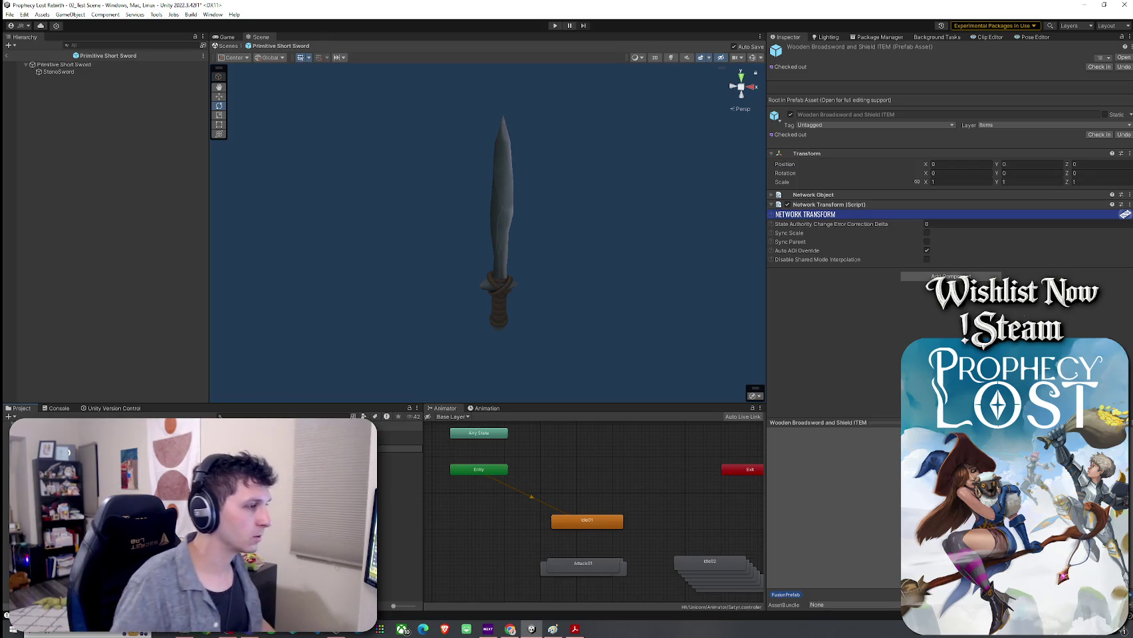
{"action": "left_click", "coordinate": [399, 449]}
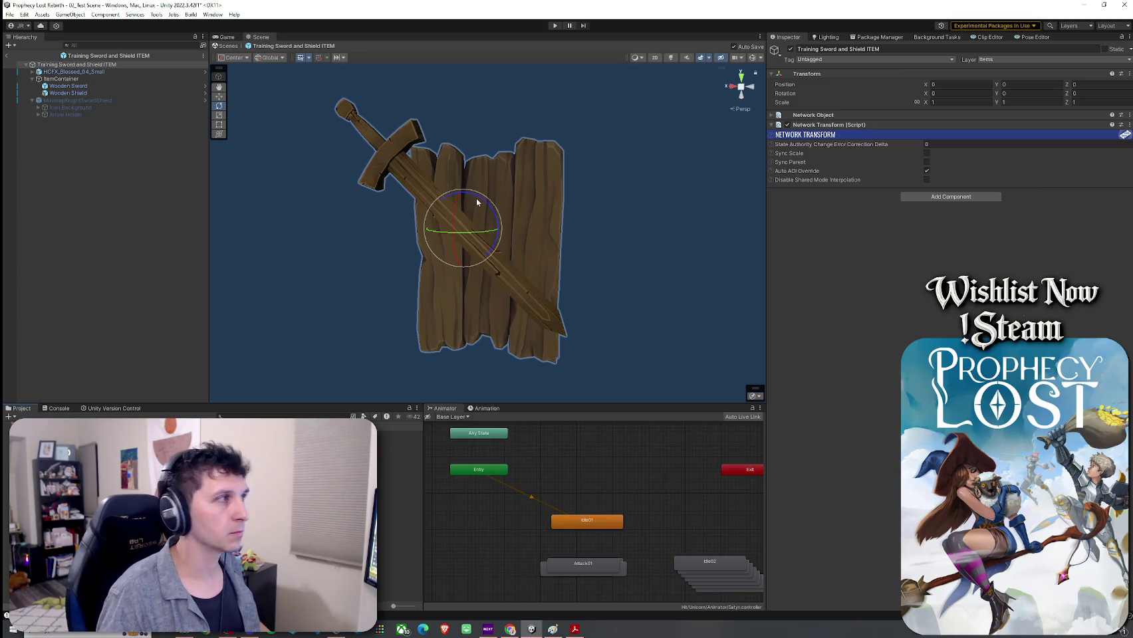
Rename the Wooden Sword's equip item asset to 'Training Sword And Shield'
{"action": "left_click", "coordinate": [74, 86]}
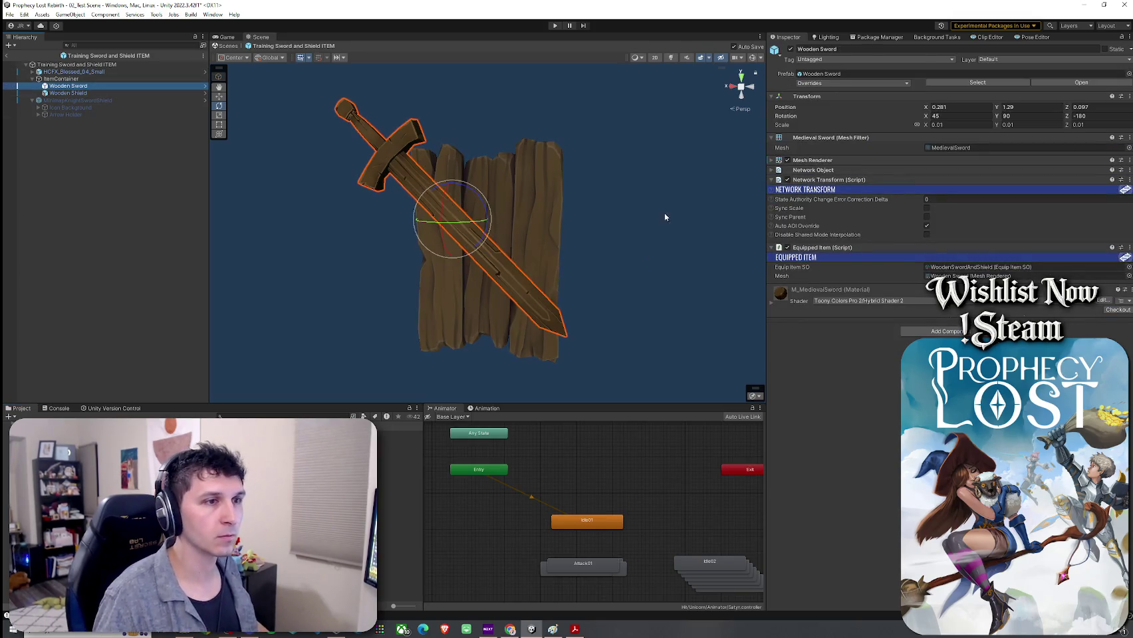
{"action": "double_click", "coordinate": [970, 266]}
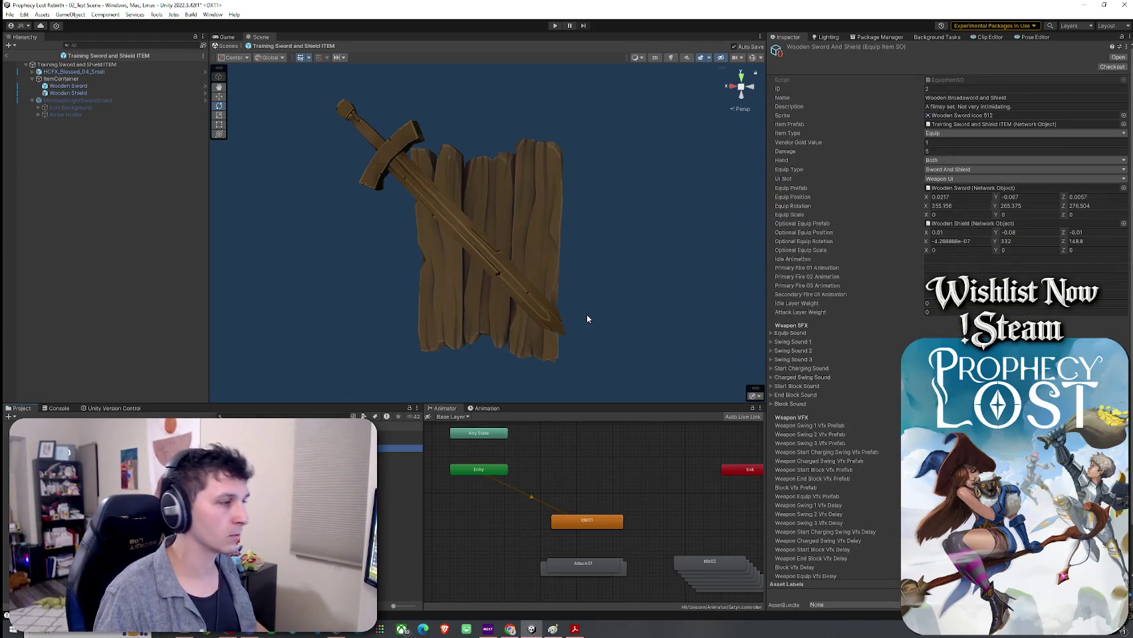
{"action": "right_click", "coordinate": [179, 161]}
{"action": "key", "text": "Escape"}
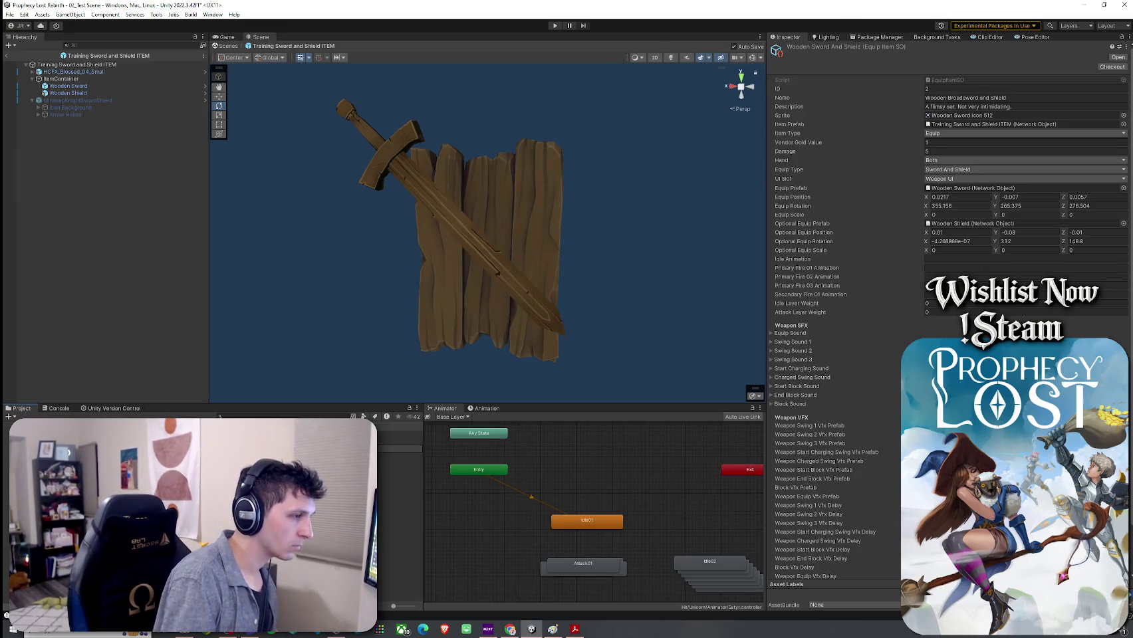
{"action": "key", "text": "Return"}
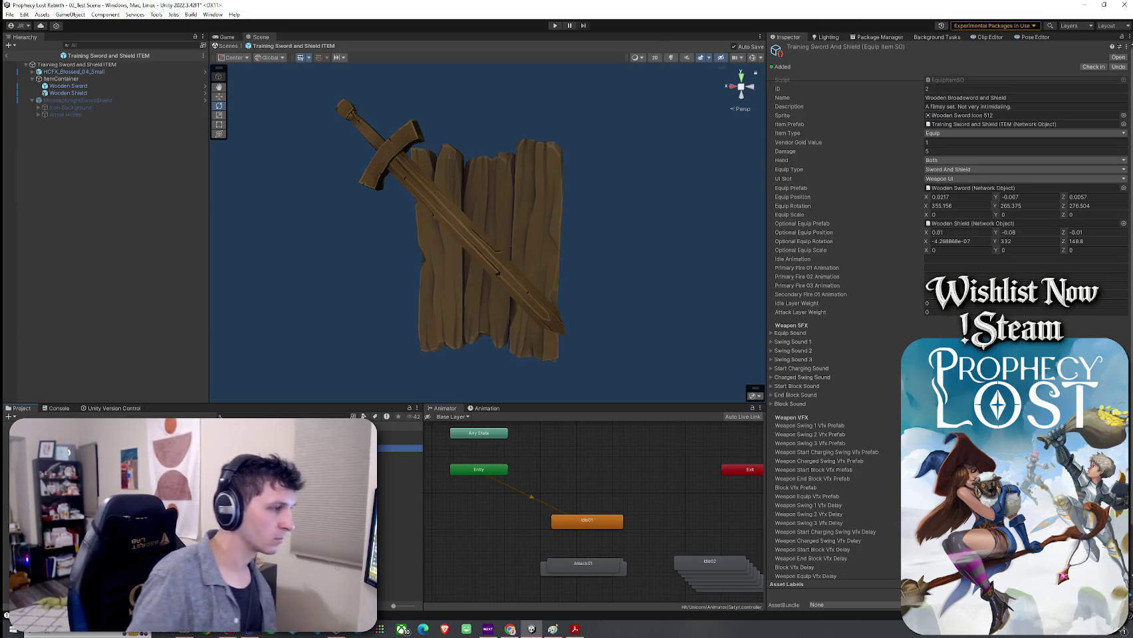
Set the equip item's Name field to 'Training Sword and Shield'
{"action": "left_click", "coordinate": [987, 105]}
{"action": "type", "text": "R"}
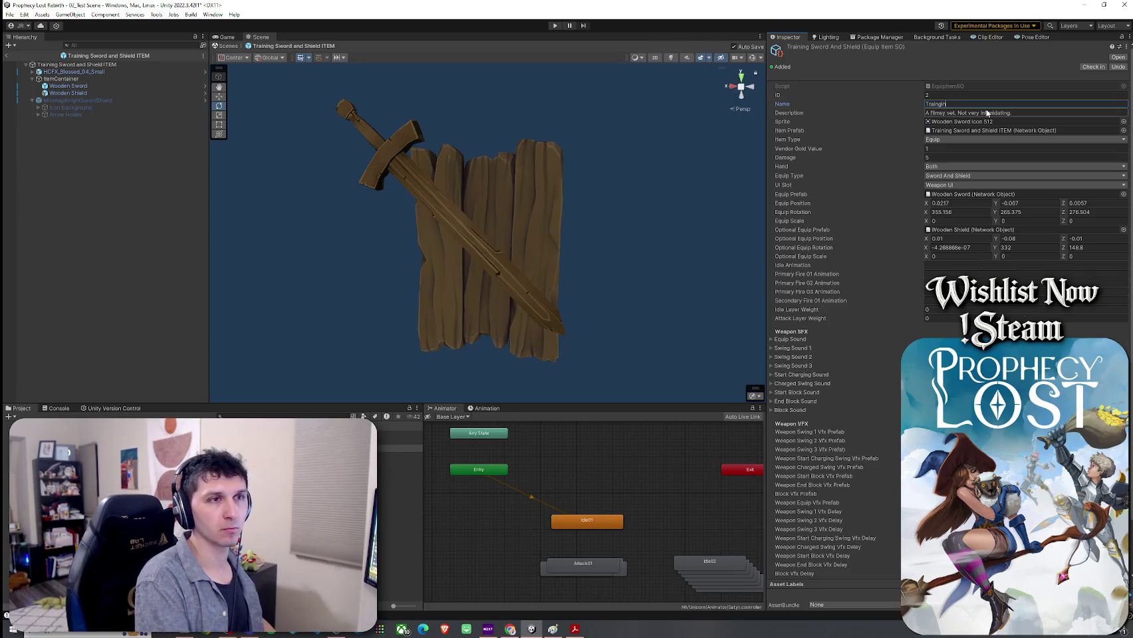
{"action": "key", "text": "BackSpace"}
{"action": "key", "text": "BackSpace"}
{"action": "type", "text": "ining Sword and Shield"}
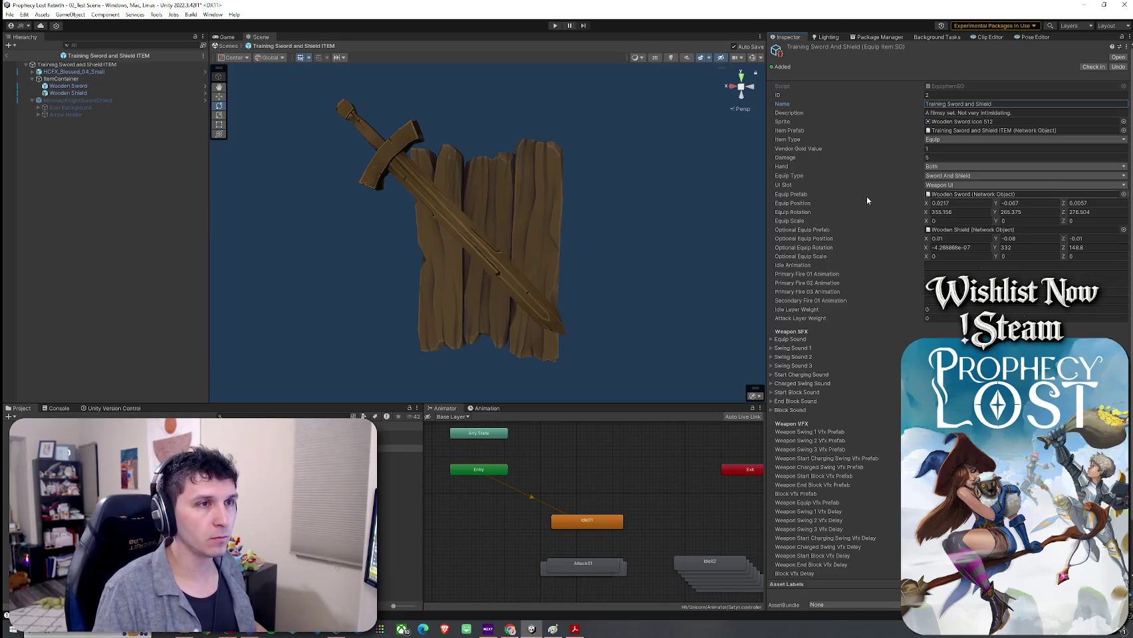
{"action": "left_click", "coordinate": [982, 132]}
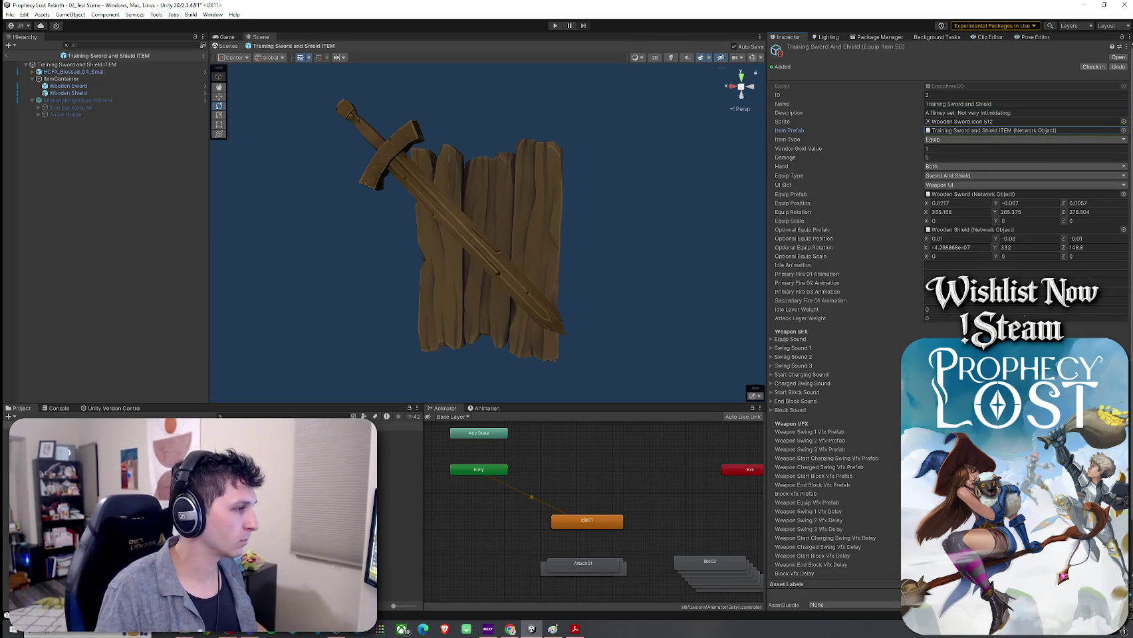
{"action": "double_click", "coordinate": [982, 130]}
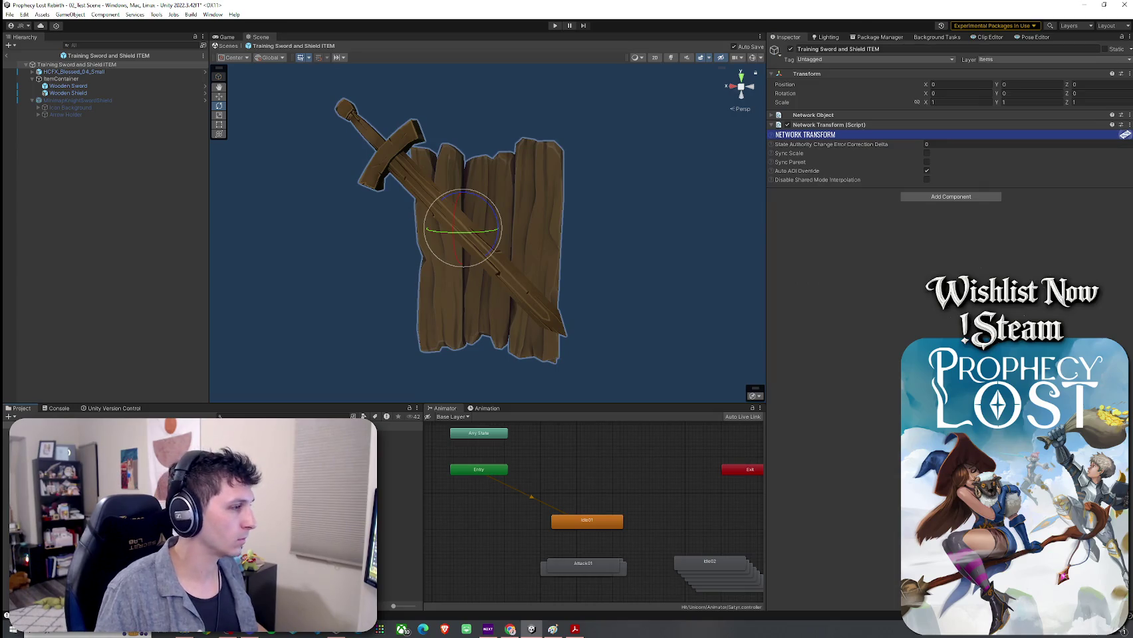
Rename the 'Wooden Sword and Shield' entry in Equip Prefabs to 'Training Sword and Shield', then return to 02_Test Scene
{"action": "left_click", "coordinate": [268, 416]}
{"action": "type", "text": "Equip Prefabs"}
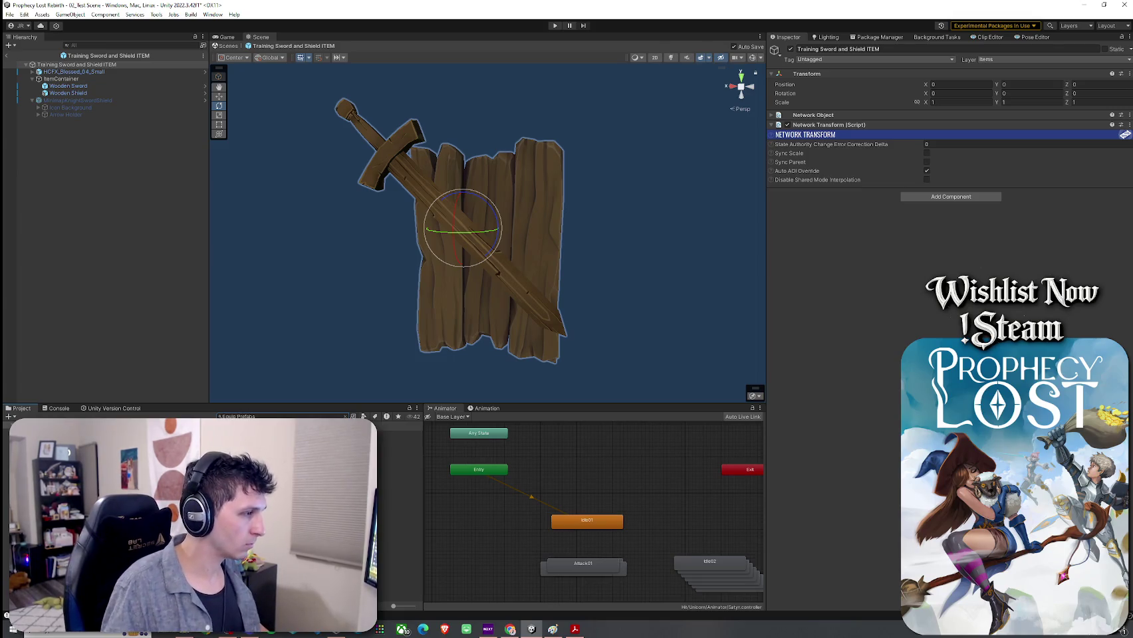
{"action": "double_click", "coordinate": [226, 432]}
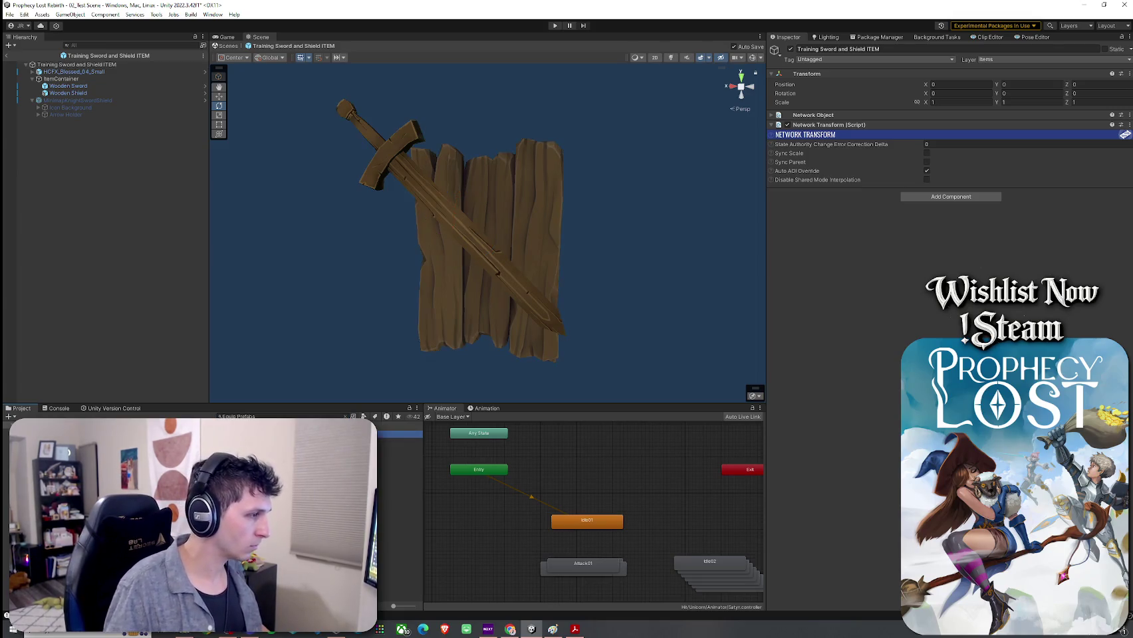
{"action": "left_click", "coordinate": [299, 441]}
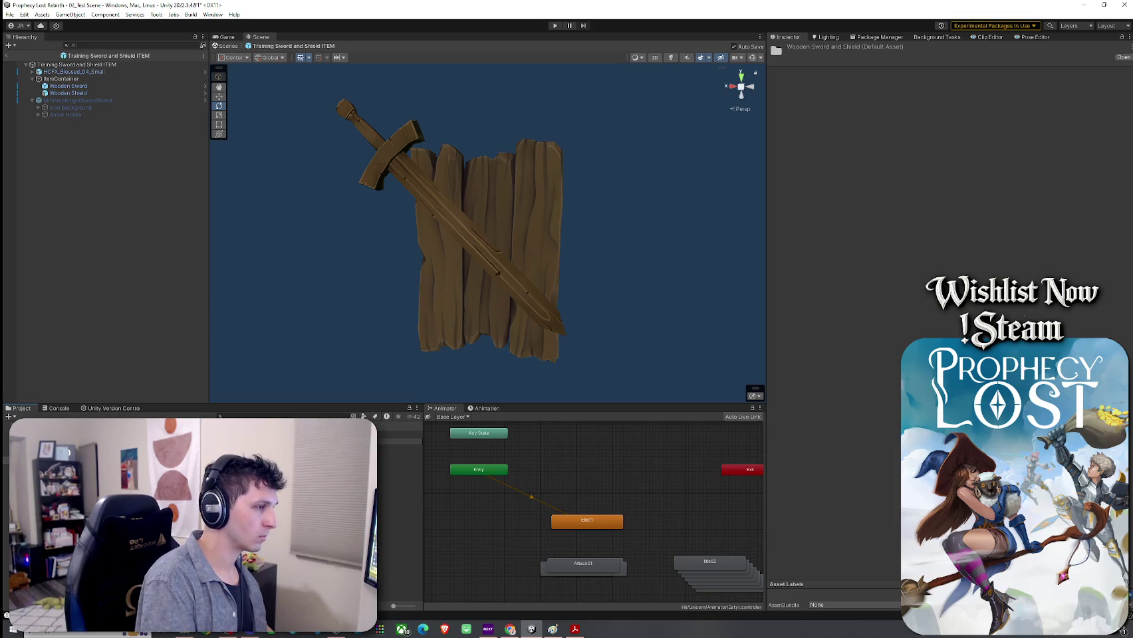
{"action": "left_click", "coordinate": [399, 441]}
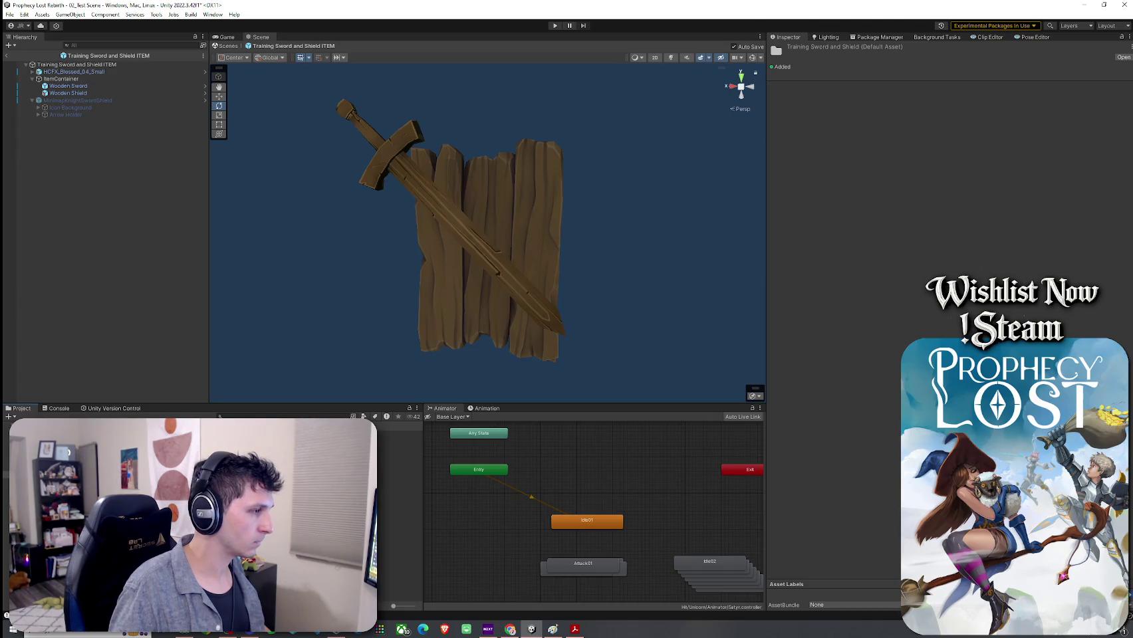
{"action": "left_click", "coordinate": [5, 56]}
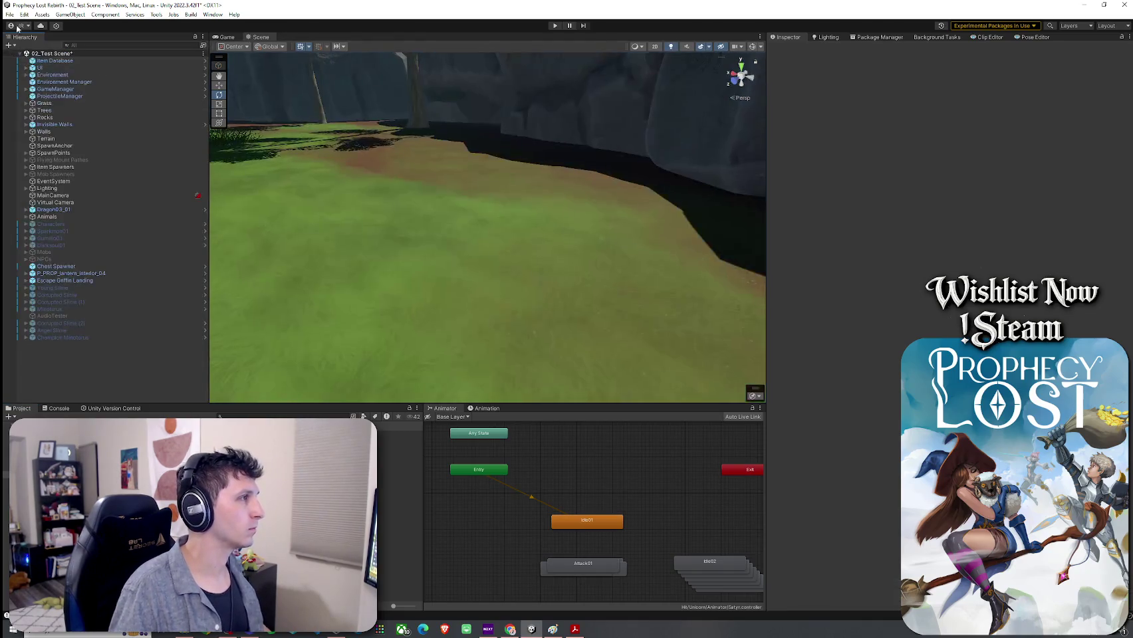
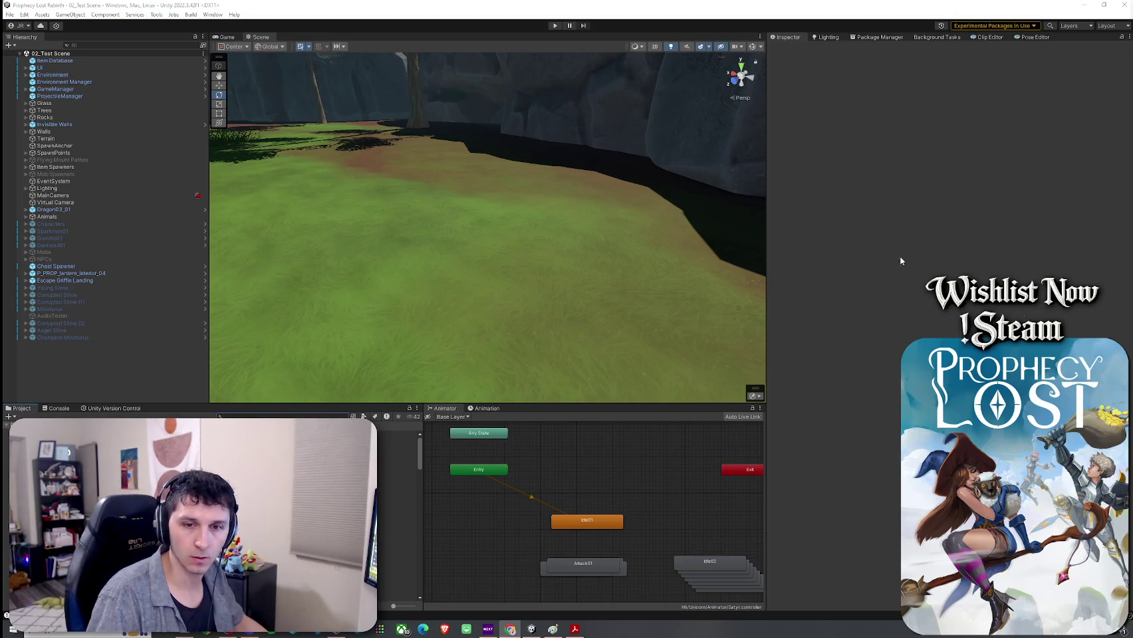
Search the Project for t:ScriptableObject, open the Scriptable Objects folder and view Training Sword And Shield
{"action": "left_click", "coordinate": [398, 434]}
{"action": "key", "text": "Up"}
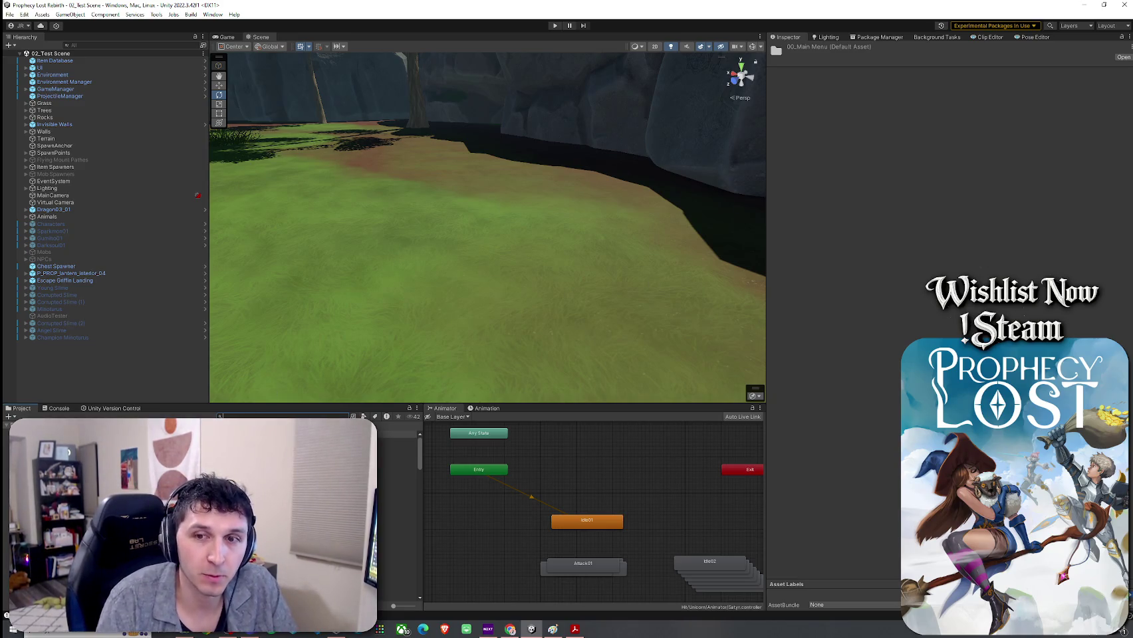
{"action": "key", "text": "alt+Tab"}
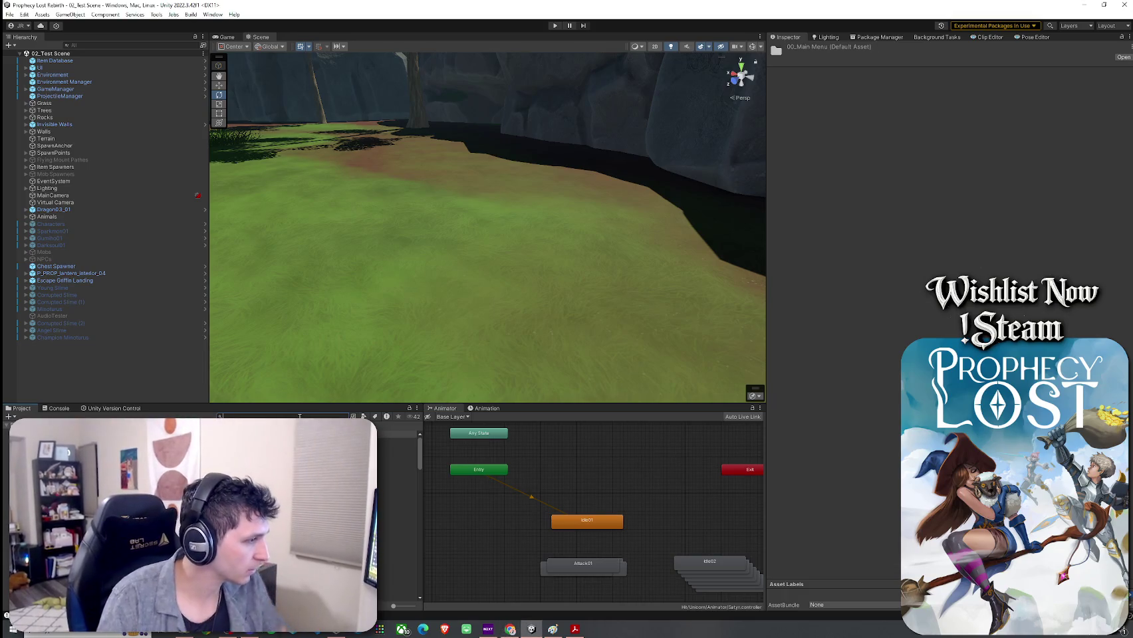
{"action": "type", "text": "t:Scrip"}
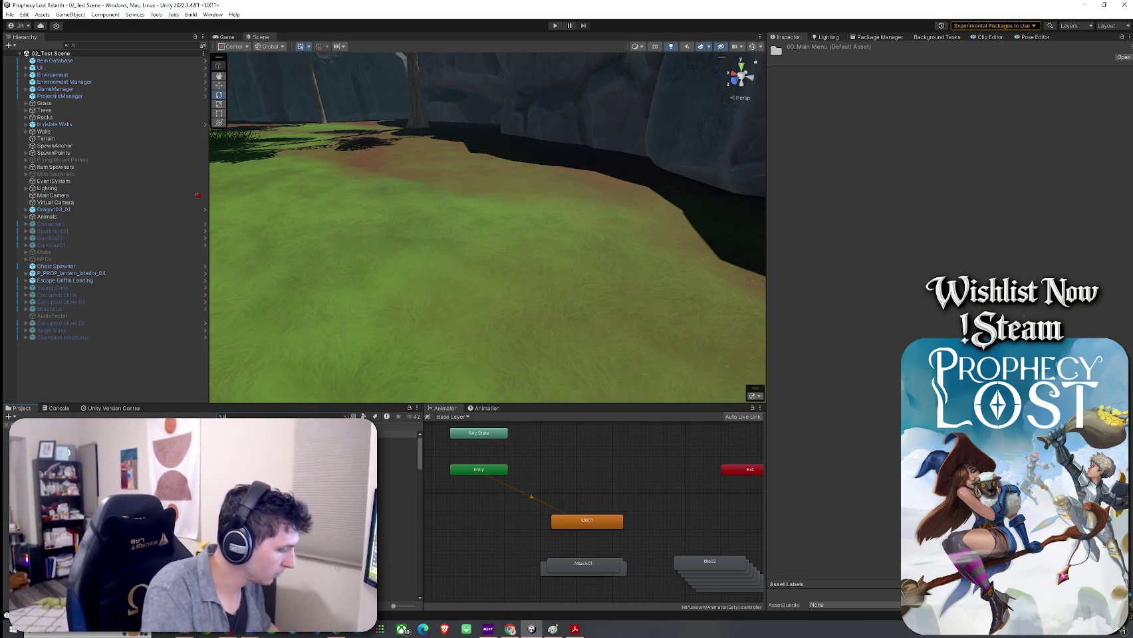
{"action": "type", "text": "table O"}
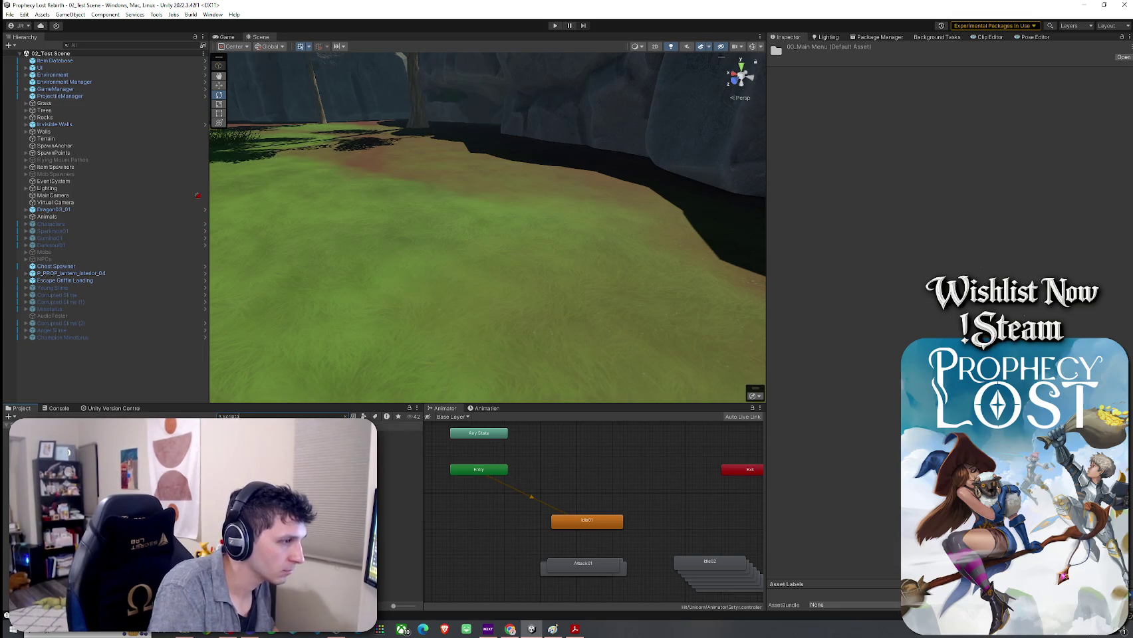
{"action": "key", "text": "Down"}
{"action": "key", "text": "Return"}
{"action": "left_click", "coordinate": [399, 449]}
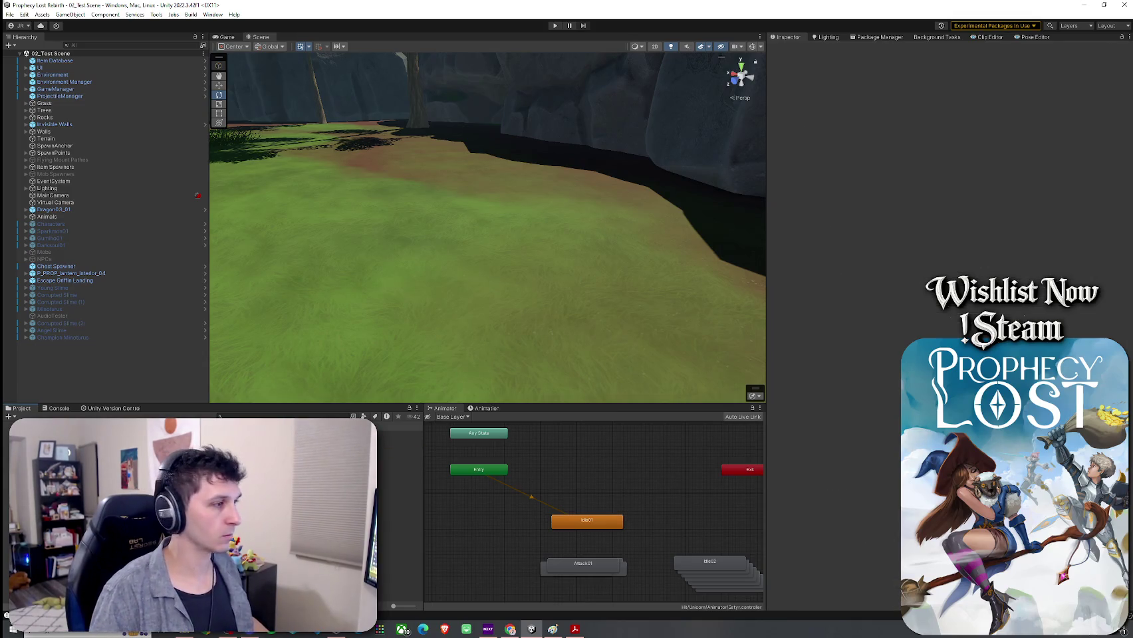
Create an Equip Item asset named Primitive Short Sword from the Create menu
{"action": "right_click", "coordinate": [196, 419]}
{"action": "mouse_move", "coordinate": [226, 190]}
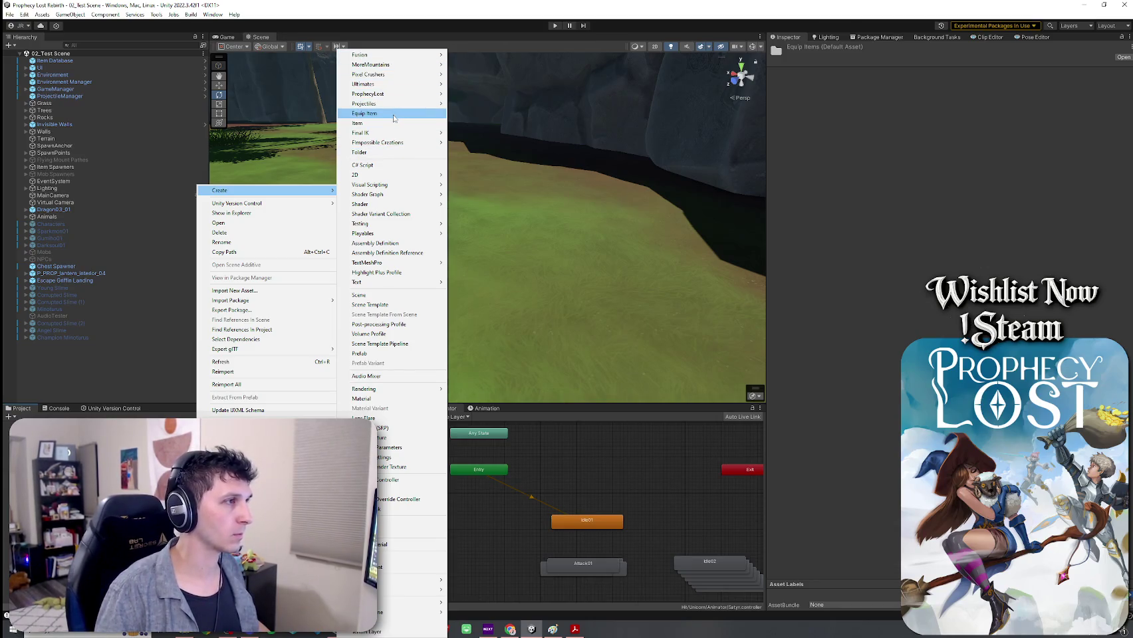
{"action": "left_click", "coordinate": [366, 113]}
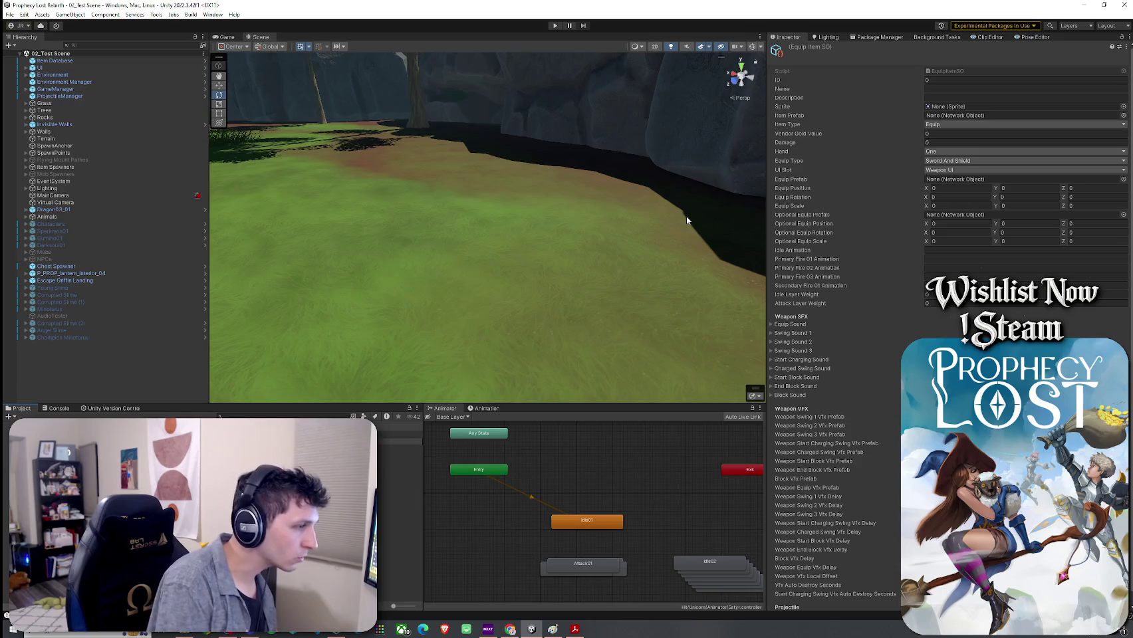
{"action": "key", "text": "Return"}
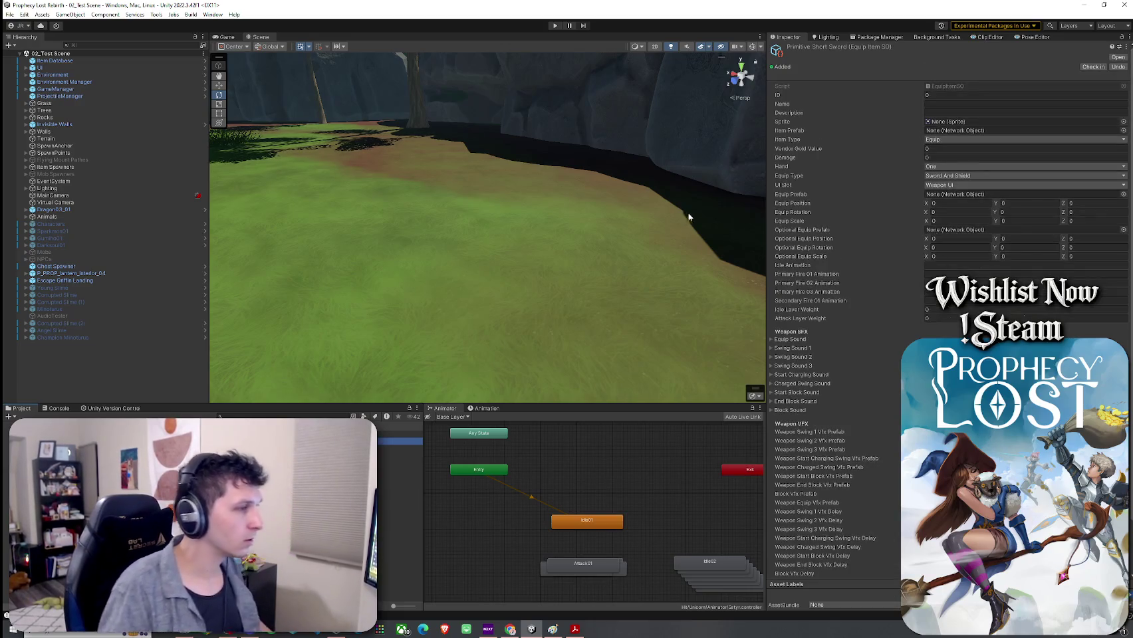
{"action": "key", "text": "Down"}
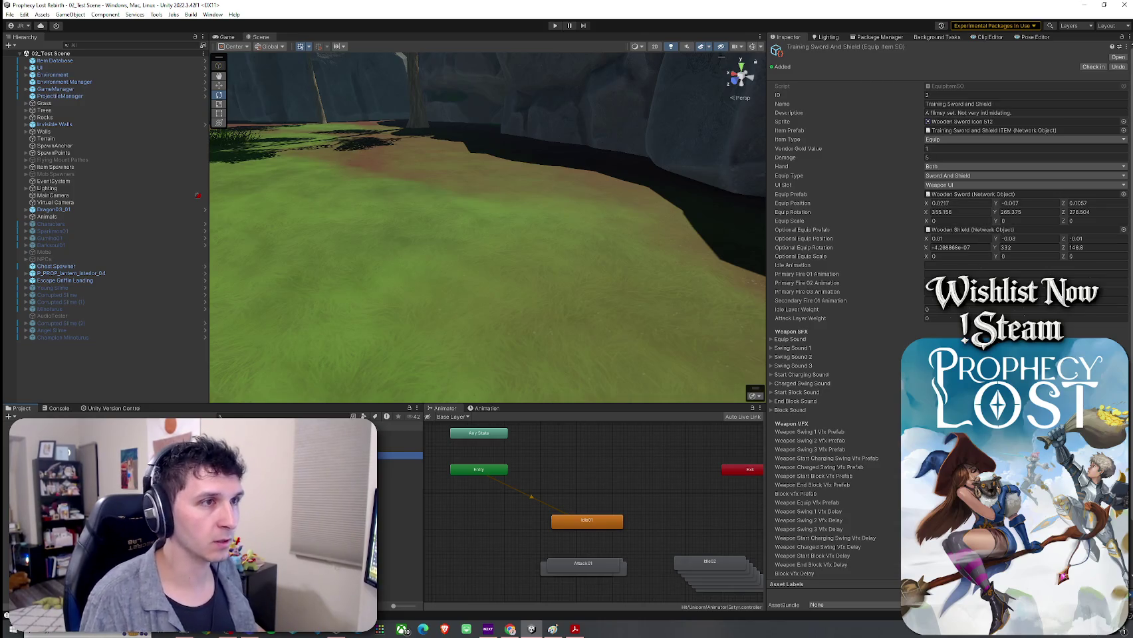
Set the Primitive Short Sword item's ID to 3
{"action": "key", "text": "Up"}
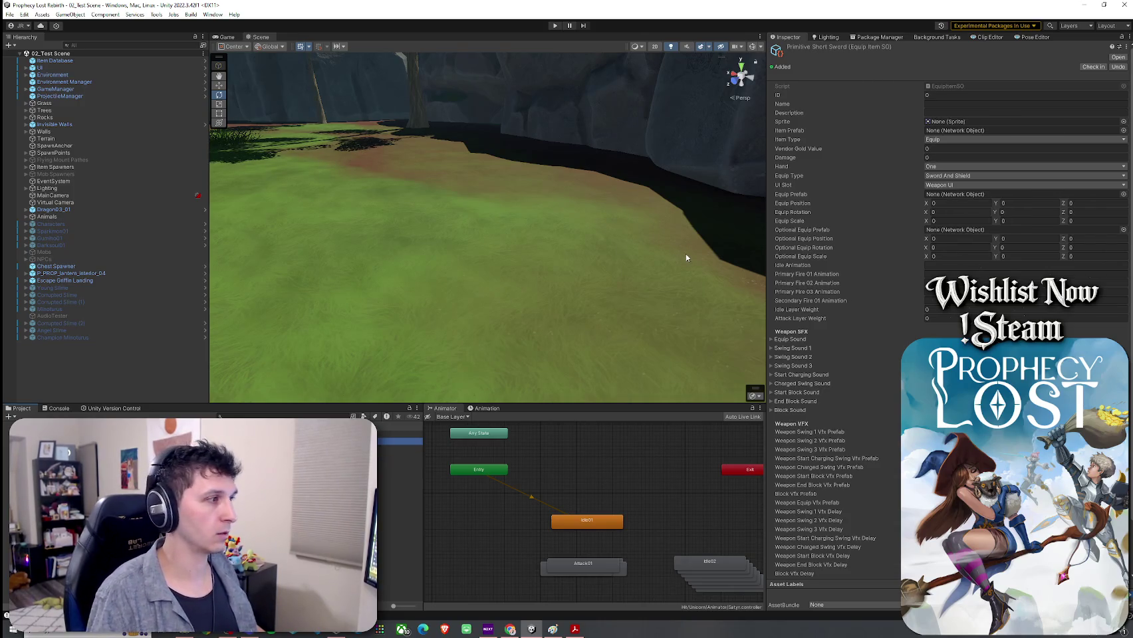
{"action": "left_click", "coordinate": [944, 95]}
{"action": "type", "text": "3"}
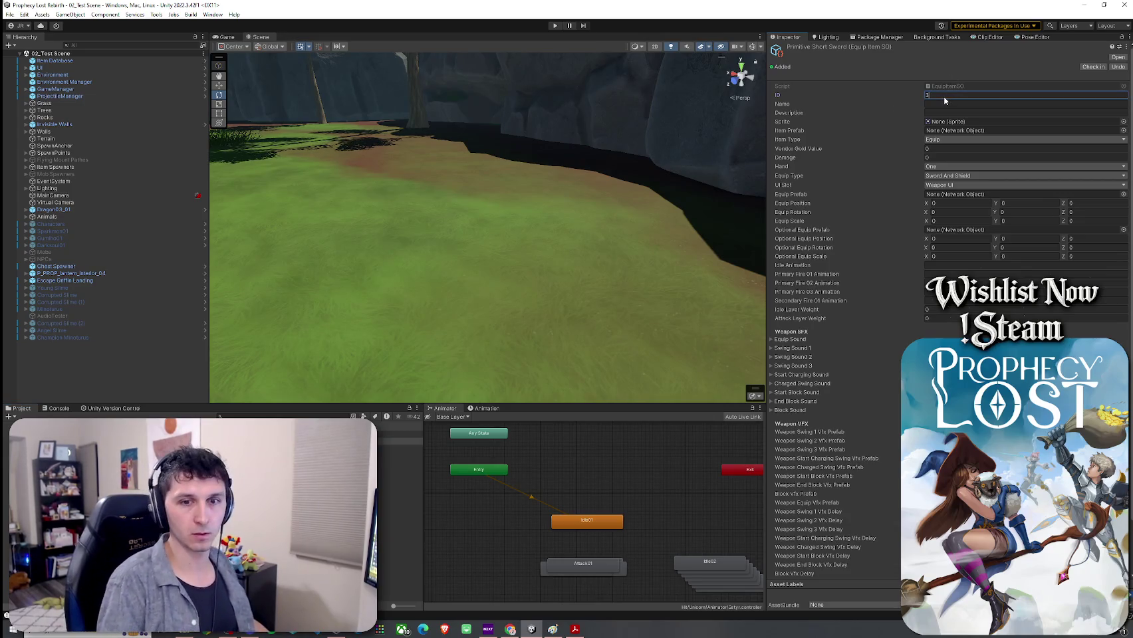
Prefix the equip item asset names with their IDs, e.g. 0_Sword And Shield and 2_Training Sword And Shield
{"action": "left_click", "coordinate": [299, 433]}
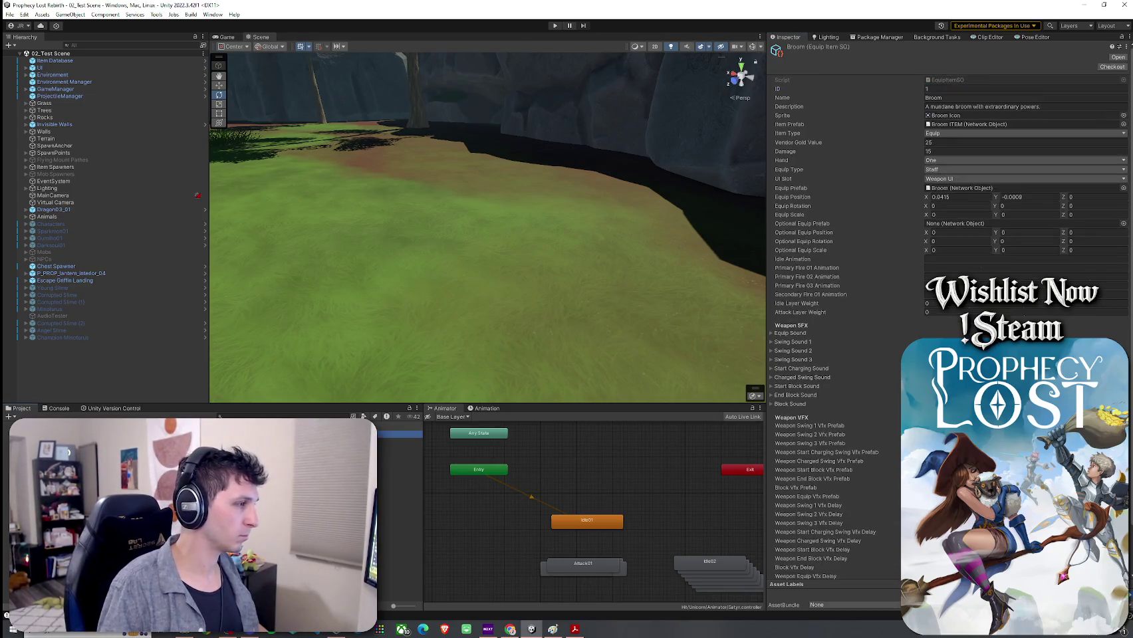
{"action": "key", "text": "Down"}
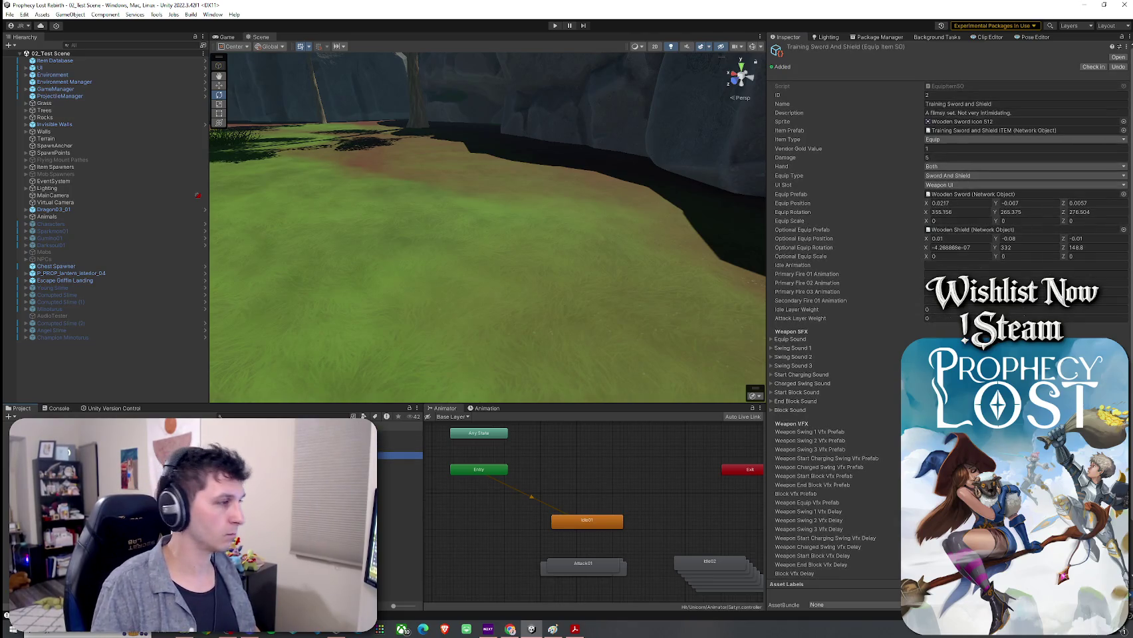
{"action": "key", "text": "Up"}
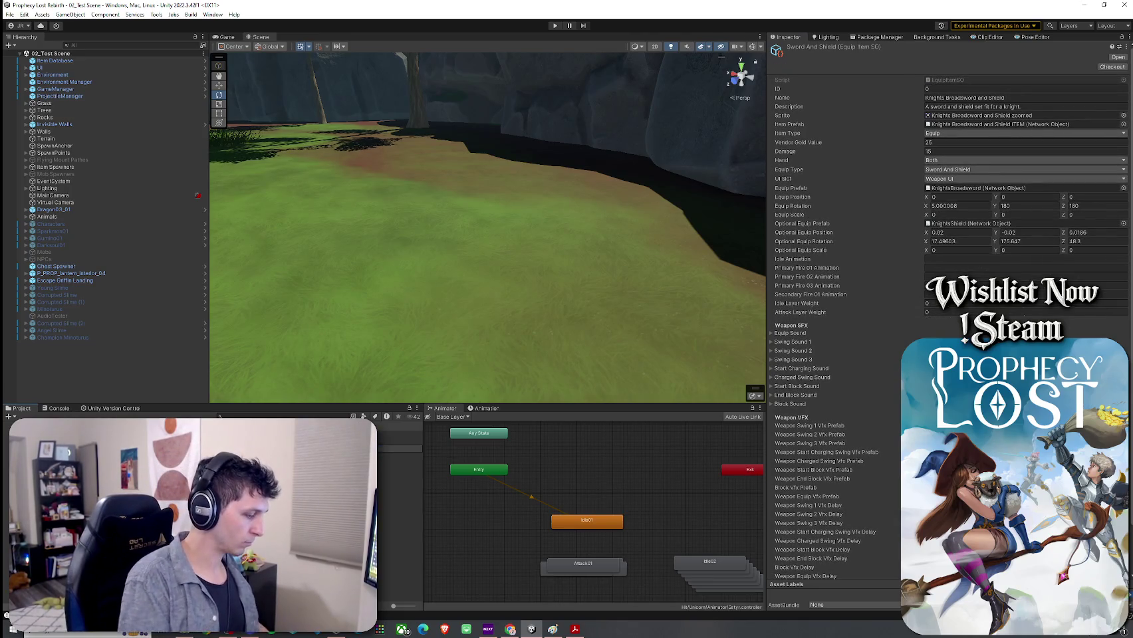
{"action": "key", "text": "Return"}
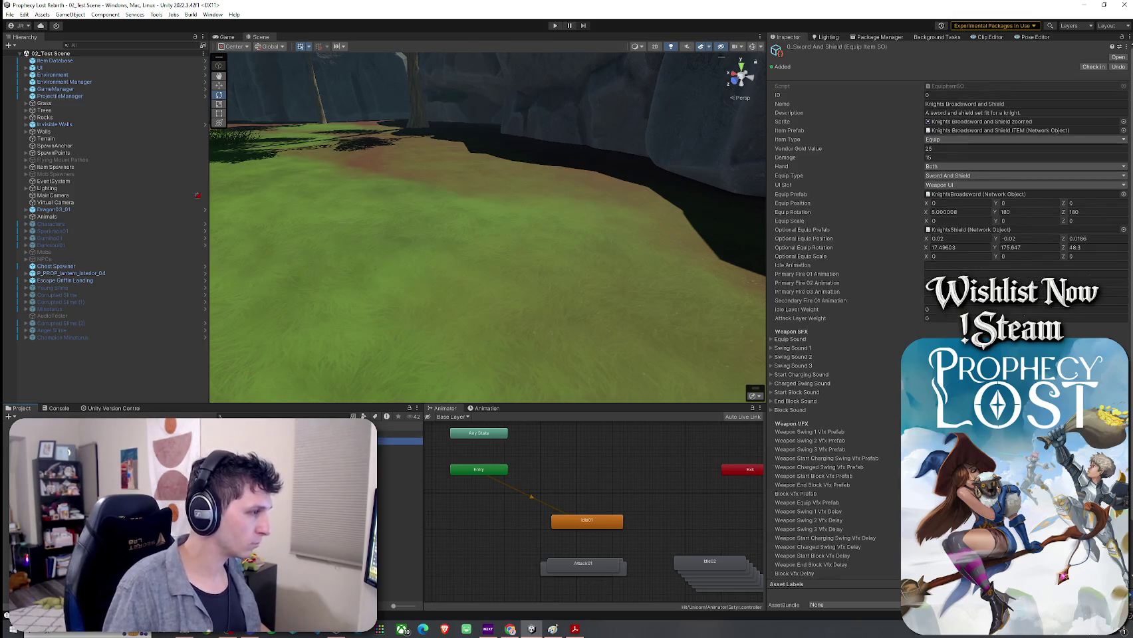
{"action": "key", "text": "Down"}
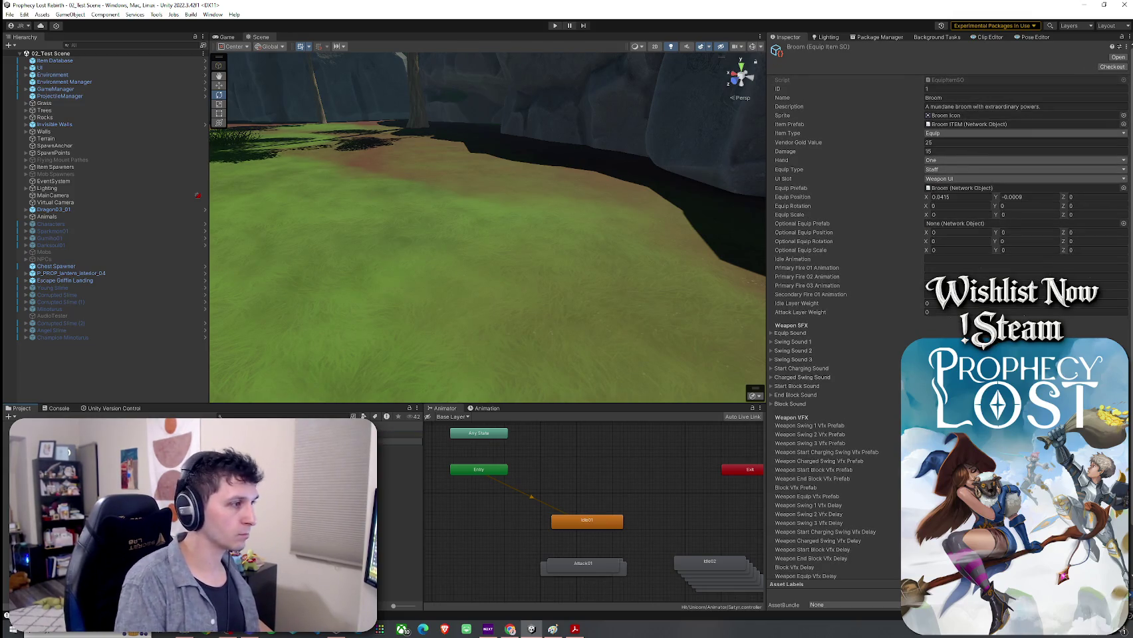
{"action": "key", "text": "Down"}
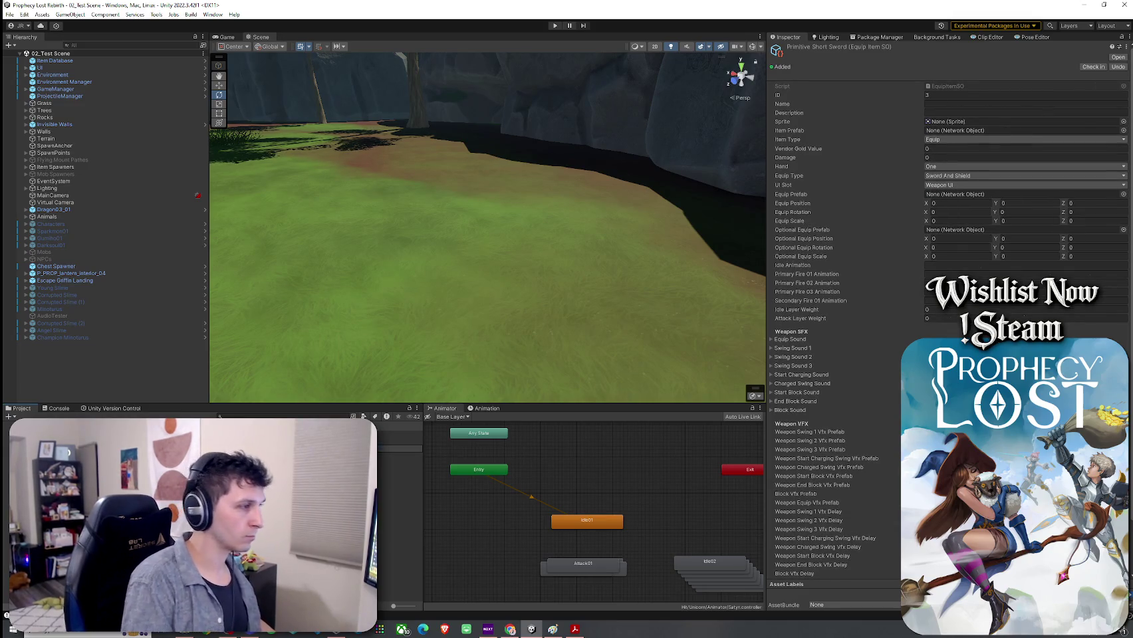
{"action": "left_click", "coordinate": [399, 456]}
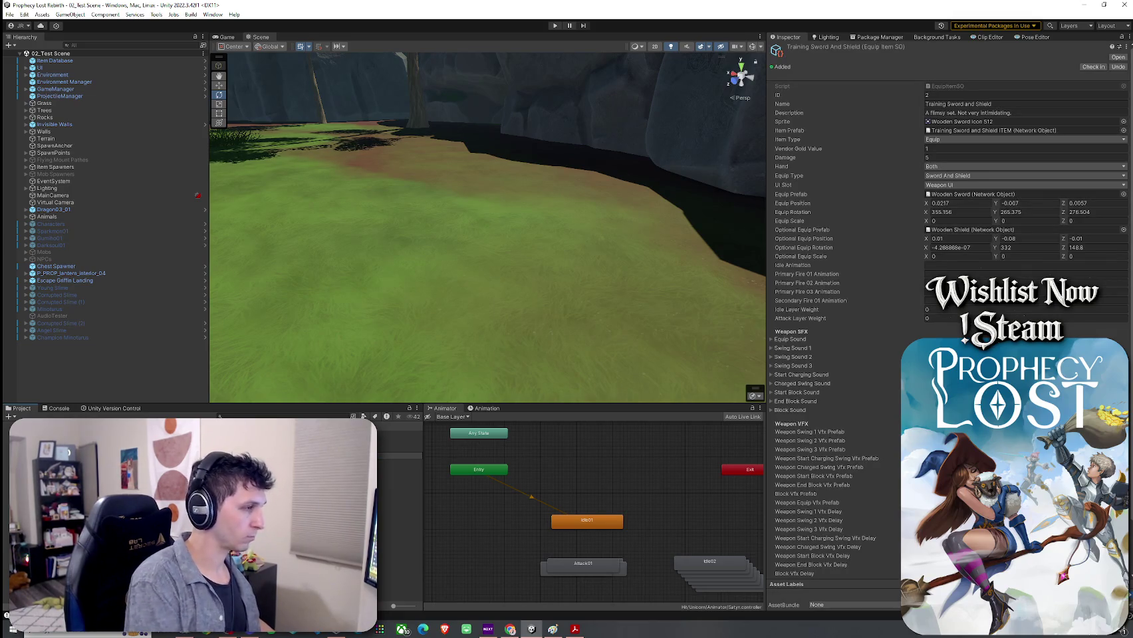
{"action": "key", "text": "Return"}
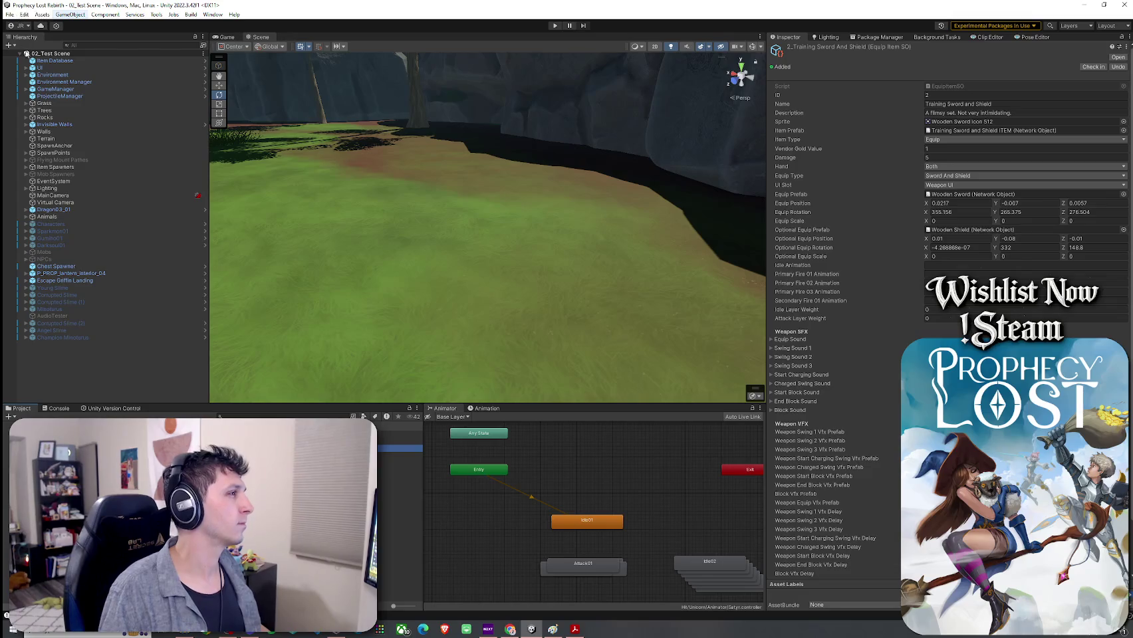
{"action": "left_click", "coordinate": [55, 60]}
Add 3_Primitive Short Sword as Element 3 of the Item Database's Item SO List and save the scene
{"action": "key", "text": "f"}
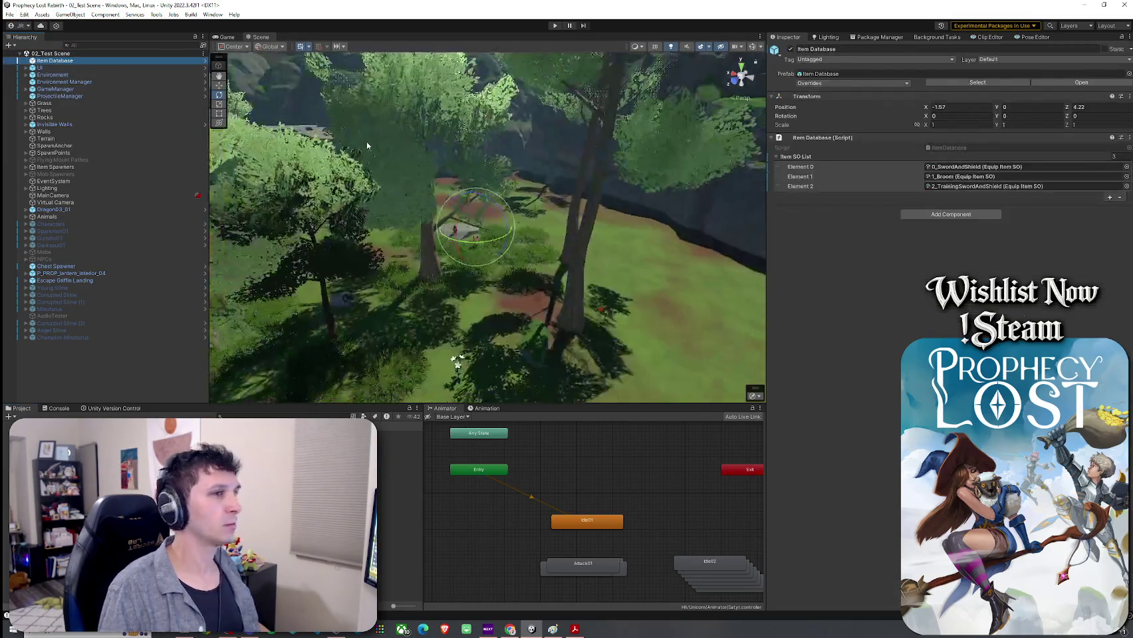
{"action": "left_click", "coordinate": [1109, 197]}
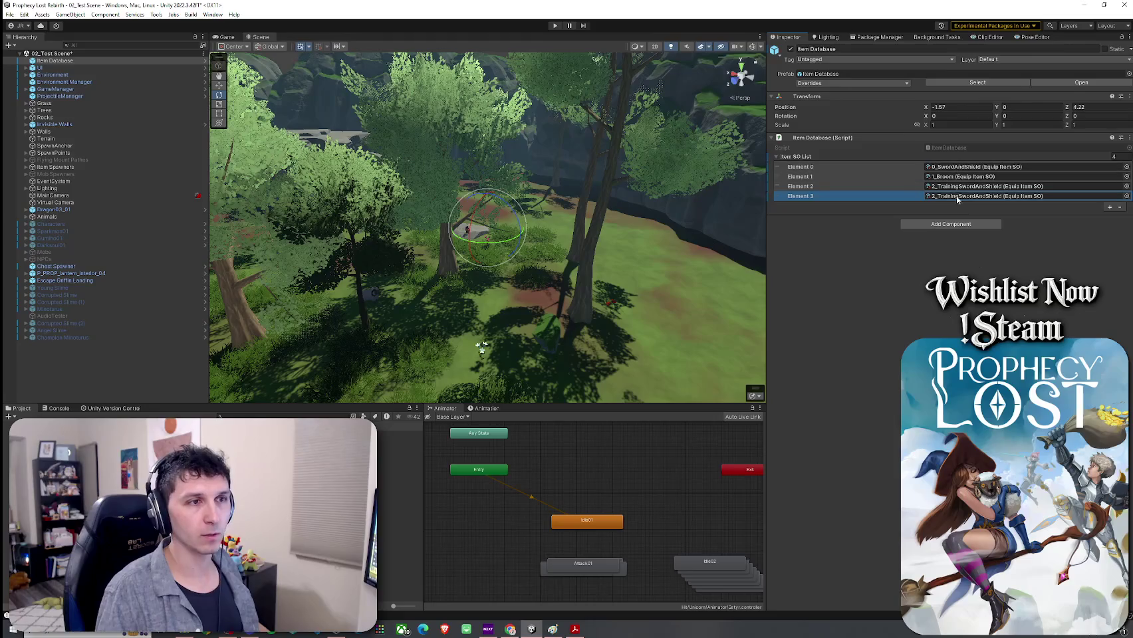
{"action": "left_click", "coordinate": [789, 282]}
{"action": "left_click_drag", "start_coordinate": [789, 283], "coordinate": [951, 196]}
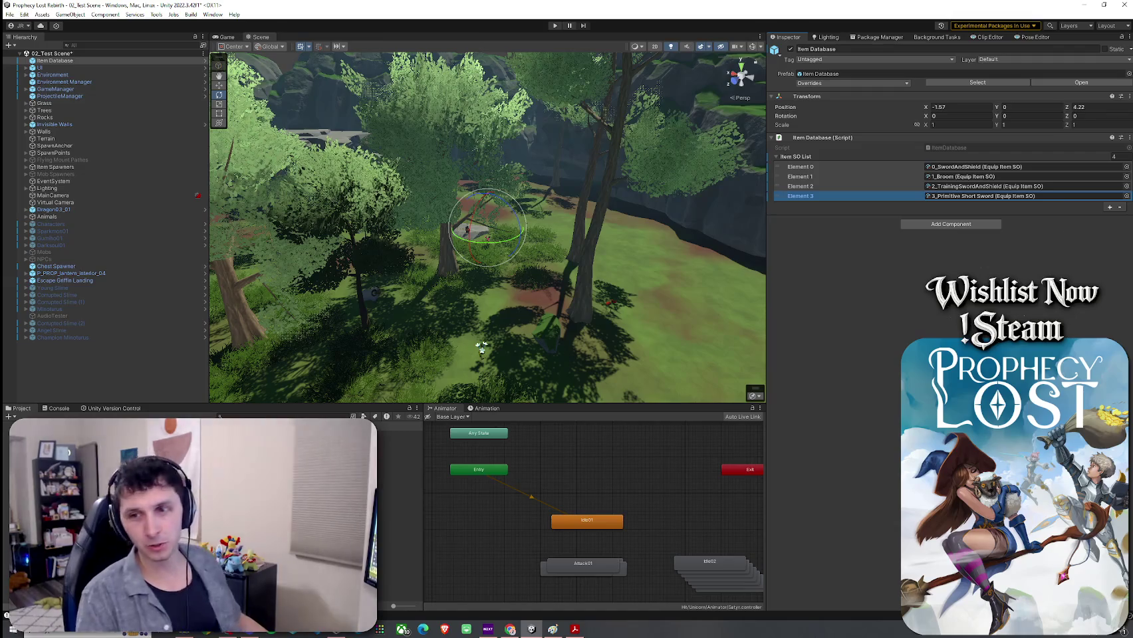
{"action": "left_click", "coordinate": [10, 14]}
{"action": "left_click", "coordinate": [27, 53]}
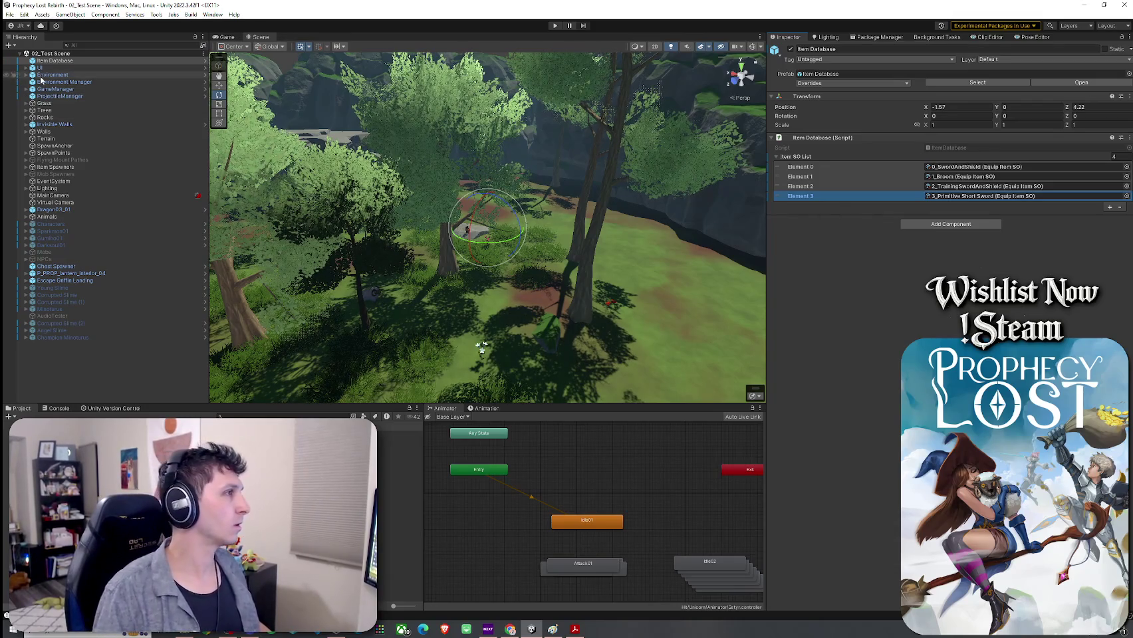
{"action": "double_click", "coordinate": [984, 195]}
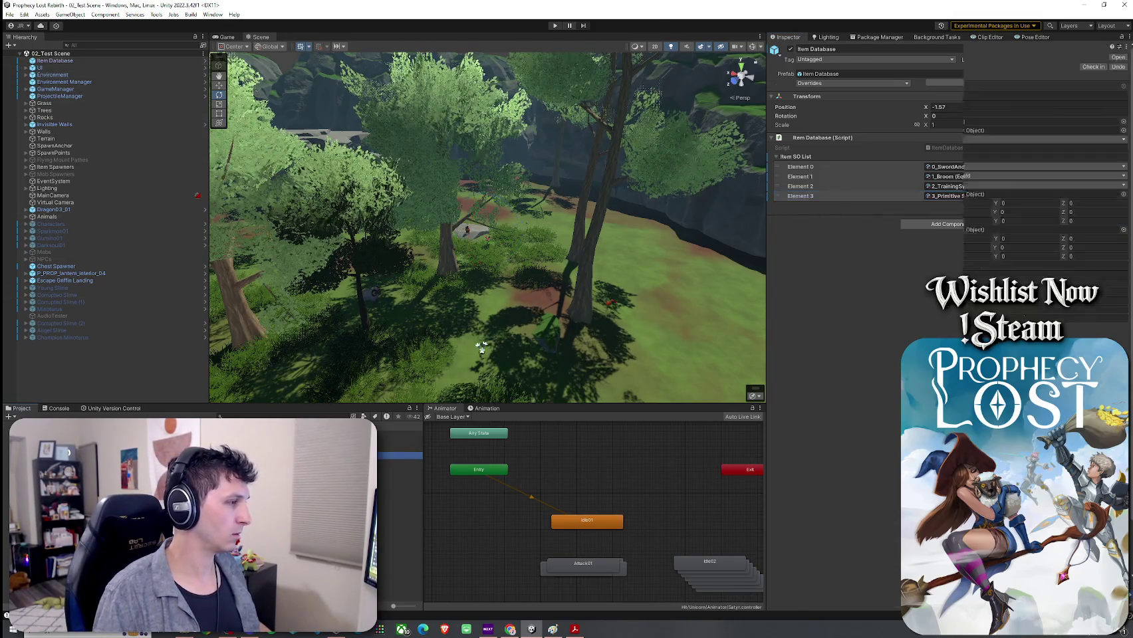
Name the item Primitive Short Sword and give it the description 'A crude instrument of war.'
{"action": "left_click", "coordinate": [947, 103]}
{"action": "type", "text": "Primit"}
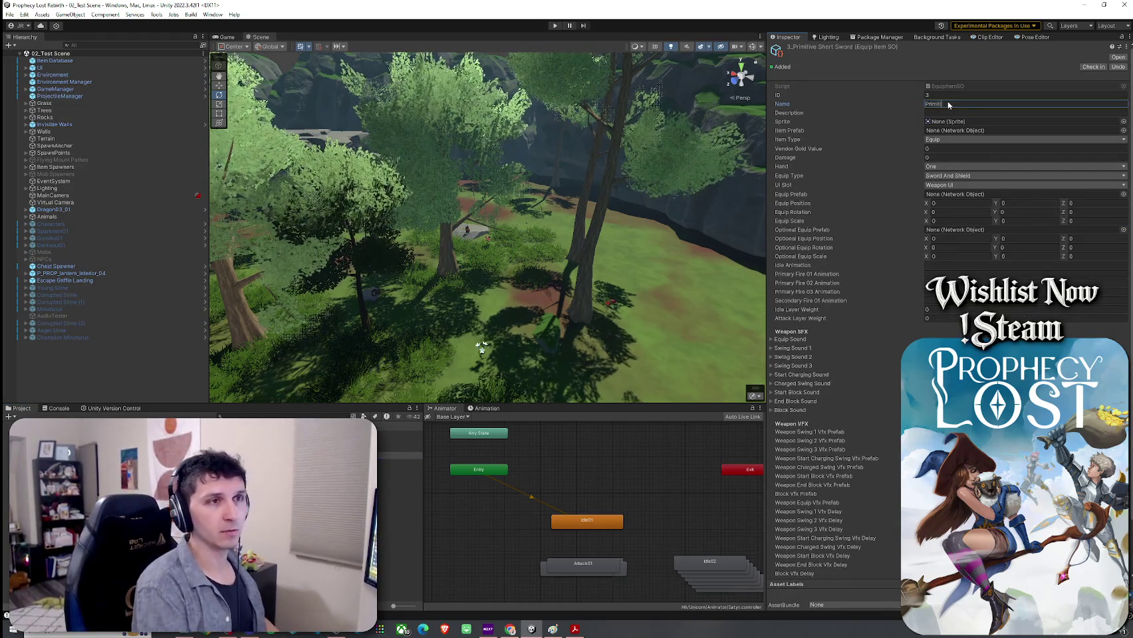
{"action": "type", "text": "ive Short Sword"}
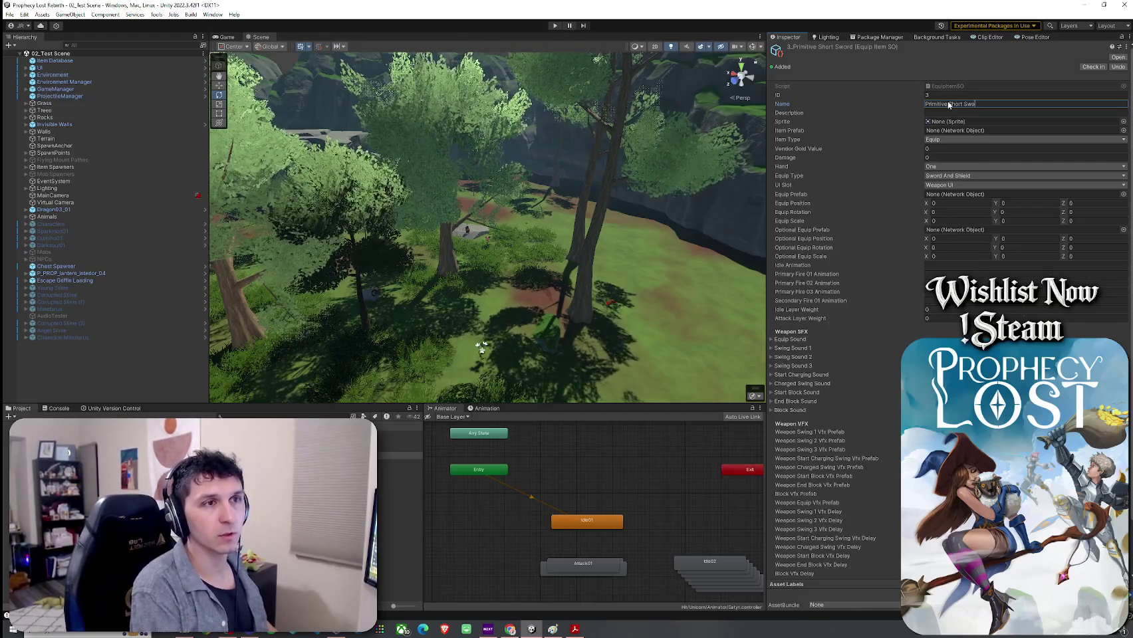
{"action": "left_click", "coordinate": [952, 113]}
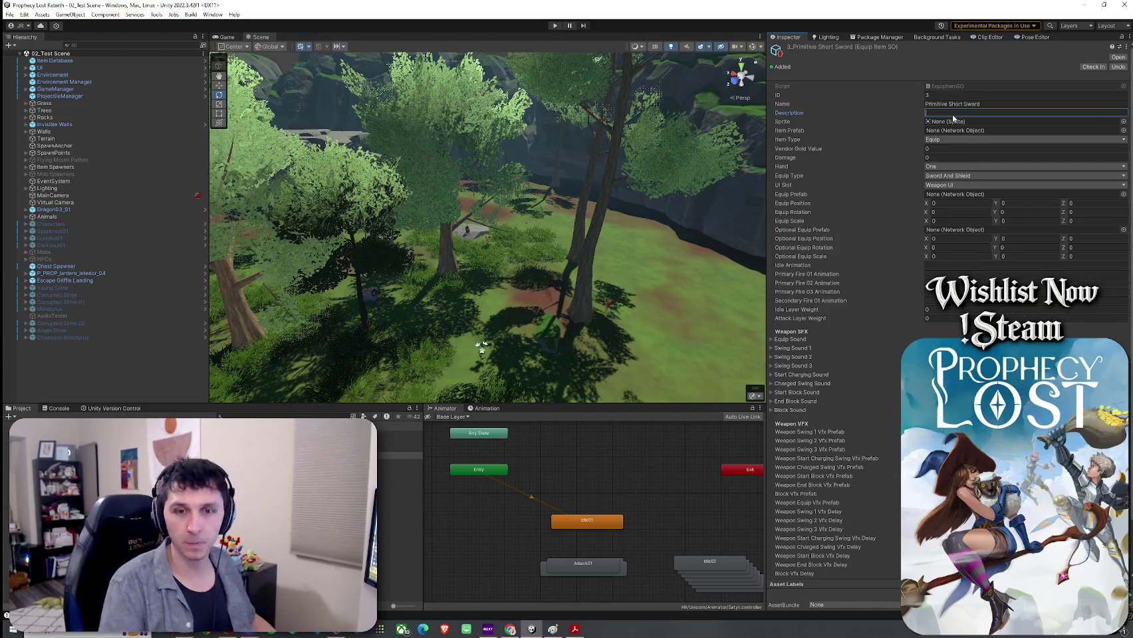
{"action": "type", "text": "A crude instrument of war."}
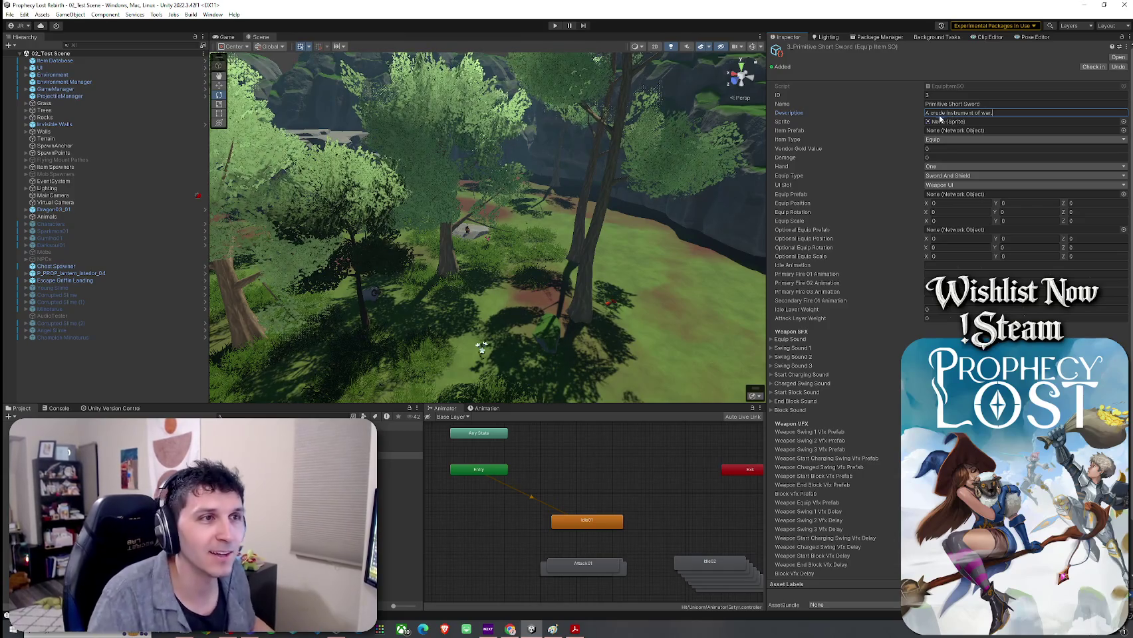
{"action": "left_click", "coordinate": [940, 120]}
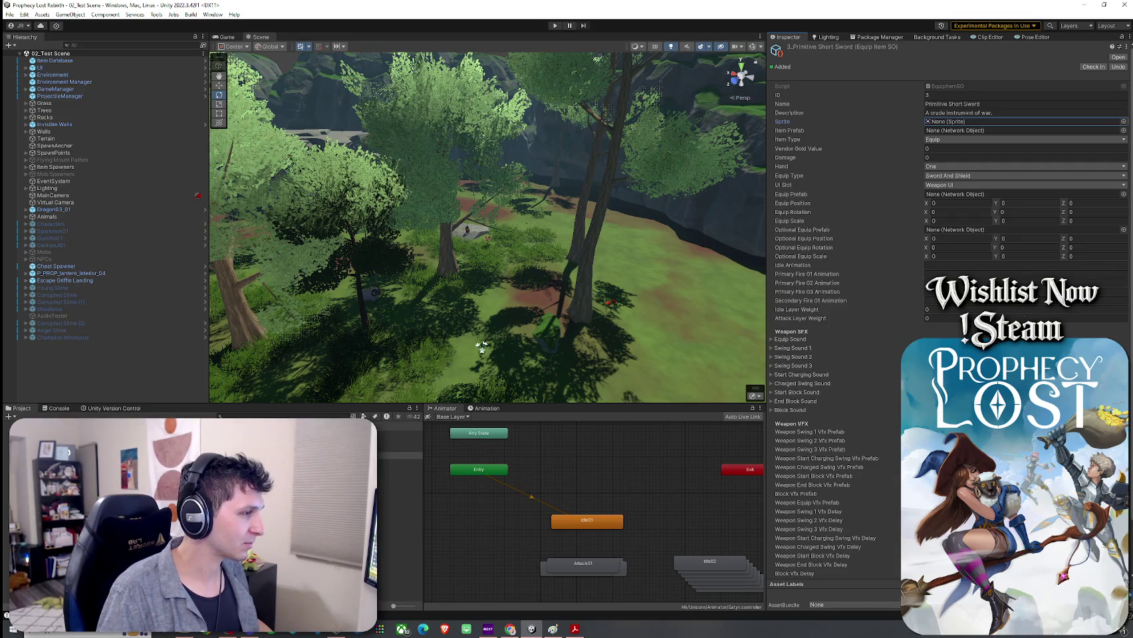
{"action": "left_click", "coordinate": [399, 448]}
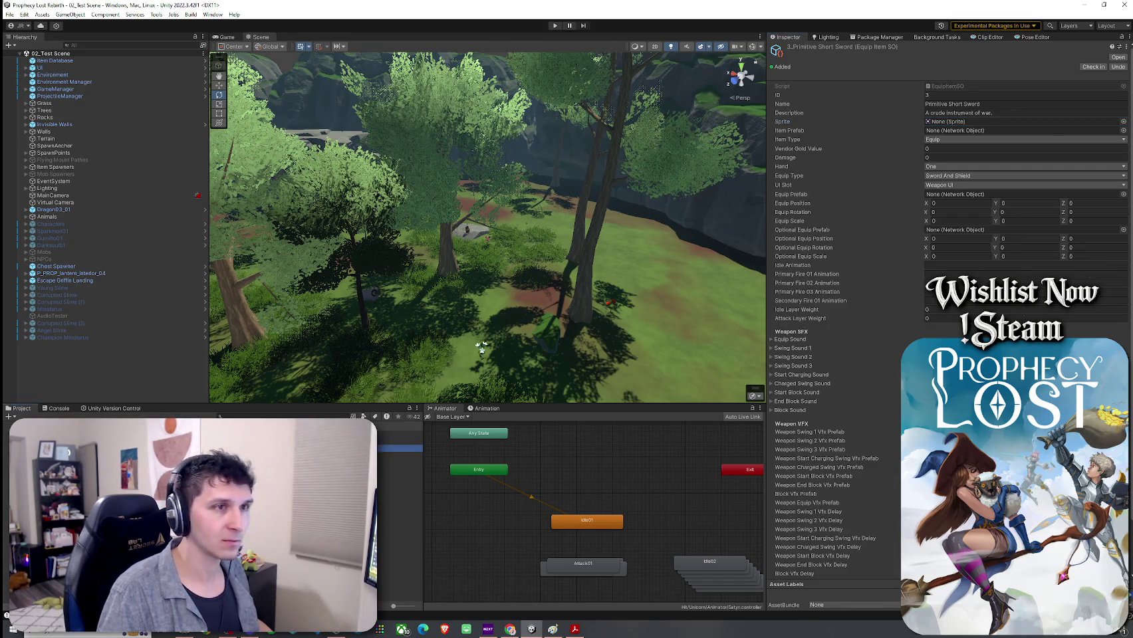
{"action": "left_click", "coordinate": [399, 455]}
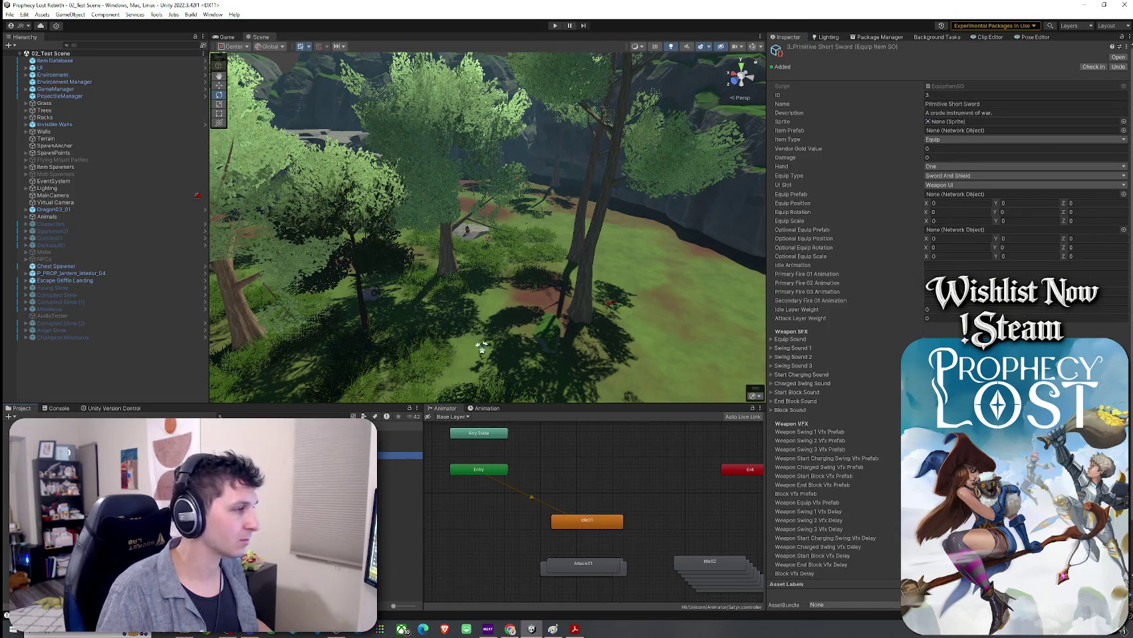
Browse the Swords Icons folders to compare the Stone Sword textures, including StoneSword_Down
{"action": "left_click", "coordinate": [399, 434]}
{"action": "left_click", "coordinate": [399, 441]}
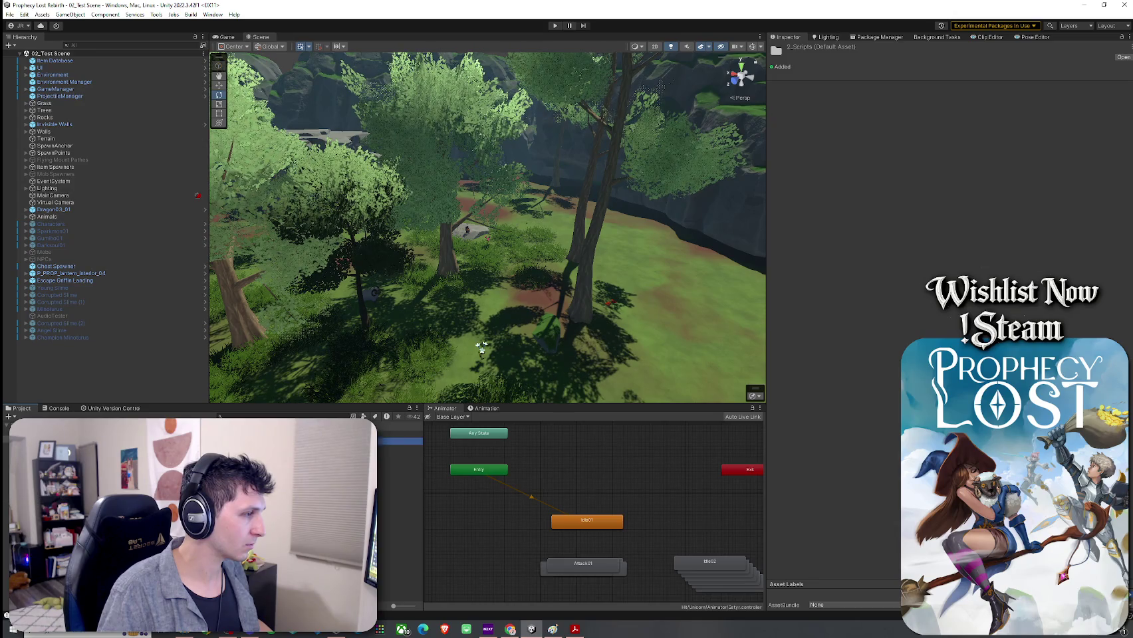
{"action": "left_click", "coordinate": [399, 434]}
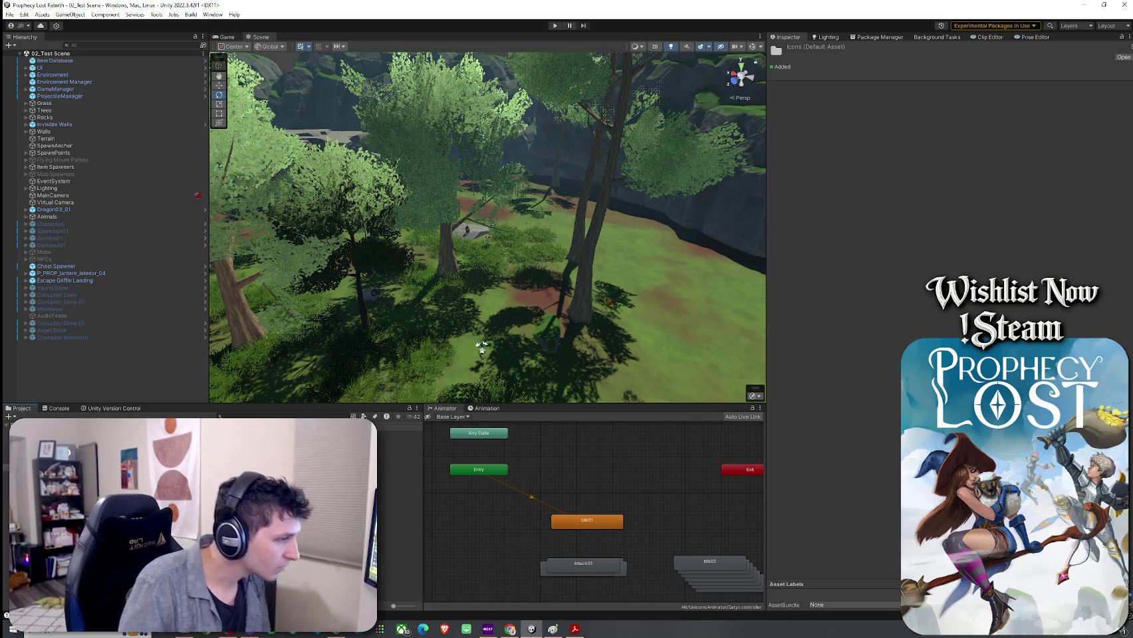
{"action": "left_click", "coordinate": [398, 548]}
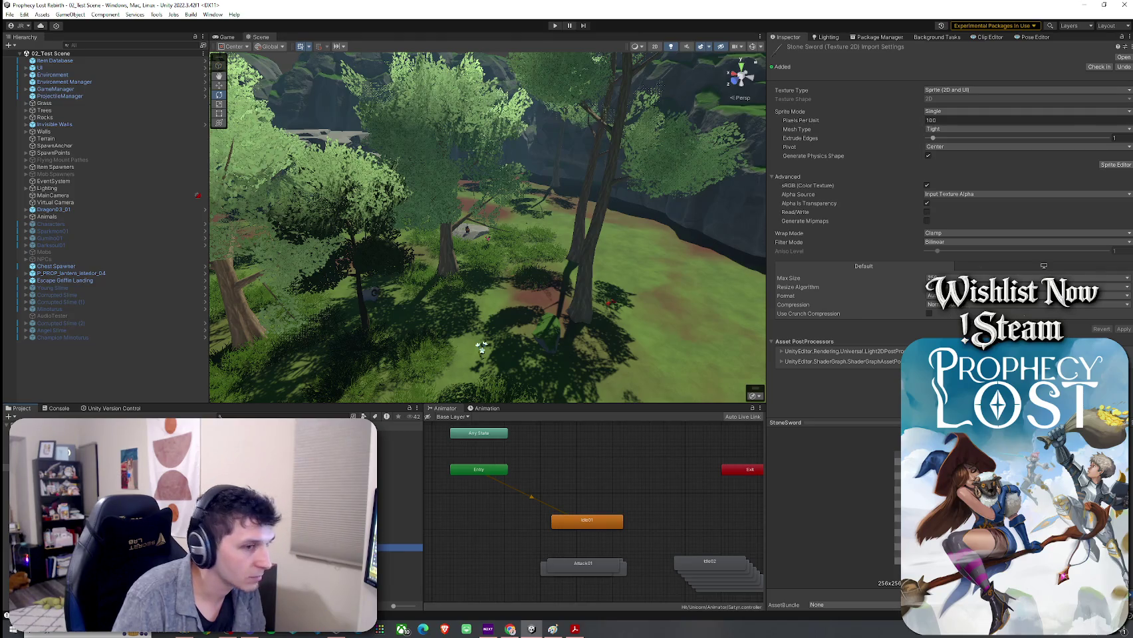
{"action": "key", "text": "Down"}
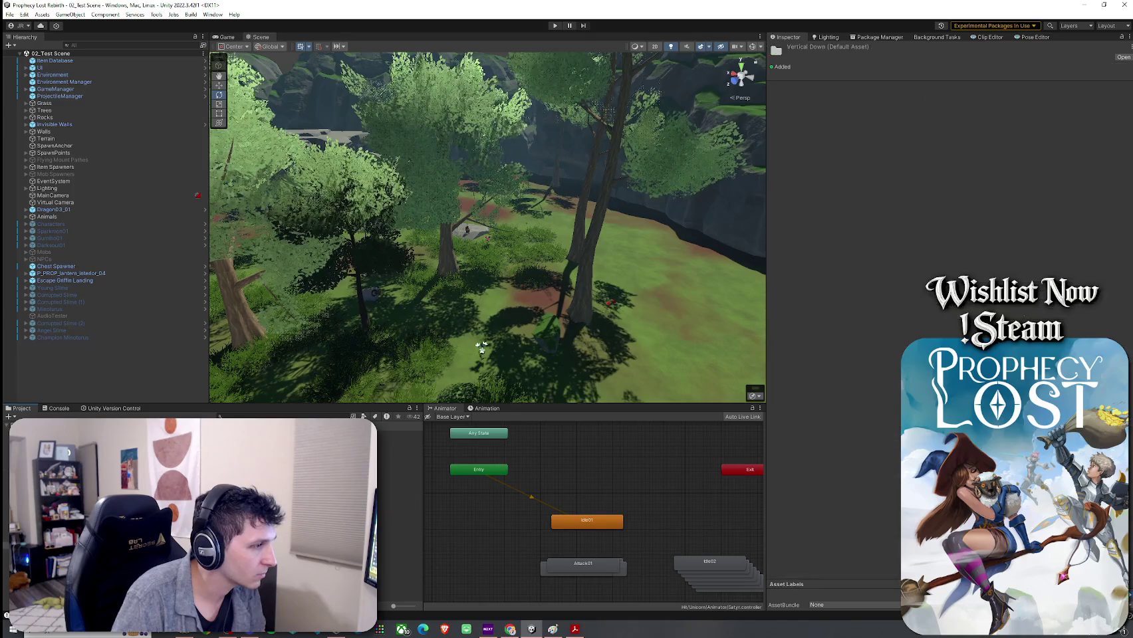
{"action": "key", "text": "Down"}
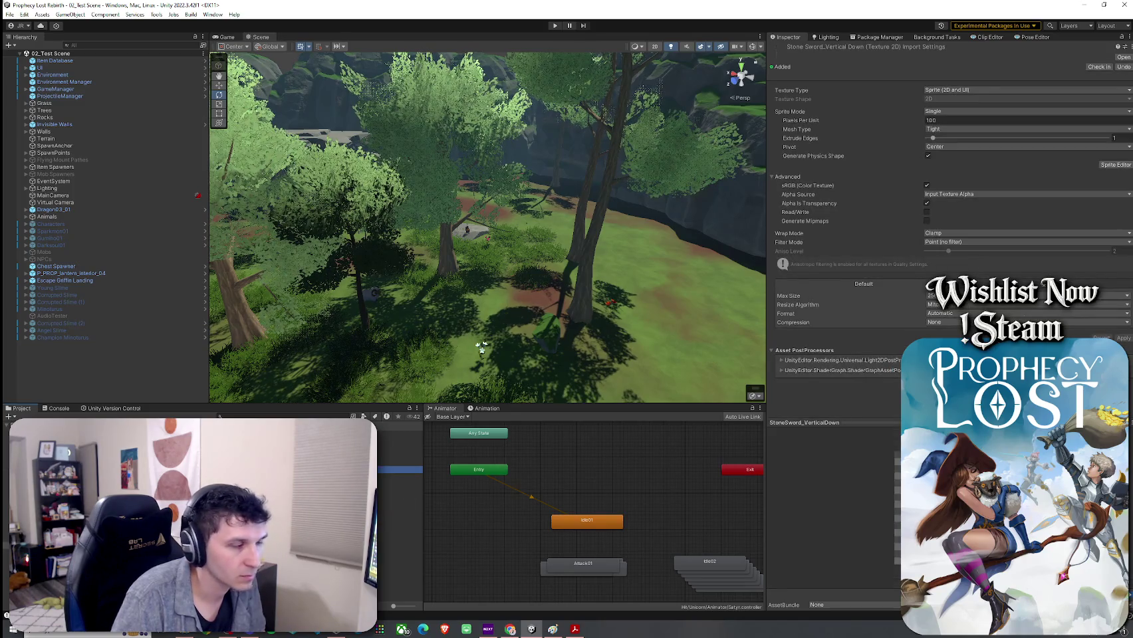
{"action": "key", "text": "Down"}
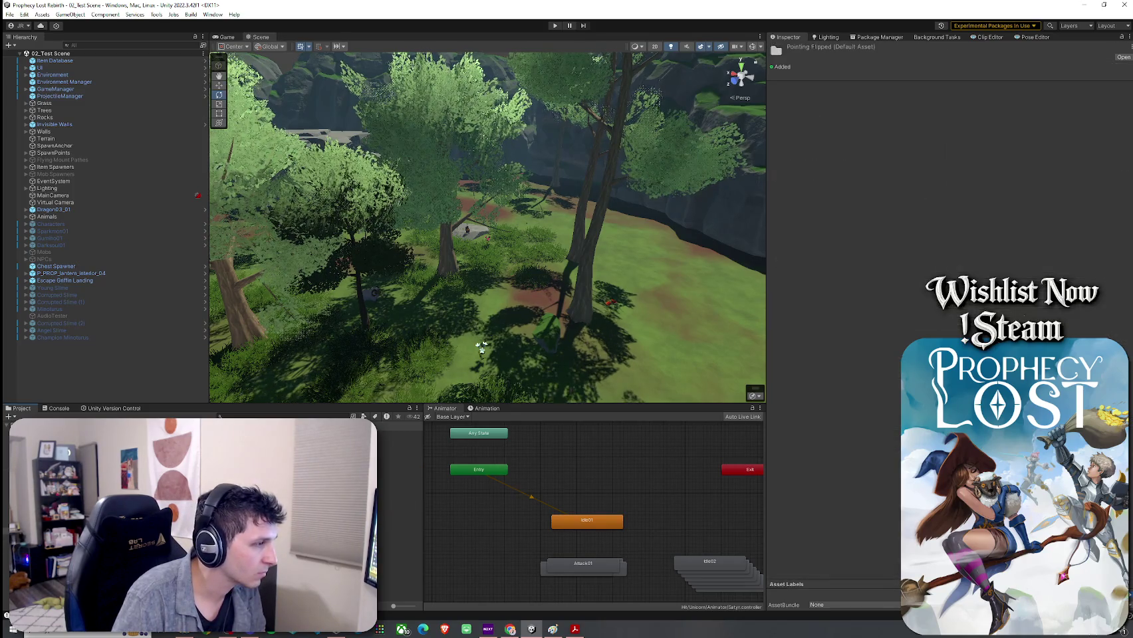
{"action": "key", "text": "Down"}
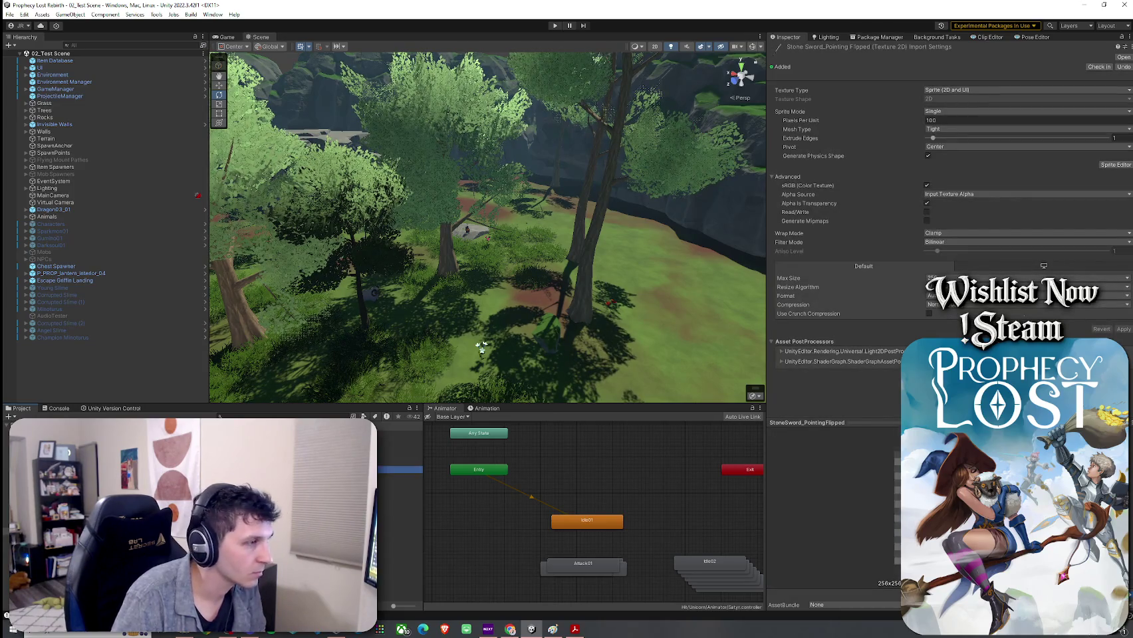
{"action": "key", "text": "Down"}
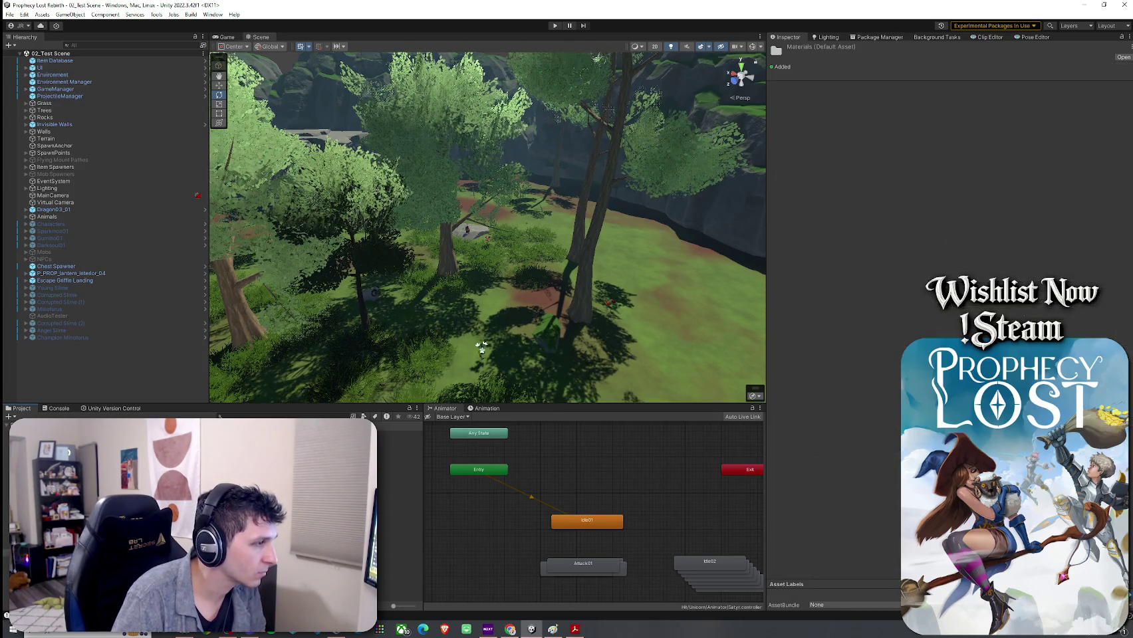
{"action": "key", "text": "Down"}
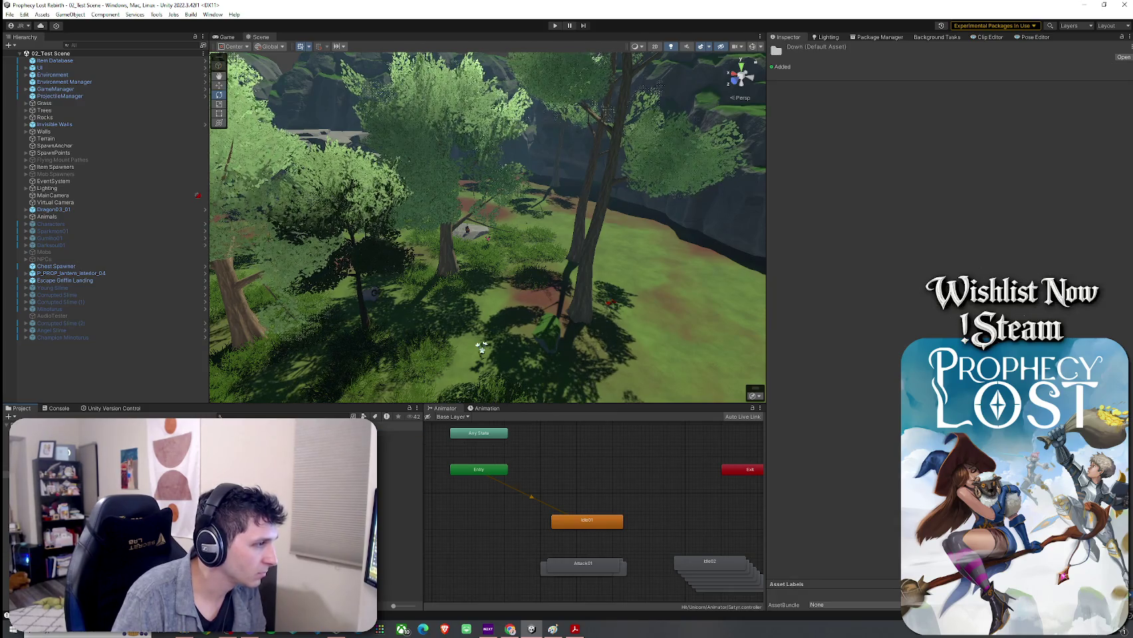
{"action": "key", "text": "Down"}
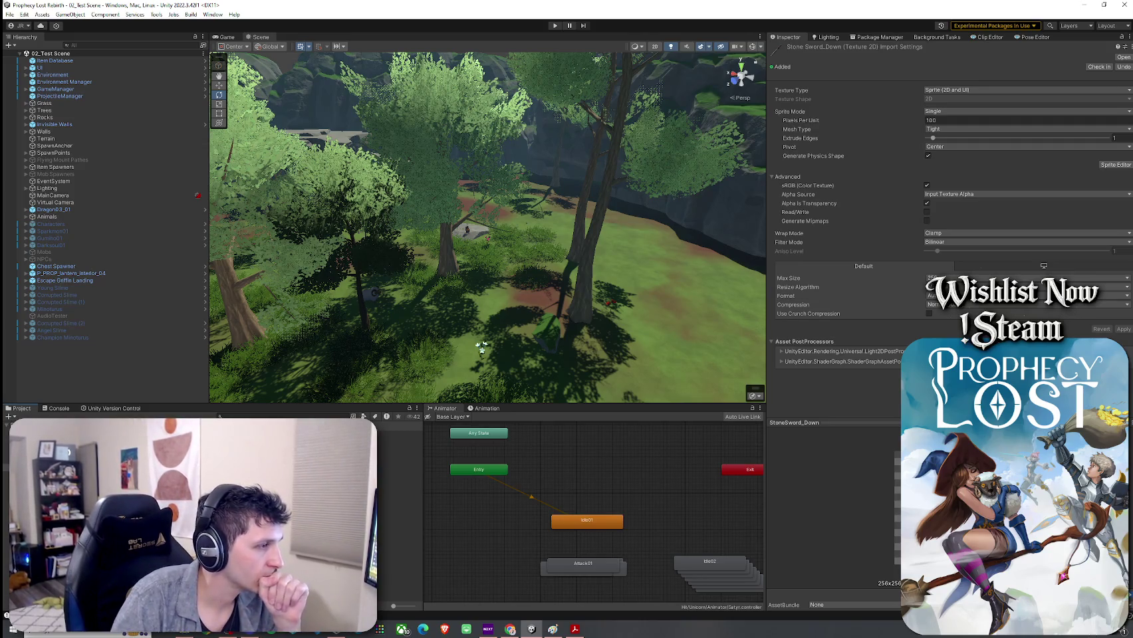
{"action": "left_click", "coordinate": [399, 469]}
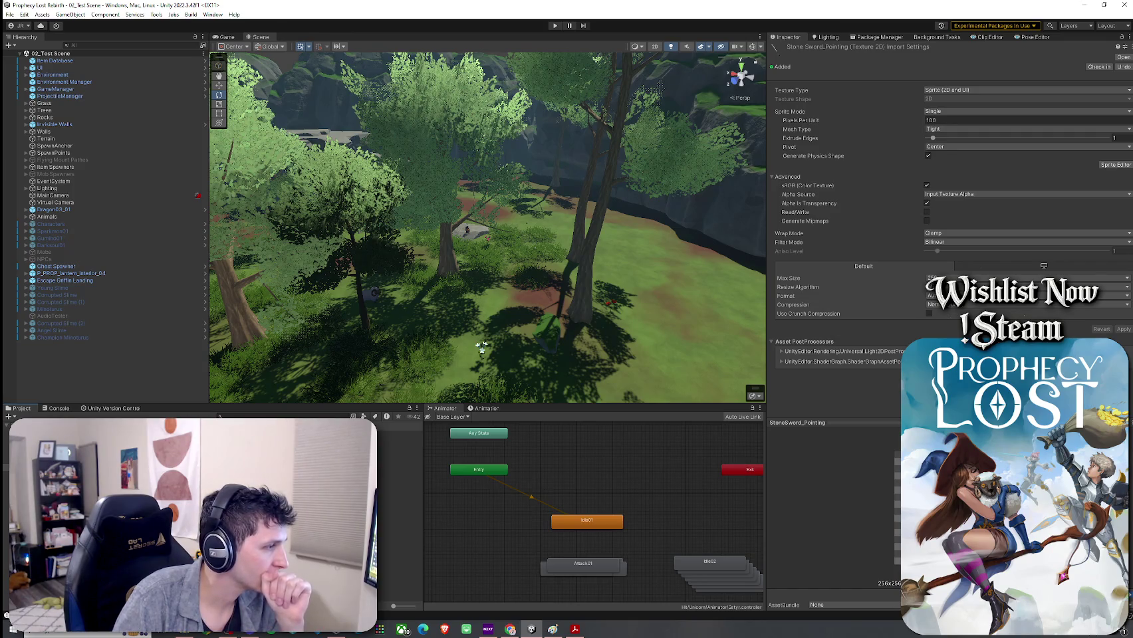
{"action": "left_click", "coordinate": [399, 455]}
{"action": "left_click", "coordinate": [399, 470]}
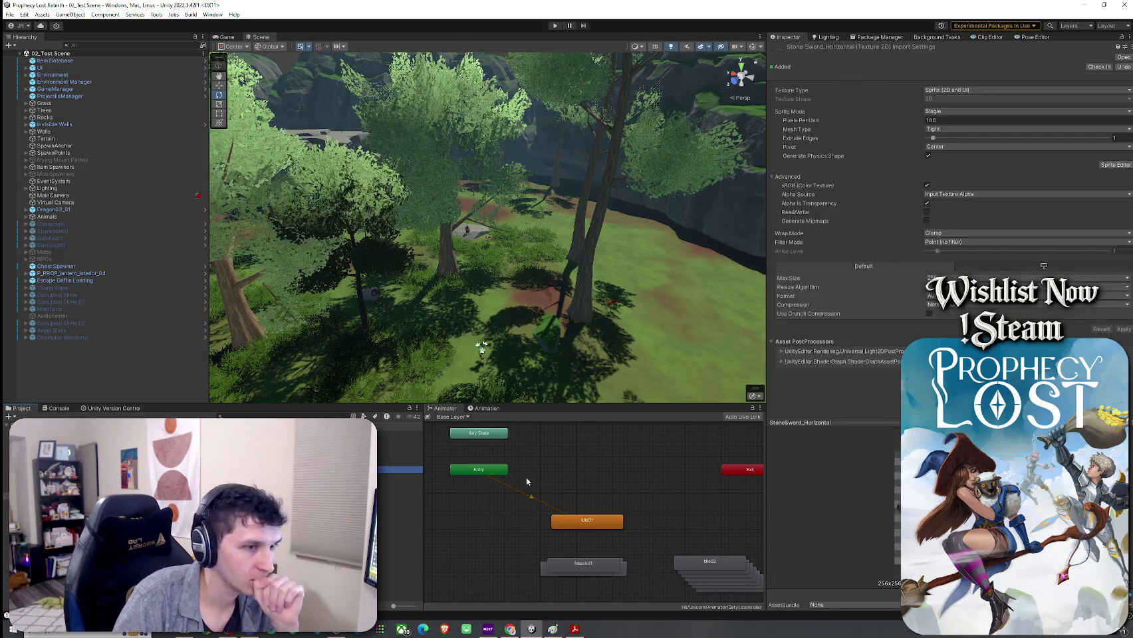
{"action": "left_click", "coordinate": [199, 465]}
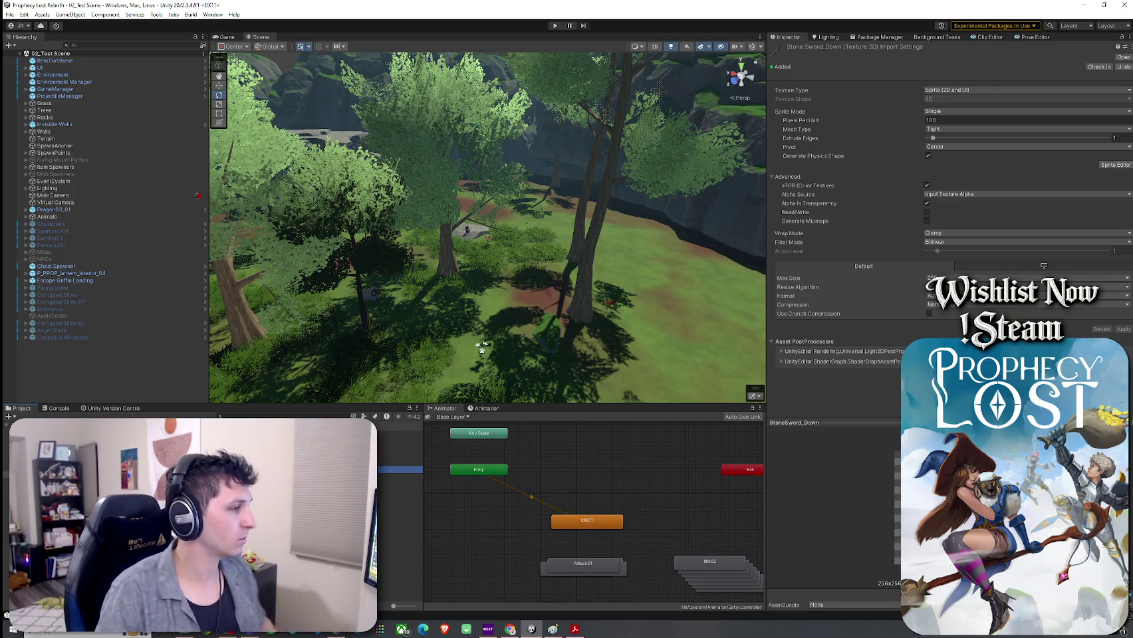
Search the Project for 'Primitive' and bring up the sprite picker for the 3_Primitive Short Sword item
{"action": "left_click", "coordinate": [238, 416]}
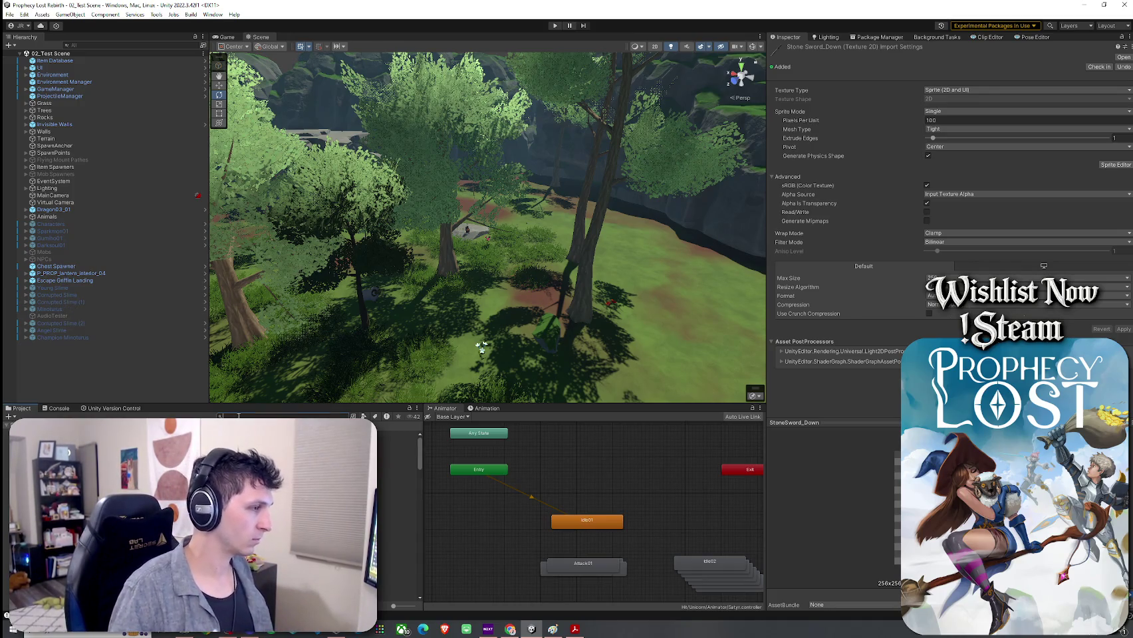
{"action": "type", "text": "Primitive"}
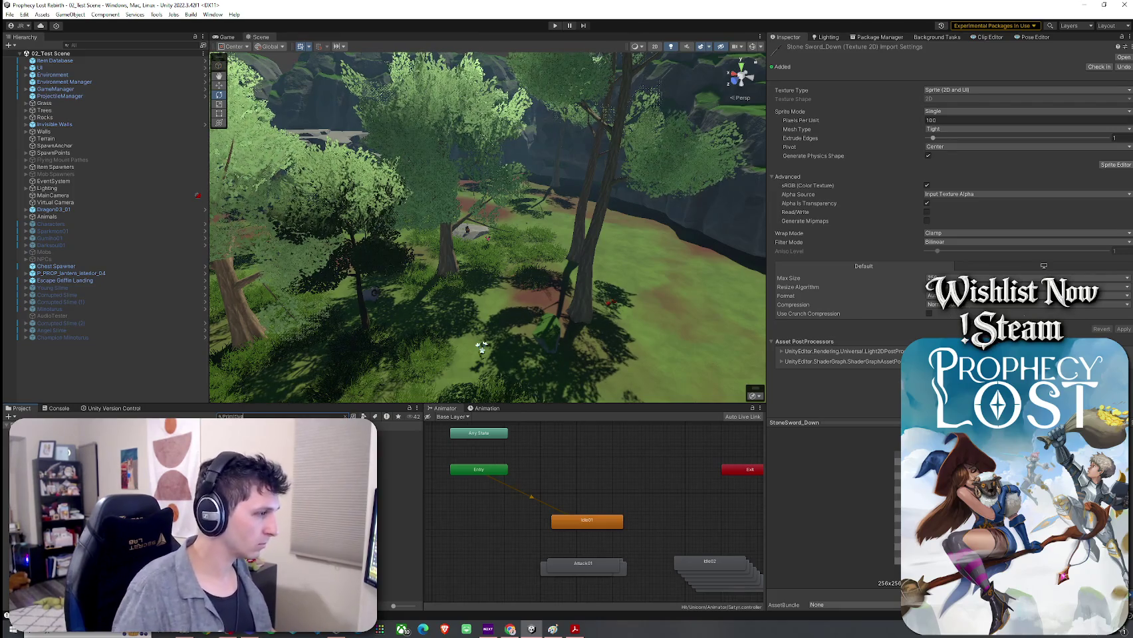
{"action": "left_click", "coordinate": [399, 434]}
{"action": "left_click", "coordinate": [1123, 127]}
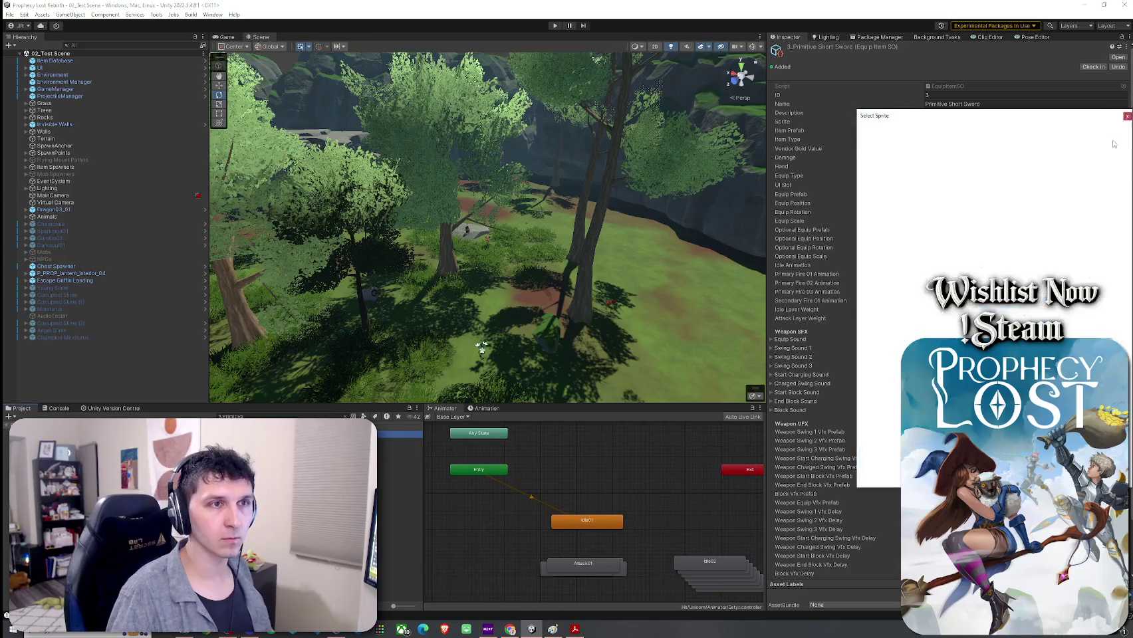
Assign the StoneSword_Down sprite to the item and select the Primitive Short Sword prefab
{"action": "type", "text": "stone sword"}
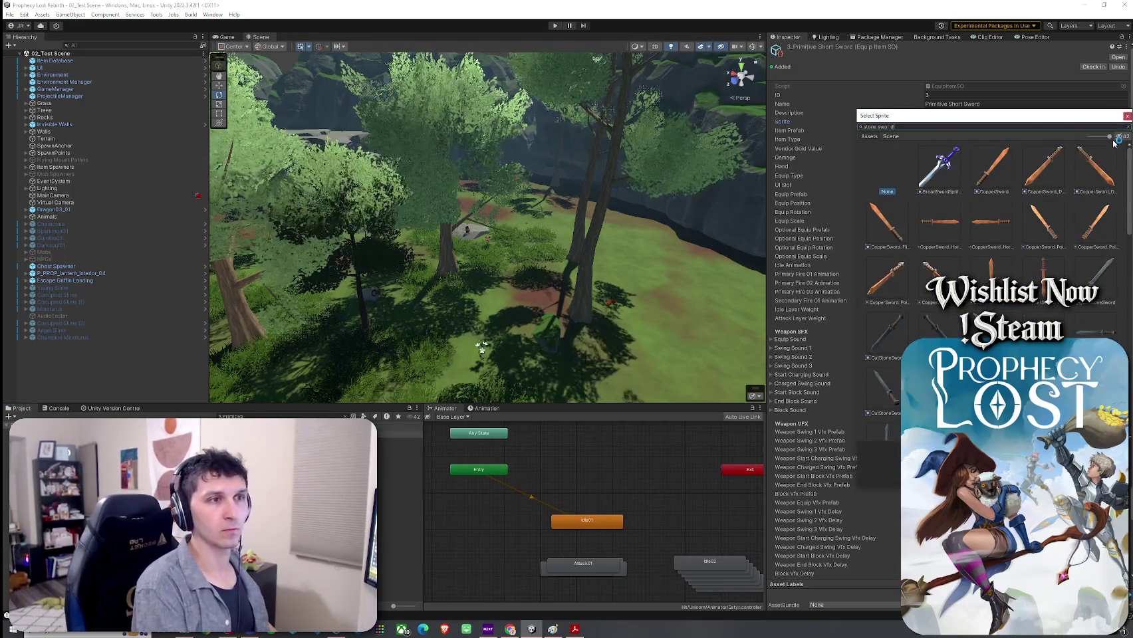
{"action": "type", "text": " down"}
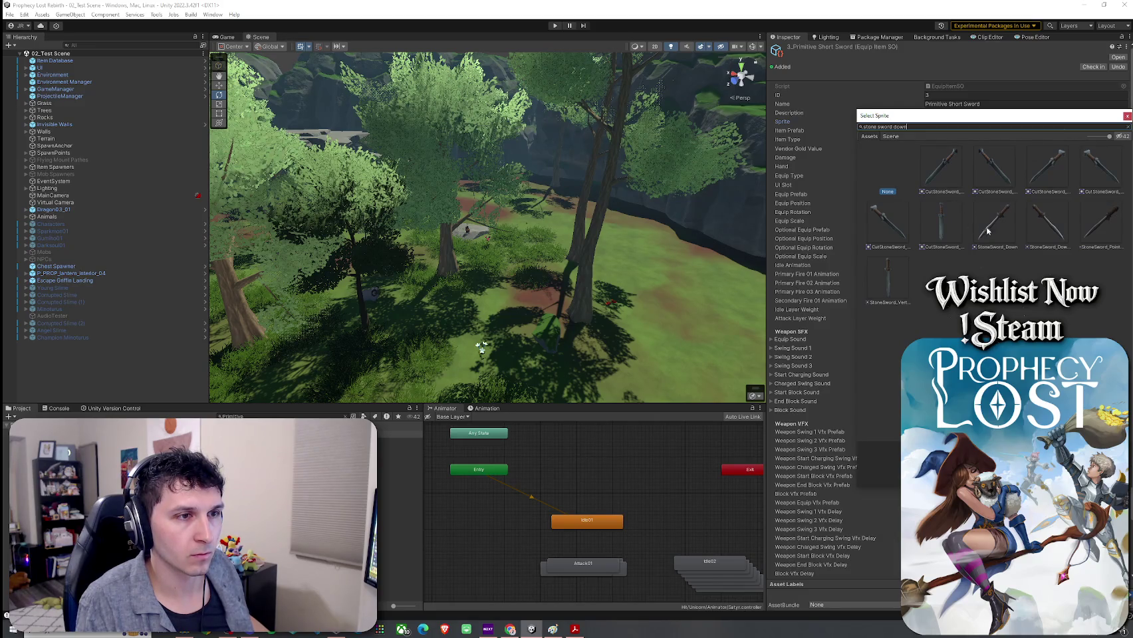
{"action": "left_click", "coordinate": [1008, 228]}
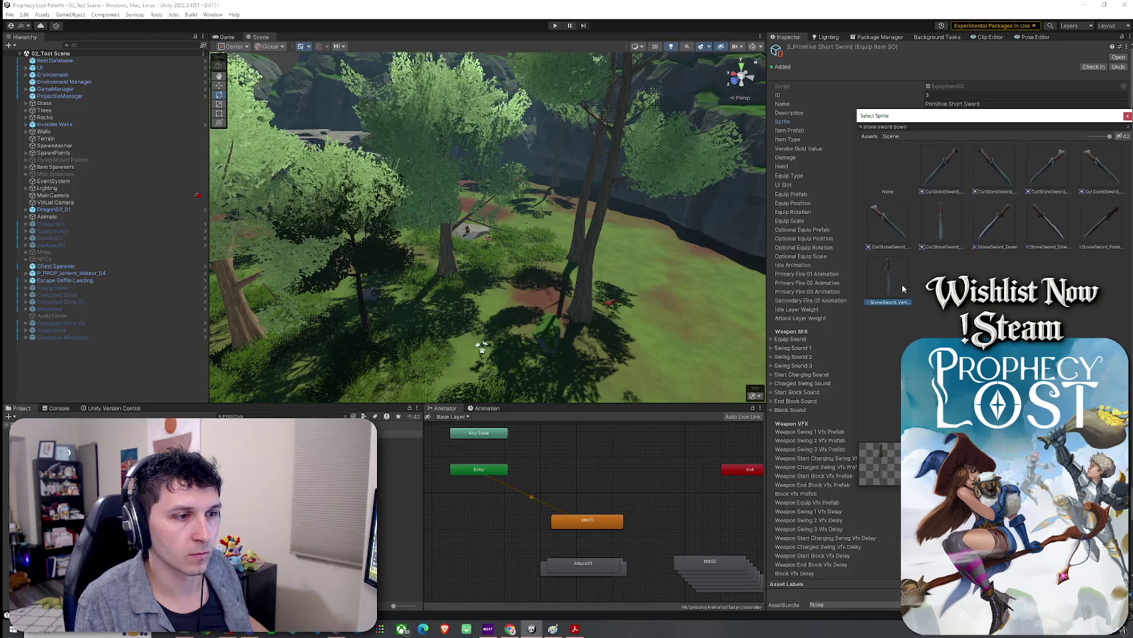
{"action": "double_click", "coordinate": [992, 239]}
{"action": "left_click", "coordinate": [937, 131]}
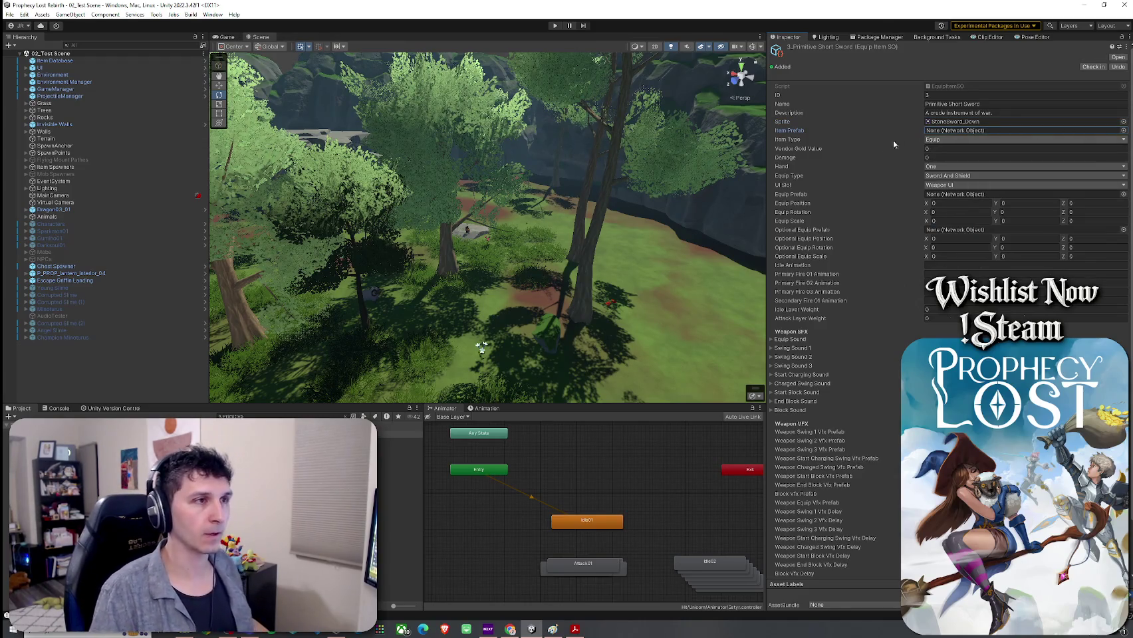
{"action": "left_click", "coordinate": [399, 441]}
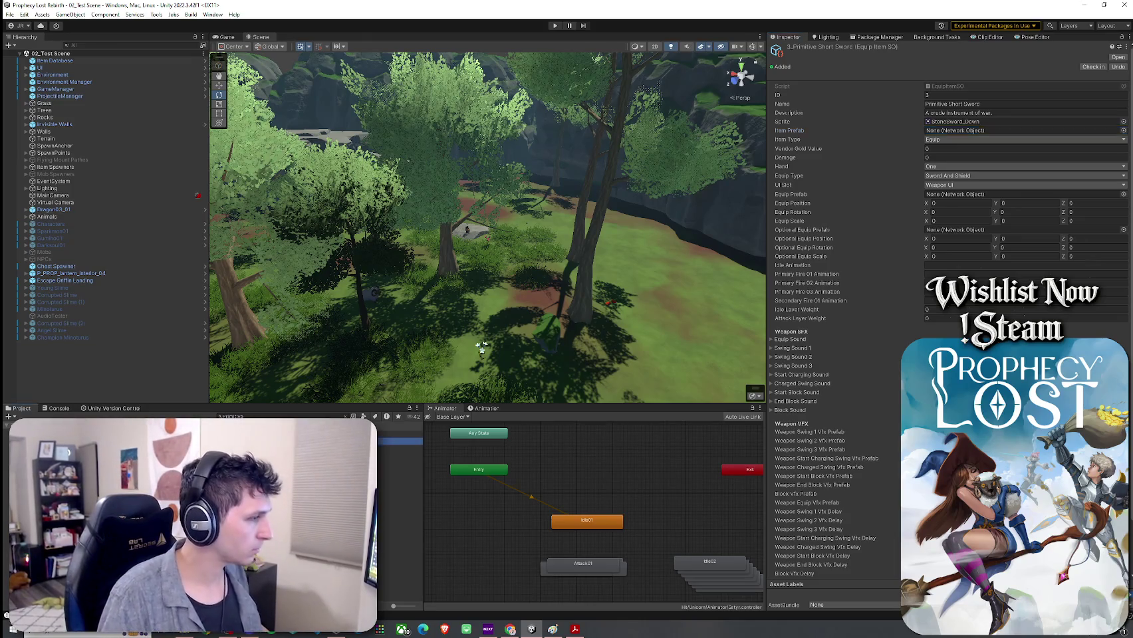
Find the Item Prefabs folder and rename the short sword prefab to Primitive Short Sword ITEM
{"action": "double_click", "coordinate": [399, 441]}
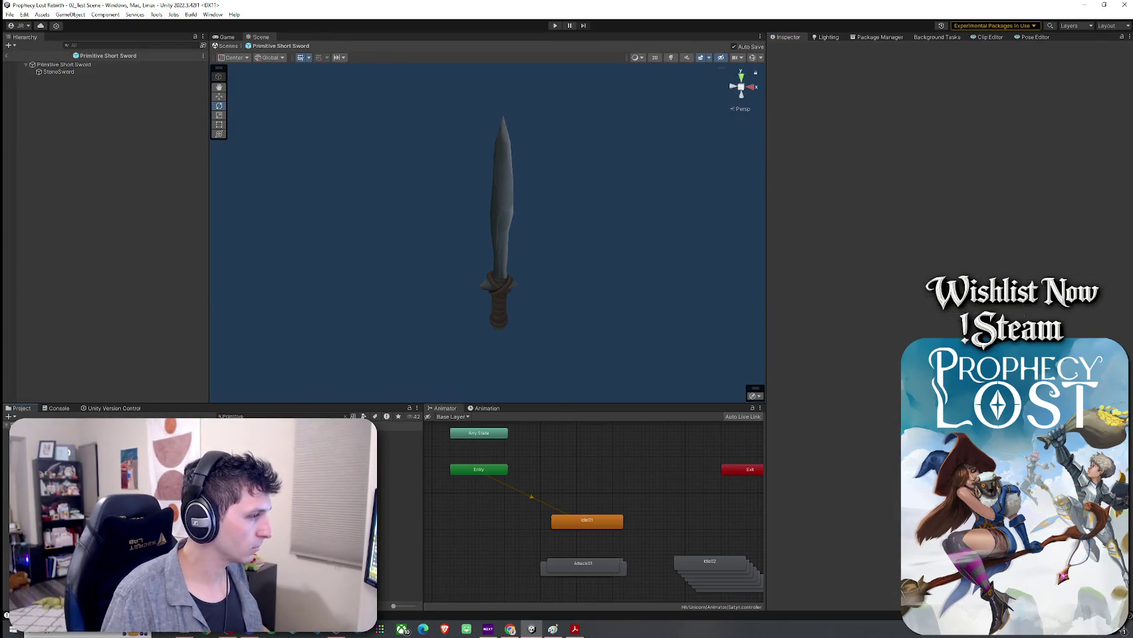
{"action": "right_click", "coordinate": [399, 442]}
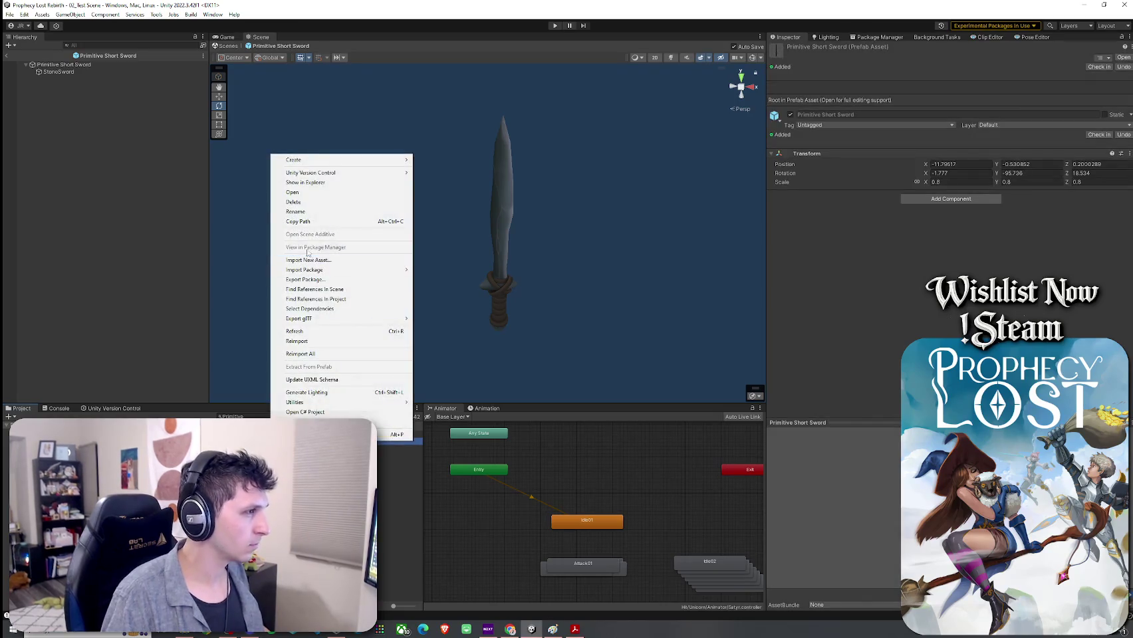
{"action": "key", "text": "Escape"}
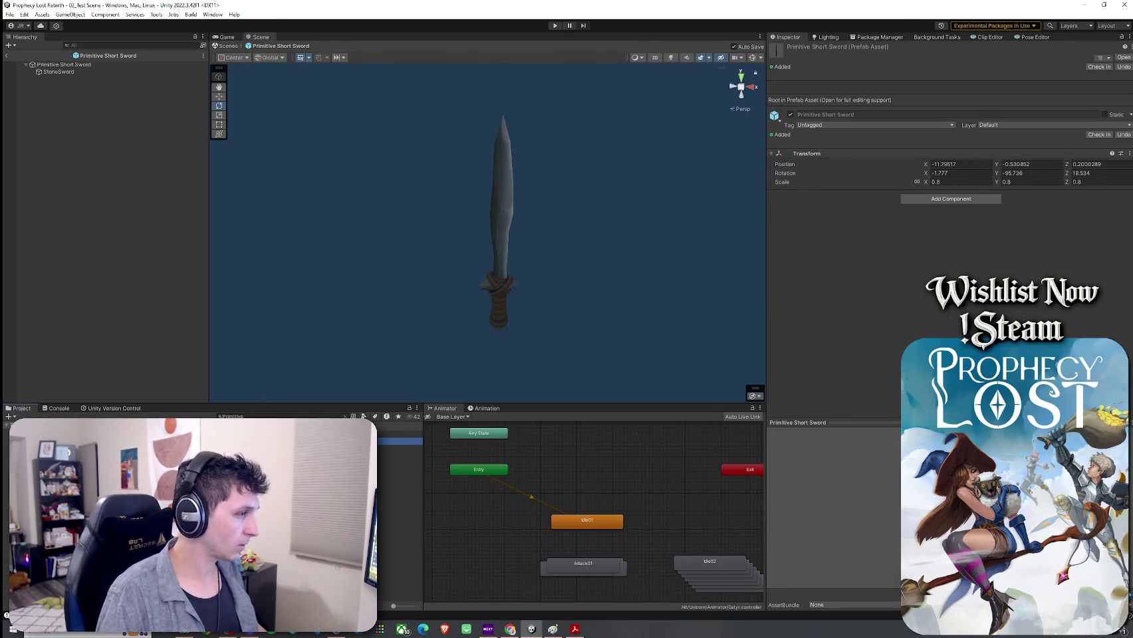
{"action": "left_click", "coordinate": [323, 416]}
{"action": "key", "text": "BackSpace"}
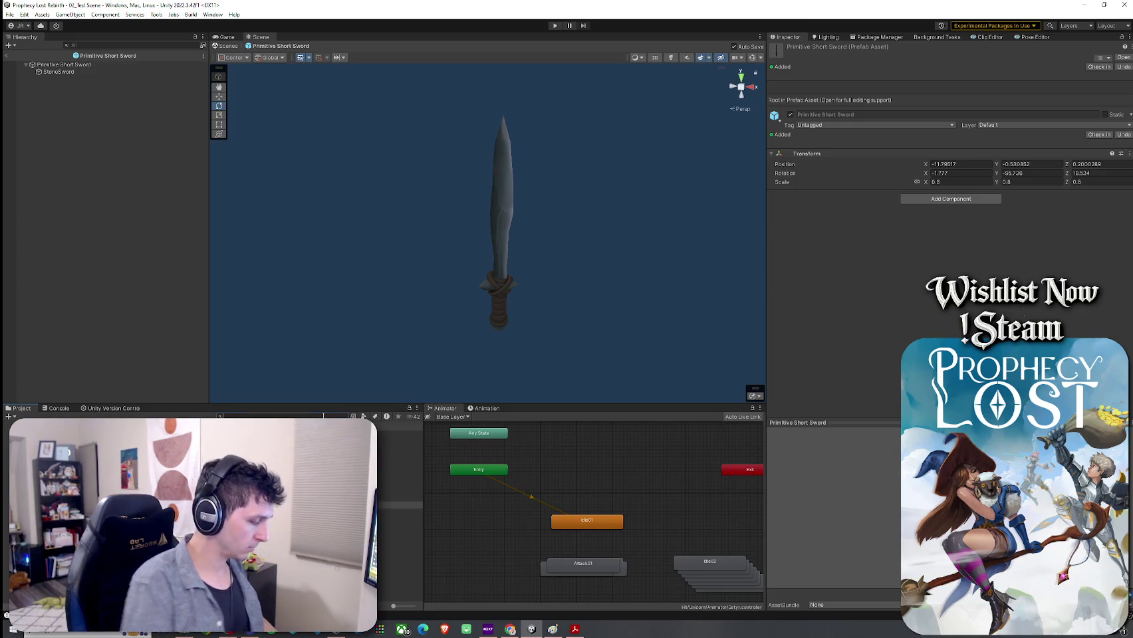
{"action": "type", "text": "em Prefabs"}
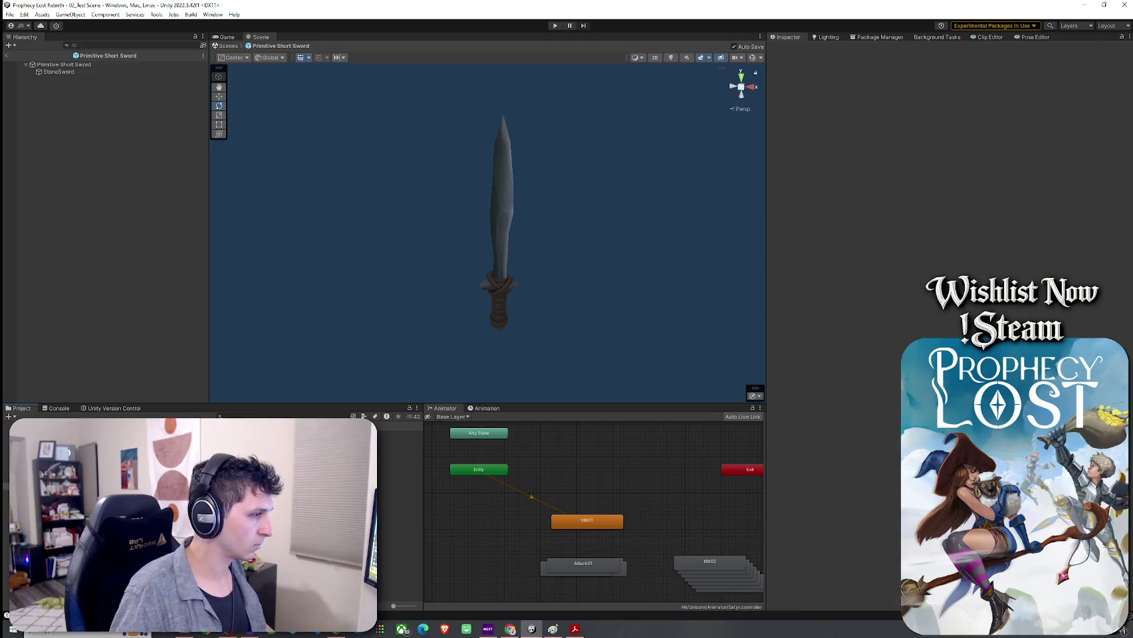
{"action": "right_click", "coordinate": [192, 434]}
{"action": "left_click", "coordinate": [219, 416]}
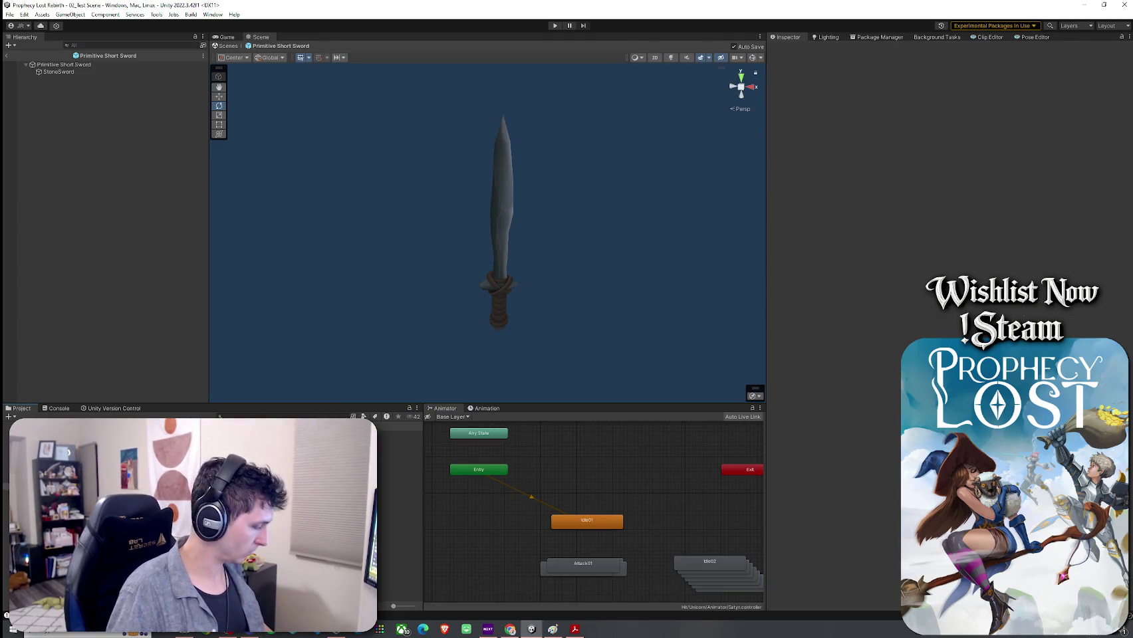
{"action": "left_click", "coordinate": [399, 449]}
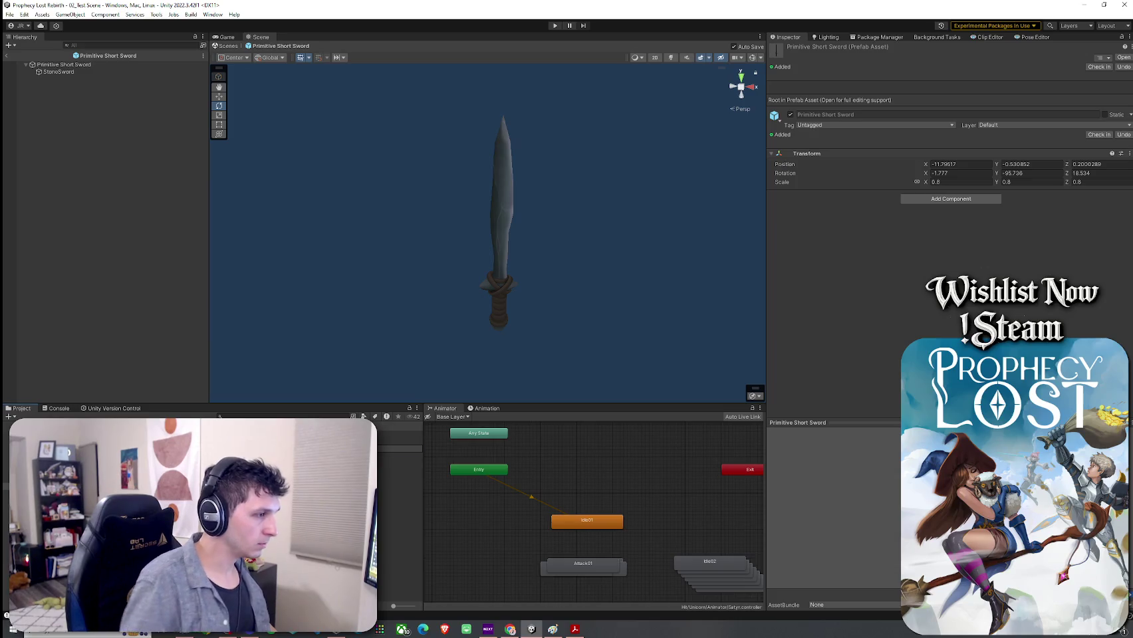
{"action": "key", "text": "Return"}
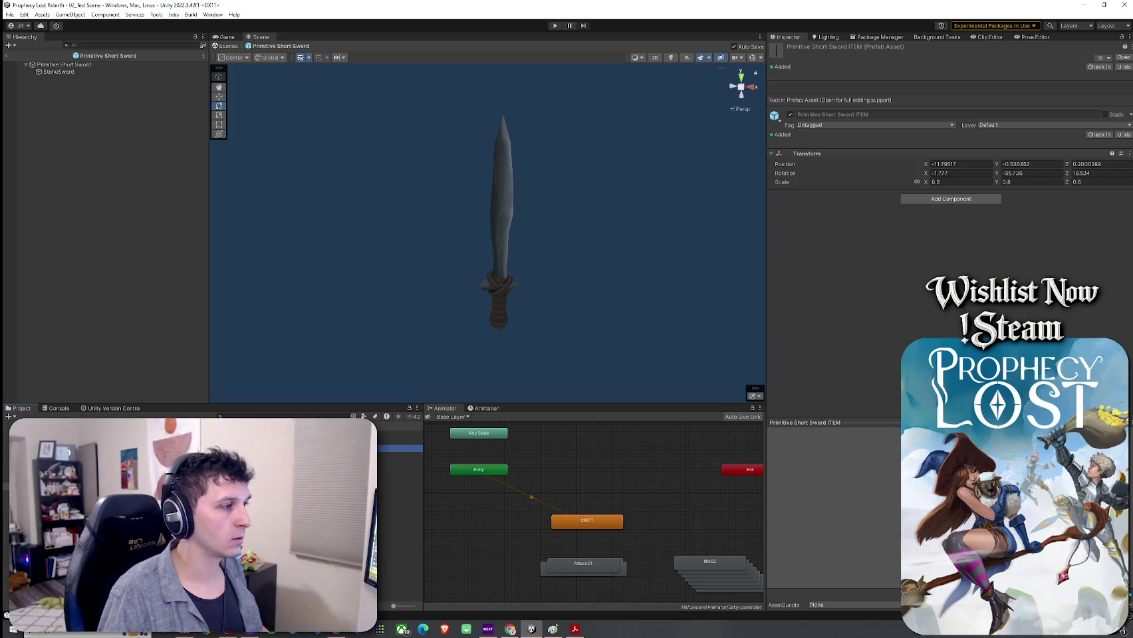
Put the Primitive Short Sword ITEM prefab and its children on the Items layer
{"action": "left_click", "coordinate": [399, 455]}
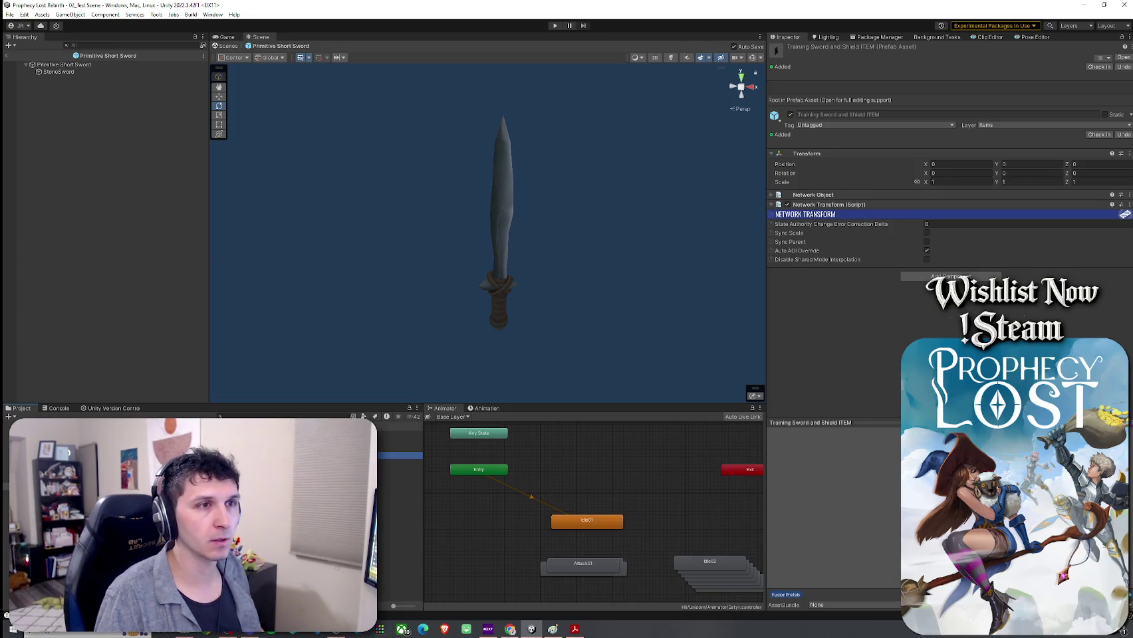
{"action": "left_click", "coordinate": [399, 434]}
{"action": "left_click", "coordinate": [399, 449]}
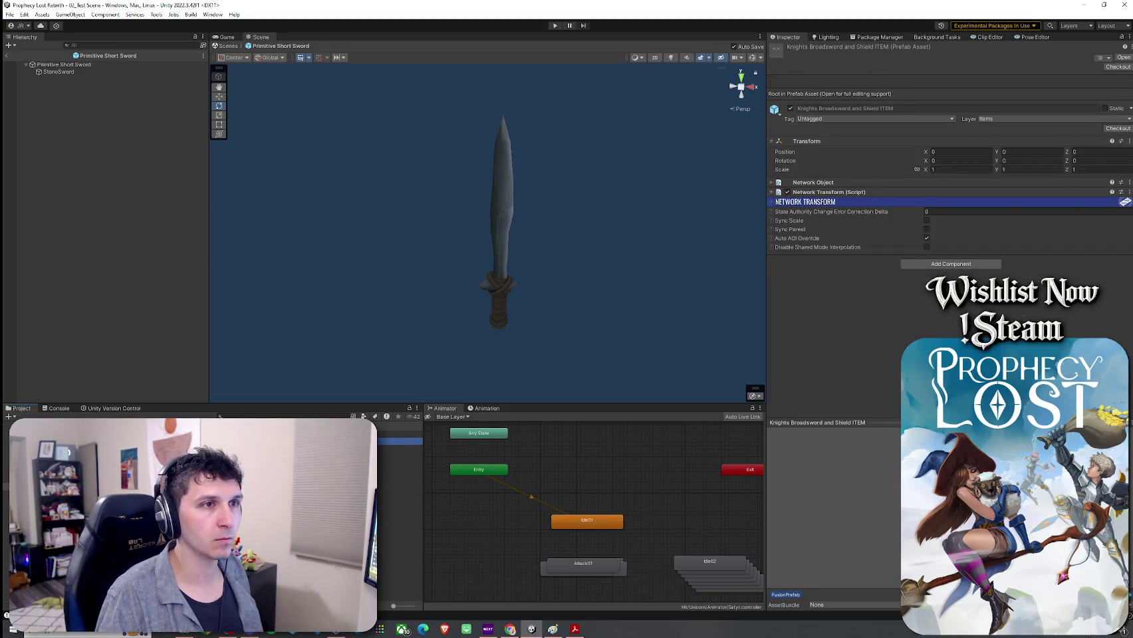
{"action": "left_click", "coordinate": [982, 125]}
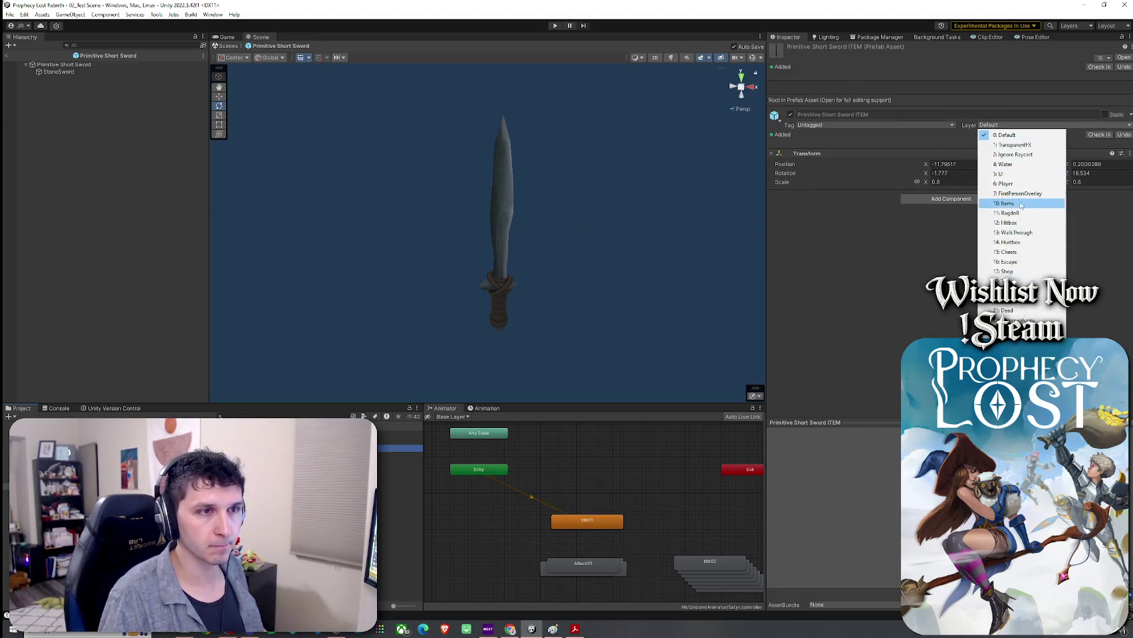
{"action": "left_click", "coordinate": [1005, 202]}
{"action": "left_click", "coordinate": [551, 335]}
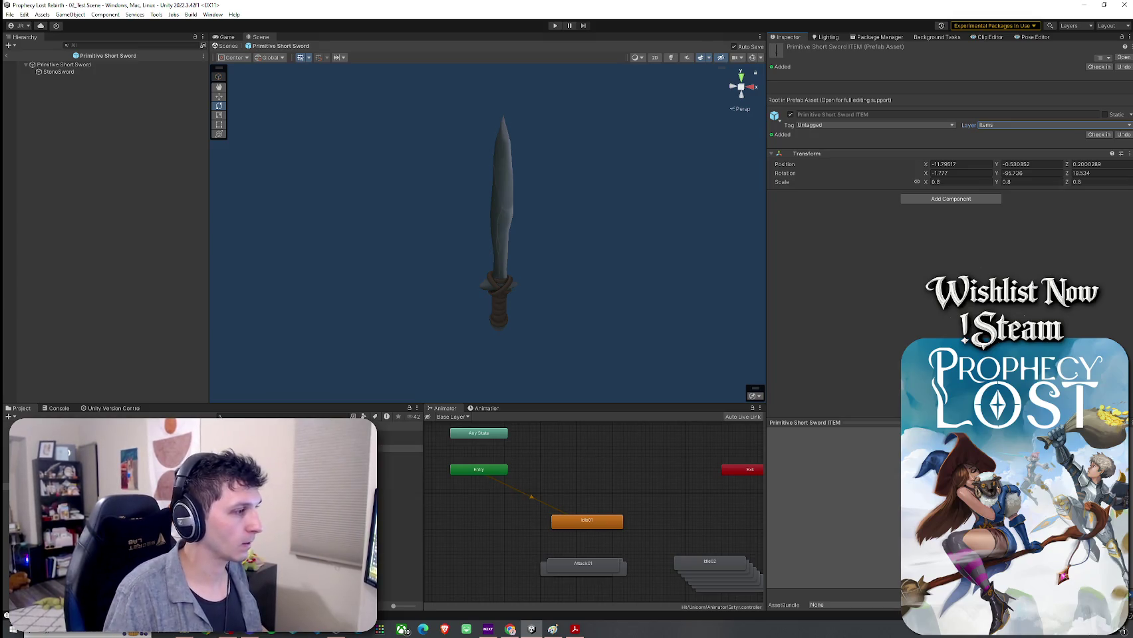
{"action": "left_click", "coordinate": [399, 455]}
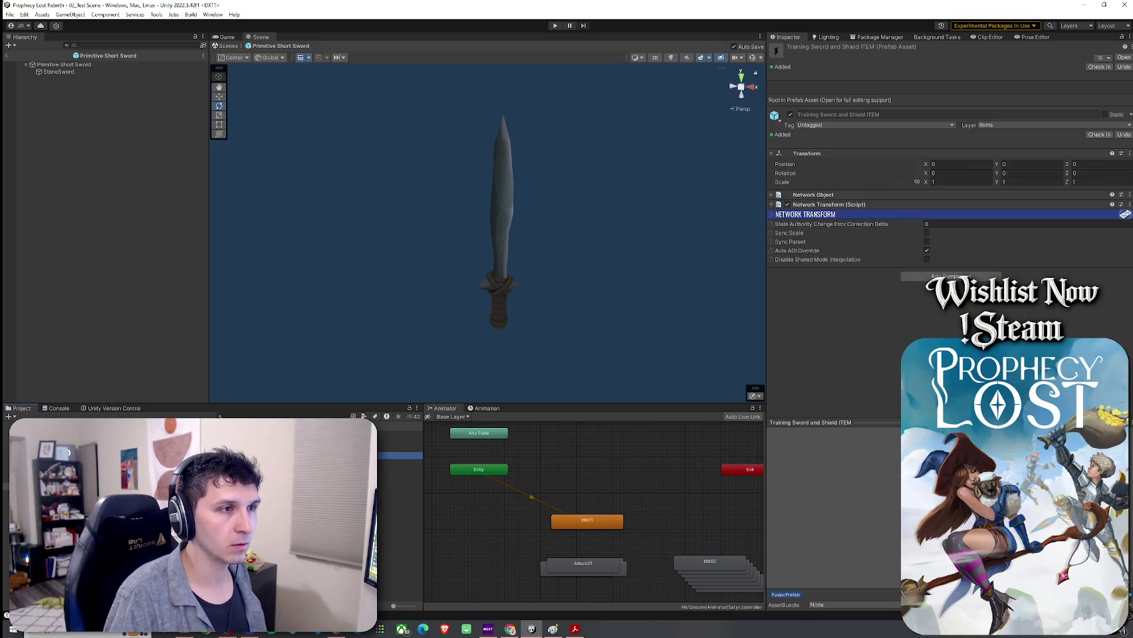
{"action": "left_click", "coordinate": [92, 66]}
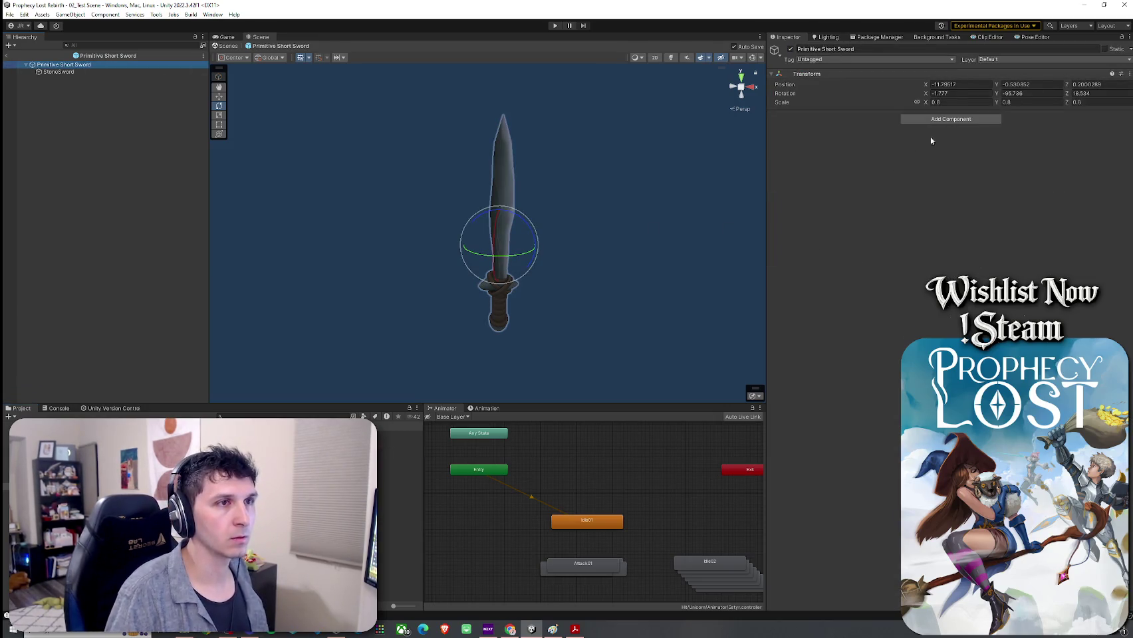
Inspect the StoneSword model and the reference ITEM prefabs' ItemContainer setup
{"action": "left_click", "coordinate": [145, 71]}
{"action": "type", "text": "ITEM"}
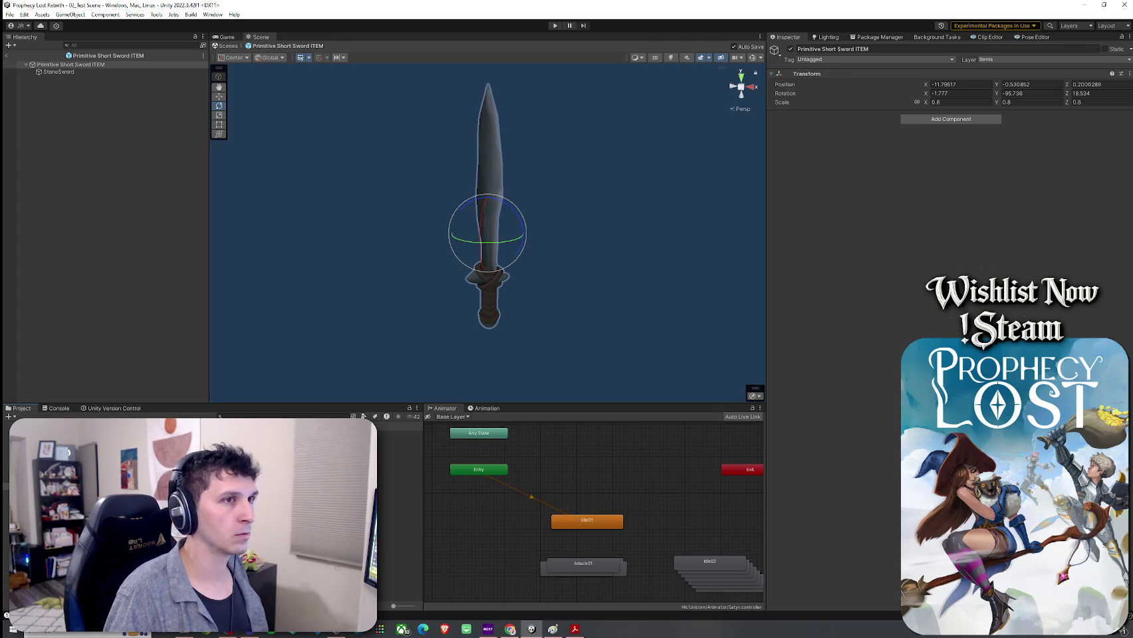
{"action": "left_click", "coordinate": [93, 70]}
{"action": "key", "text": "Up"}
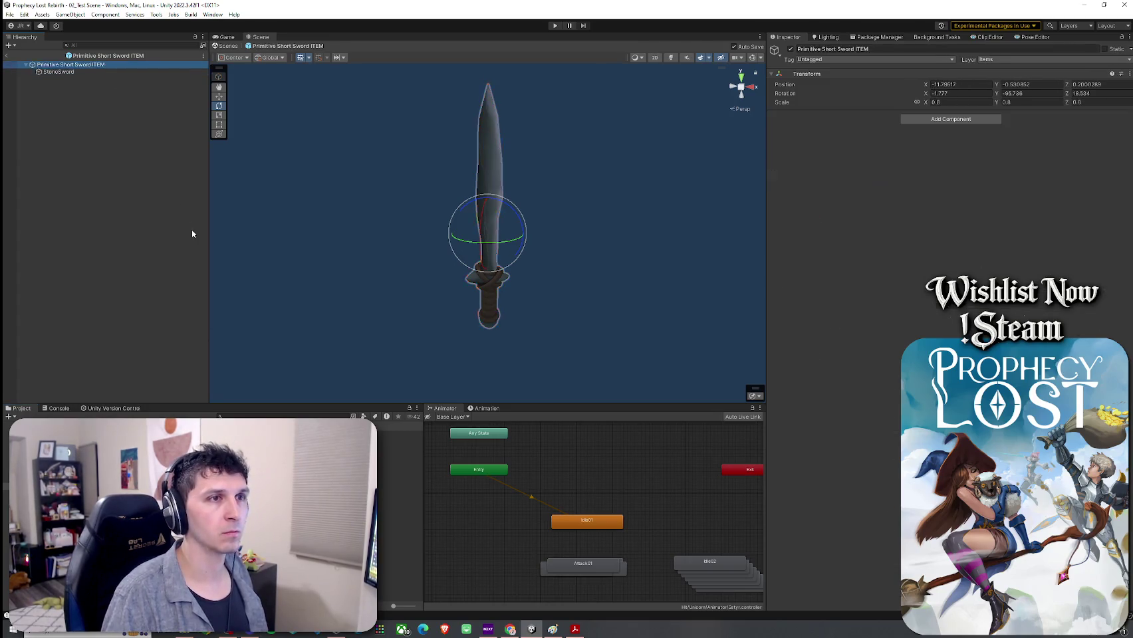
{"action": "double_click", "coordinate": [199, 440]}
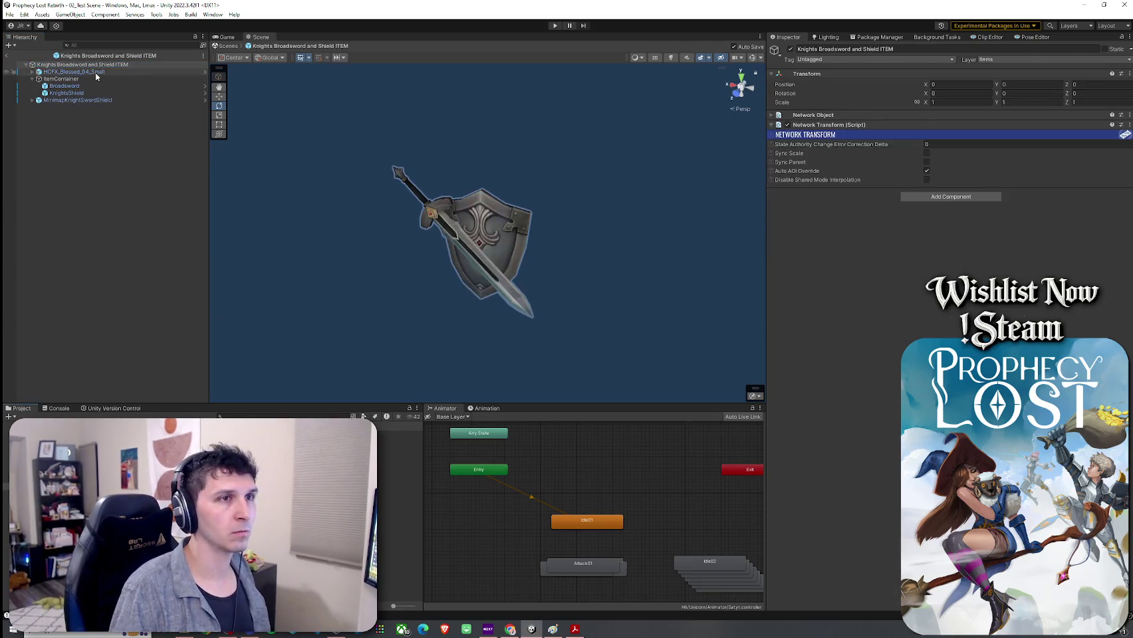
{"action": "left_click", "coordinate": [73, 71]}
{"action": "left_click", "coordinate": [67, 85]}
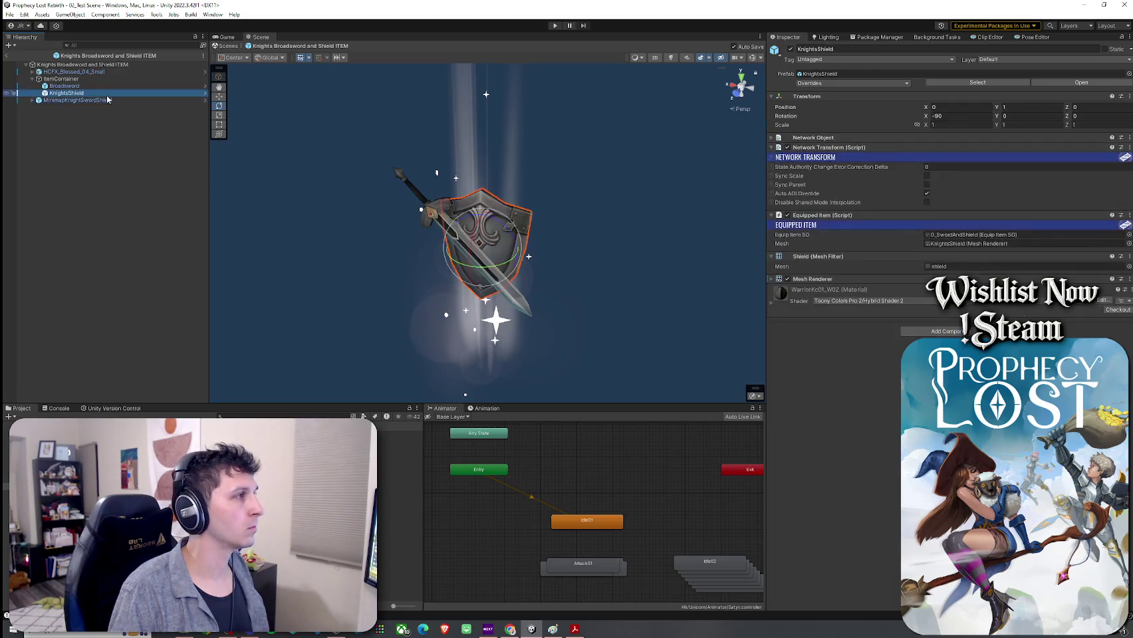
{"action": "key", "text": "Up"}
{"action": "key", "text": "Up"}
{"action": "key", "text": "Up"}
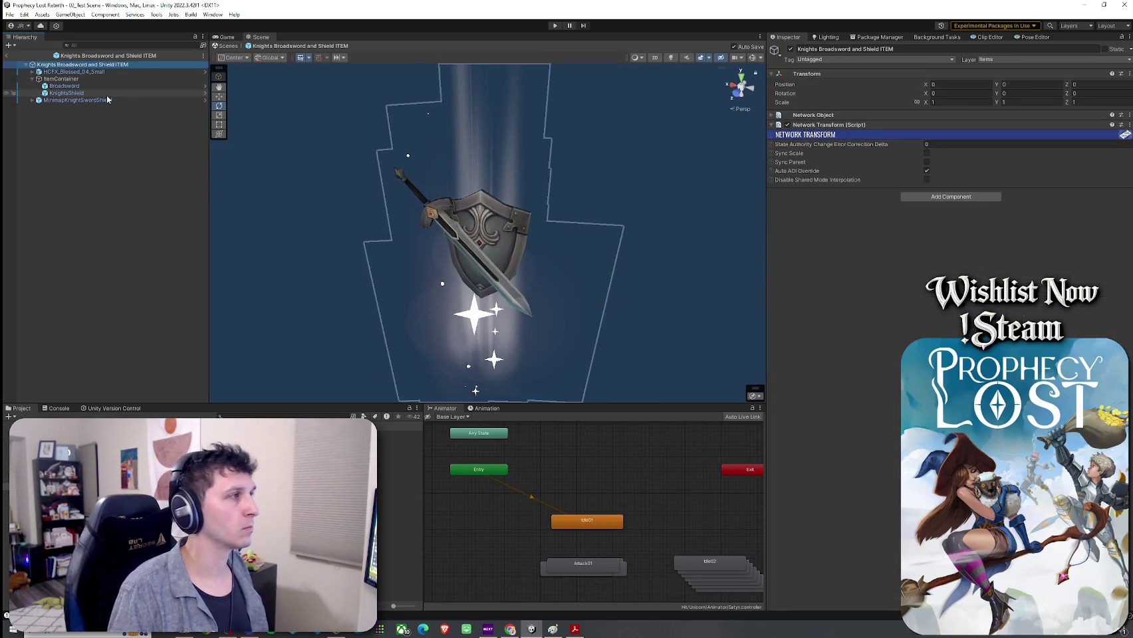
{"action": "left_click", "coordinate": [81, 78]}
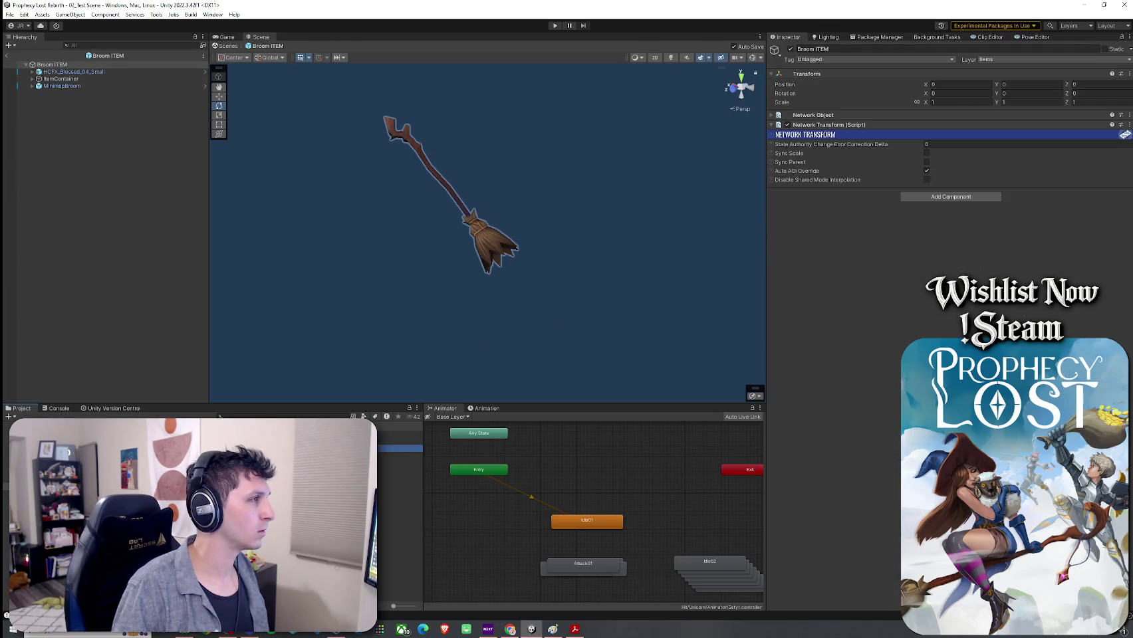
Add an empty ItemContainer child, then delete the Primitive Short Sword ITEM prefab asset
{"action": "right_click", "coordinate": [64, 64]}
{"action": "left_click", "coordinate": [117, 208]}
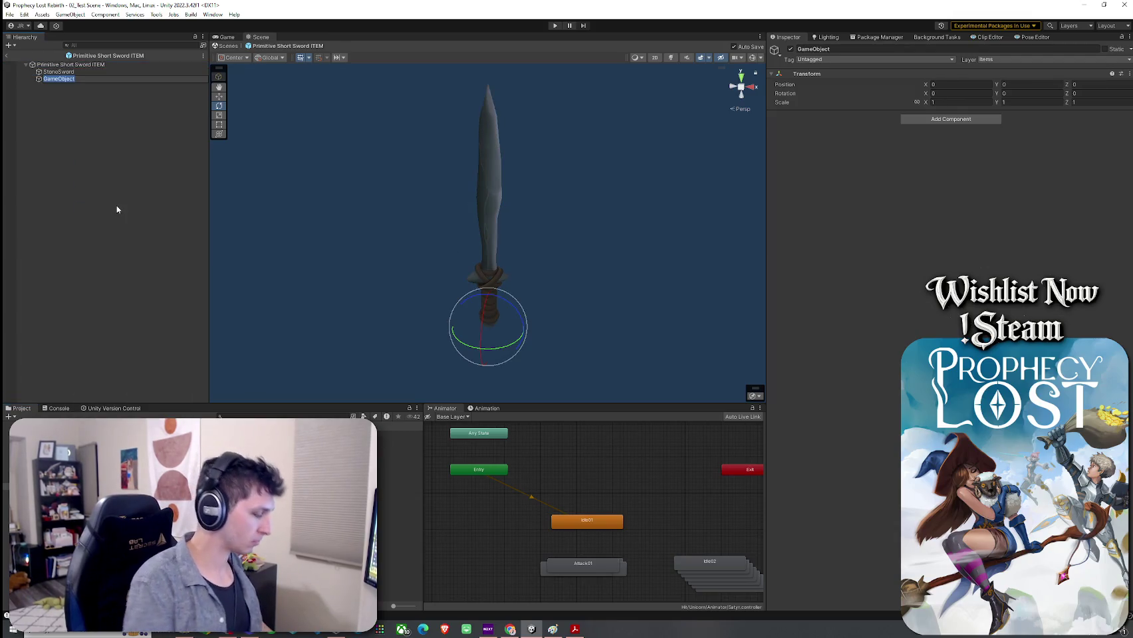
{"action": "type", "text": "ItemContainer"}
{"action": "key", "text": "Return"}
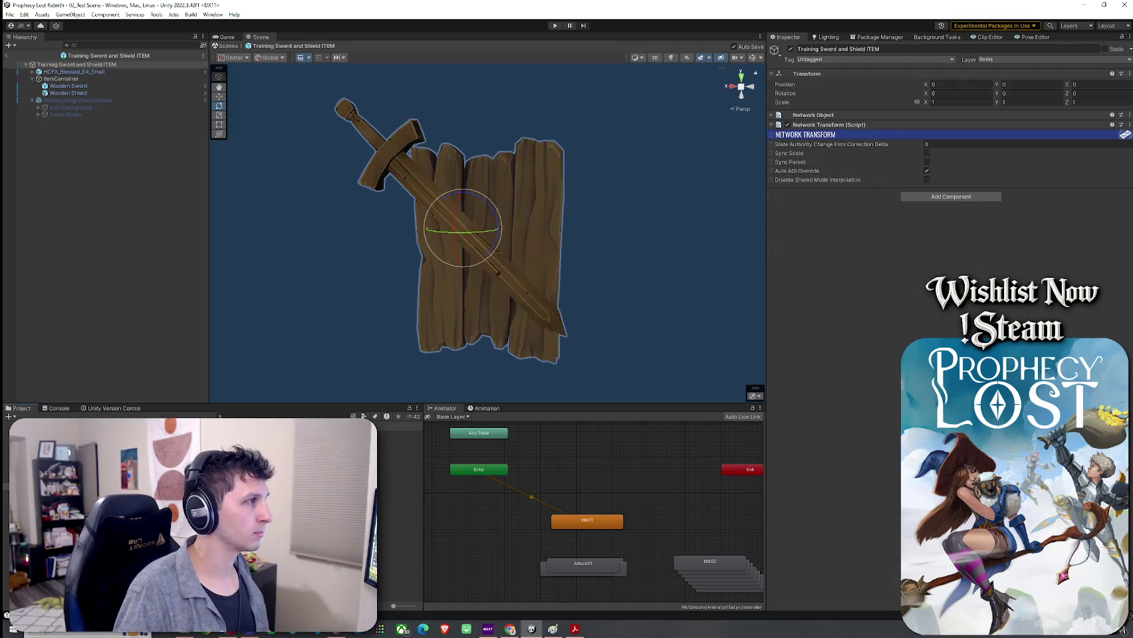
{"action": "left_click", "coordinate": [399, 449]}
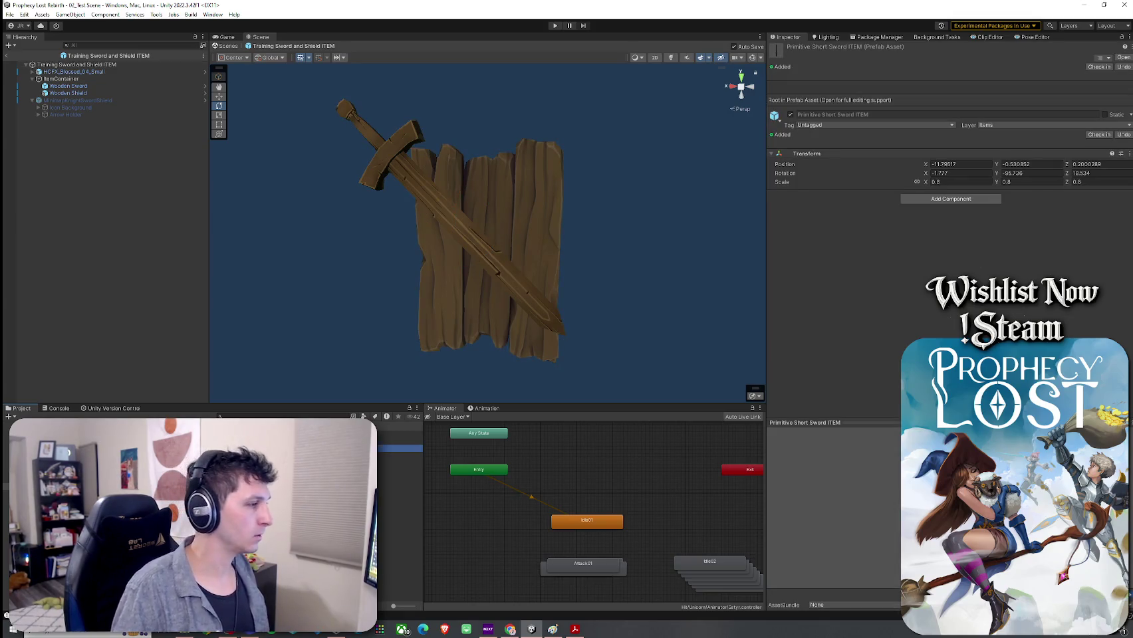
{"action": "key", "text": "Delete"}
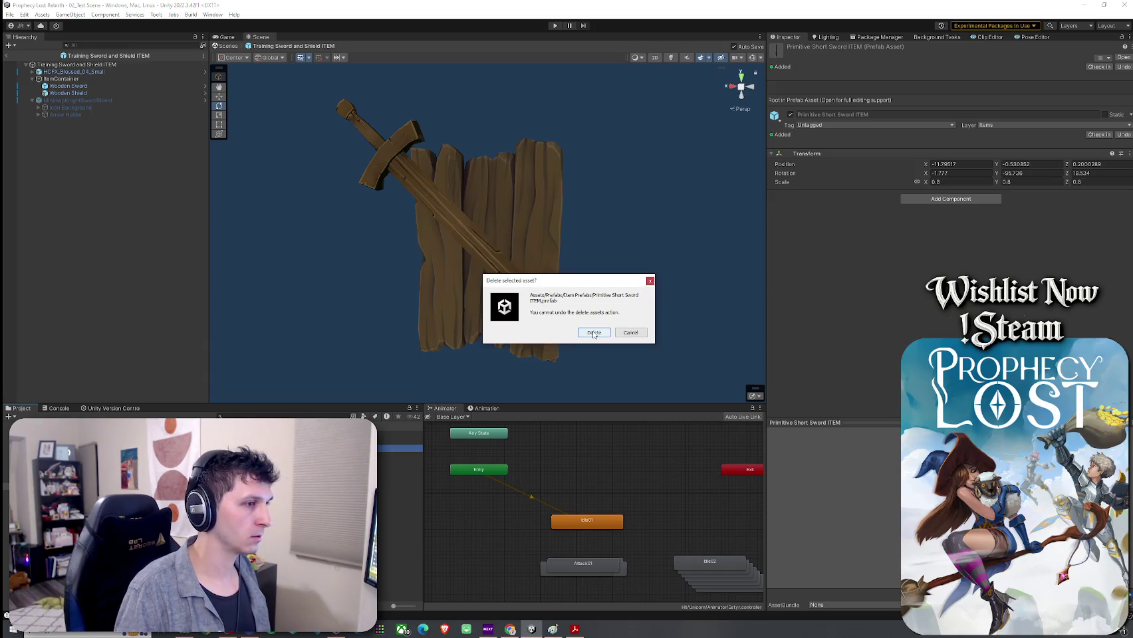
Confirm the deletion and duplicate Knights Broadsword and Shield ITEM as Primitive Short Sword ITEM
{"action": "left_click", "coordinate": [594, 332]}
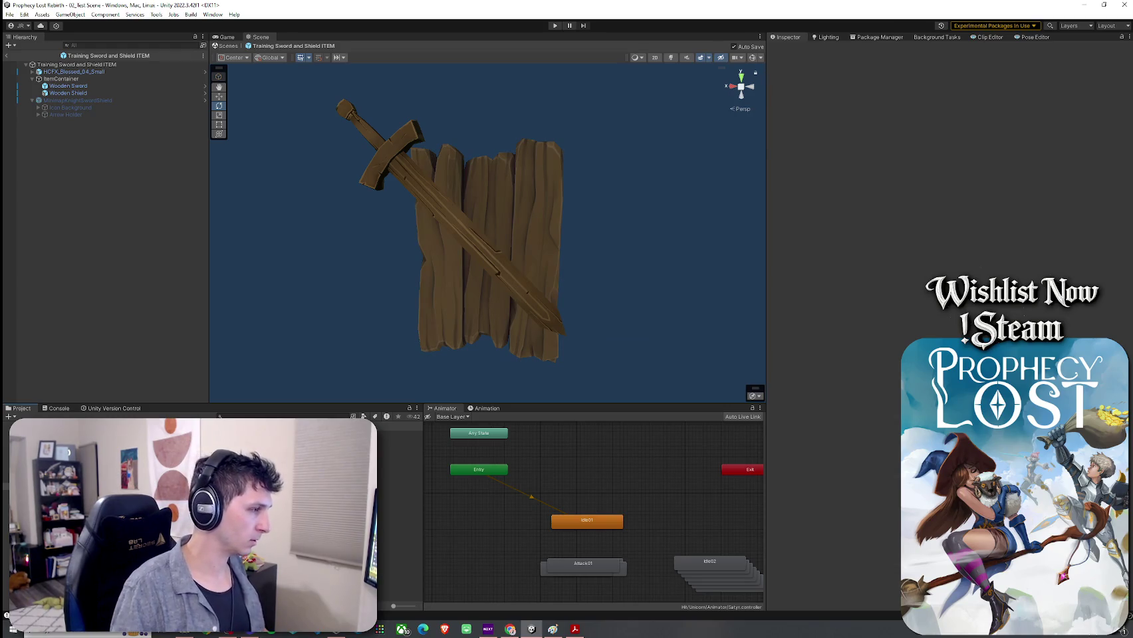
{"action": "left_click", "coordinate": [399, 441]}
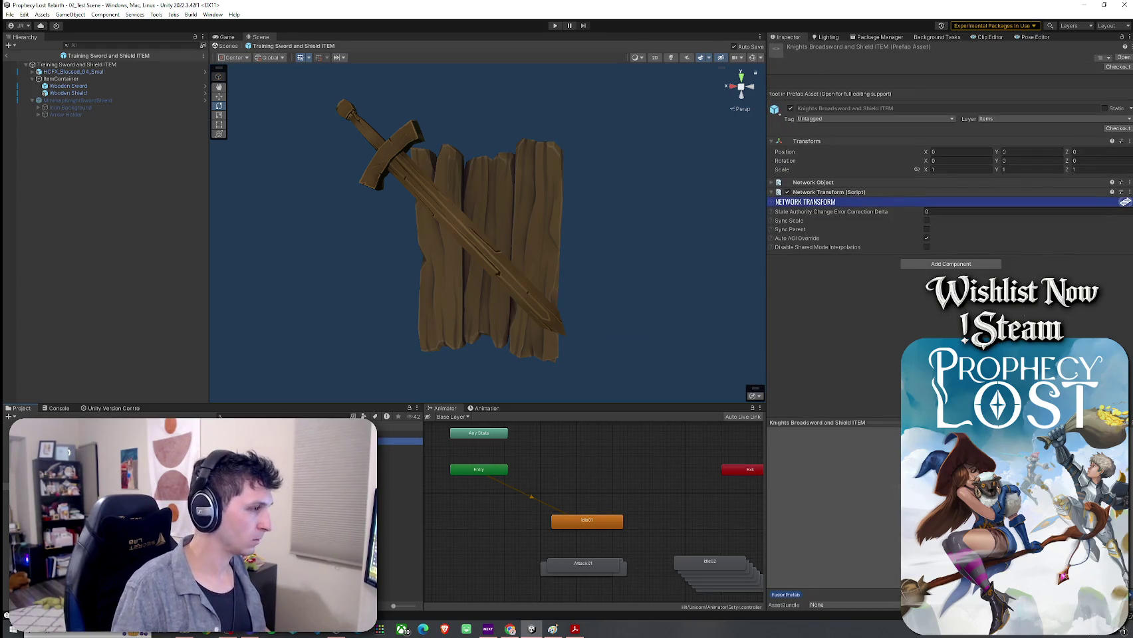
{"action": "key", "text": "ctrl+d"}
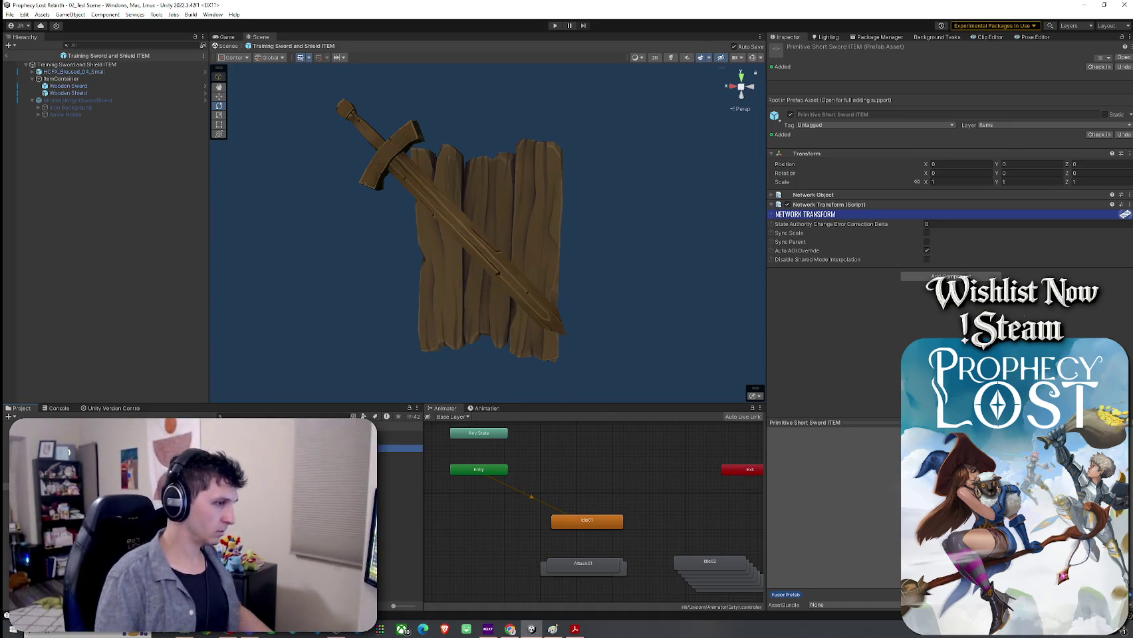
{"action": "double_click", "coordinate": [399, 448]}
Inspect the MinimapKnightSwordShield icon and its children, then deactivate it
{"action": "left_click", "coordinate": [113, 99]}
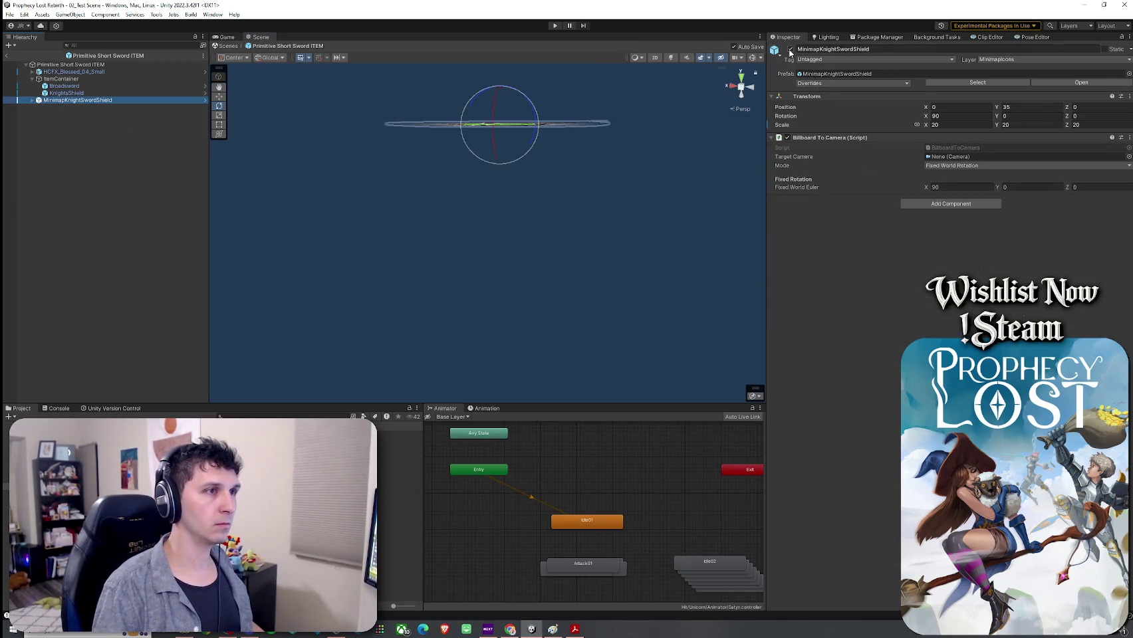
{"action": "left_click", "coordinate": [31, 99]}
{"action": "left_click", "coordinate": [51, 114]}
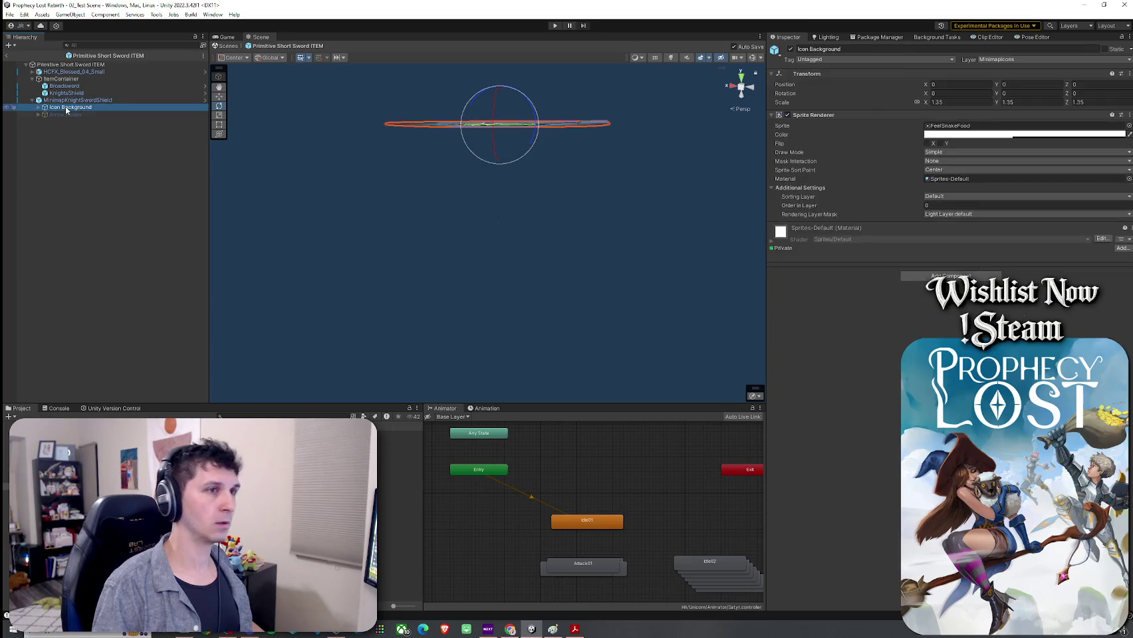
{"action": "left_click", "coordinate": [76, 100]}
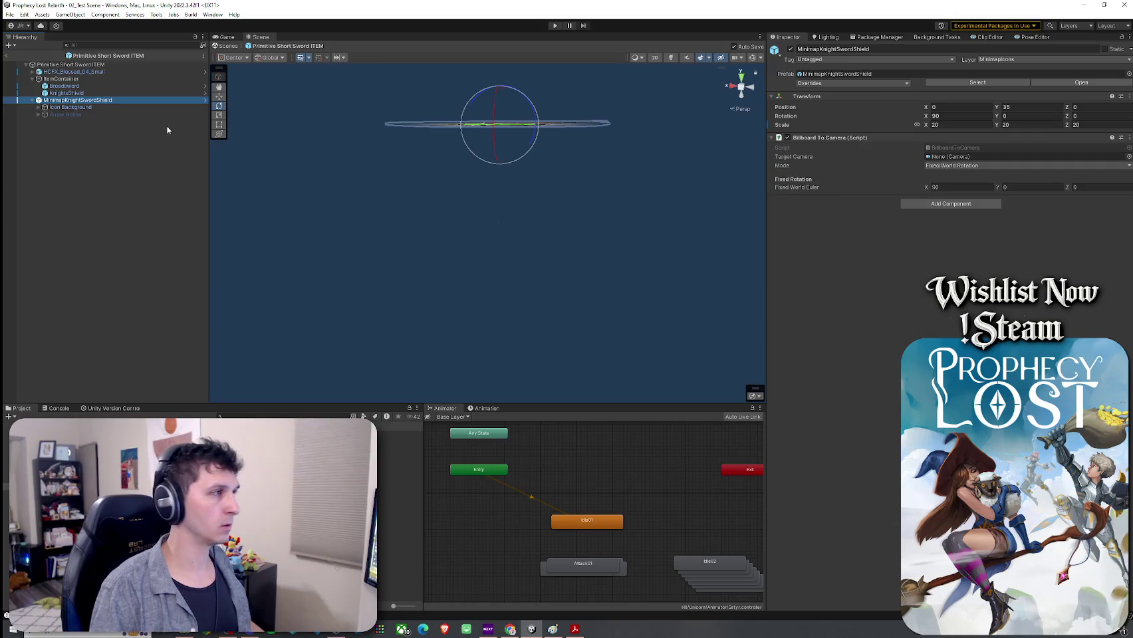
{"action": "left_click", "coordinate": [70, 107]}
{"action": "key", "text": "Right"}
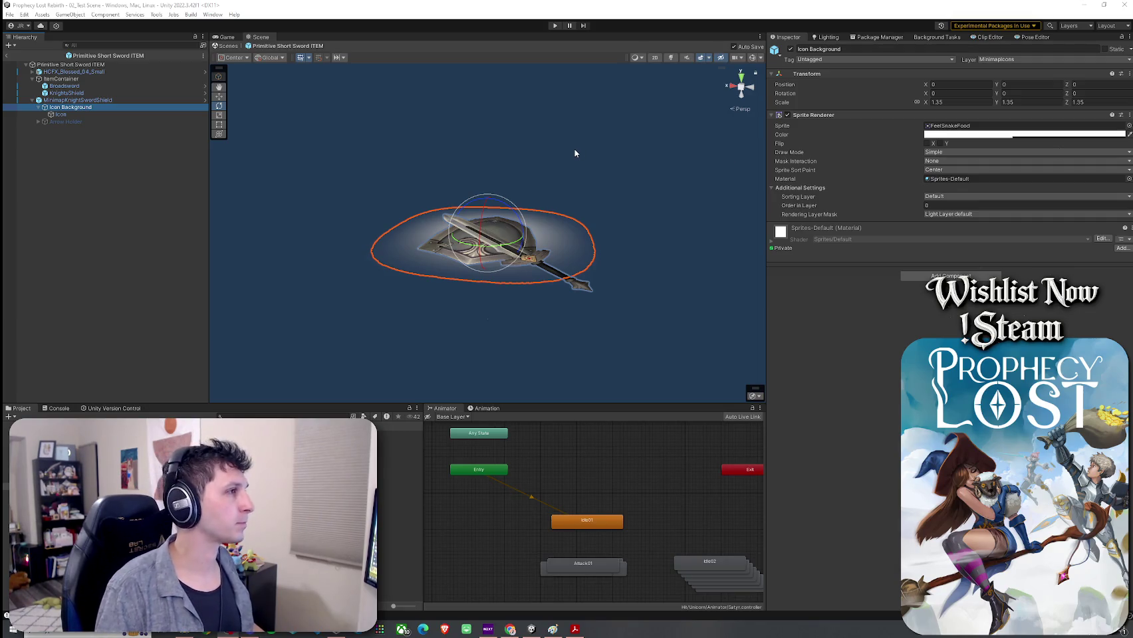
{"action": "left_click", "coordinate": [86, 100]}
{"action": "left_click", "coordinate": [790, 49]}
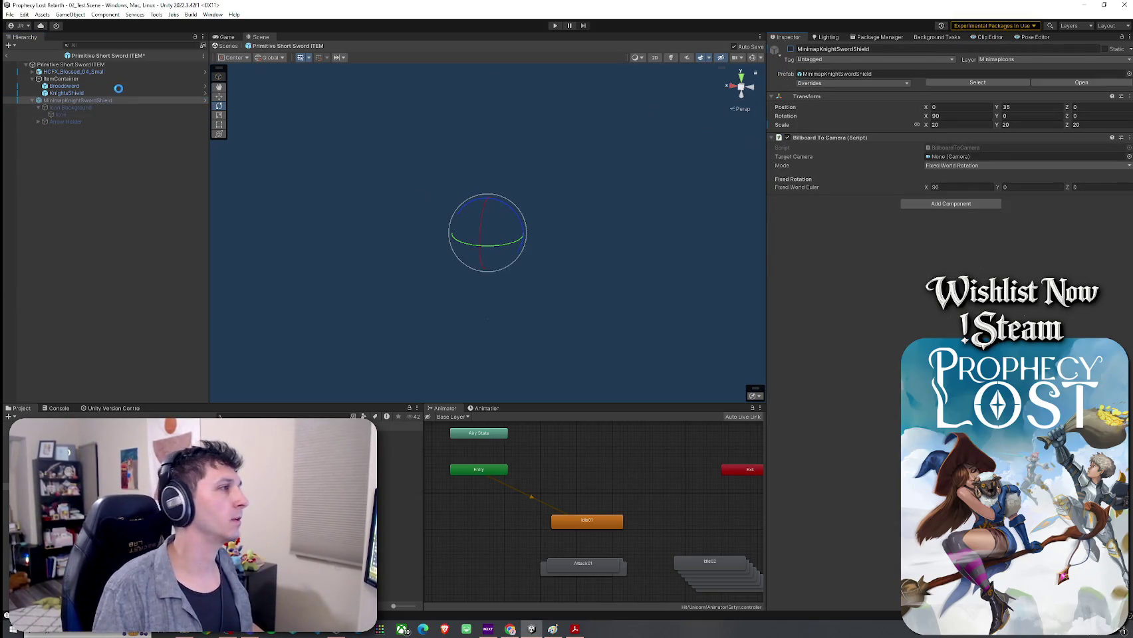
Delete the KnightsShield object from the item prefab, leaving the Broadsword
{"action": "left_click", "coordinate": [18, 18]}
{"action": "left_click", "coordinate": [68, 9]}
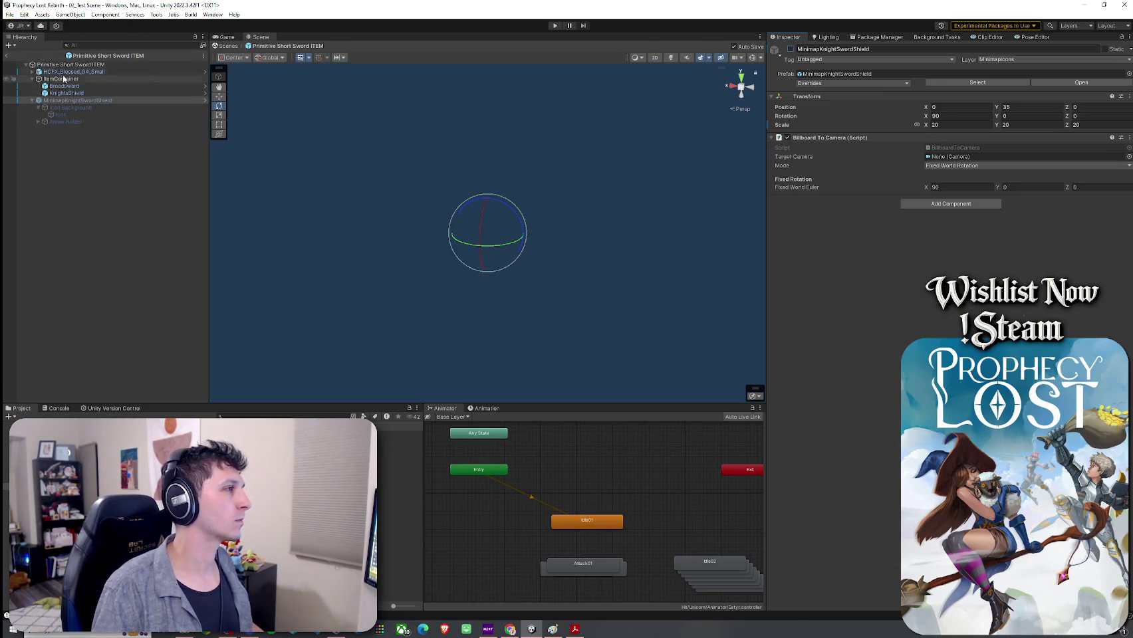
{"action": "left_click", "coordinate": [75, 94]}
{"action": "key", "text": "f"}
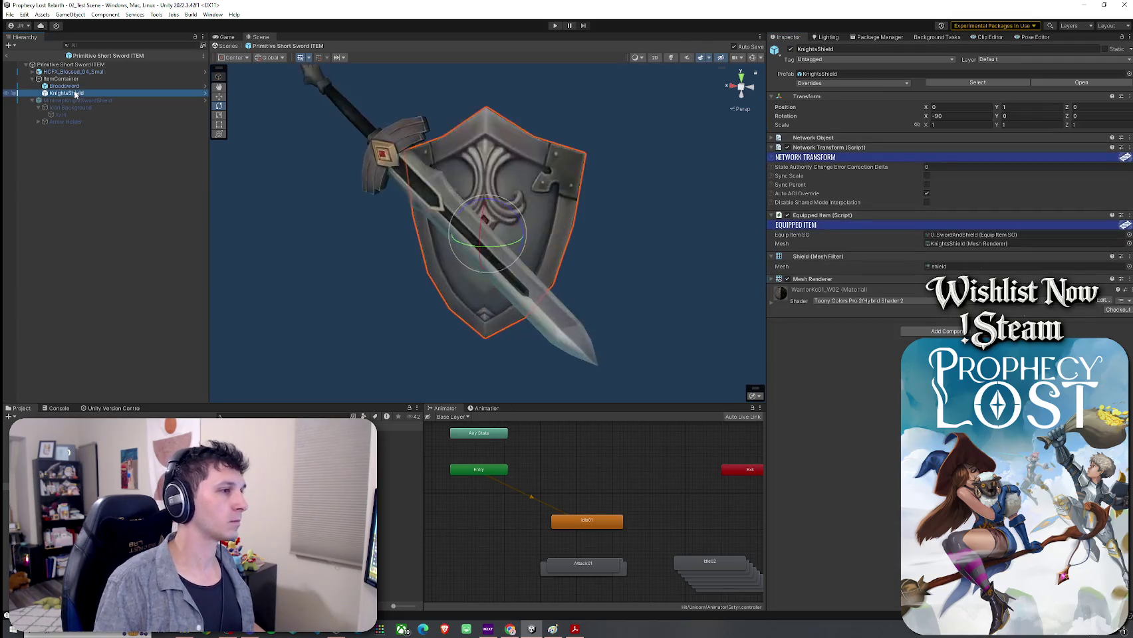
{"action": "scroll", "coordinate": [293, 166], "scroll_direction": "down", "scroll_amount": 3}
{"action": "left_click", "coordinate": [70, 108]}
{"action": "left_click", "coordinate": [73, 94]}
{"action": "key", "text": "Delete"}
{"action": "left_click", "coordinate": [76, 86]}
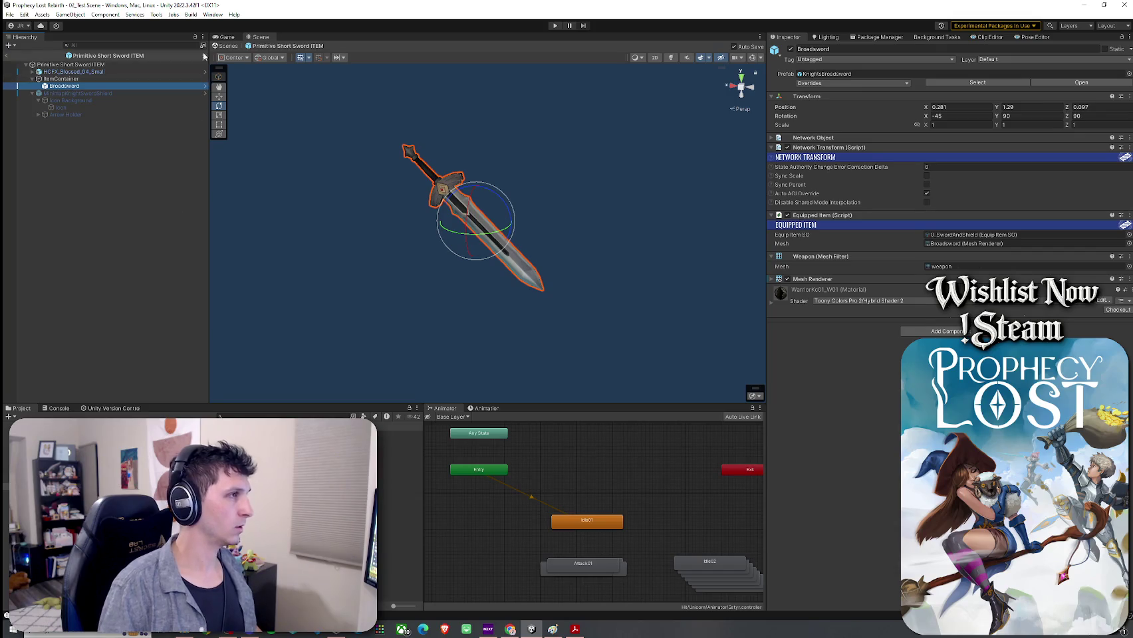
{"action": "left_click", "coordinate": [236, 416]}
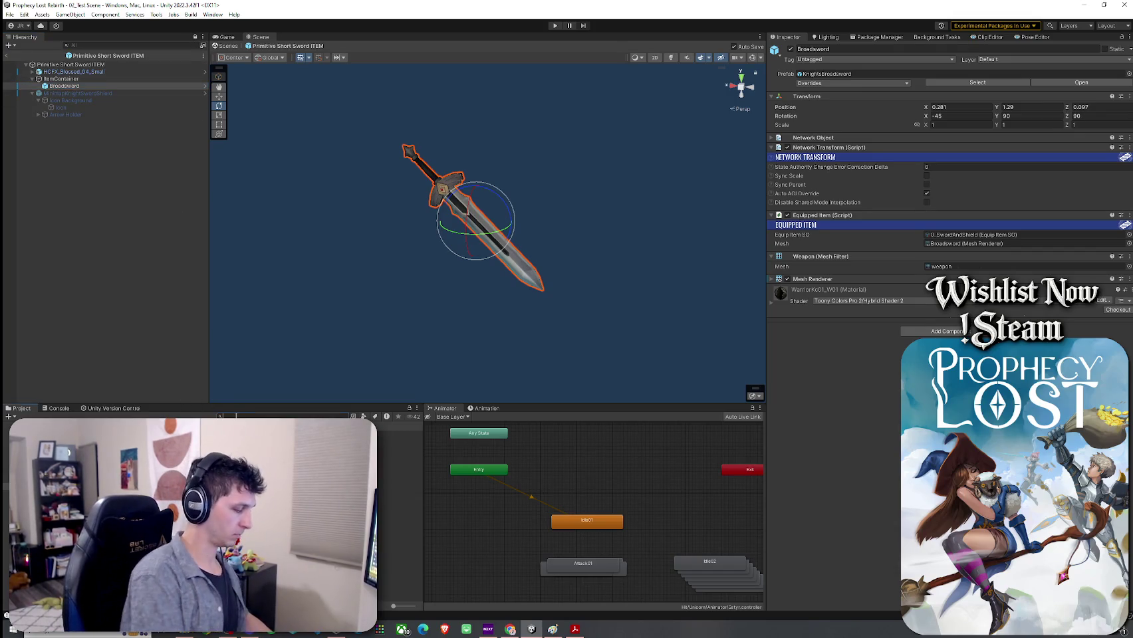
{"action": "key", "text": "r"}
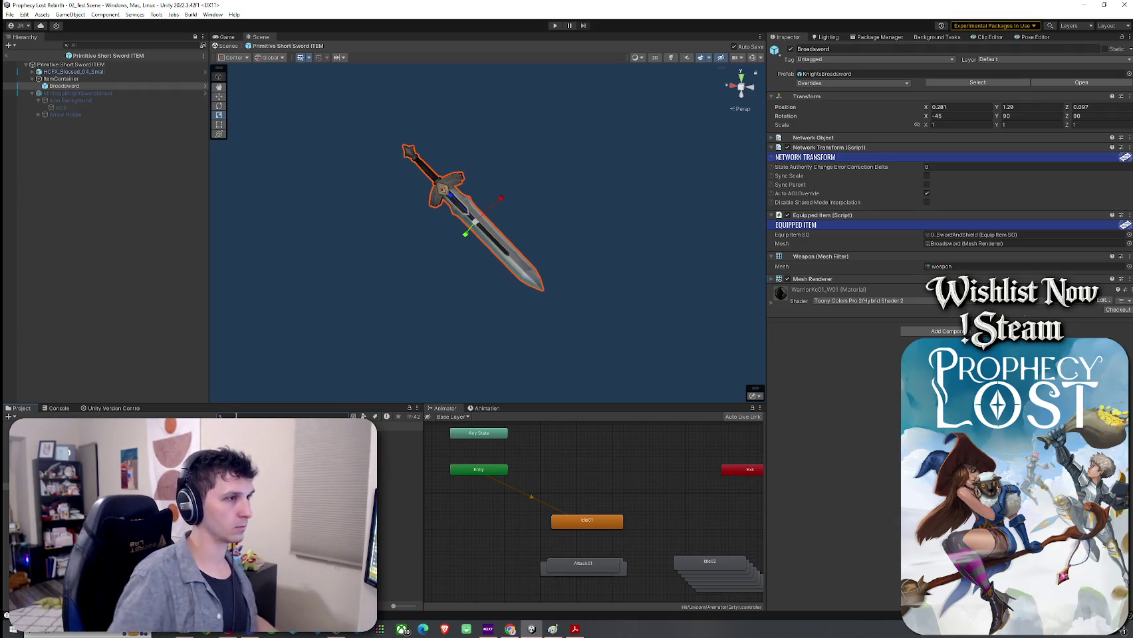
{"action": "key", "text": "ctrl+z"}
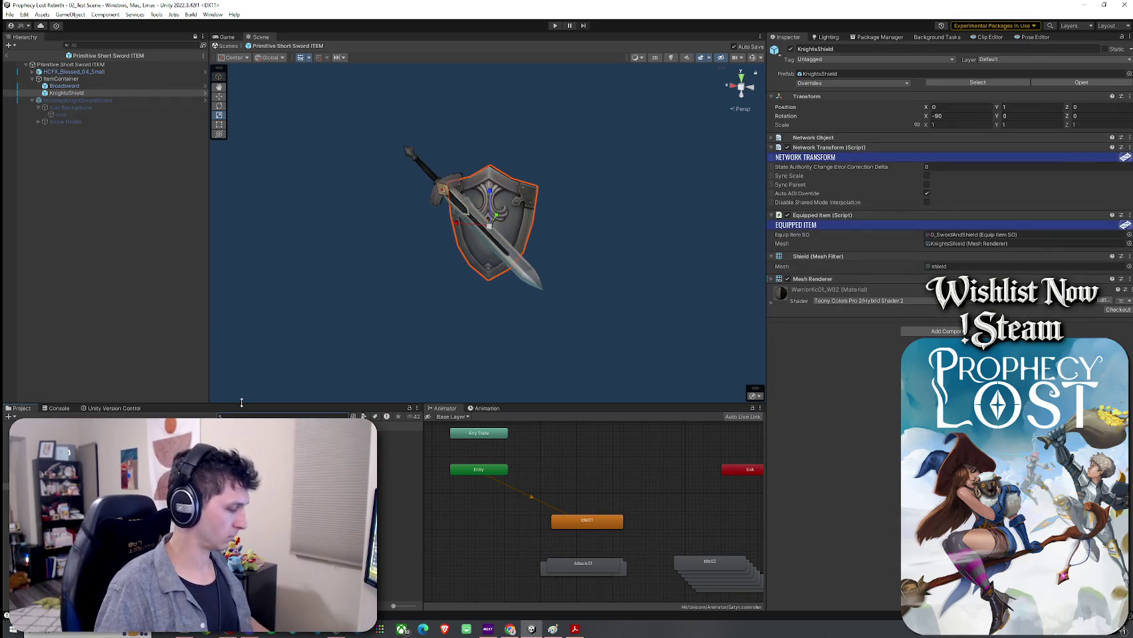
{"action": "key", "text": "Delete"}
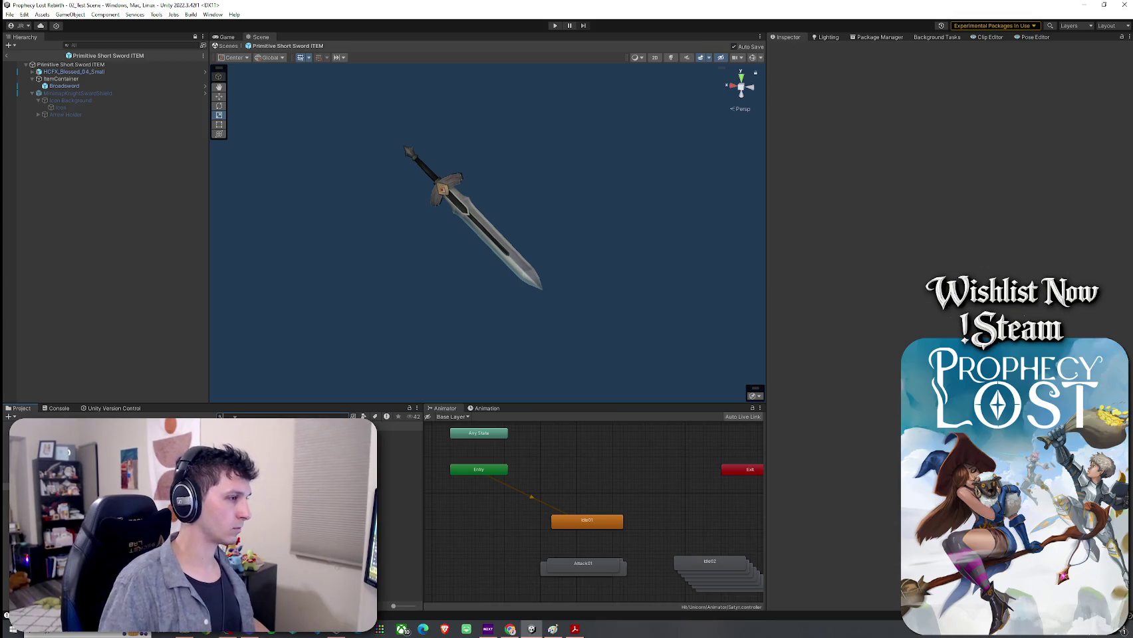
Drag the Primitive Short Sword model into ItemContainer and set its position to 0, 0, 0
{"action": "type", "text": "S"}
{"action": "mouse_move", "coordinate": [399, 441]}
{"action": "left_mouse_down"}
{"action": "mouse_move", "coordinate": [279, 279]}
{"action": "mouse_move", "coordinate": [133, 113]}
{"action": "mouse_move", "coordinate": [63, 79]}
{"action": "left_mouse_up"}
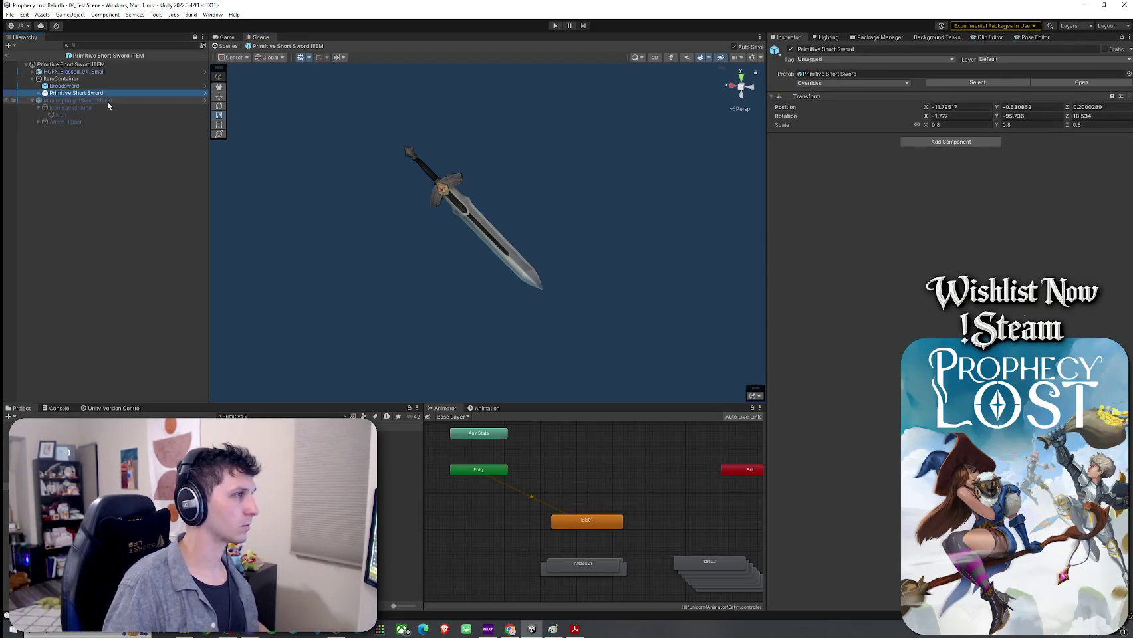
{"action": "double_click", "coordinate": [86, 93]}
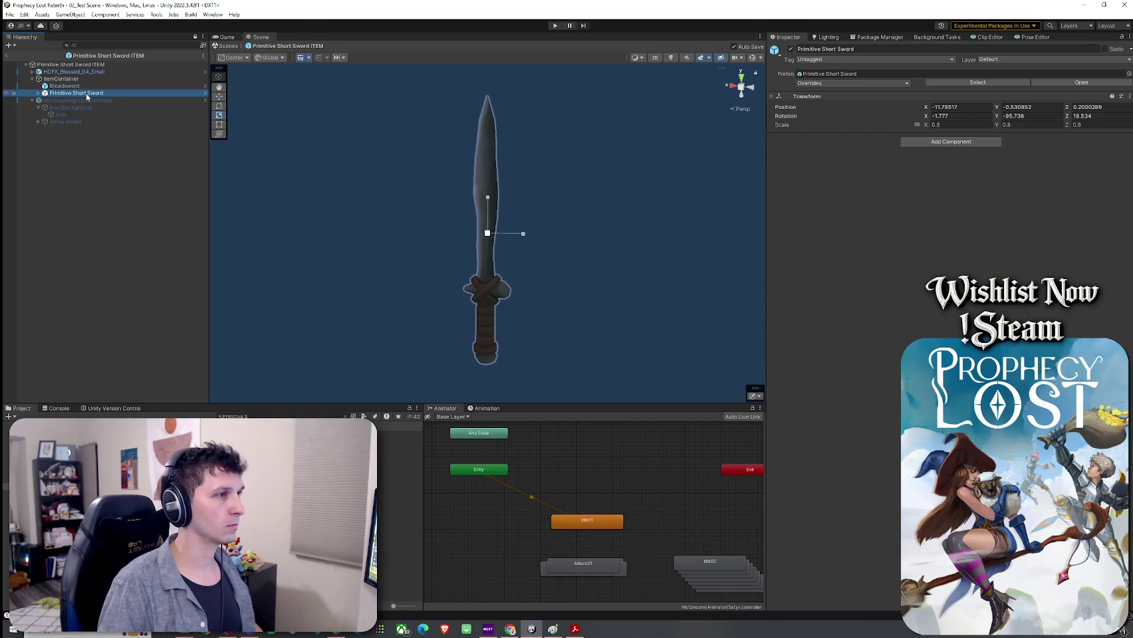
{"action": "left_click", "coordinate": [951, 106]}
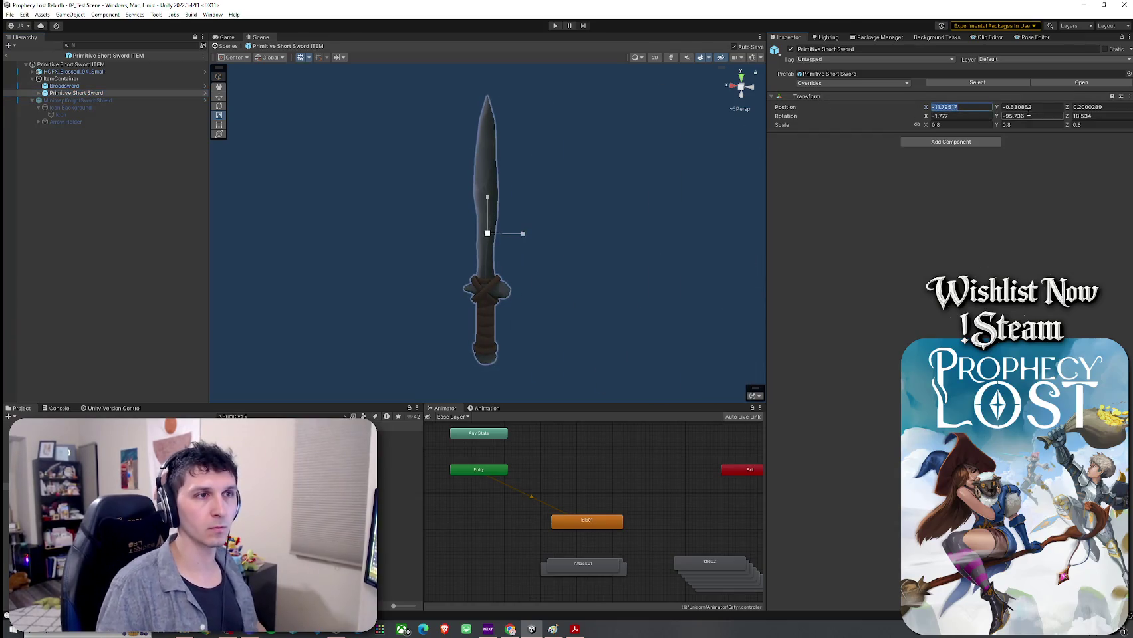
{"action": "type", "text": "0"}
{"action": "key", "text": "Tab"}
{"action": "type", "text": "0"}
{"action": "key", "text": "Tab"}
{"action": "type", "text": "0"}
Raise and shift the short sword along Y and Z to sit beside the Broadsword
{"action": "double_click", "coordinate": [147, 93]}
{"action": "mouse_move", "coordinate": [419, 169]}
{"action": "left_mouse_down"}
{"action": "mouse_move", "coordinate": [523, 144]}
{"action": "mouse_move", "coordinate": [567, 167]}
{"action": "mouse_move", "coordinate": [471, 159]}
{"action": "mouse_move", "coordinate": [468, 197]}
{"action": "left_mouse_up"}
{"action": "mouse_move", "coordinate": [499, 237]}
{"action": "left_mouse_down"}
{"action": "mouse_move", "coordinate": [498, 154]}
{"action": "mouse_move", "coordinate": [306, 165]}
{"action": "left_mouse_up"}
{"action": "mouse_move", "coordinate": [469, 215]}
{"action": "left_mouse_down"}
{"action": "mouse_move", "coordinate": [406, 224]}
{"action": "mouse_move", "coordinate": [444, 222]}
{"action": "left_mouse_up"}
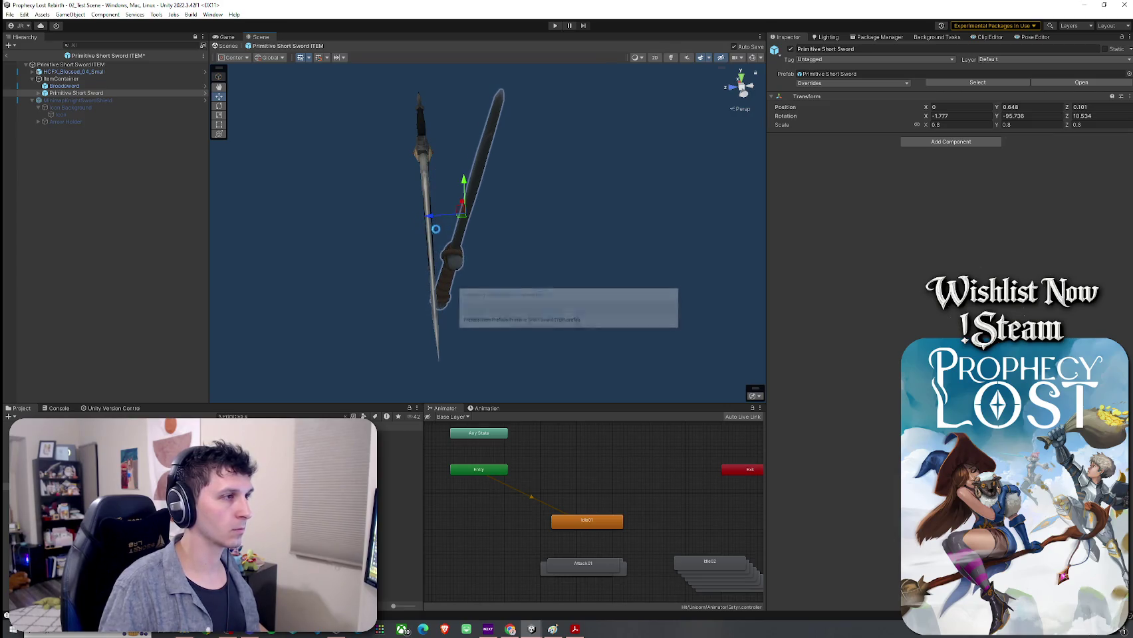
{"action": "left_click_drag", "start_coordinate": [384, 201], "coordinate": [513, 222]}
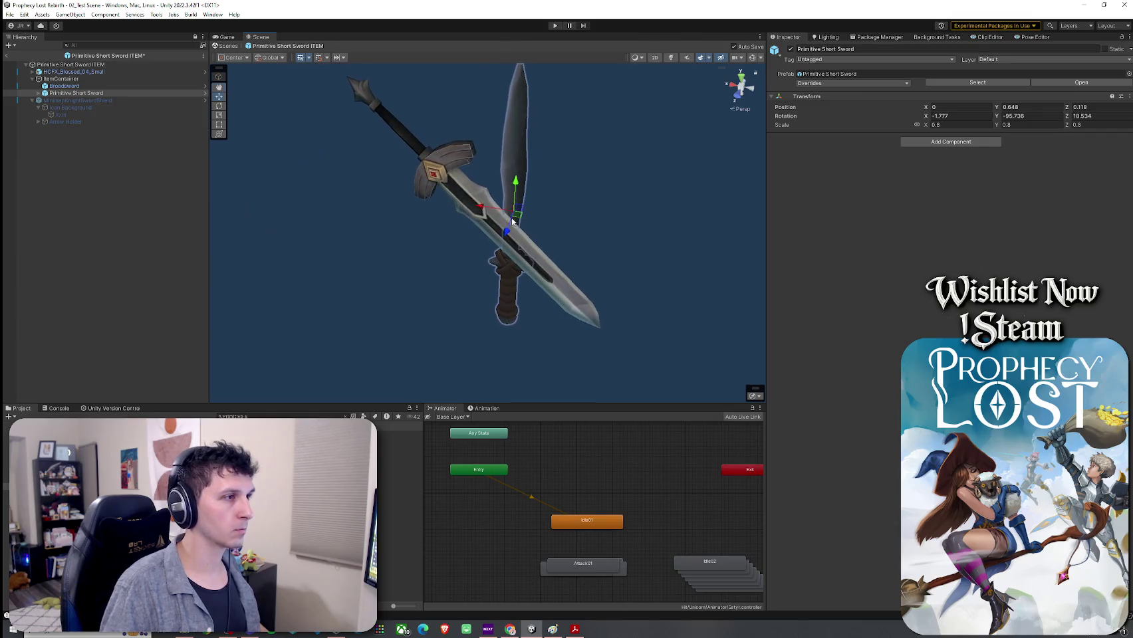
{"action": "left_click", "coordinate": [117, 86]}
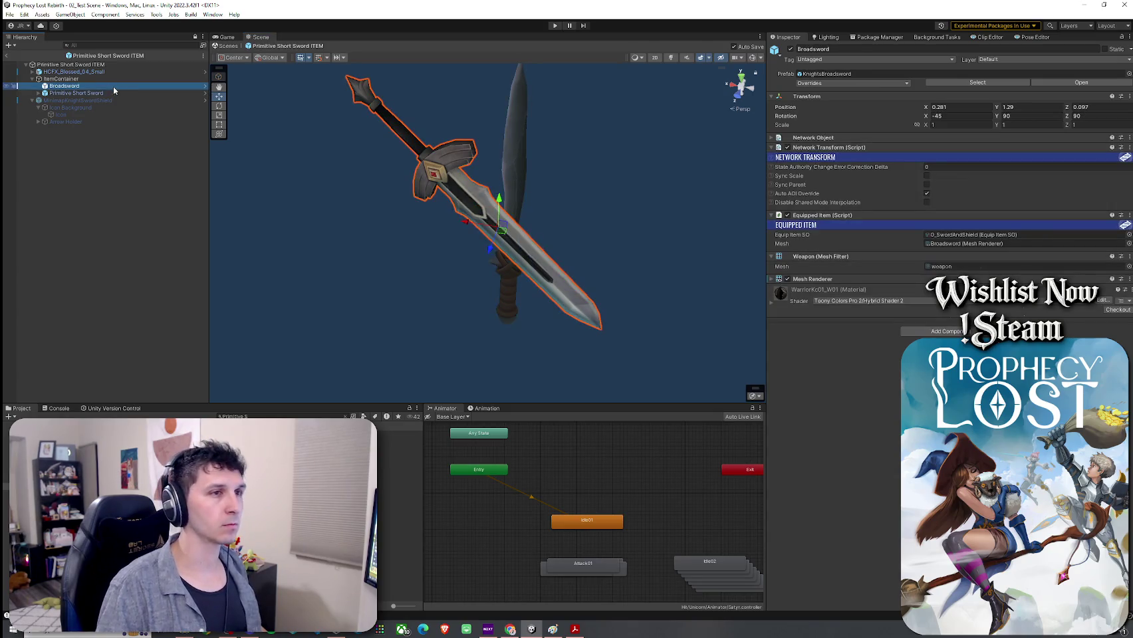
{"action": "left_click", "coordinate": [104, 94]}
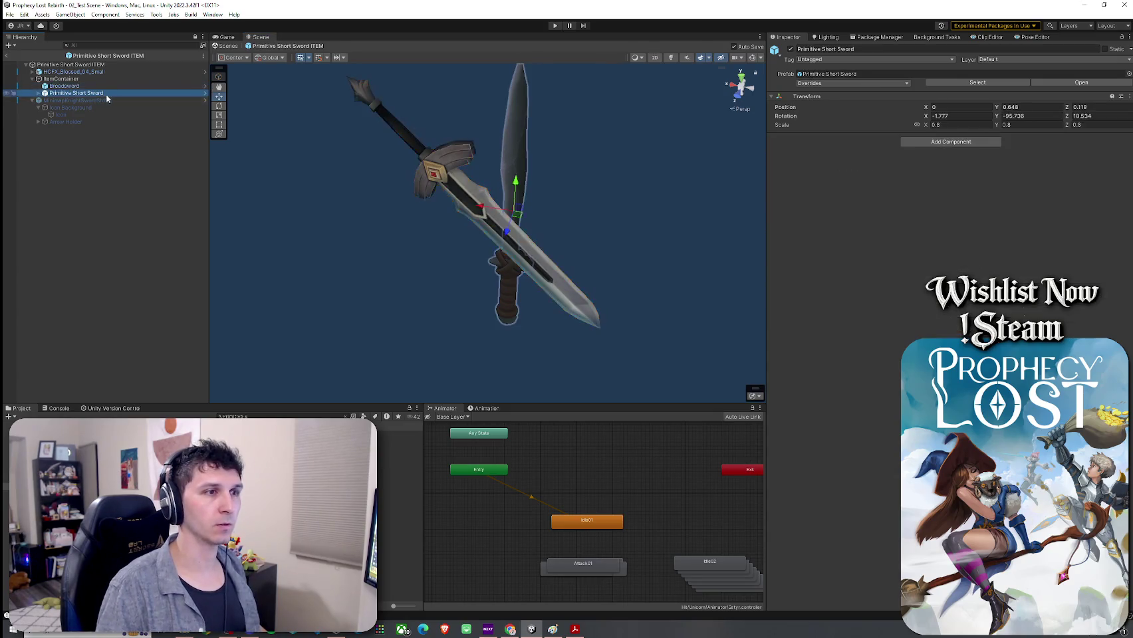
Add Network Object and Network Transform components to the Primitive Short Sword
{"action": "left_click", "coordinate": [970, 142]}
{"action": "type", "text": "network"}
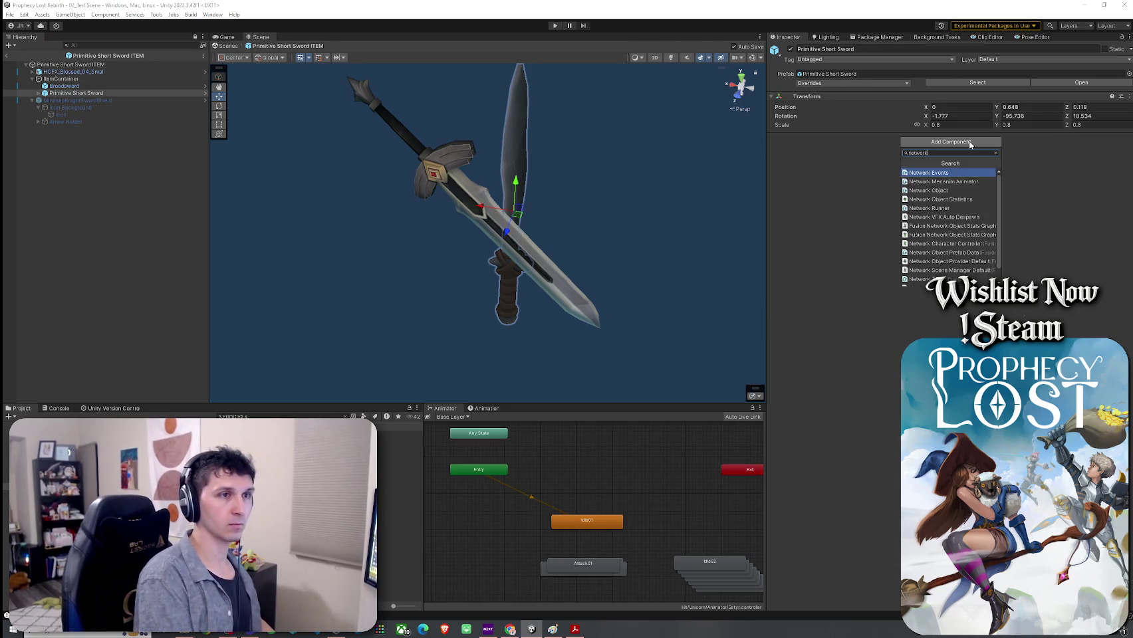
{"action": "left_click", "coordinate": [950, 190]}
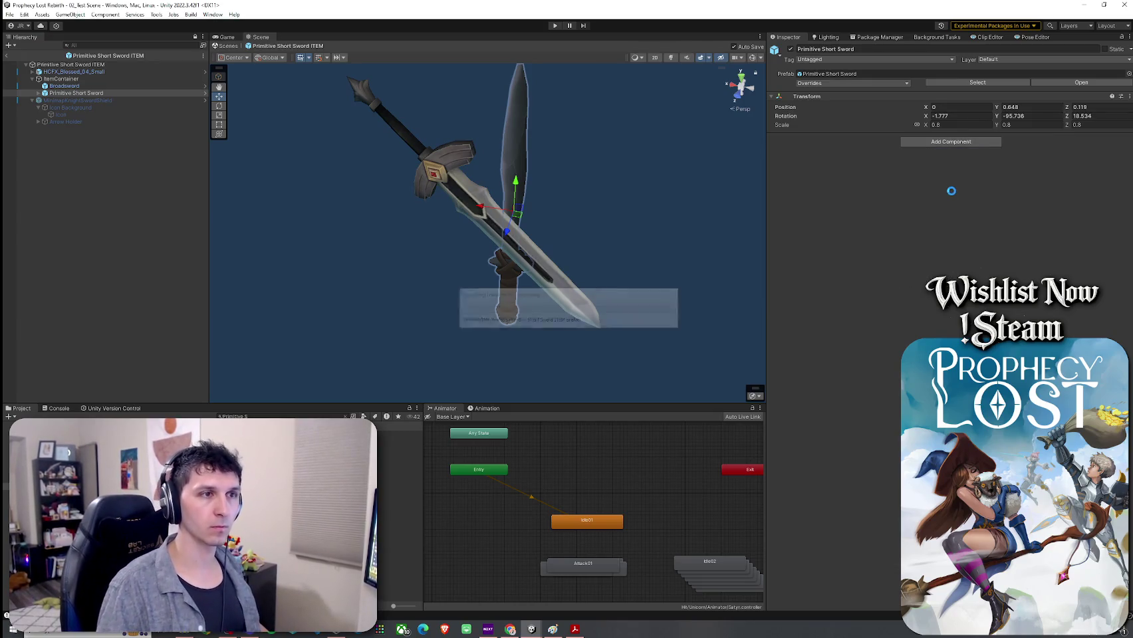
{"action": "left_click", "coordinate": [936, 153]}
{"action": "type", "text": "trans"}
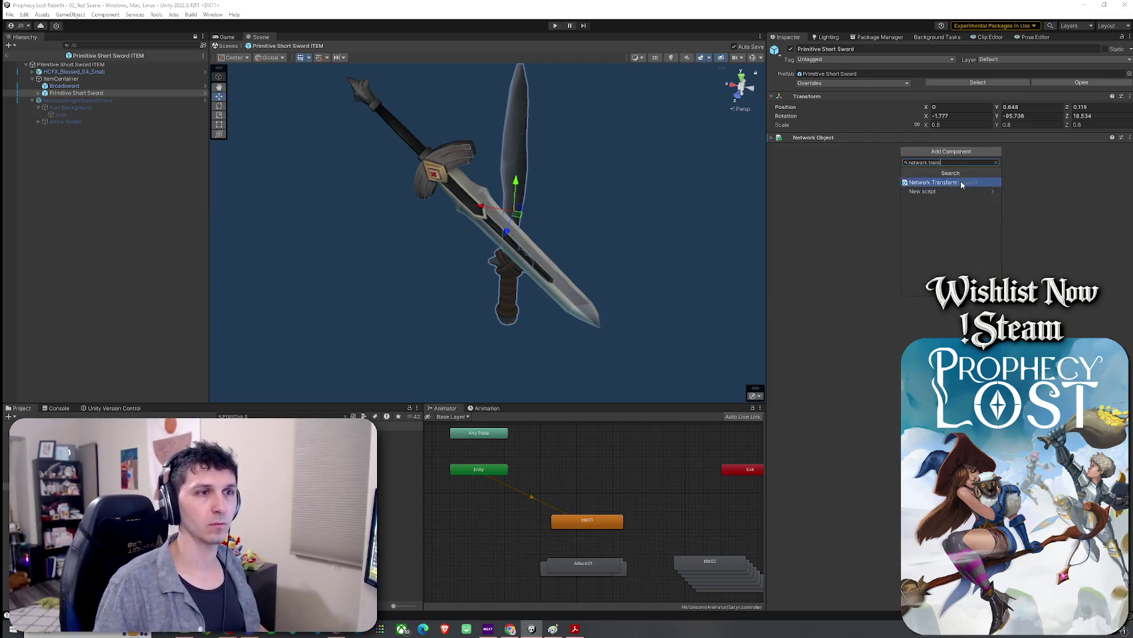
{"action": "left_click", "coordinate": [952, 183]}
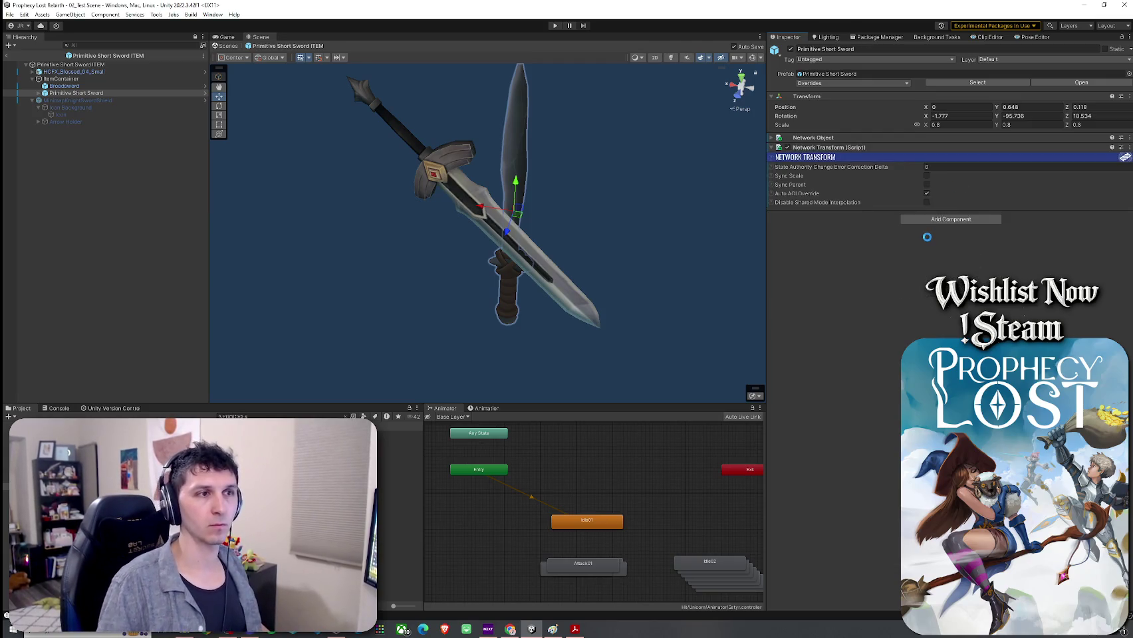
Compare against the Broadsword, try reparenting StoneSword, and cancel the prefab restructure warning
{"action": "left_click", "coordinate": [93, 86]}
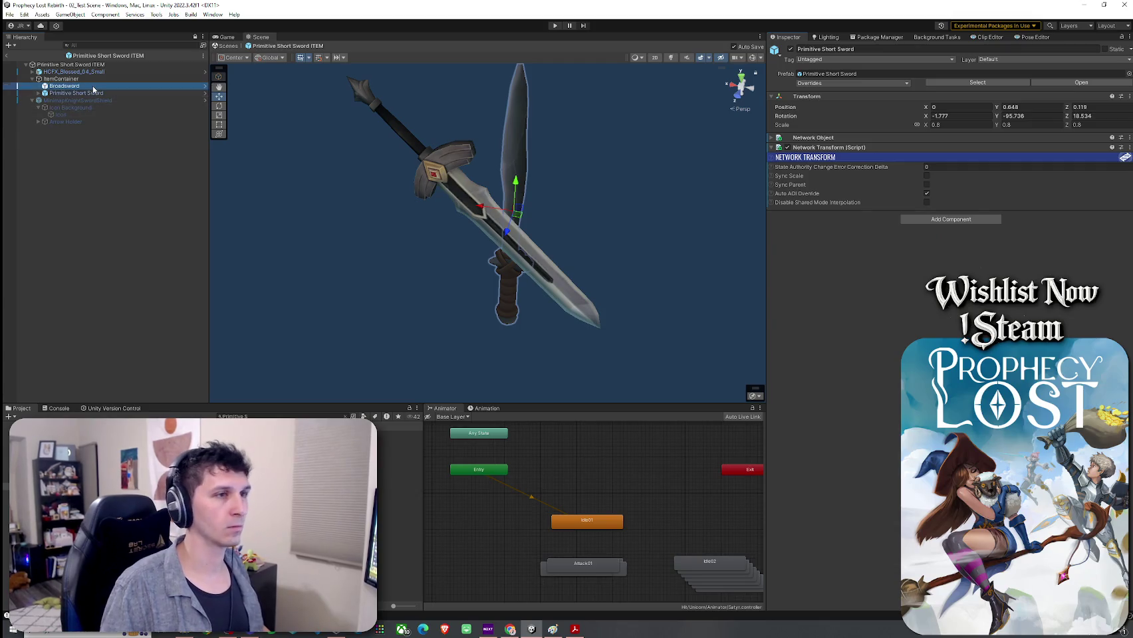
{"action": "left_click", "coordinate": [95, 93]}
{"action": "left_click", "coordinate": [87, 86]}
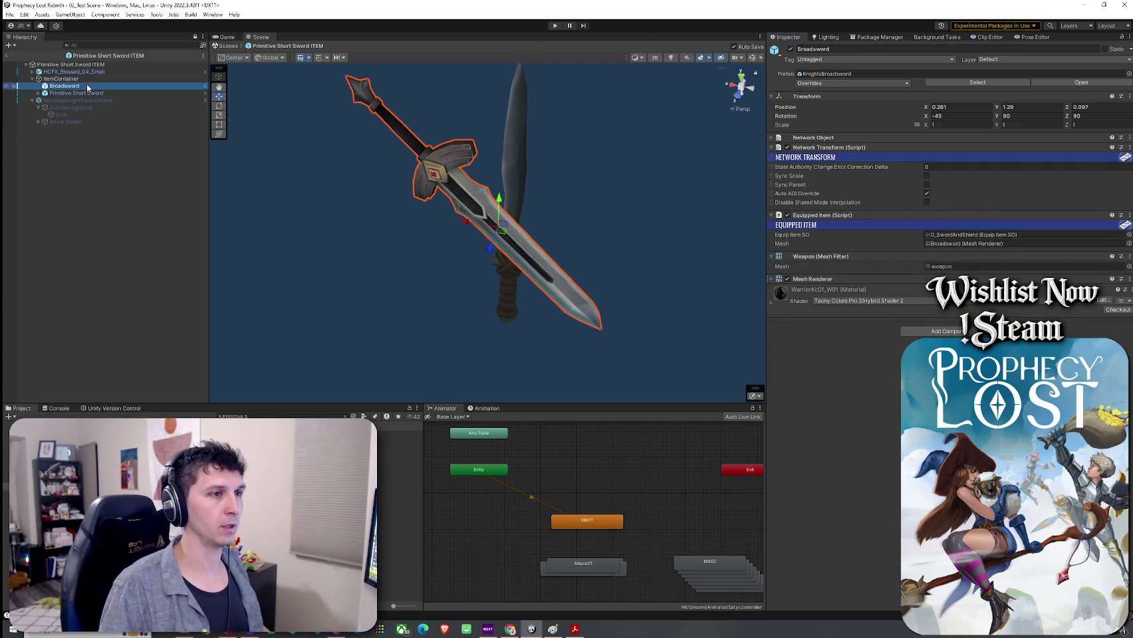
{"action": "left_click", "coordinate": [38, 93]}
{"action": "left_click", "coordinate": [67, 100]}
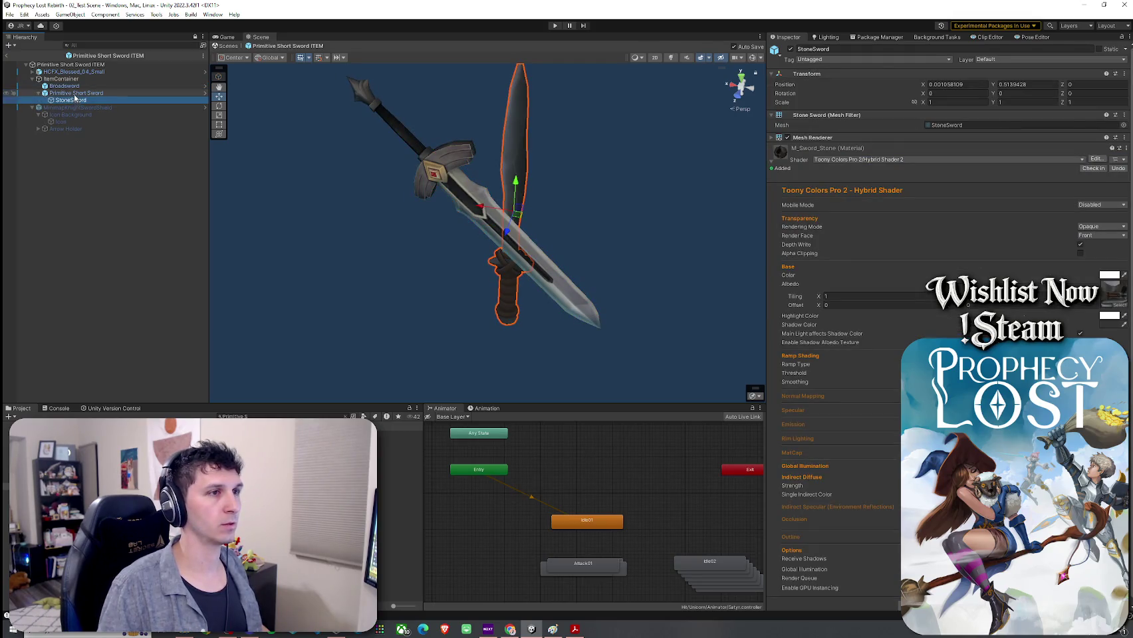
{"action": "left_click", "coordinate": [75, 94]}
{"action": "left_click_drag", "start_coordinate": [76, 105], "coordinate": [78, 93]}
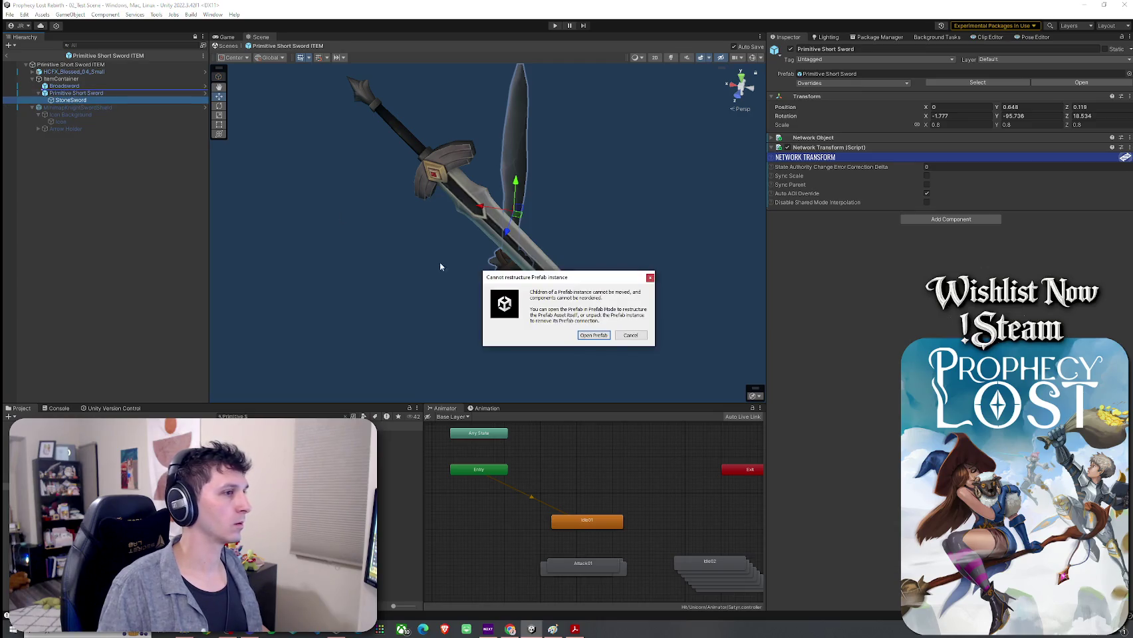
{"action": "left_click", "coordinate": [629, 335]}
{"action": "left_click", "coordinate": [92, 86]}
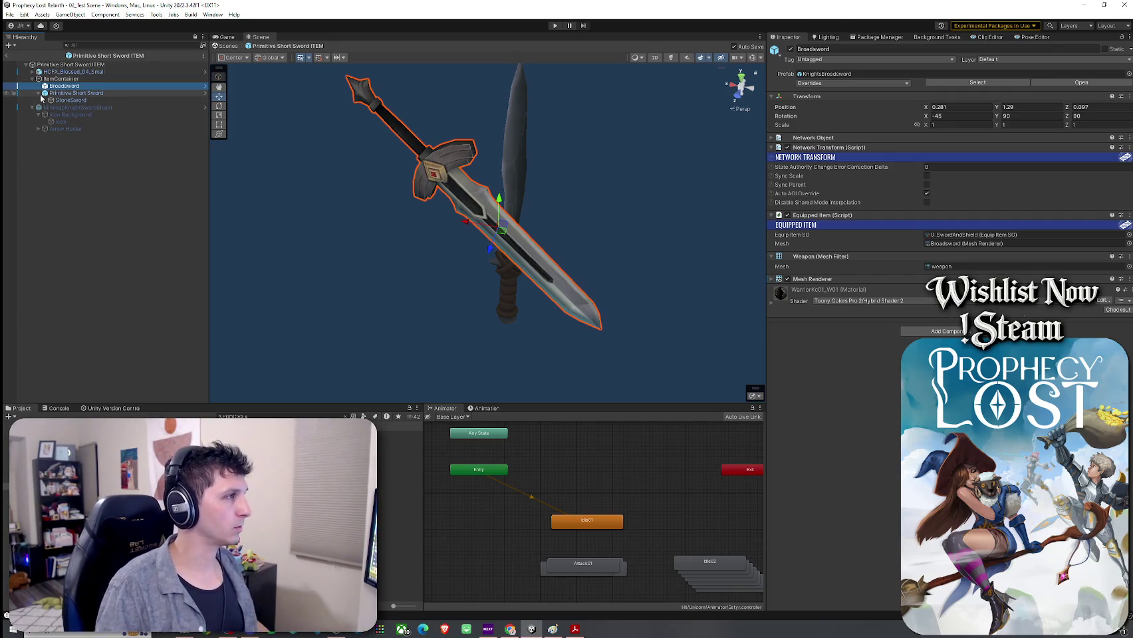
Give the short sword an Equipped Item with StoneSword mesh and 3_Primitive Short Sword data
{"action": "left_click", "coordinate": [40, 97]}
{"action": "left_click", "coordinate": [38, 94]}
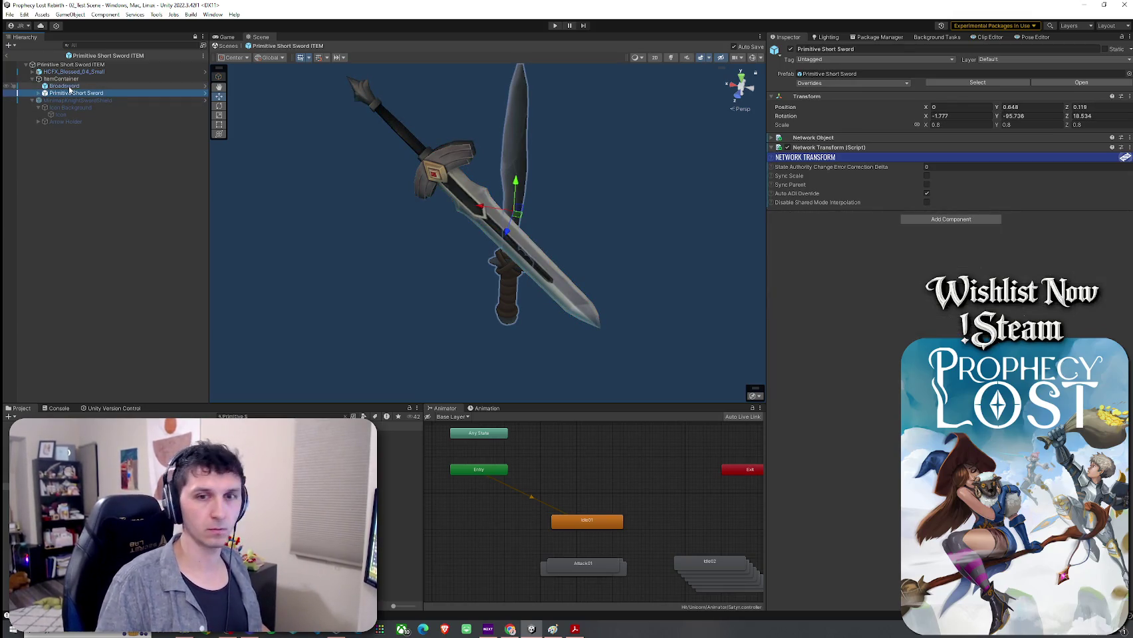
{"action": "left_click", "coordinate": [69, 87]}
{"action": "left_click", "coordinate": [74, 94]}
{"action": "left_click", "coordinate": [951, 219]}
{"action": "type", "text": "eq"}
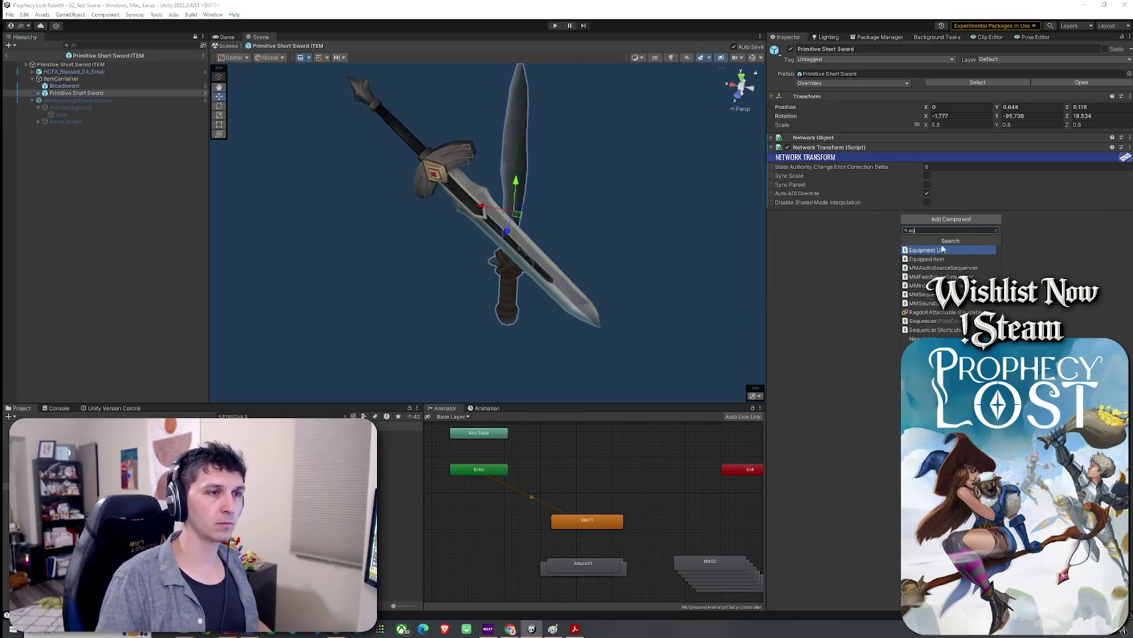
{"action": "left_click", "coordinate": [929, 259]}
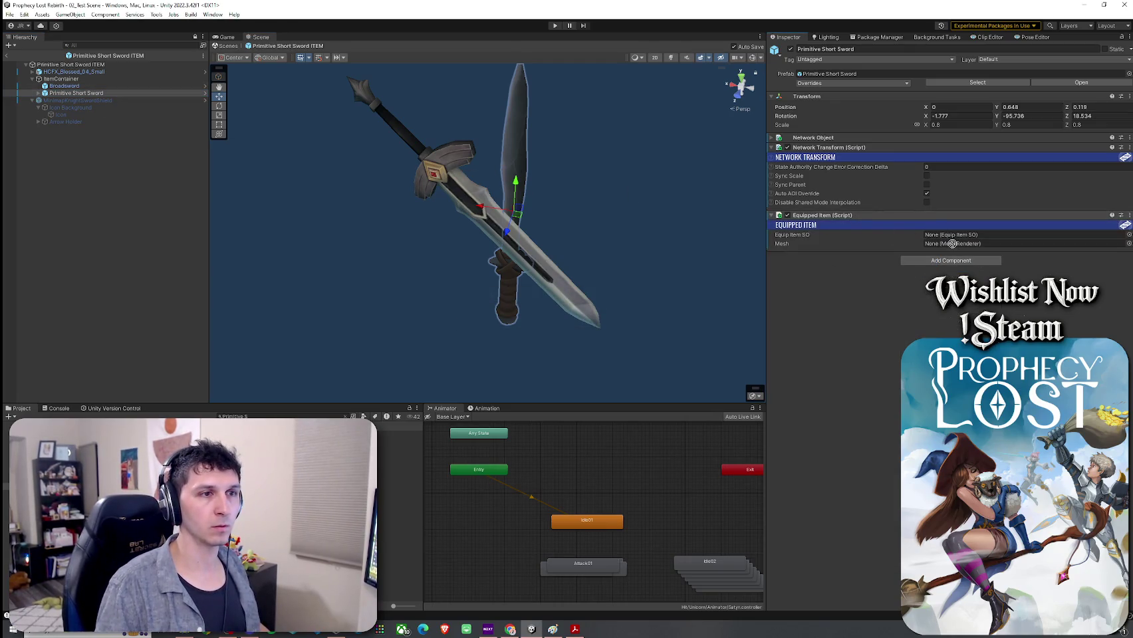
{"action": "left_click", "coordinate": [39, 93]}
{"action": "left_click_drag", "start_coordinate": [728, 234], "coordinate": [958, 252]}
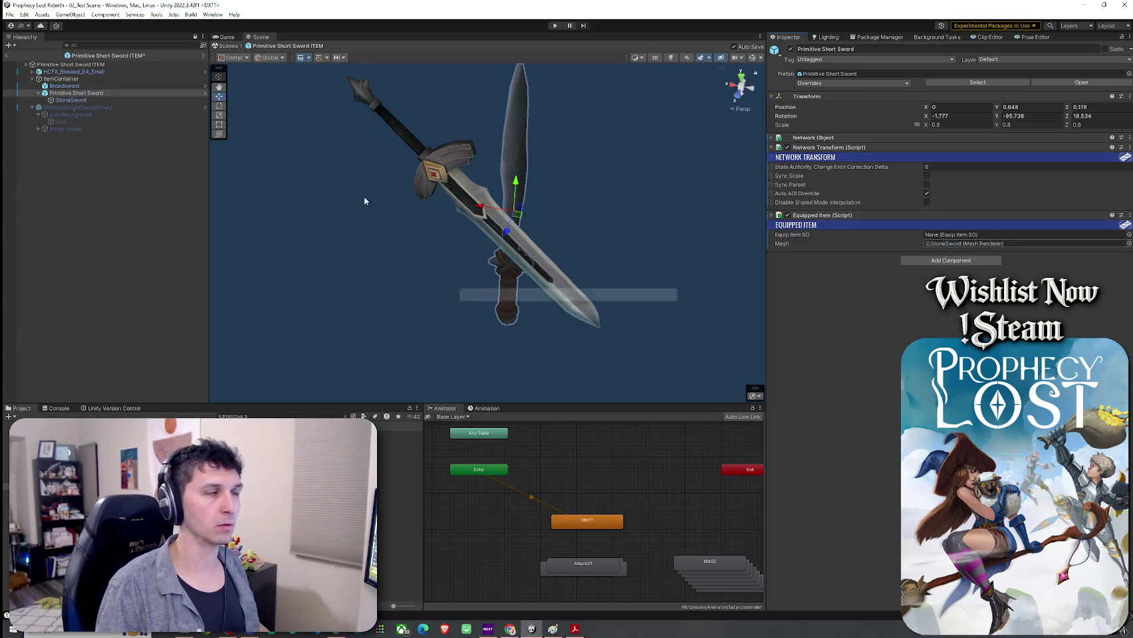
{"action": "left_click", "coordinate": [1128, 235]}
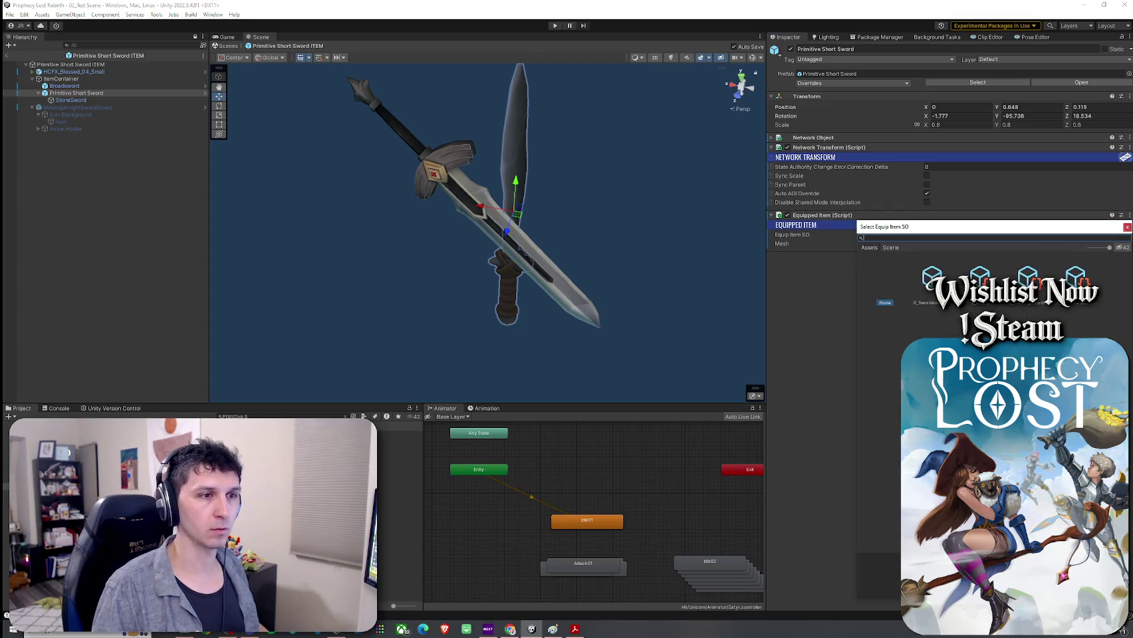
{"action": "double_click", "coordinate": [1076, 278]}
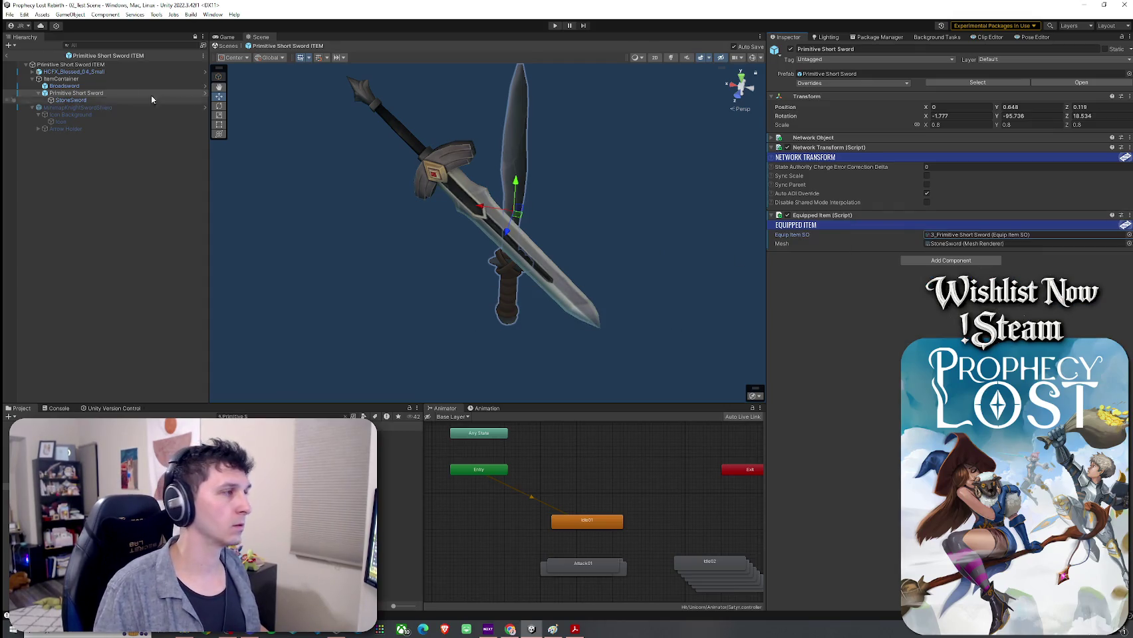
Delete the Broadsword from the prefab, leaving only the Primitive Short Sword
{"action": "left_click", "coordinate": [38, 93]}
{"action": "left_click", "coordinate": [67, 85]}
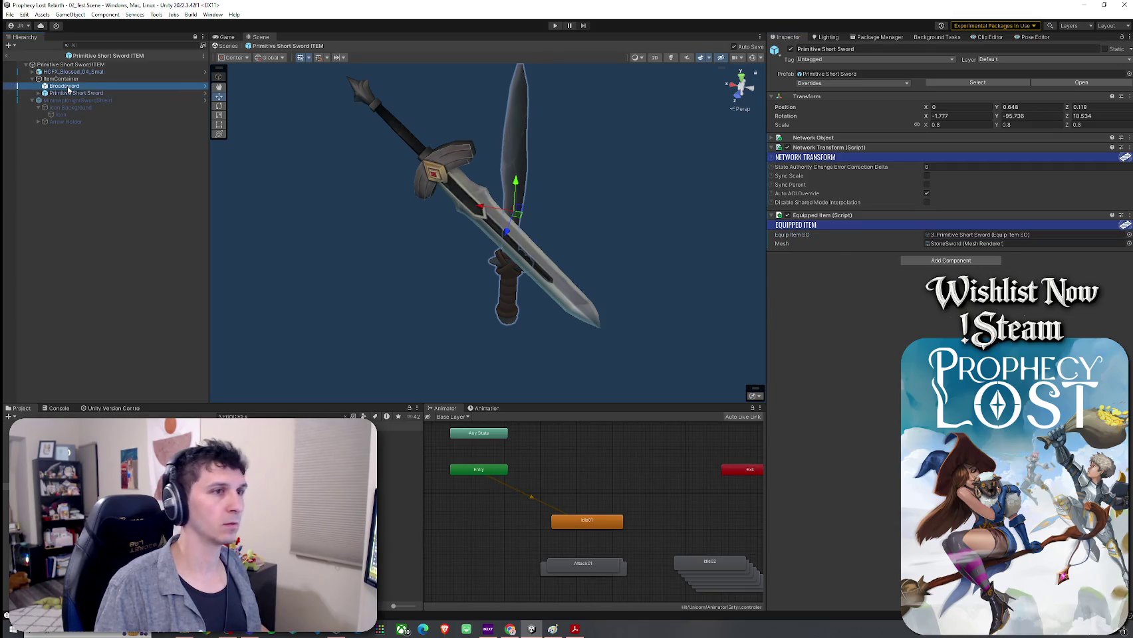
{"action": "left_click", "coordinate": [70, 94]}
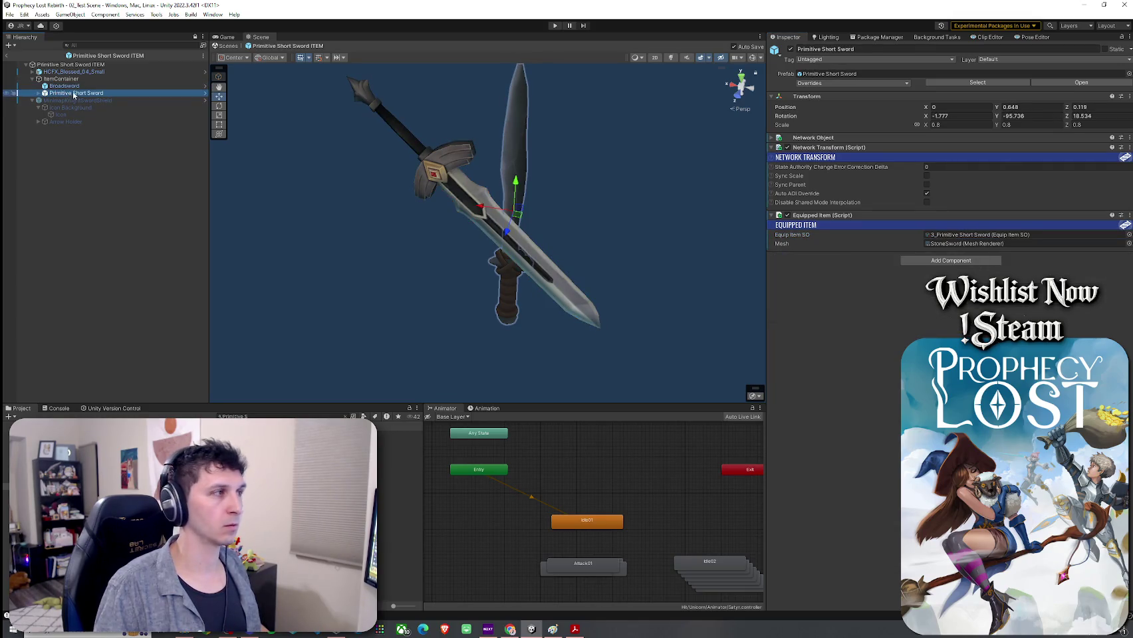
{"action": "left_click", "coordinate": [70, 87]}
{"action": "left_click", "coordinate": [70, 93]}
{"action": "left_click", "coordinate": [69, 88]}
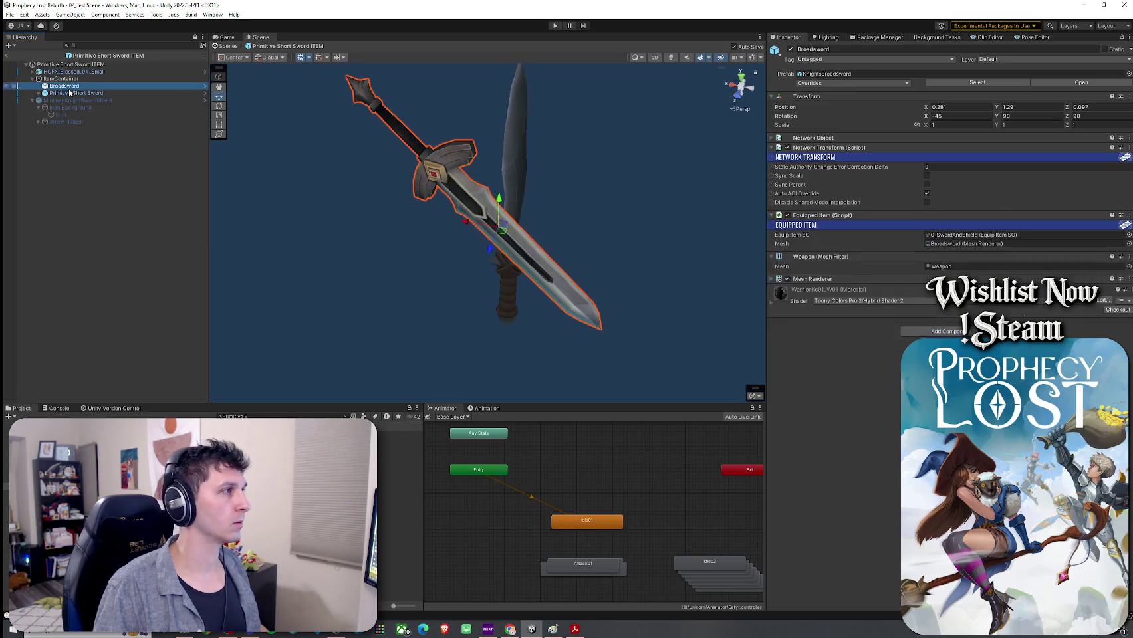
{"action": "key", "text": "Delete"}
{"action": "left_click", "coordinate": [93, 71]}
{"action": "mouse_move", "coordinate": [372, 186]}
{"action": "left_mouse_down"}
{"action": "mouse_move", "coordinate": [326, 174]}
{"action": "mouse_move", "coordinate": [362, 187]}
{"action": "mouse_move", "coordinate": [401, 176]}
{"action": "mouse_move", "coordinate": [409, 114]}
{"action": "left_mouse_up"}
{"action": "key", "text": "f"}
{"action": "scroll", "coordinate": [409, 117], "scroll_direction": "up", "scroll_amount": 2}
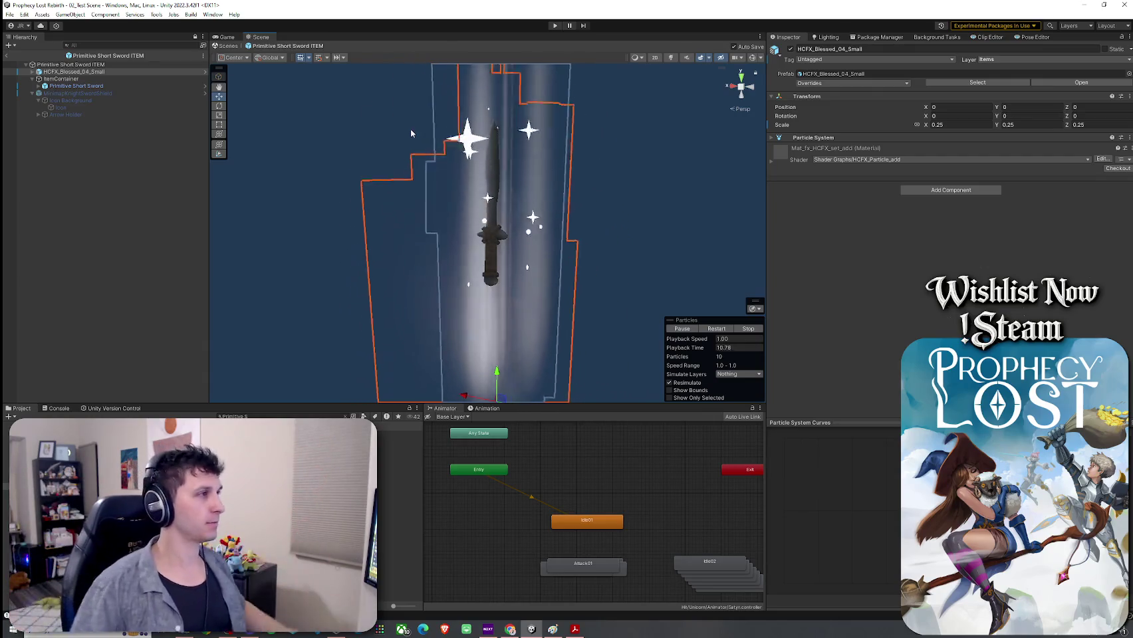
{"action": "left_click", "coordinate": [32, 93]}
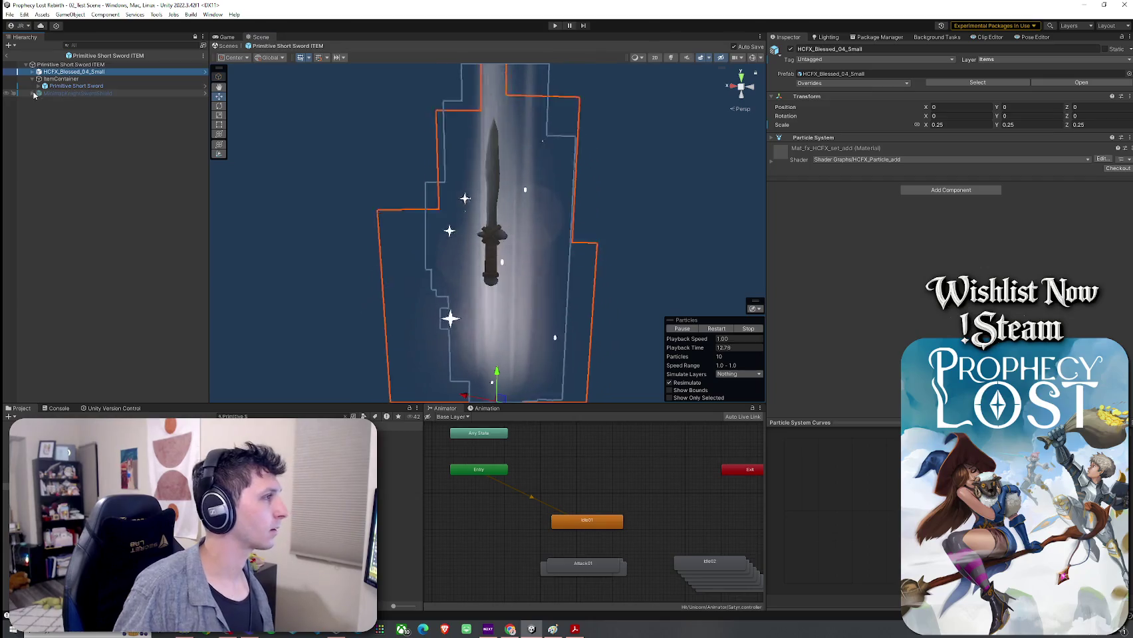
{"action": "left_click", "coordinate": [32, 78]}
{"action": "left_click", "coordinate": [89, 133]}
{"action": "left_click", "coordinate": [9, 14]}
{"action": "left_click", "coordinate": [159, 349]}
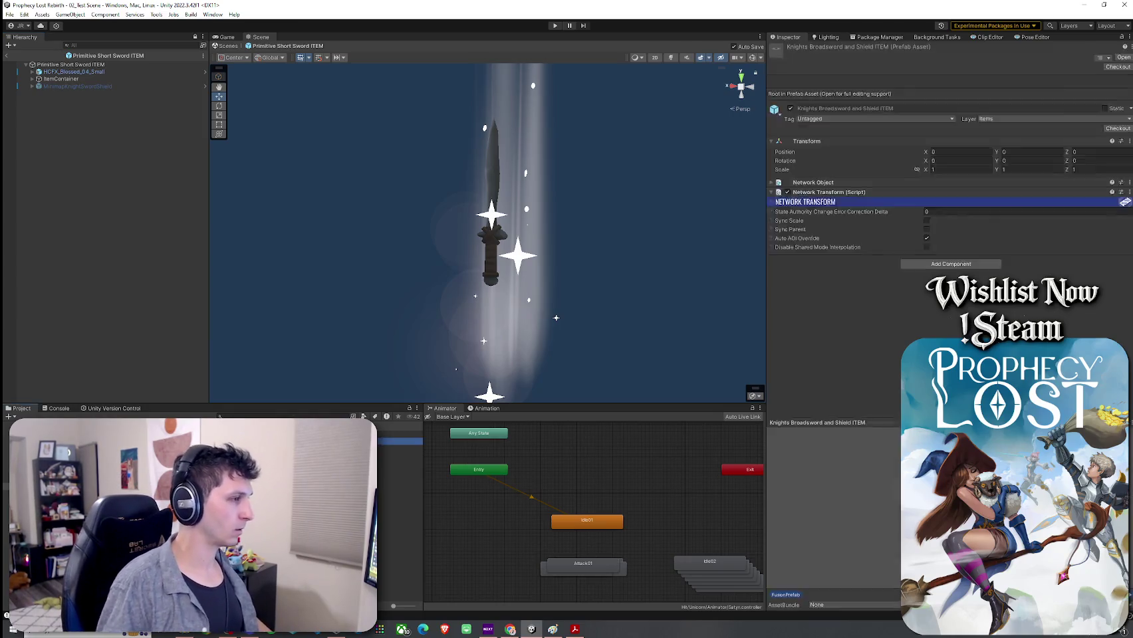
{"action": "left_click", "coordinate": [32, 78]}
{"action": "left_click", "coordinate": [32, 79]}
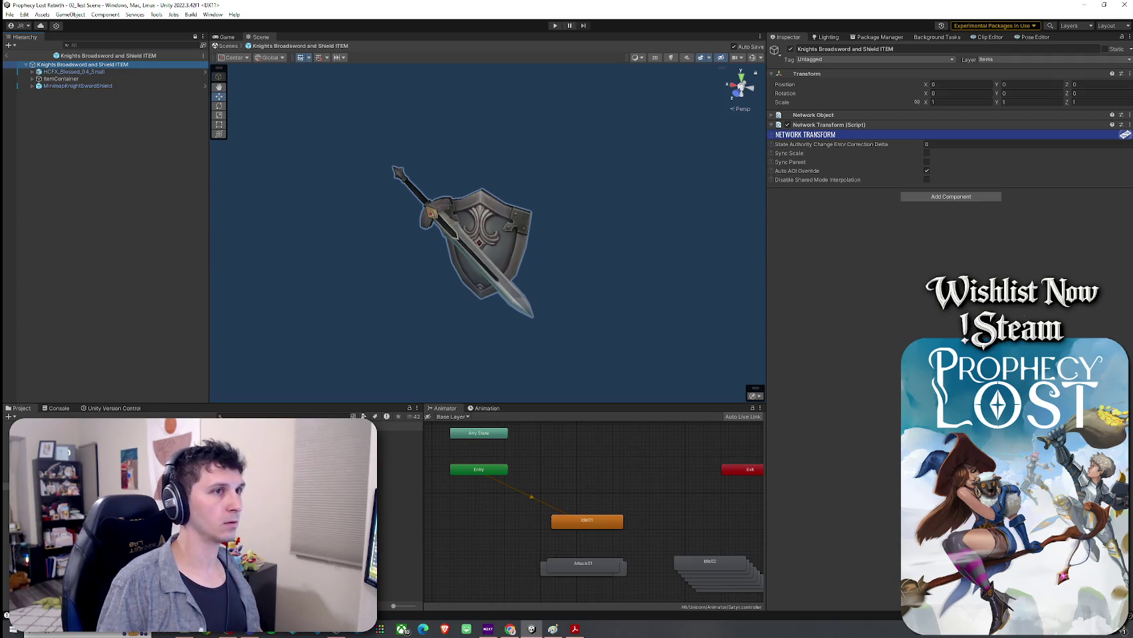
{"action": "left_click", "coordinate": [97, 70]}
{"action": "key", "text": "Down"}
{"action": "key", "text": "Down"}
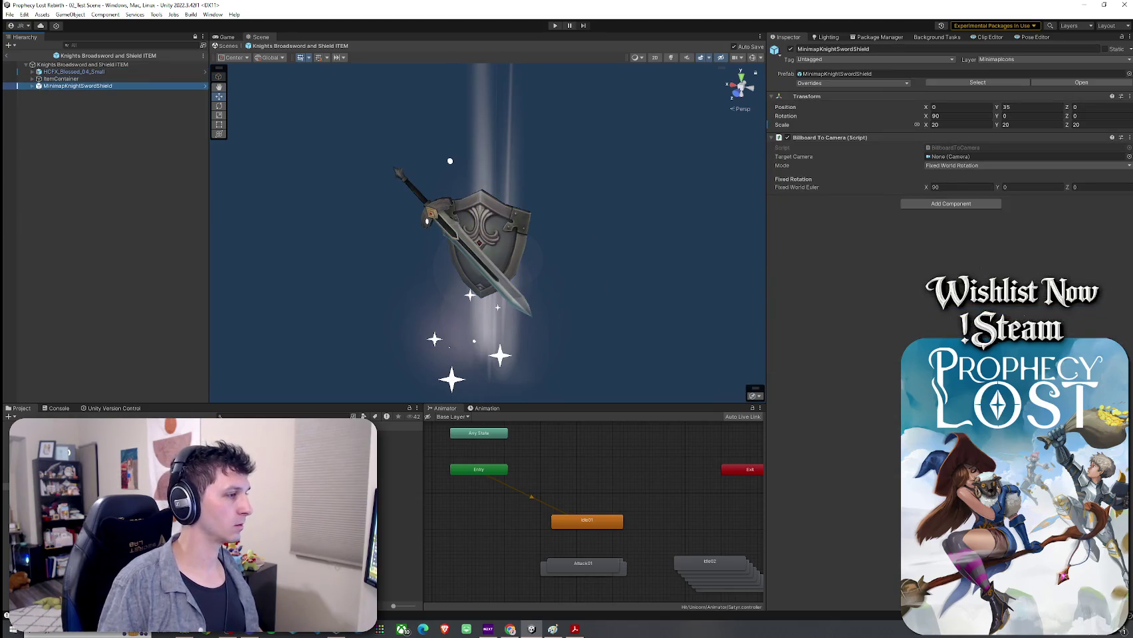
{"action": "left_click", "coordinate": [92, 73]}
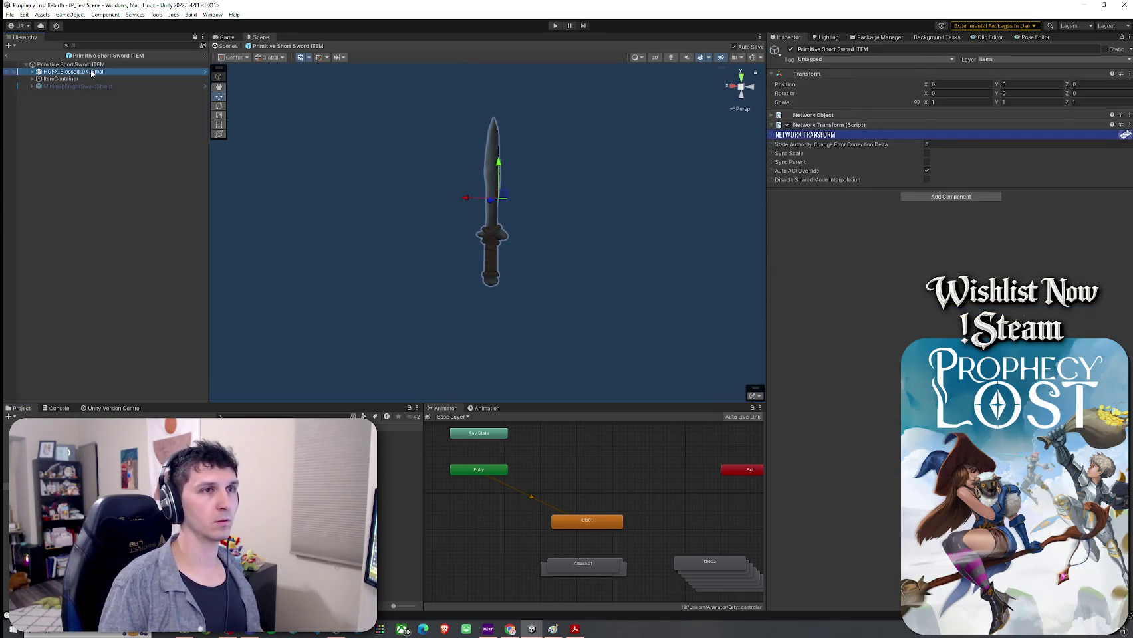
{"action": "key", "text": "Down"}
{"action": "key", "text": "Down"}
{"action": "left_click", "coordinate": [108, 123]}
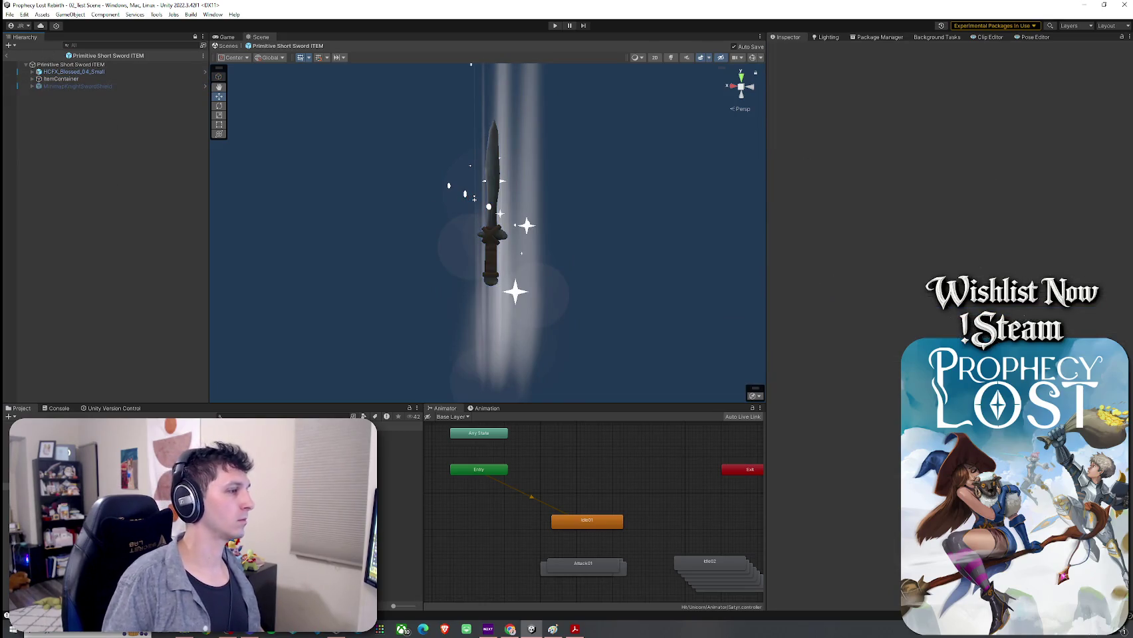
{"action": "left_click", "coordinate": [70, 64]}
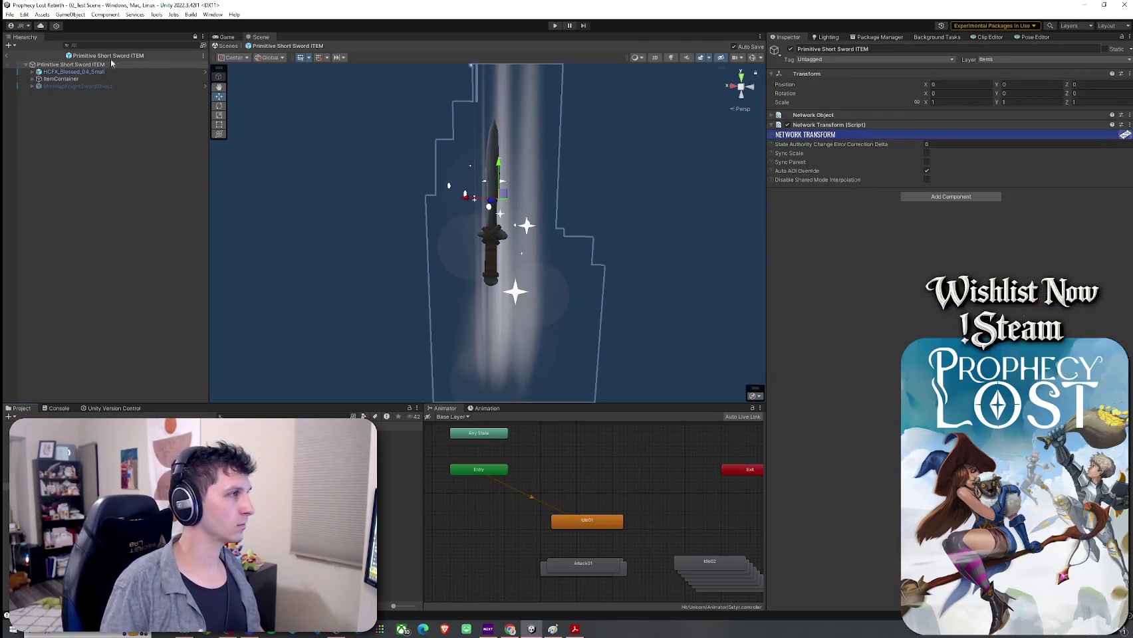
{"action": "left_click", "coordinate": [61, 79]}
{"action": "left_click", "coordinate": [31, 79]}
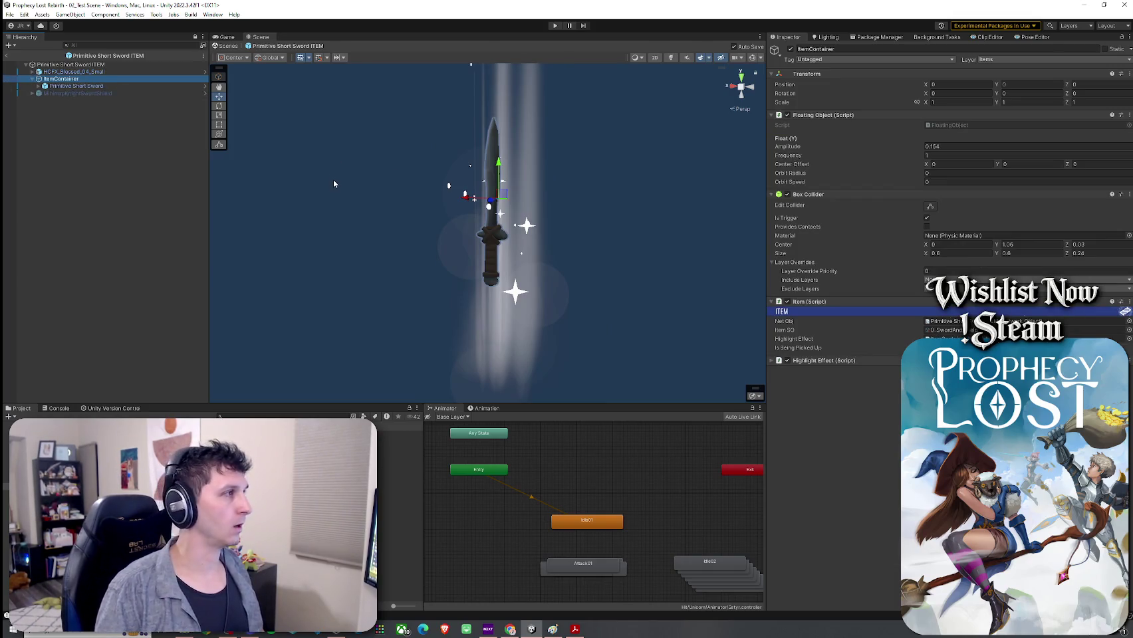
Set the ItemContainer's Item SO to the primitive short sword data and check its references
{"action": "left_click", "coordinate": [1128, 330]}
{"action": "double_click", "coordinate": [1100, 322]}
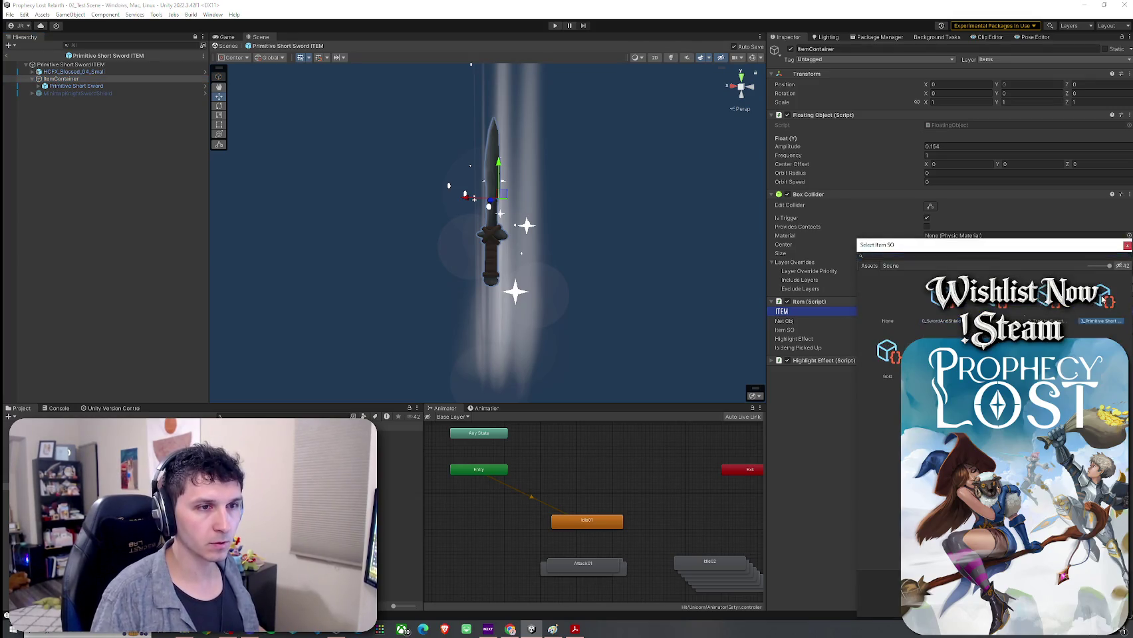
{"action": "left_click", "coordinate": [944, 338]}
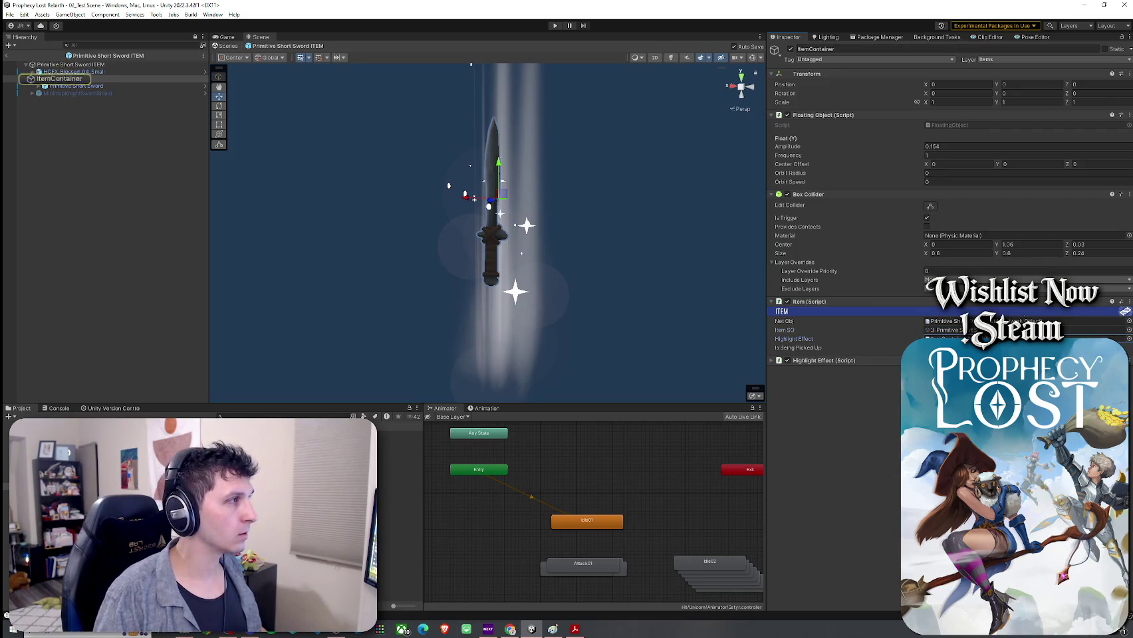
{"action": "left_click", "coordinate": [944, 321]}
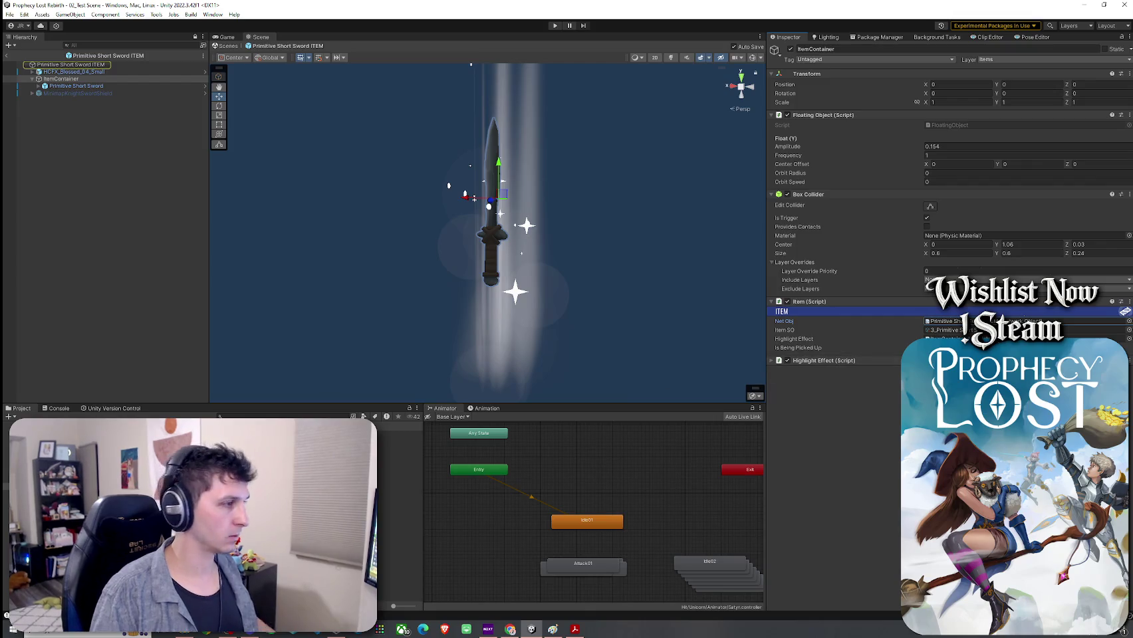
Open the Training Sword and Shield ITEM prefab and inspect its ItemContainer's Primitive Short Sword data
{"action": "double_click", "coordinate": [399, 456]}
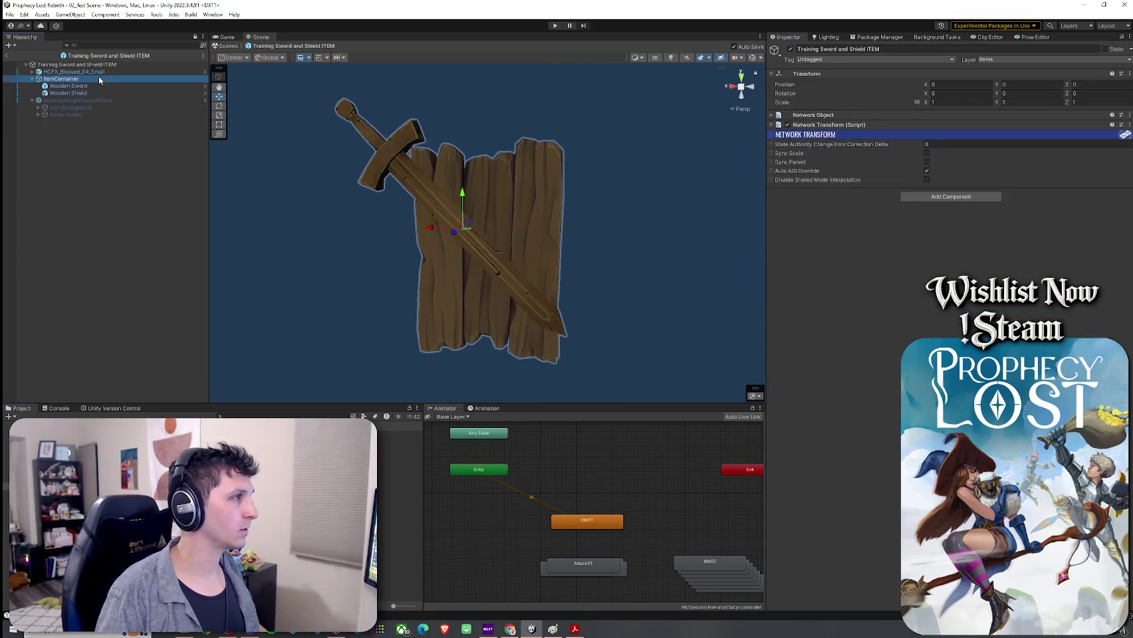
{"action": "left_click", "coordinate": [98, 77]}
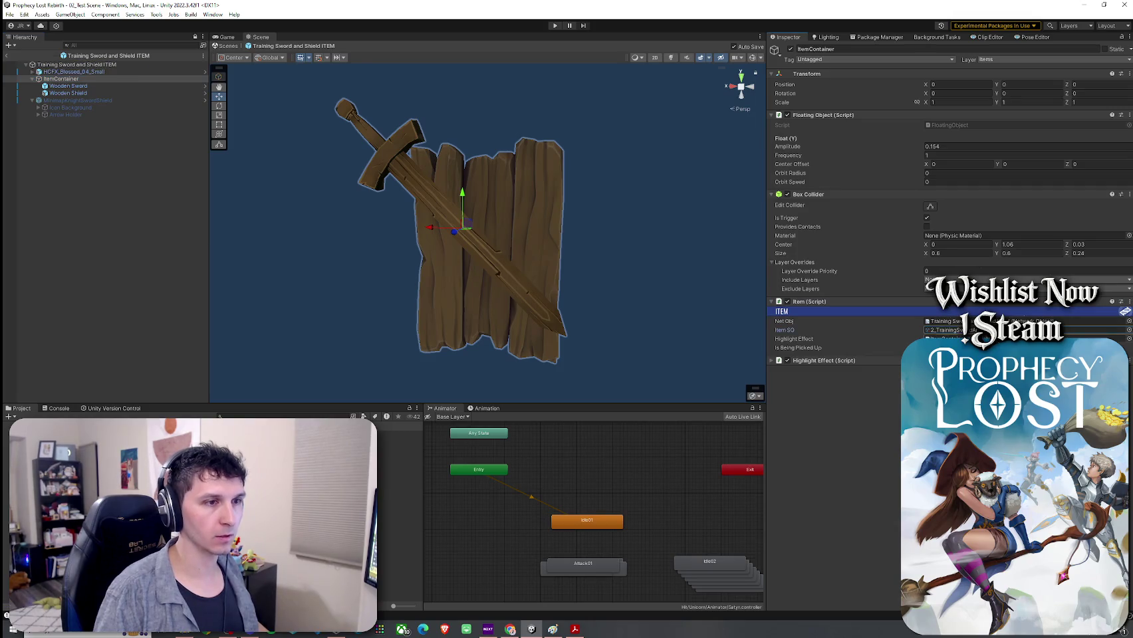
{"action": "left_click", "coordinate": [944, 321]}
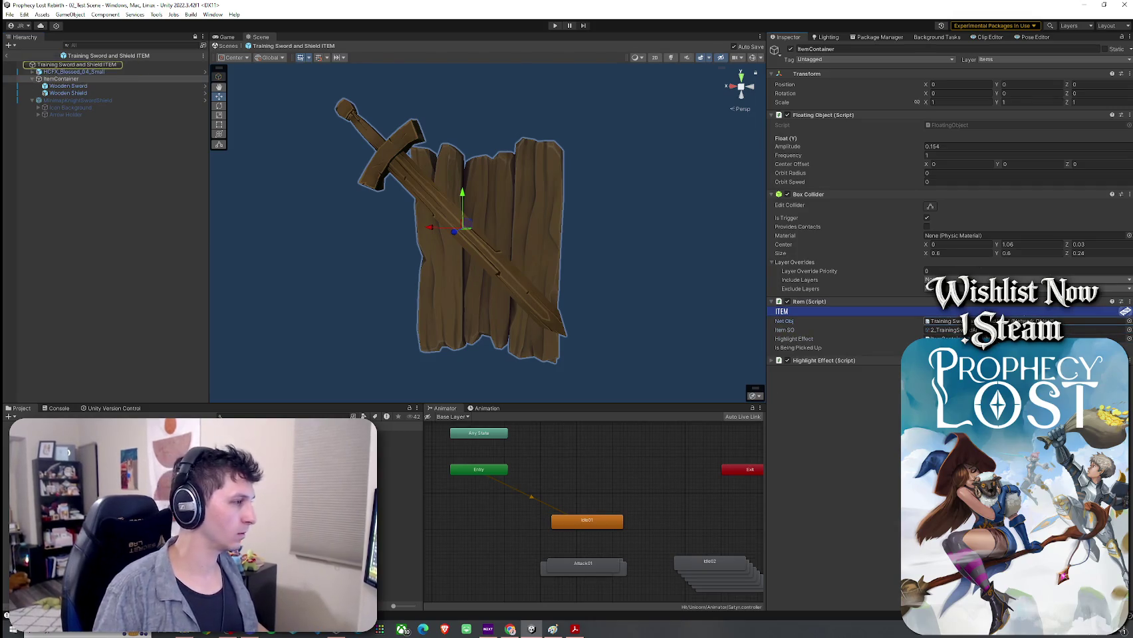
{"action": "left_click", "coordinate": [399, 456]}
{"action": "left_click", "coordinate": [10, 15]}
{"action": "left_click", "coordinate": [10, 14]}
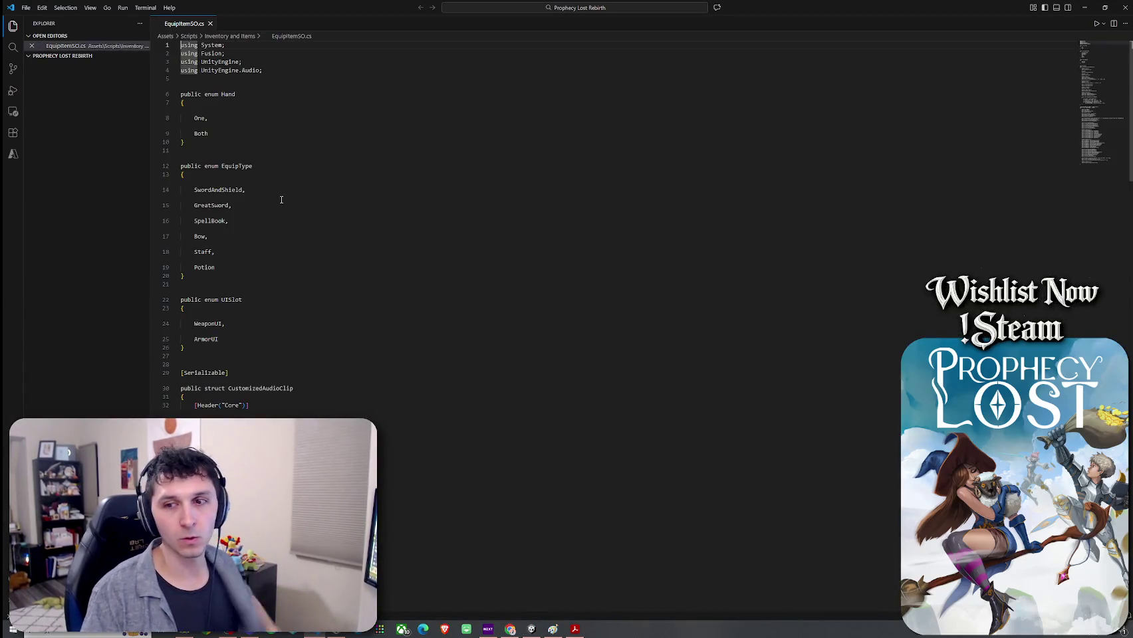
Remove GreatSword, SpellBook and Potion from the EquipType enum and add a ShortSword entry
{"action": "left_click", "coordinate": [244, 274]}
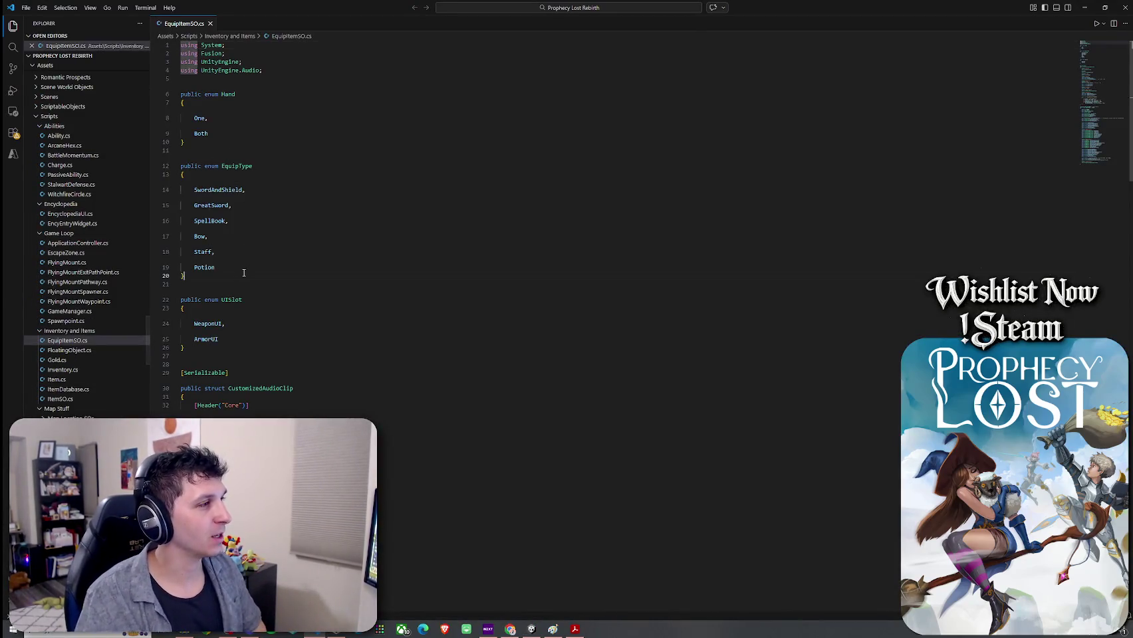
{"action": "left_click", "coordinate": [218, 206]}
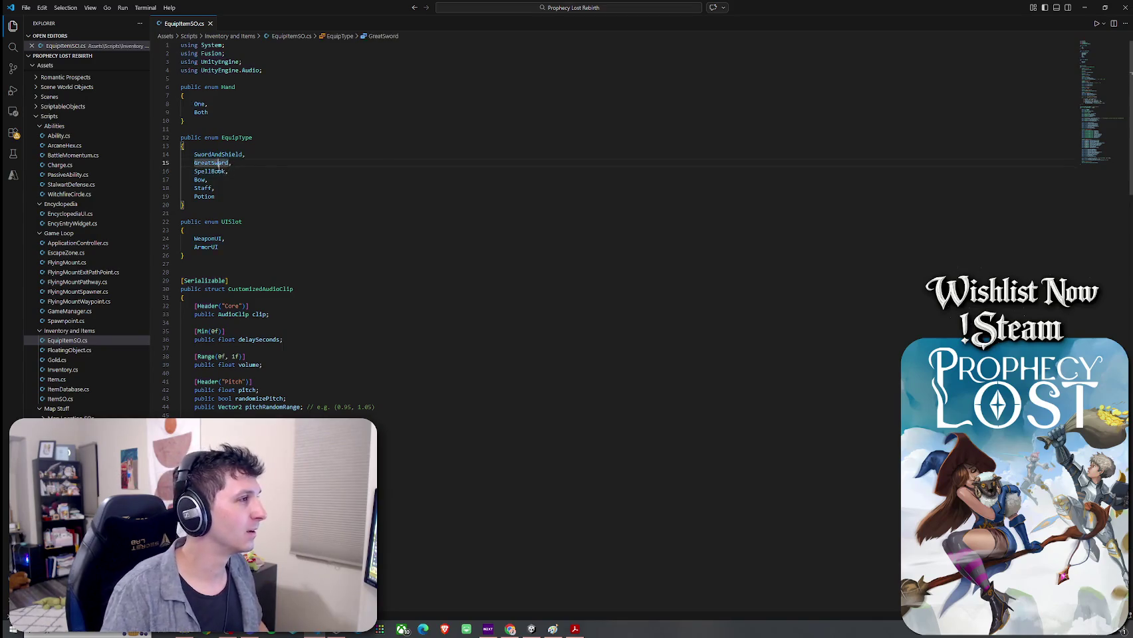
{"action": "mouse_move", "coordinate": [232, 205]}
{"action": "left_mouse_down"}
{"action": "mouse_move", "coordinate": [181, 213]}
{"action": "mouse_move", "coordinate": [187, 207]}
{"action": "left_mouse_up"}
{"action": "key", "text": "BackSpace"}
{"action": "key", "text": "BackSpace"}
{"action": "key", "text": "BackSpace"}
{"action": "key", "text": "BackSpace"}
{"action": "key", "text": "BackSpace"}
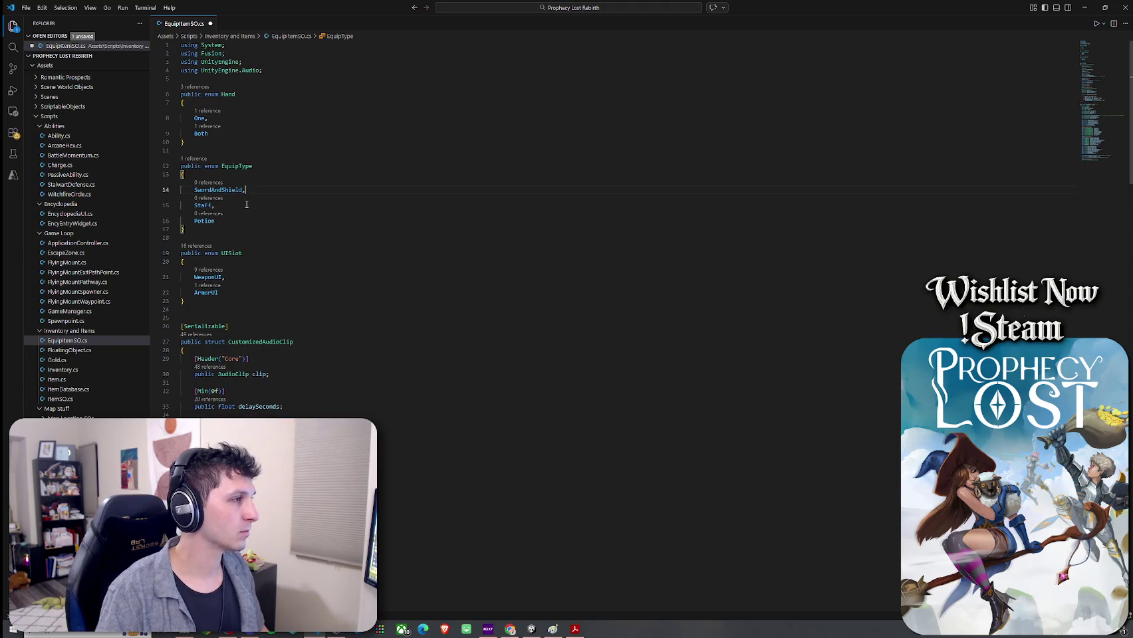
{"action": "left_click_drag", "start_coordinate": [231, 224], "coordinate": [164, 215]}
{"action": "left_click", "coordinate": [228, 208]}
{"action": "key", "text": "shift+Down"}
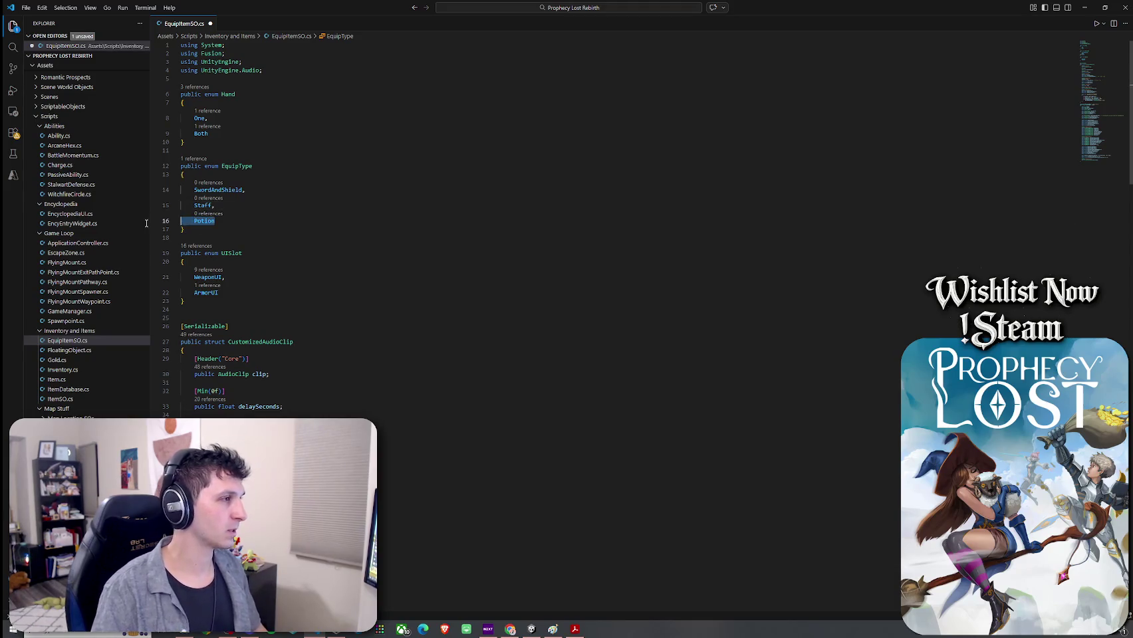
{"action": "key", "text": "Return"}
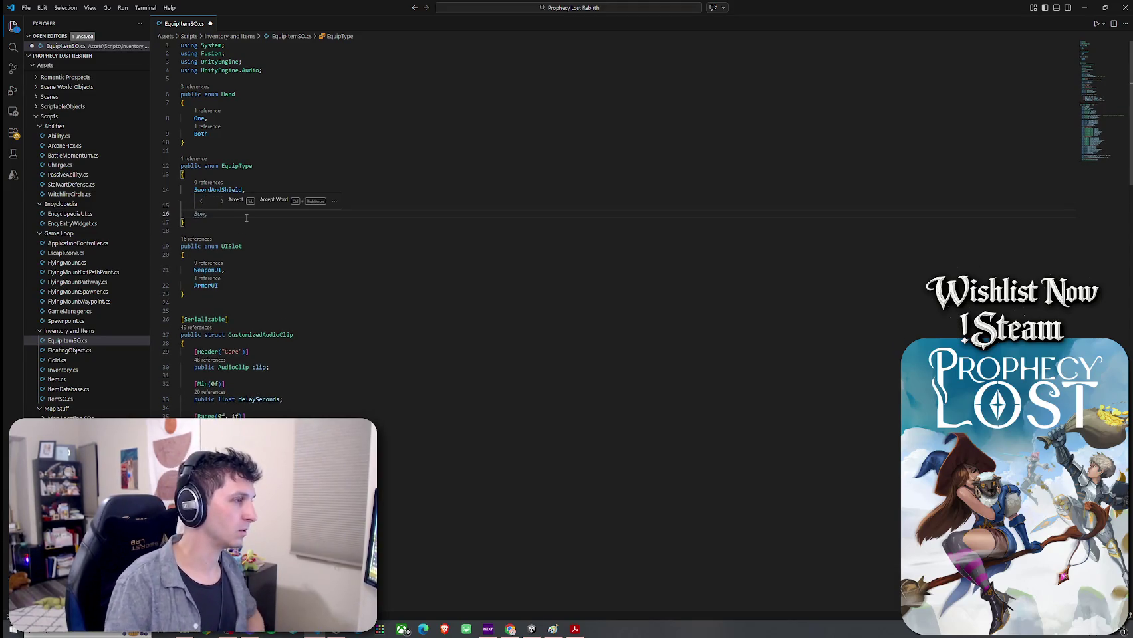
{"action": "type", "text": "Shoe"}
{"action": "type", "text": "word"}
Save EquipItemSO.cs and switch back to the Unity Editor
{"action": "left_click", "coordinate": [26, 7]}
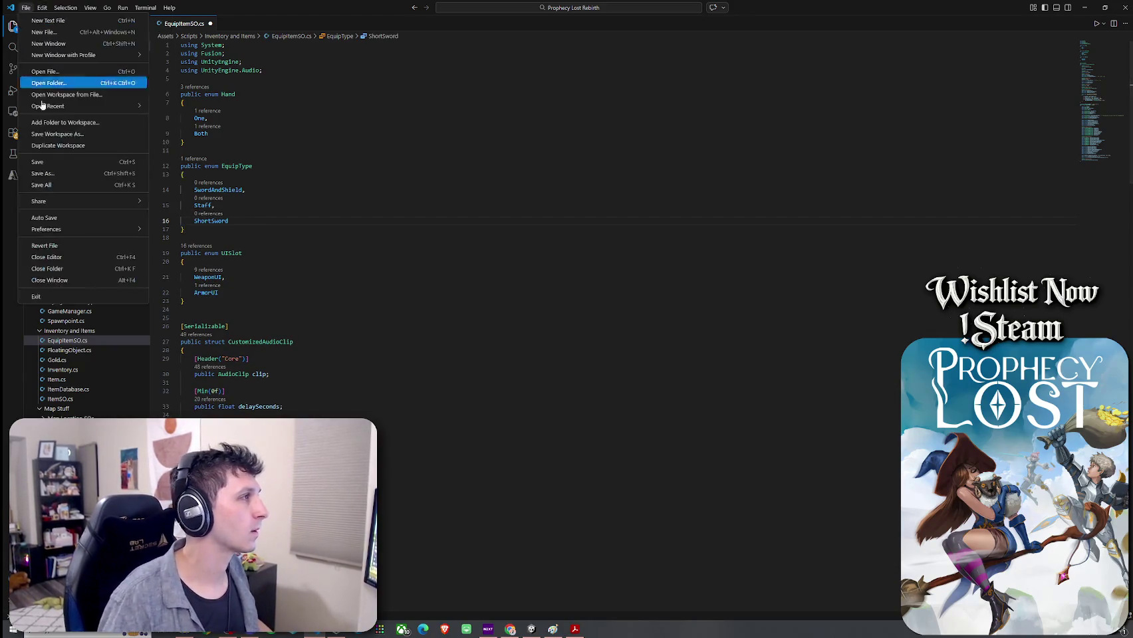
{"action": "left_click", "coordinate": [121, 165]}
{"action": "key", "text": "alt+Tab"}
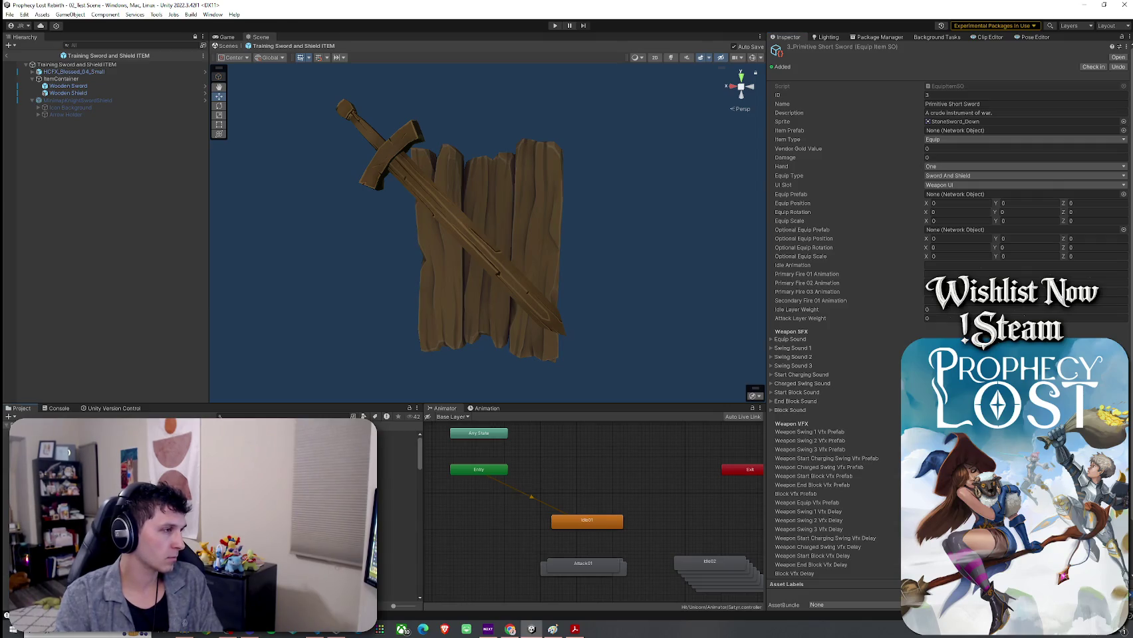
Find the Broom prefab through a Project search and open it in Prefab Mode
{"action": "left_click", "coordinate": [260, 416]}
{"action": "type", "text": "sh"}
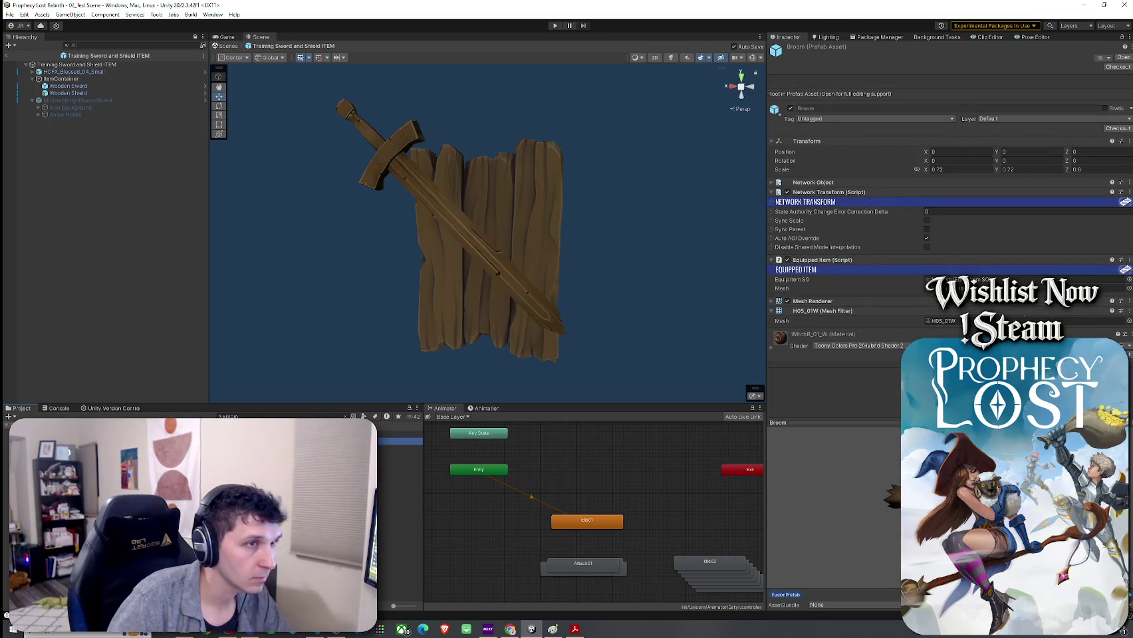
{"action": "left_click", "coordinate": [260, 416]}
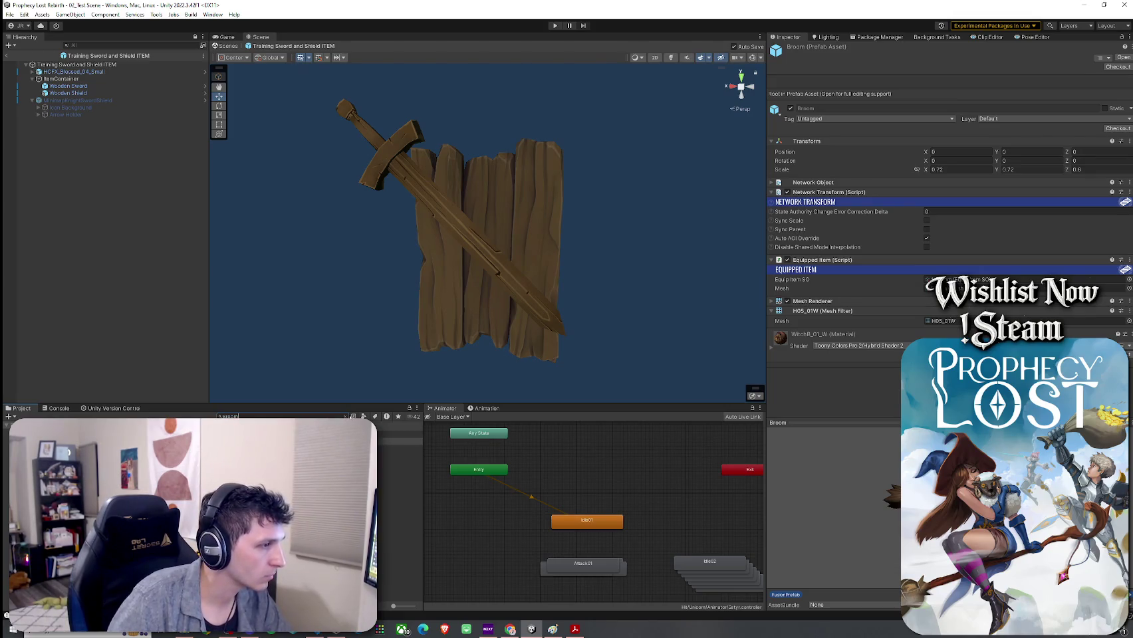
{"action": "key", "text": "Down"}
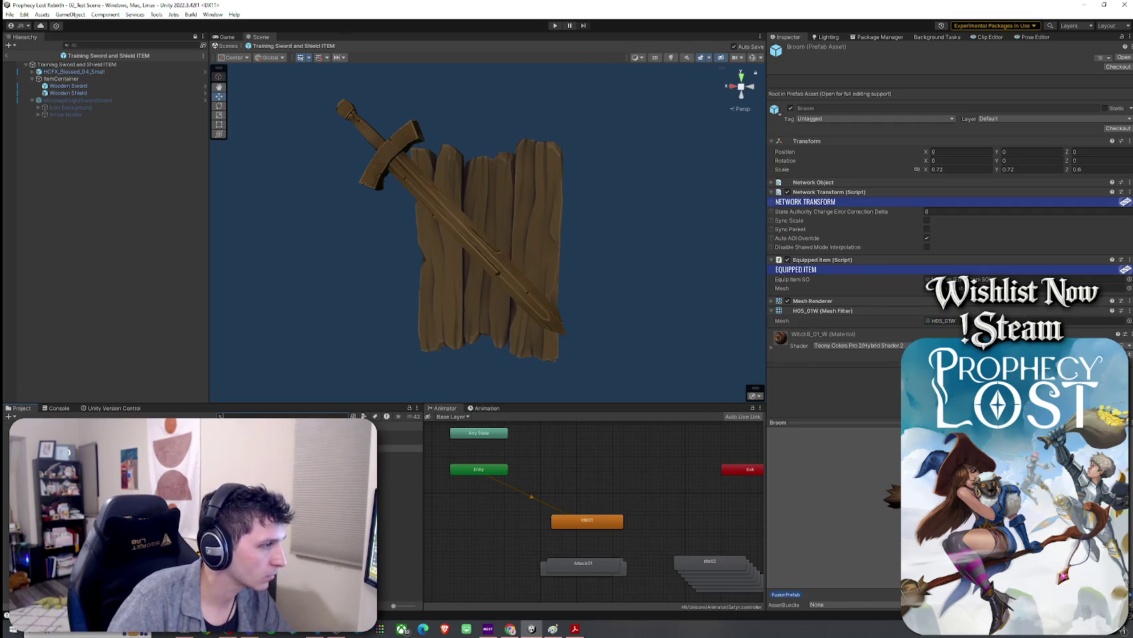
{"action": "key", "text": "Down"}
{"action": "key", "text": "Down"}
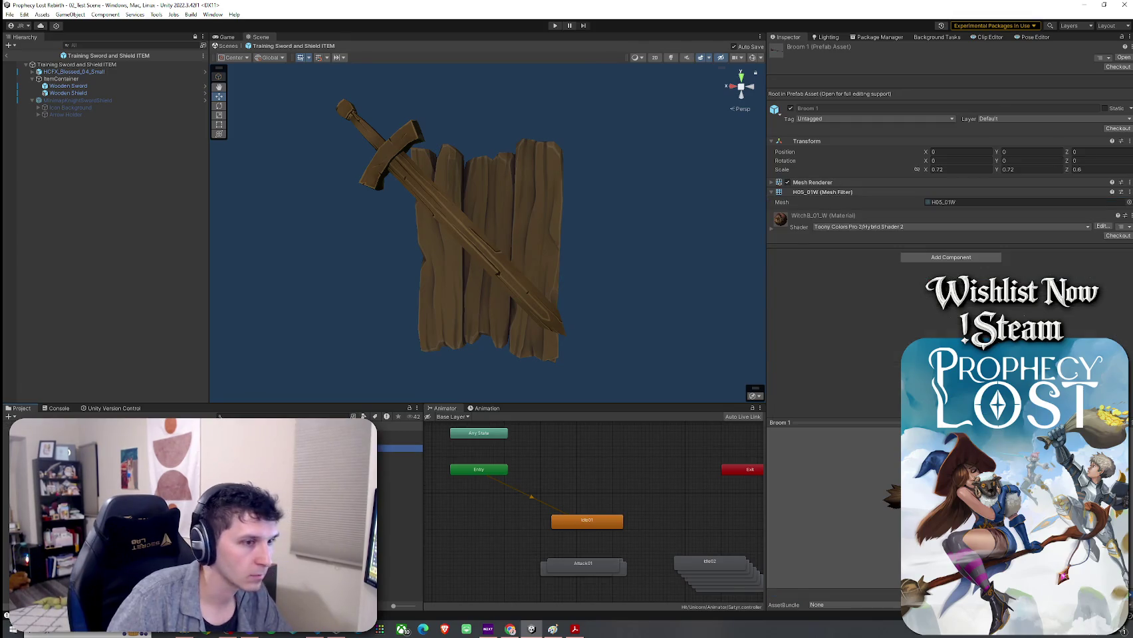
{"action": "key", "text": "Up"}
{"action": "key", "text": "Down"}
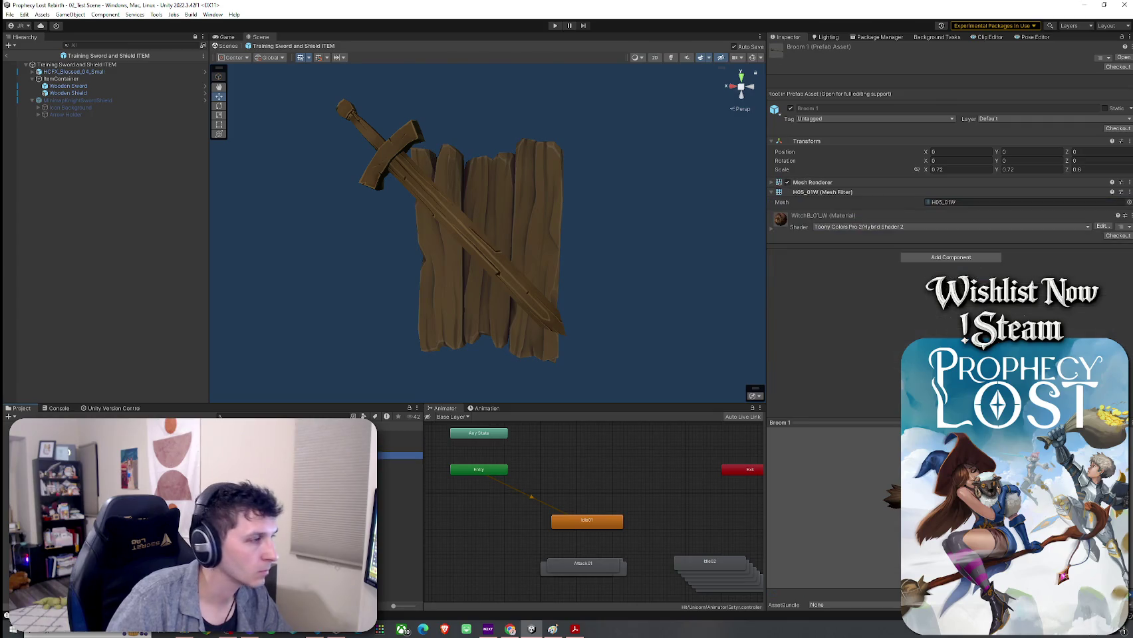
{"action": "key", "text": "Up"}
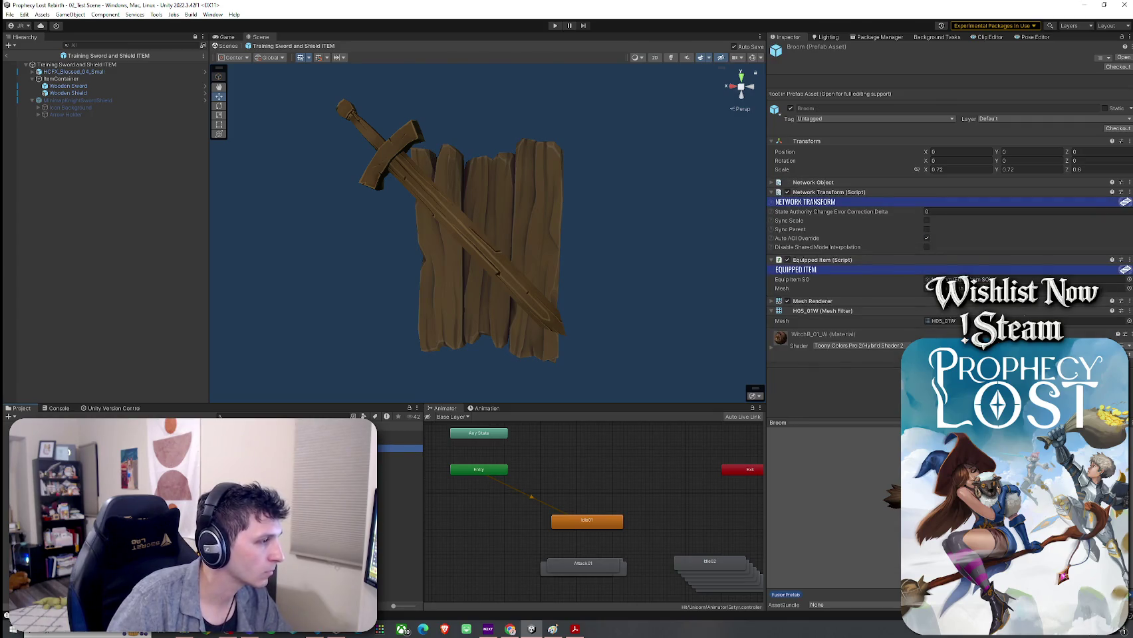
{"action": "key", "text": "Return"}
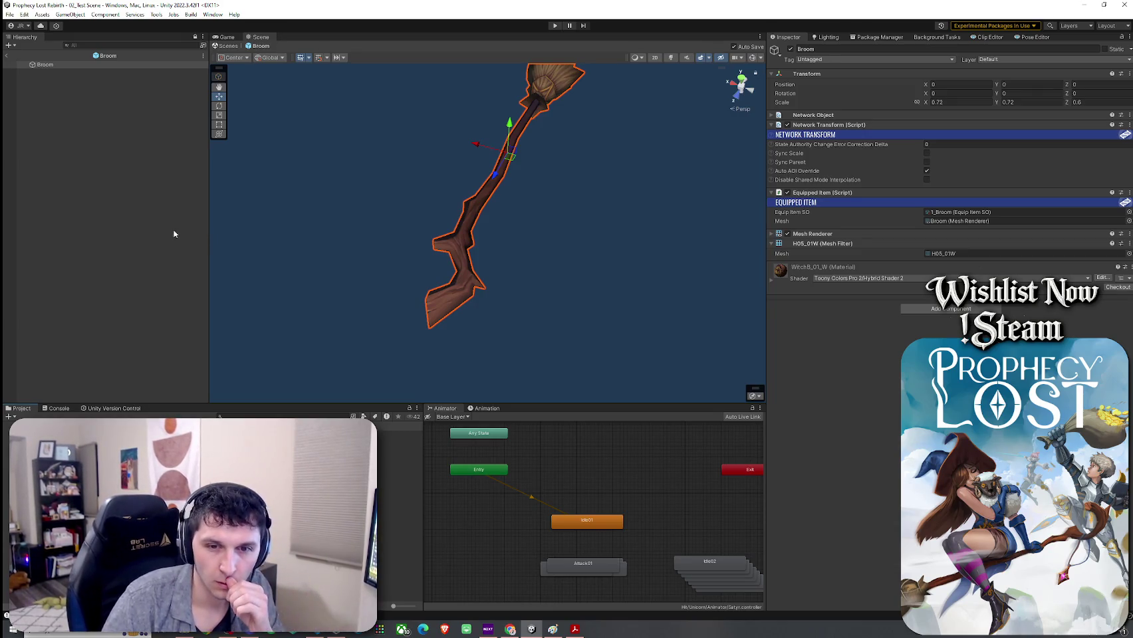
Open the 1_Broom equip item data and set its Equip Type to Staff
{"action": "left_click", "coordinate": [971, 212]}
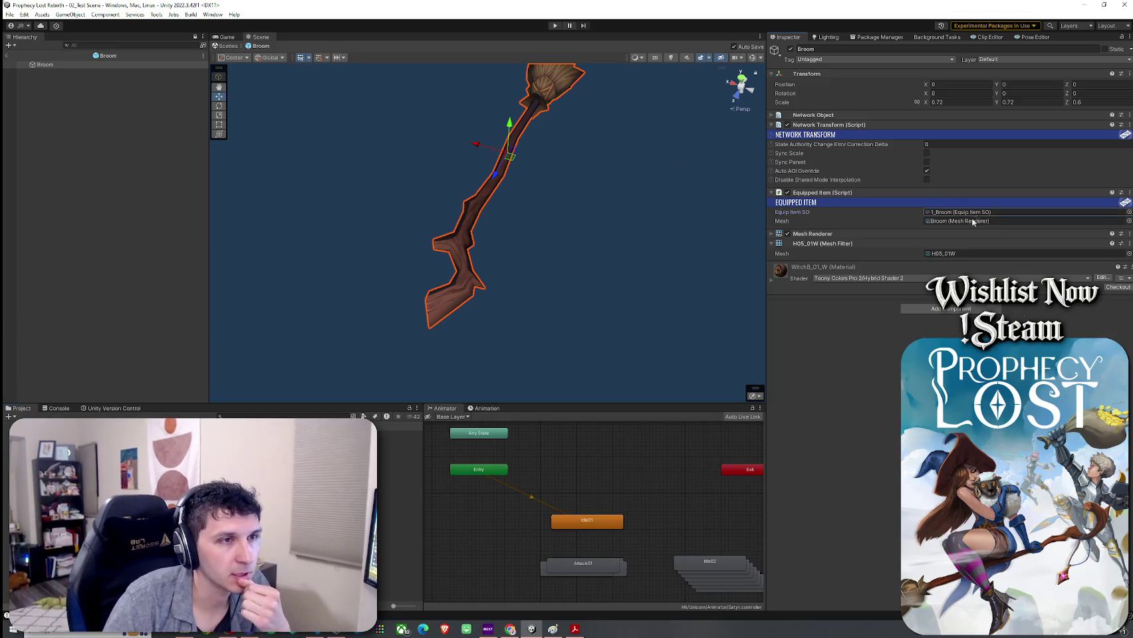
{"action": "key", "text": "Return"}
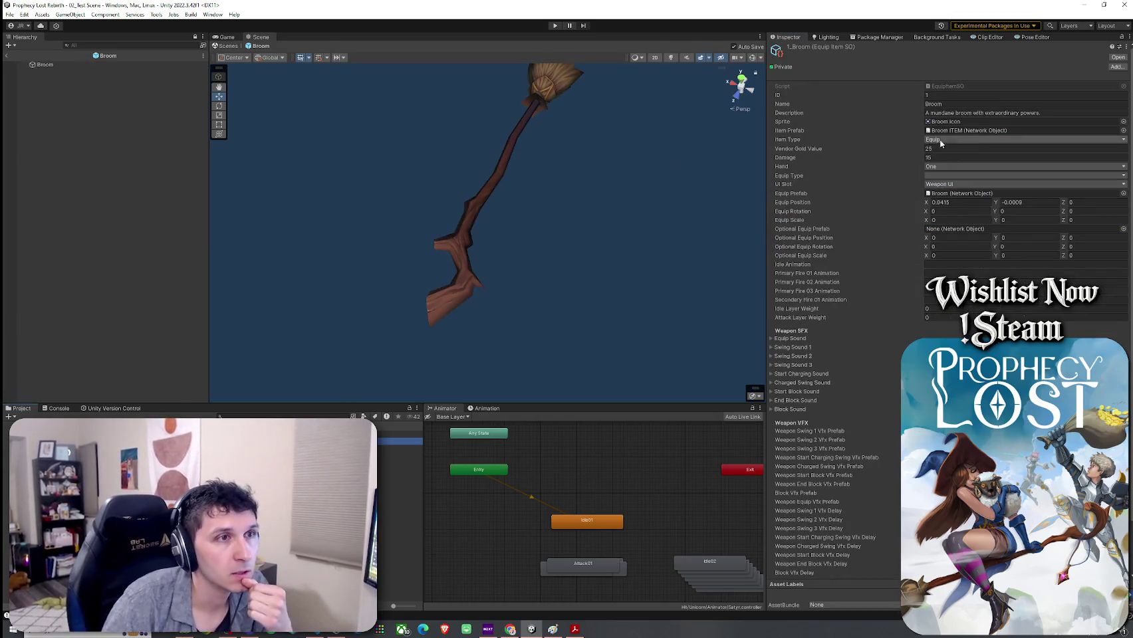
{"action": "left_click", "coordinate": [944, 175]}
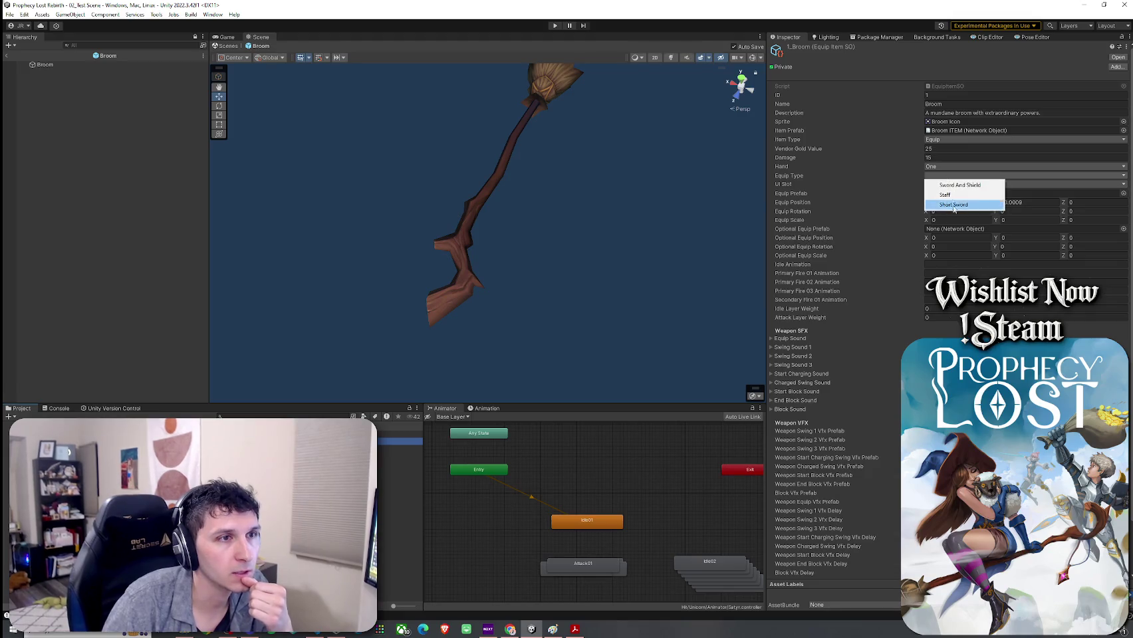
{"action": "left_click", "coordinate": [952, 195]}
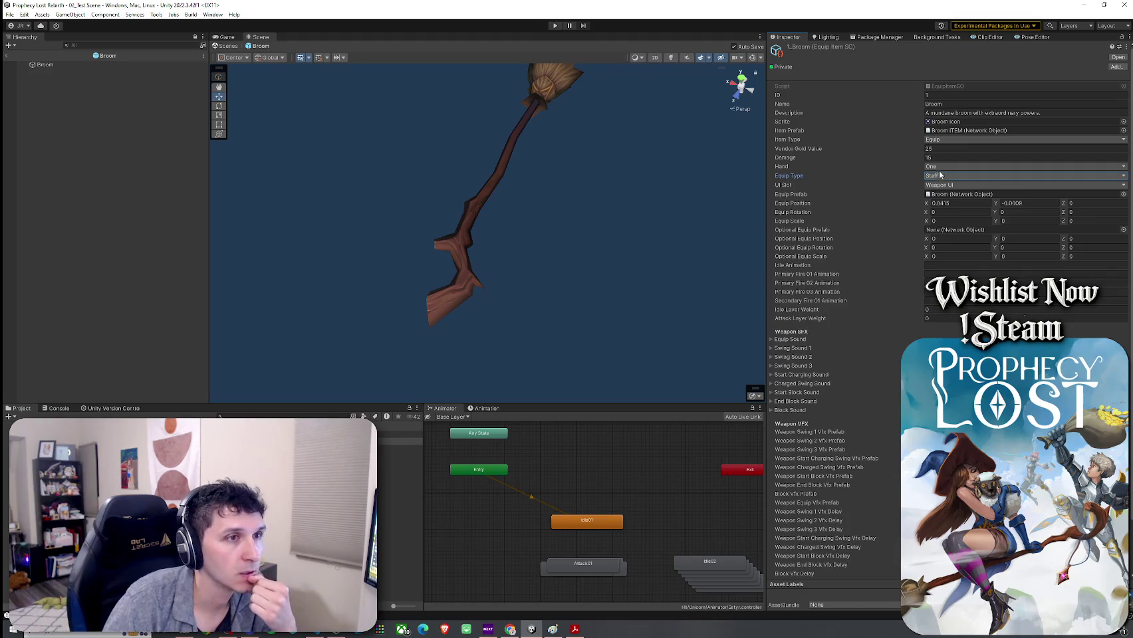
{"action": "left_click", "coordinate": [947, 177]}
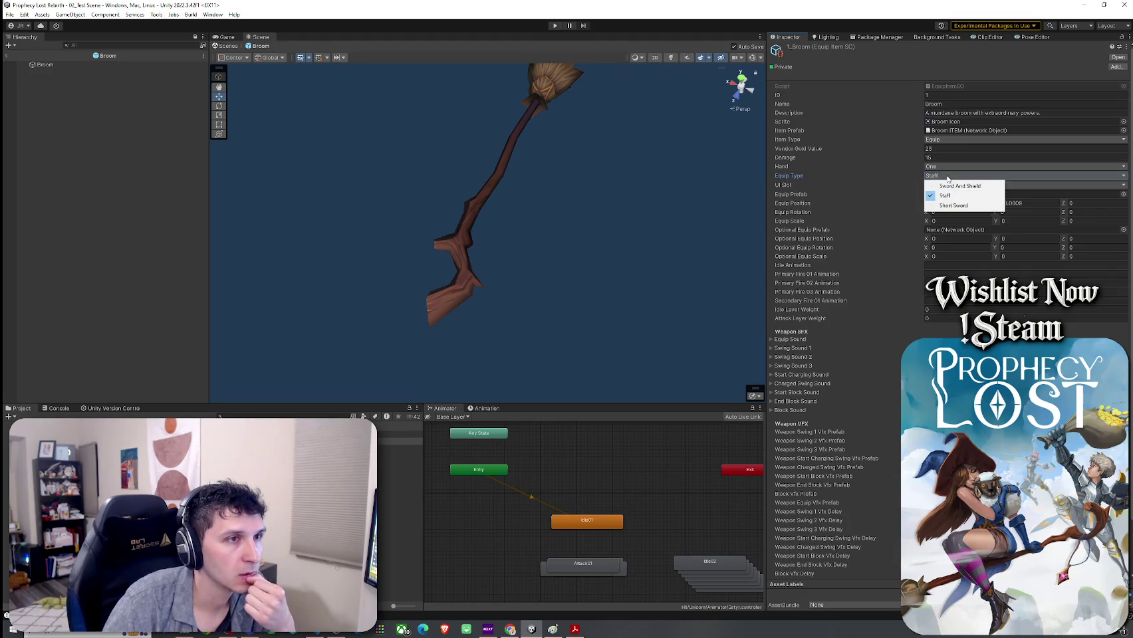
{"action": "left_click", "coordinate": [948, 197]}
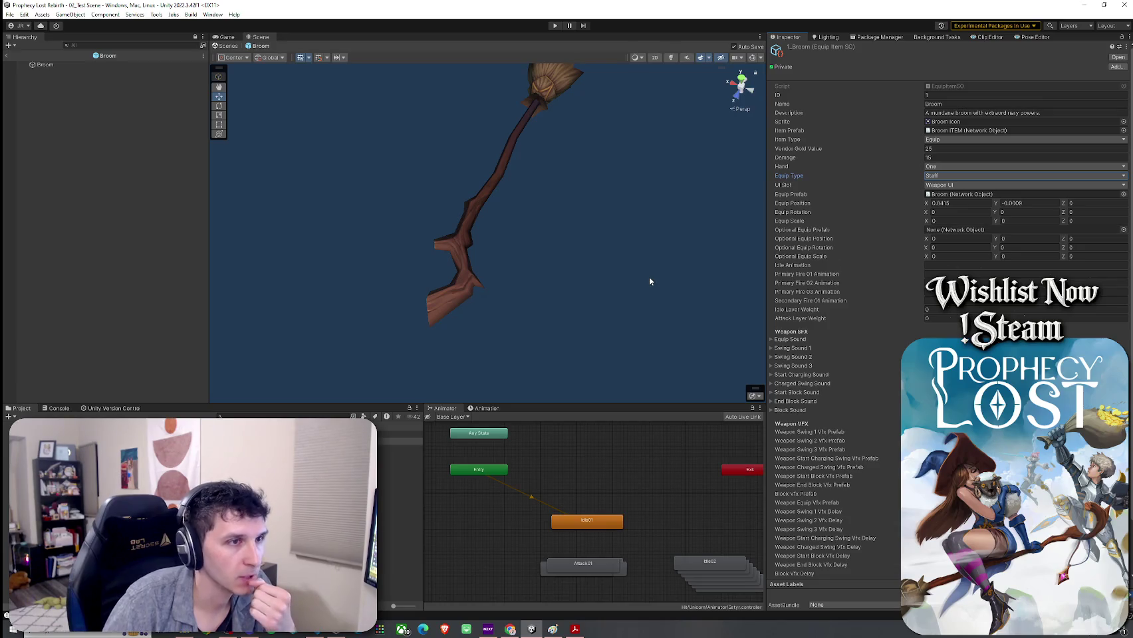
Exit Prefab Mode back to 02_Test Scene and save the scene
{"action": "left_click", "coordinate": [8, 45]}
{"action": "key", "text": "Escape"}
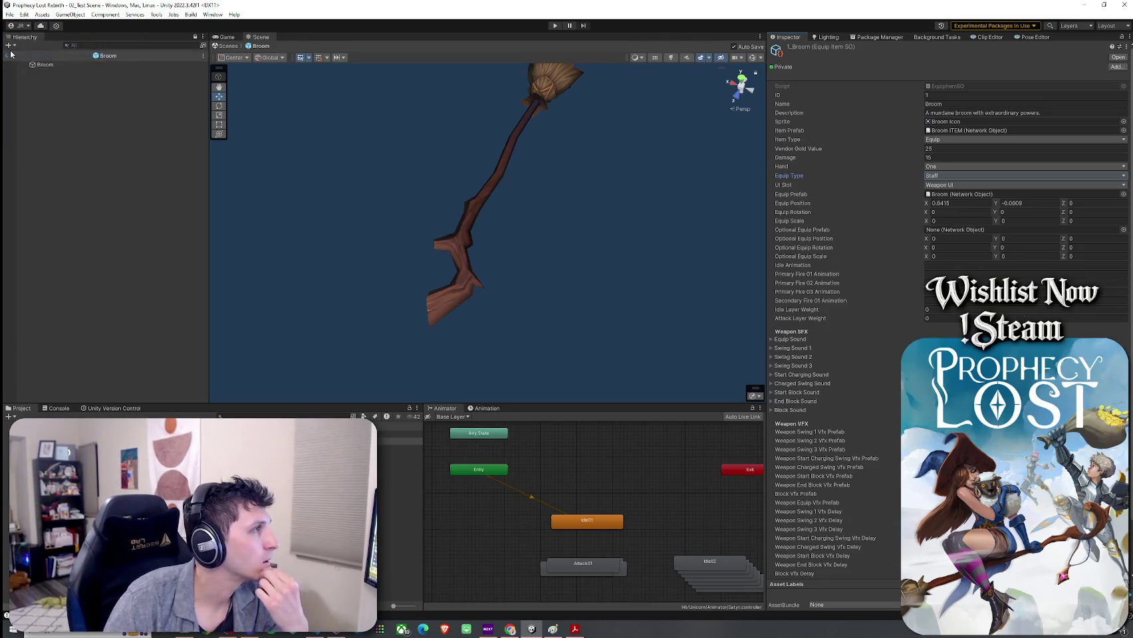
{"action": "left_click", "coordinate": [8, 58]}
{"action": "left_click", "coordinate": [9, 14]}
{"action": "left_click", "coordinate": [26, 57]}
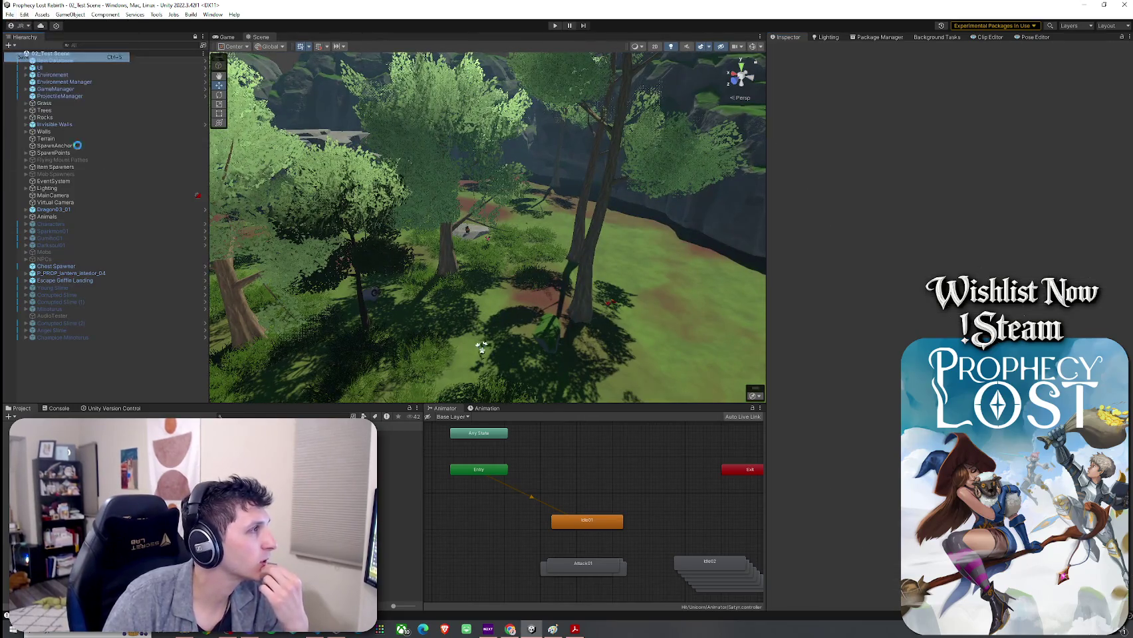
{"action": "left_click", "coordinate": [157, 14]}
{"action": "left_click", "coordinate": [189, 108]}
{"action": "left_click", "coordinate": [9, 14]}
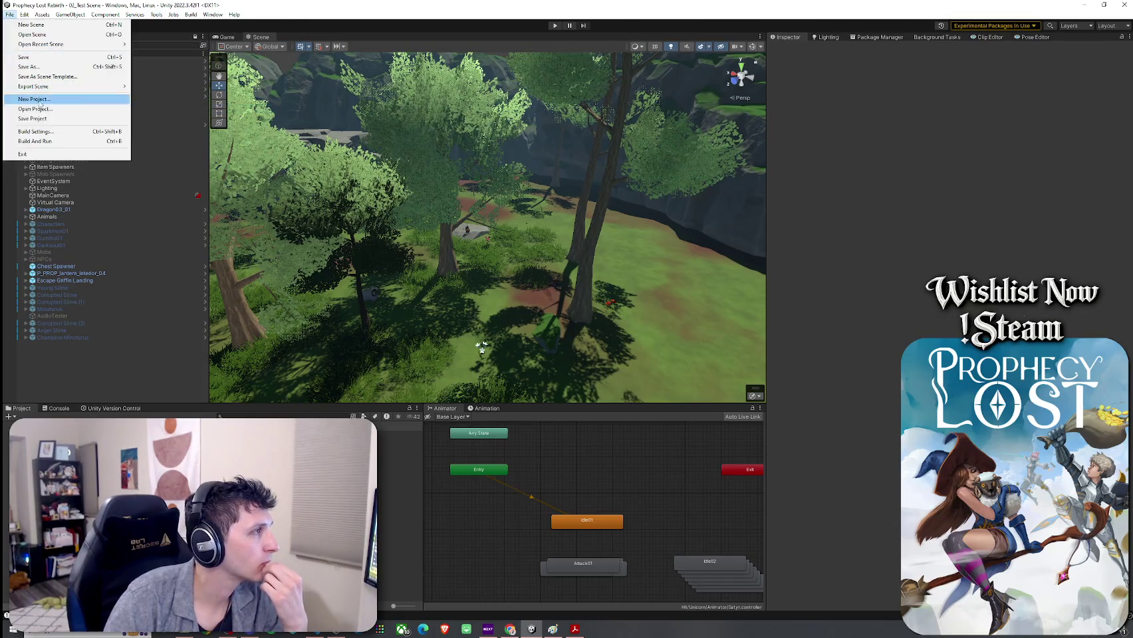
{"action": "left_click", "coordinate": [47, 132]}
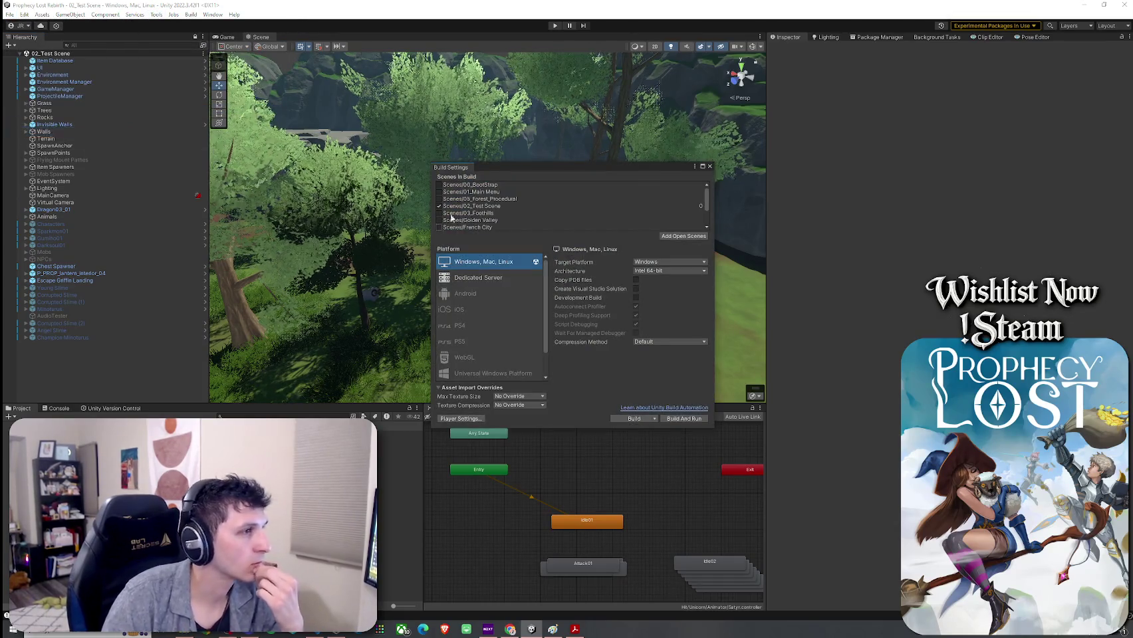
{"action": "left_click", "coordinate": [438, 184]}
{"action": "left_click", "coordinate": [439, 191]}
{"action": "left_click", "coordinate": [439, 206]}
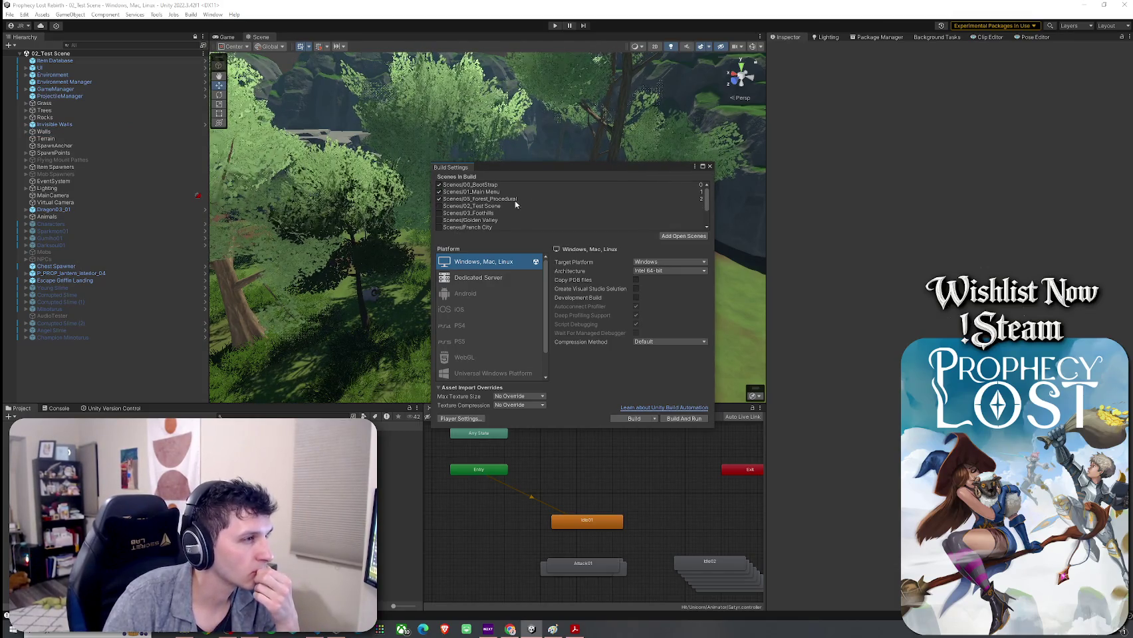
{"action": "left_click", "coordinate": [438, 199]}
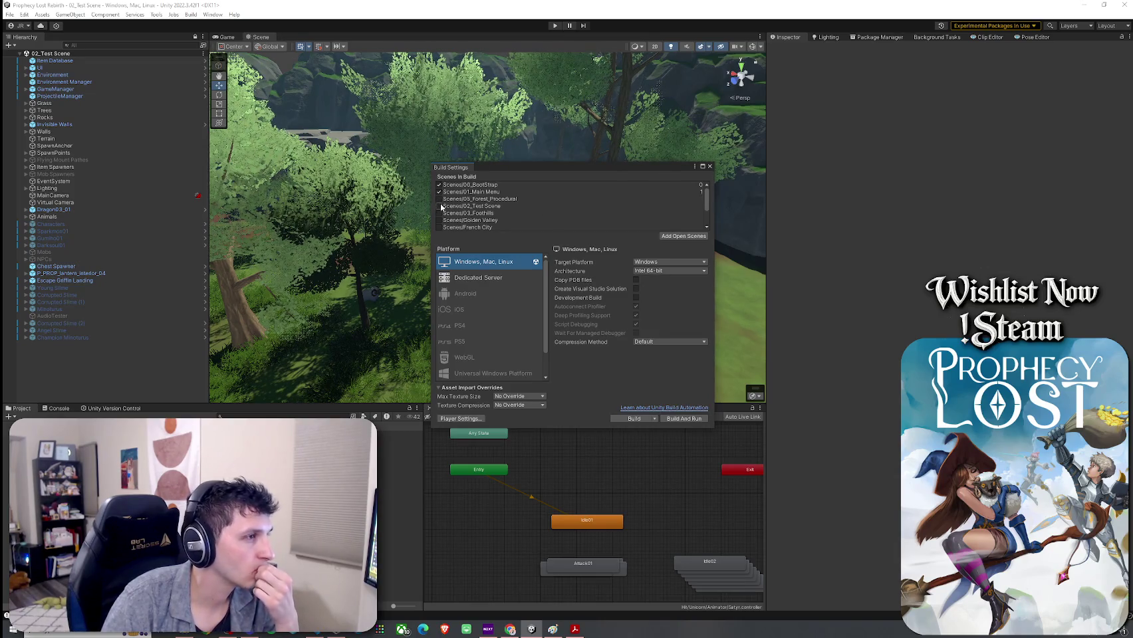
{"action": "left_click", "coordinate": [439, 199]}
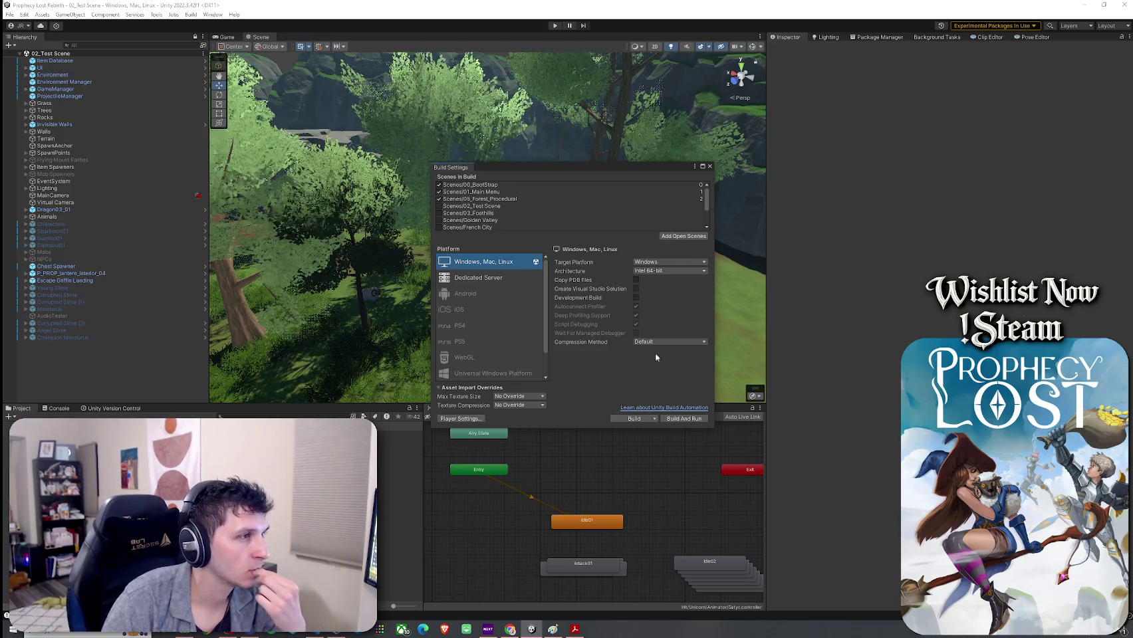
{"action": "left_click", "coordinate": [710, 167]}
{"action": "left_click", "coordinate": [104, 14]}
{"action": "mouse_move", "coordinate": [176, 15]}
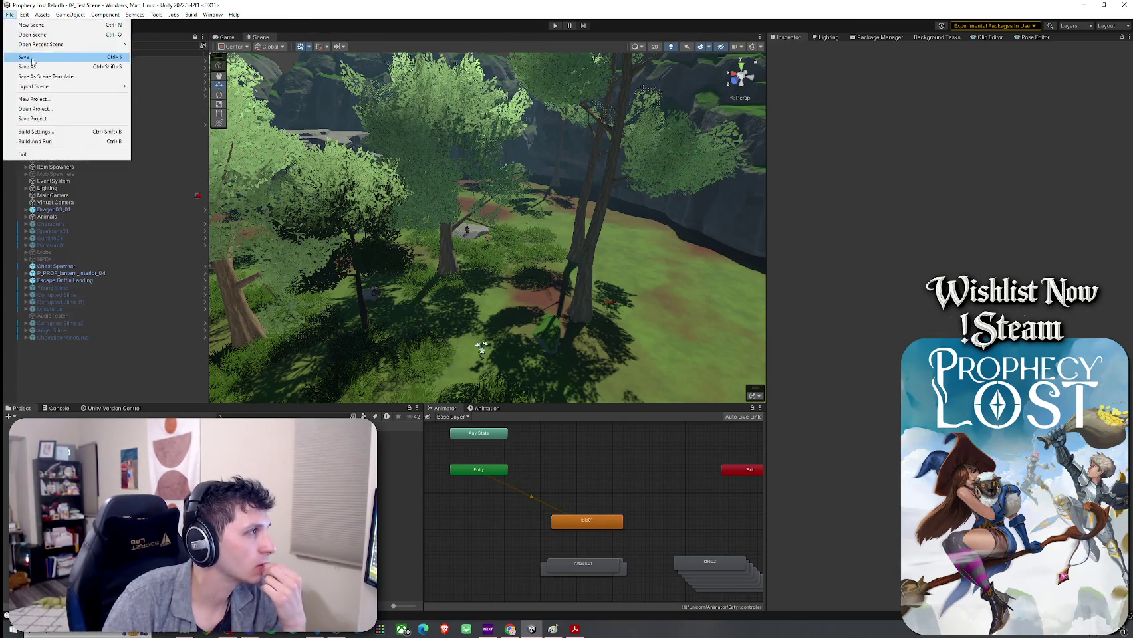
{"action": "key", "text": "Escape"}
{"action": "left_click", "coordinate": [220, 416]}
{"action": "type", "text": "sky"}
{"action": "left_click", "coordinate": [67, 432]}
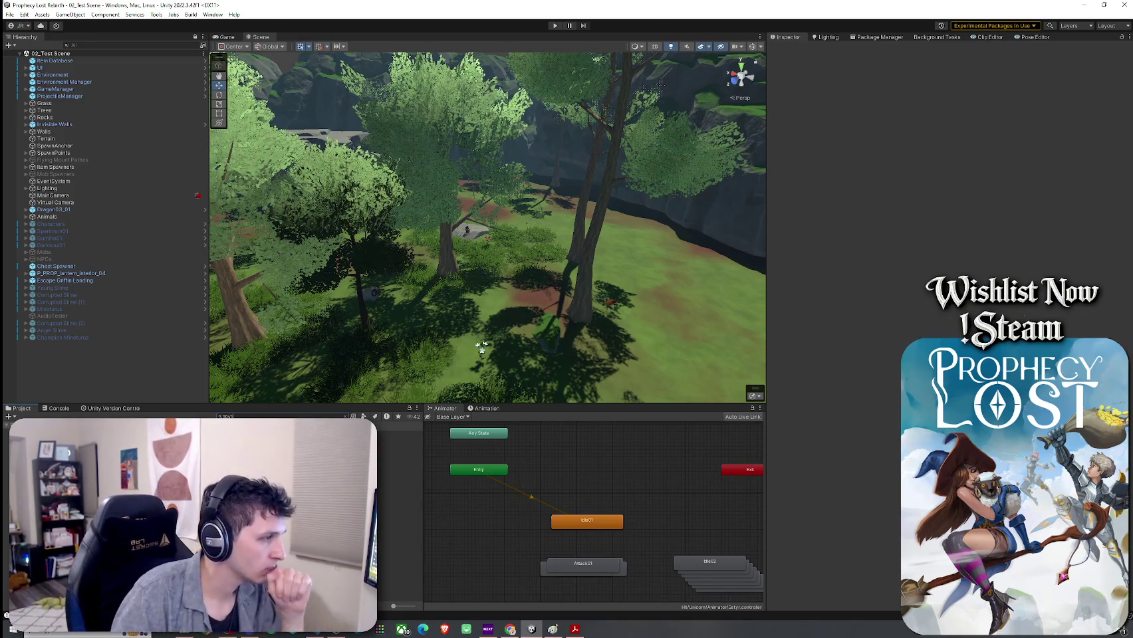
Open the TJunction Module NEW 2 prefab for editing
{"action": "scroll", "coordinate": [213, 508], "scroll_direction": "down", "scroll_amount": 10}
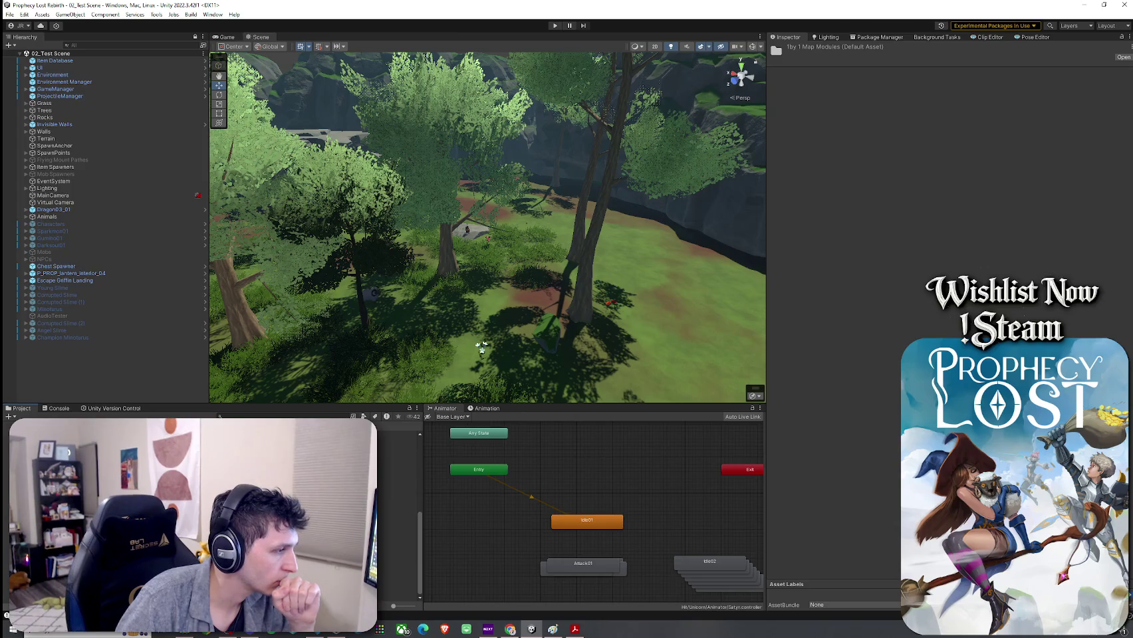
{"action": "left_click", "coordinate": [383, 569]}
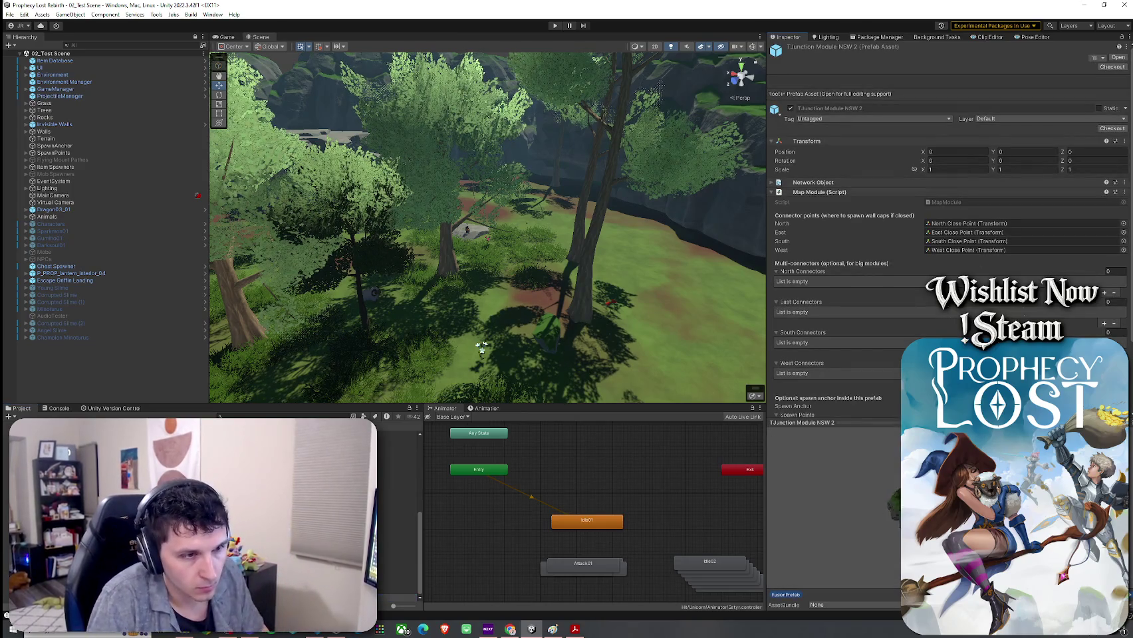
{"action": "left_click", "coordinate": [395, 584]}
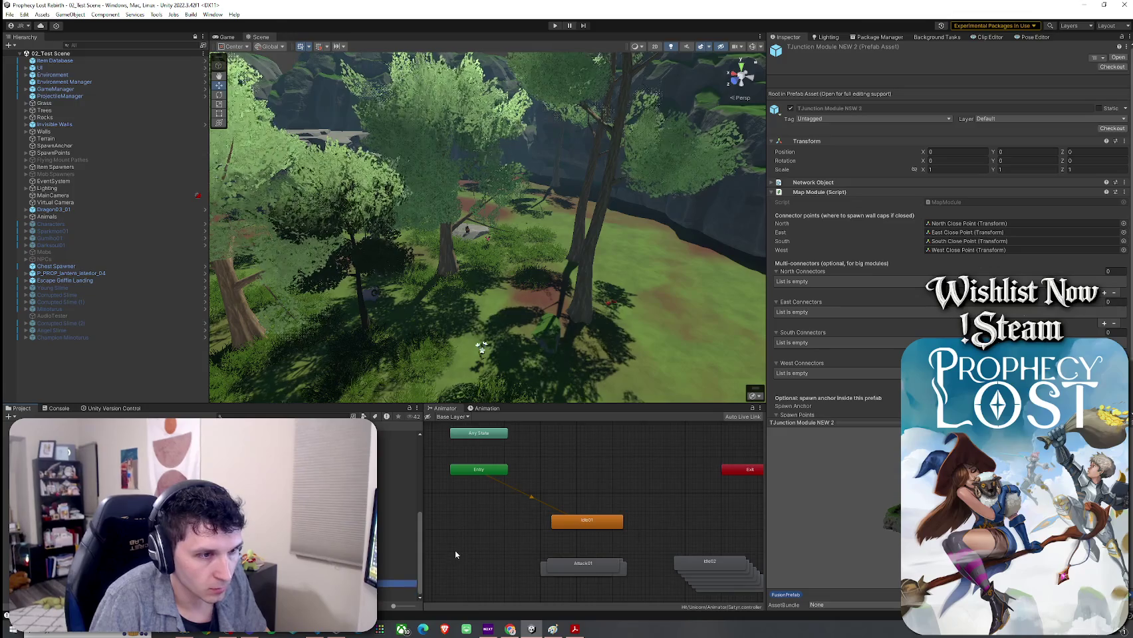
{"action": "left_click", "coordinate": [847, 527]}
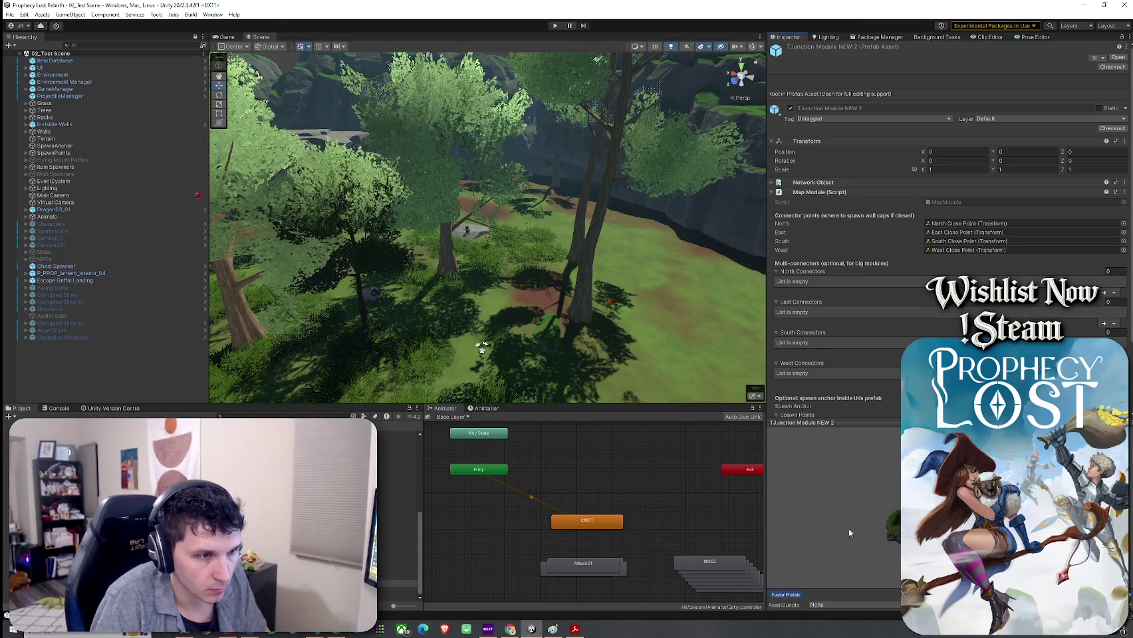
{"action": "double_click", "coordinate": [398, 584]}
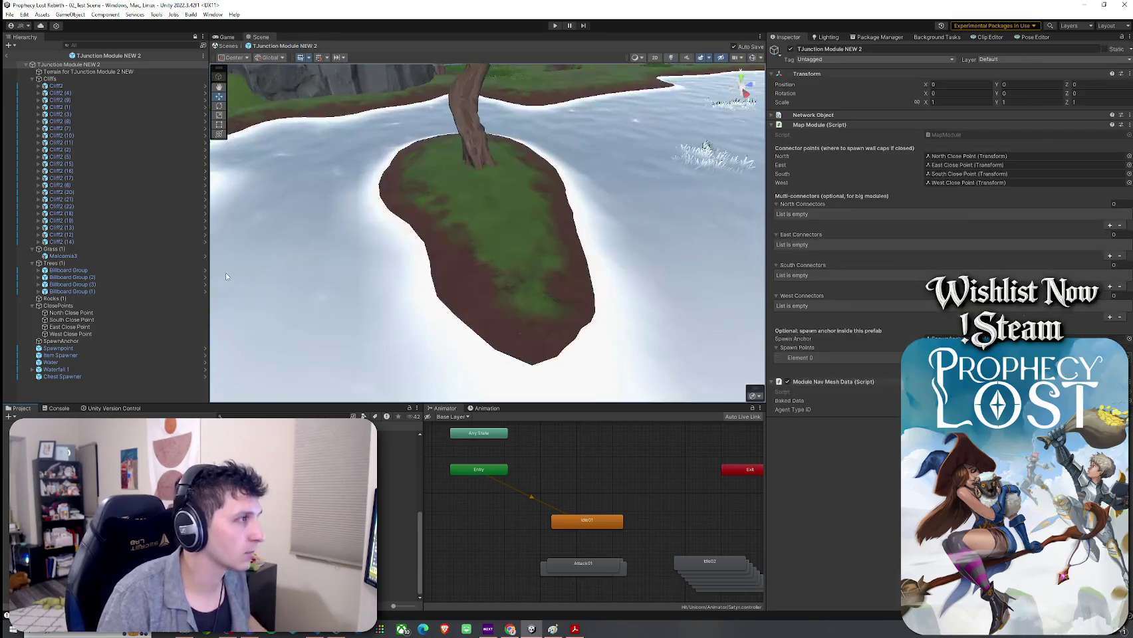
Set the Item Spawner's List Of Items Element 0 to 1_Broom
{"action": "left_click", "coordinate": [50, 78]}
{"action": "key", "text": "Left"}
{"action": "key", "text": "Left"}
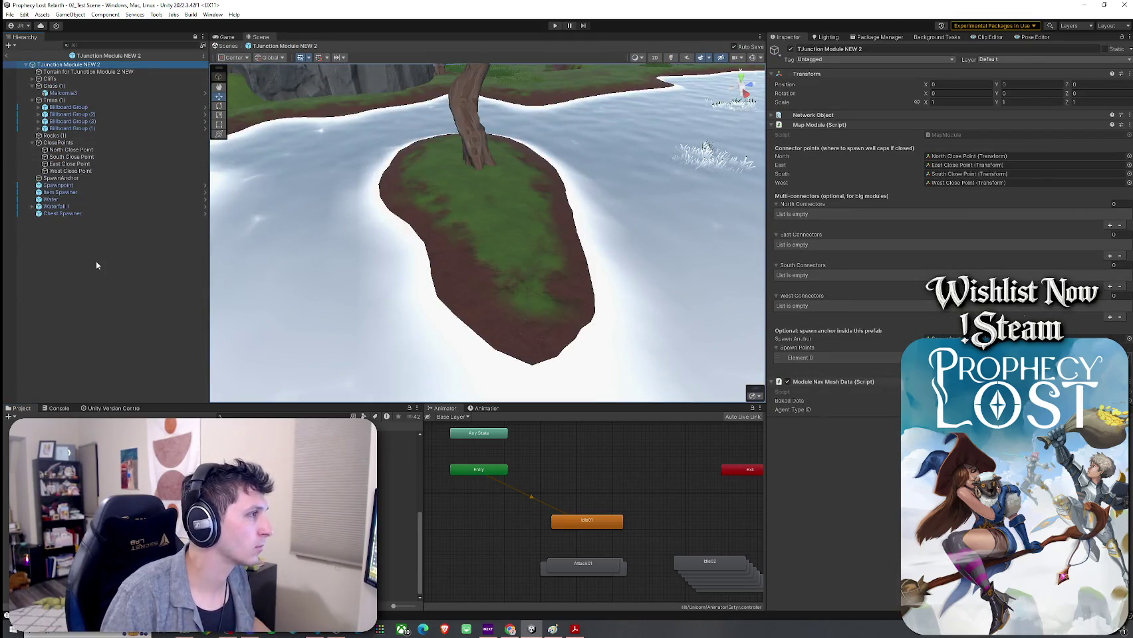
{"action": "left_click", "coordinate": [73, 192]}
{"action": "double_click", "coordinate": [117, 192]}
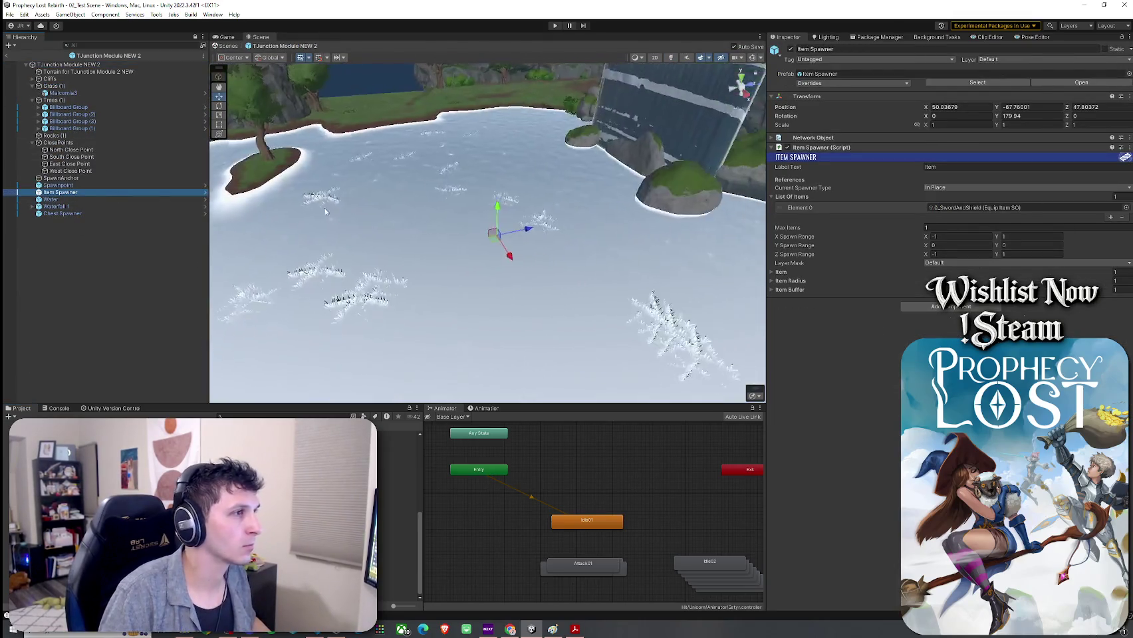
{"action": "left_click", "coordinate": [1122, 217]}
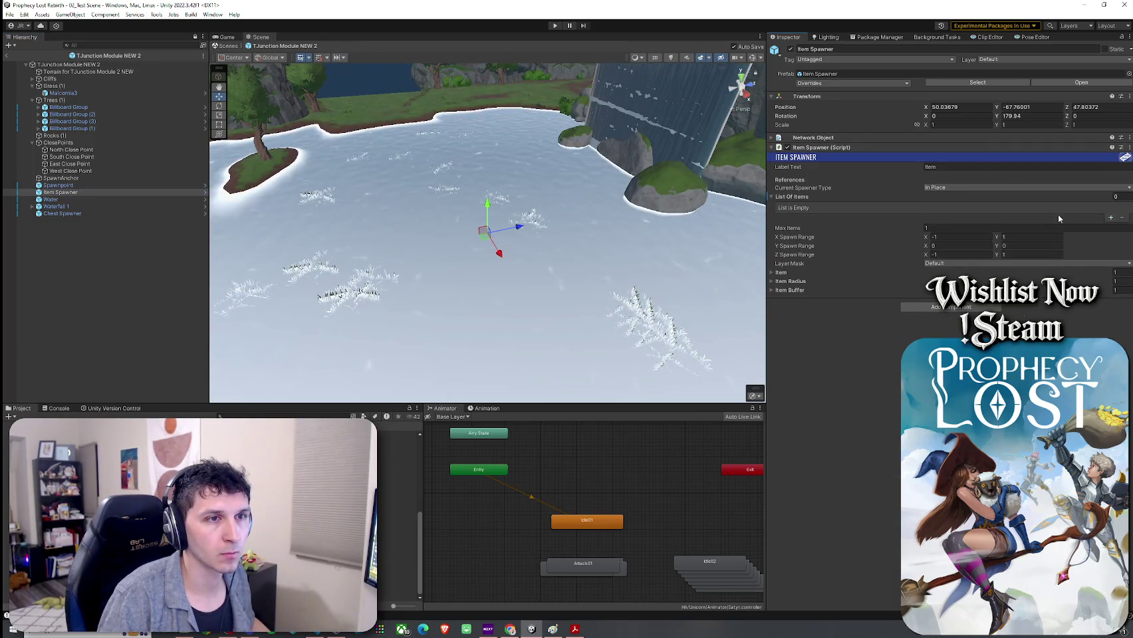
{"action": "key", "text": "ctrl+z"}
{"action": "left_click", "coordinate": [1125, 208]}
{"action": "left_click", "coordinate": [992, 266]}
{"action": "key", "text": "Return"}
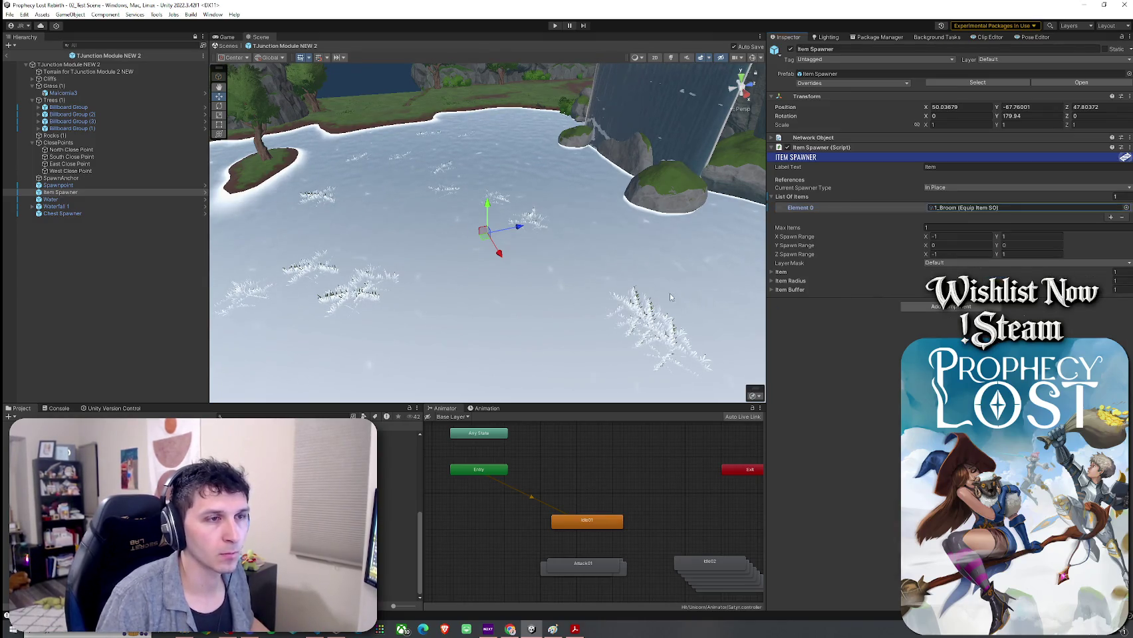
Move the Item Spawner to X 41.99, Z 32.38 and return to 02_Test Scene
{"action": "left_click_drag", "start_coordinate": [474, 222], "coordinate": [252, 190]}
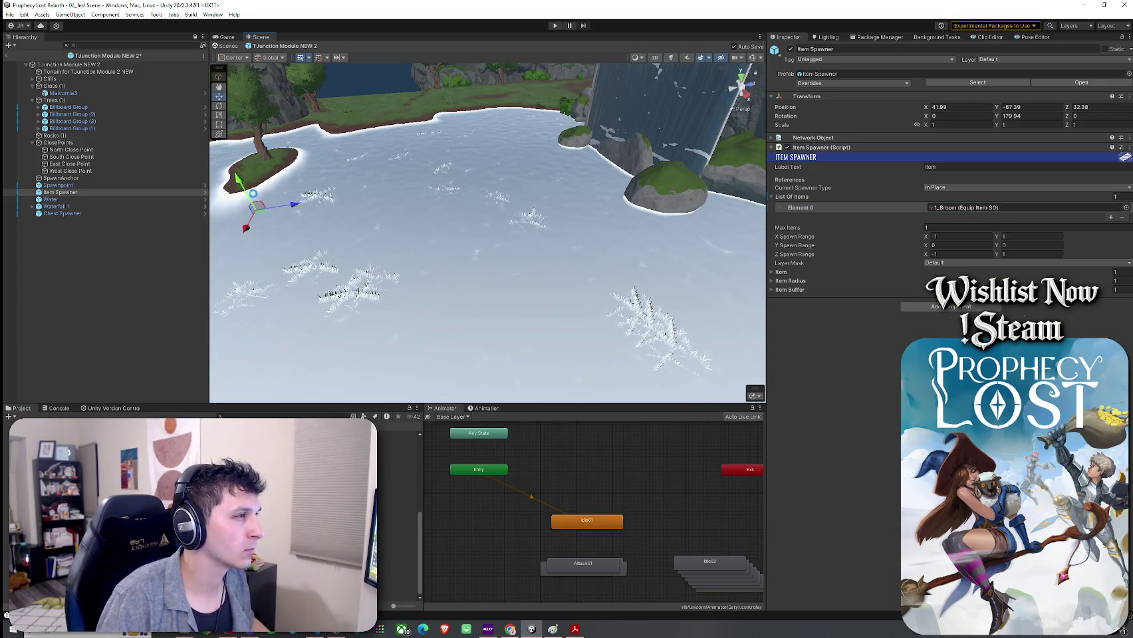
{"action": "left_click", "coordinate": [10, 14]}
{"action": "left_click", "coordinate": [5, 55]}
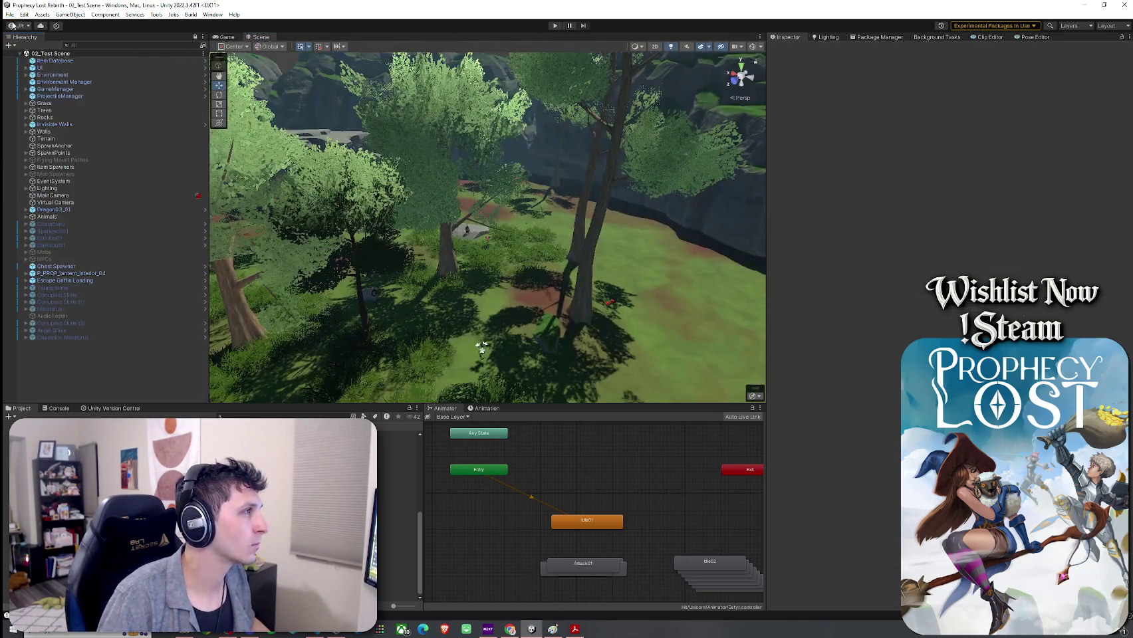
{"action": "left_click", "coordinate": [9, 14]}
{"action": "left_click", "coordinate": [27, 62]}
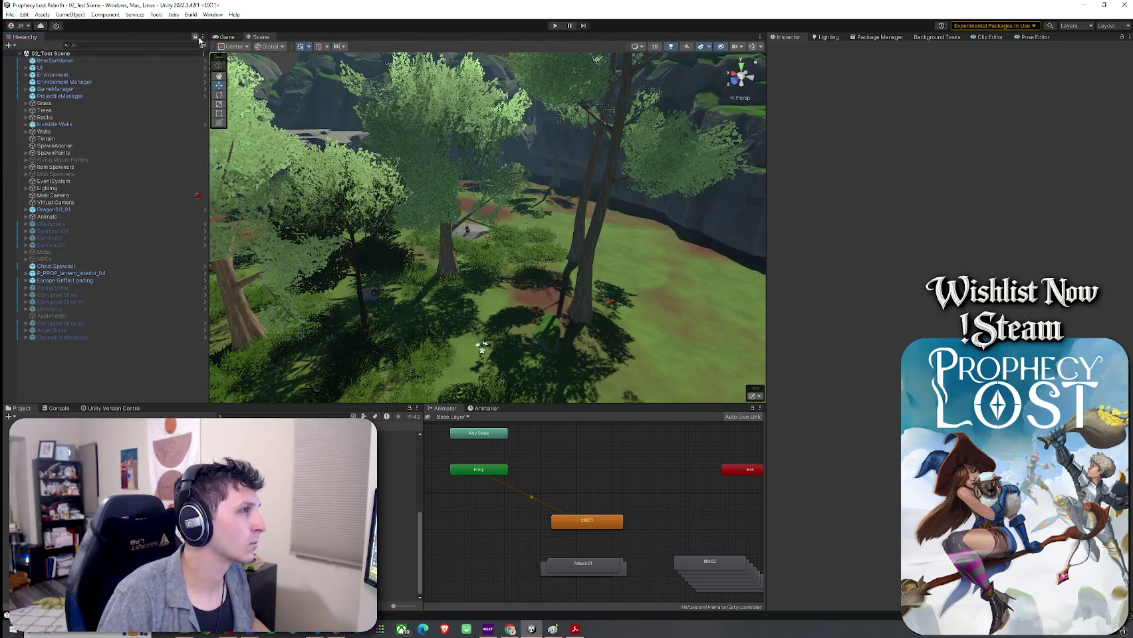
Search the project for 'main menu' and open the 01_Main Menu scene
{"action": "left_click", "coordinate": [219, 417]}
{"action": "type", "text": "main menu"}
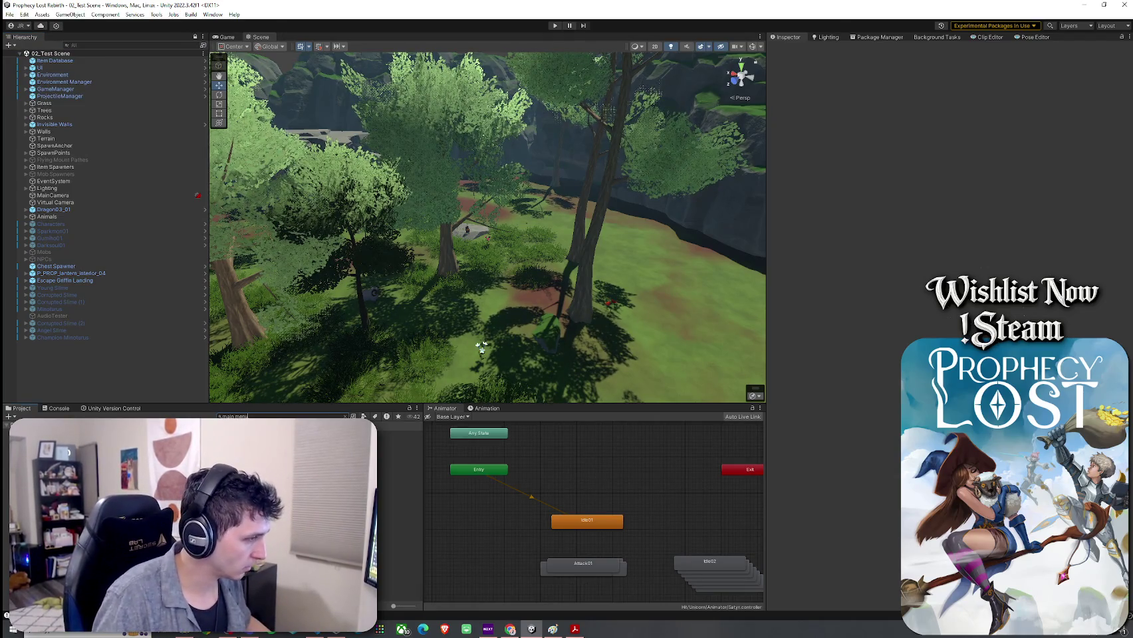
{"action": "left_click", "coordinate": [265, 455]}
{"action": "double_click", "coordinate": [266, 455]}
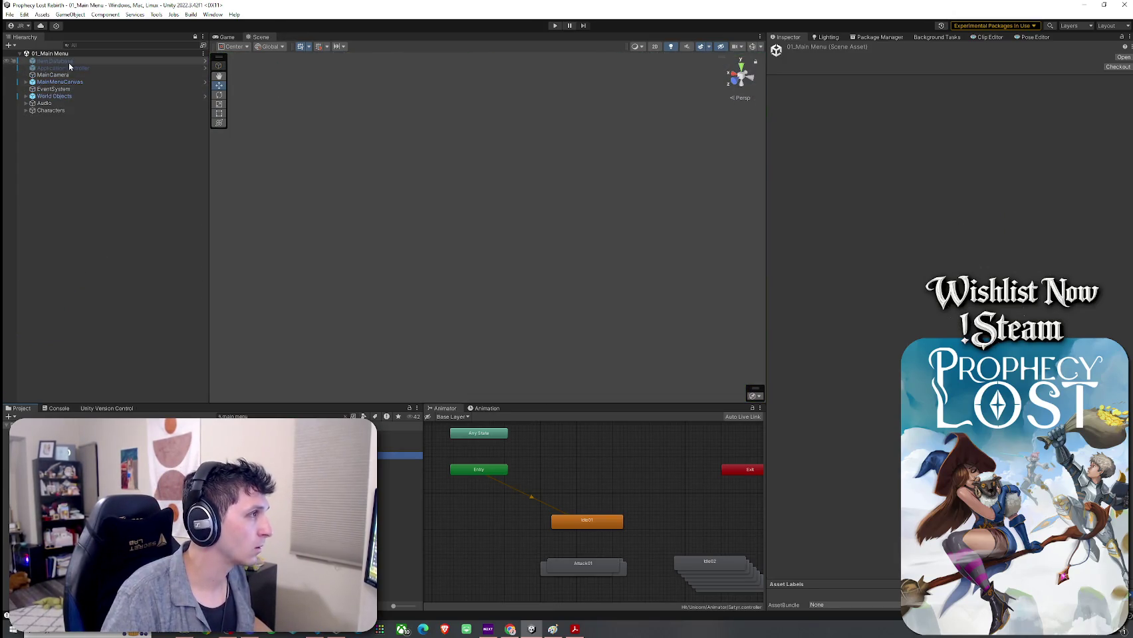
Frame World Objects in a 2D scene view and switch to the Game view
{"action": "double_click", "coordinate": [58, 96]}
{"action": "scroll", "coordinate": [490, 228], "scroll_direction": "up", "scroll_amount": 5}
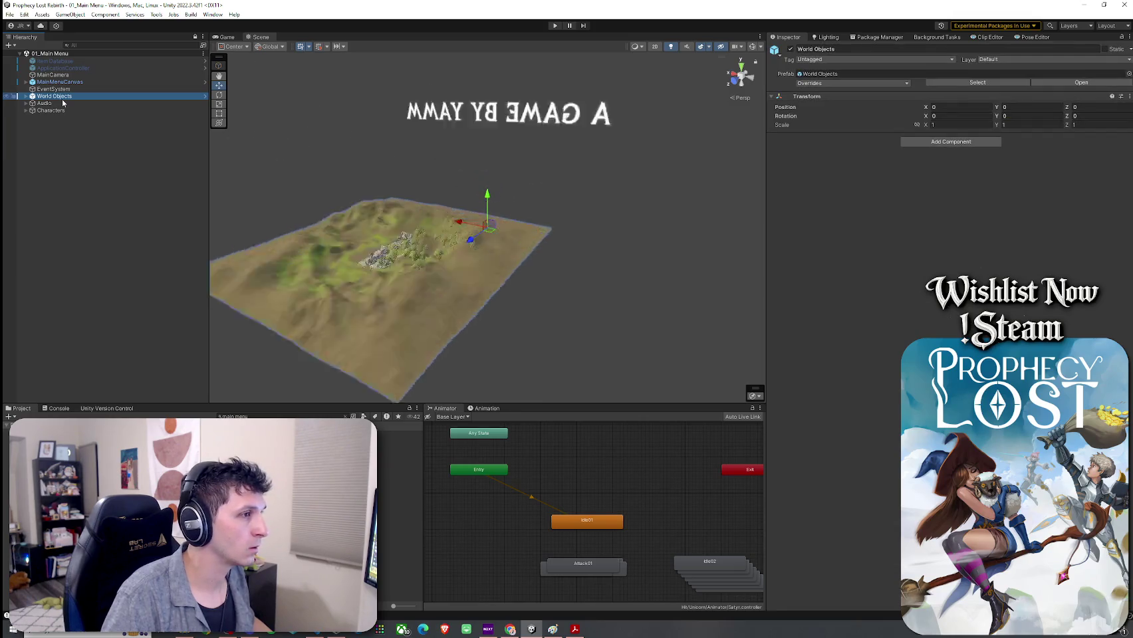
{"action": "key", "text": "Escape"}
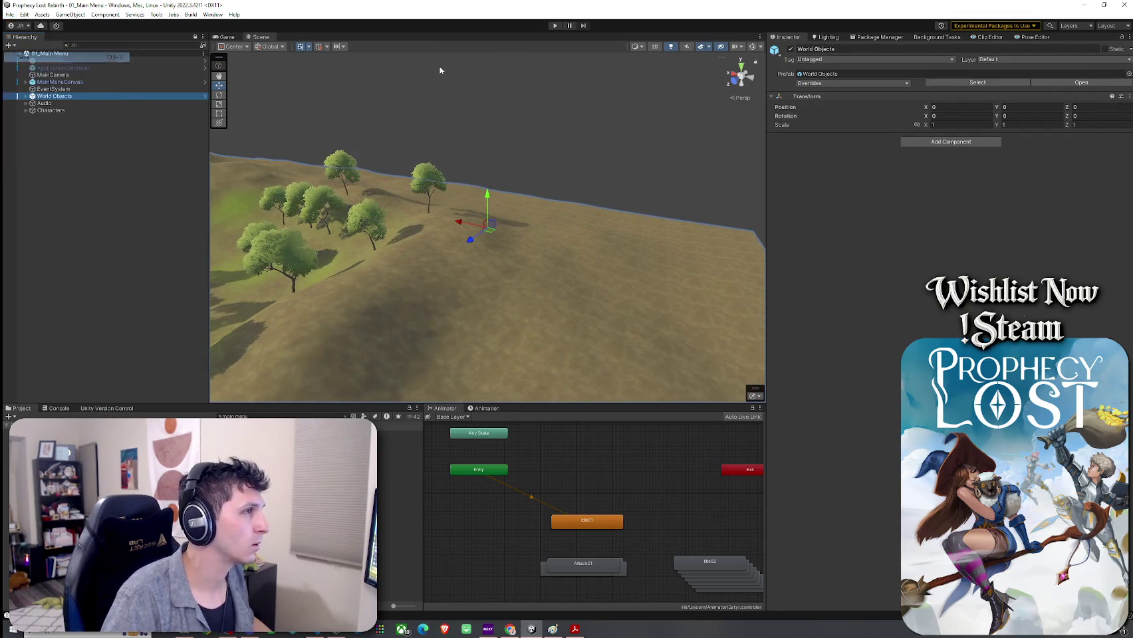
{"action": "key", "text": "2"}
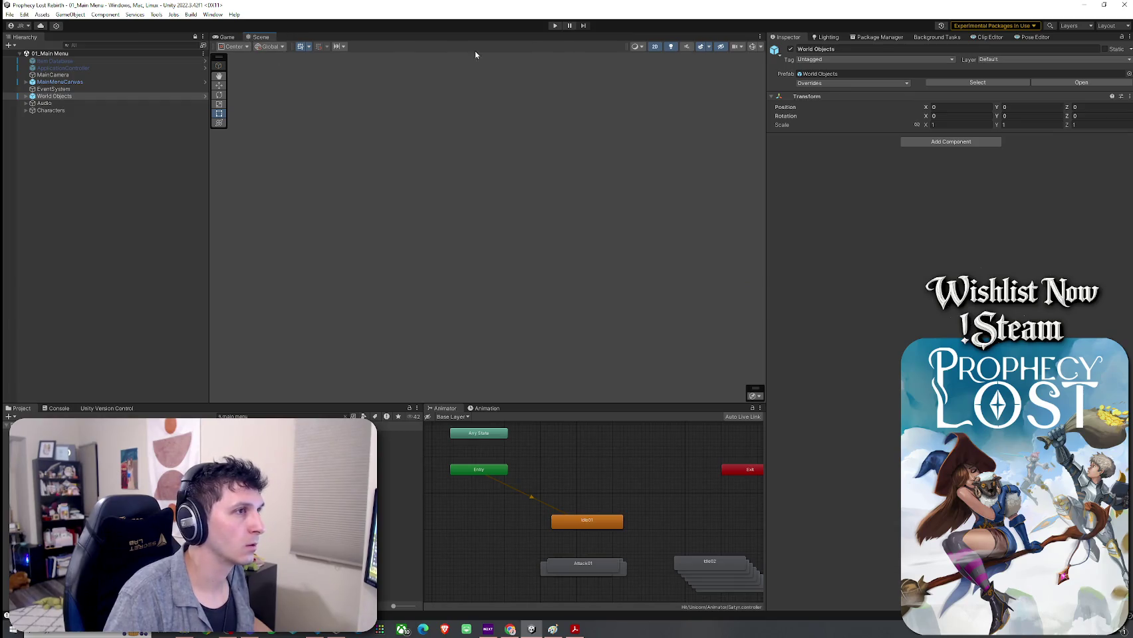
{"action": "left_click", "coordinate": [226, 37]}
{"action": "left_click", "coordinate": [9, 14]}
{"action": "key", "text": "Escape"}
Play the game, start a forest match from the main menu, and walk the witch forward
{"action": "left_click", "coordinate": [555, 26]}
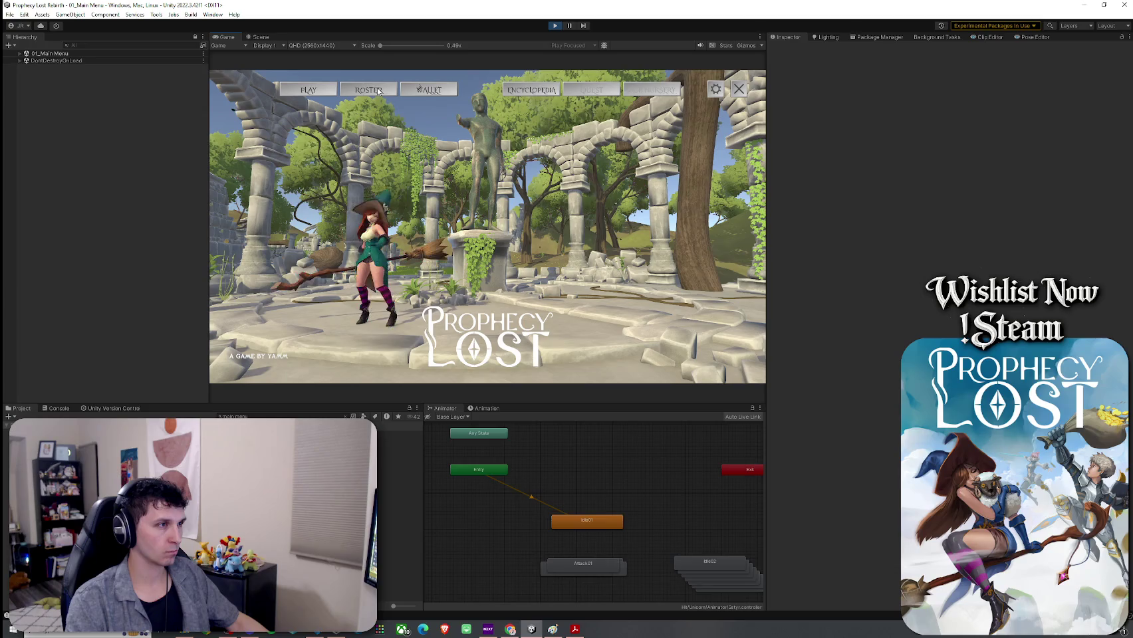
{"action": "left_click", "coordinate": [319, 97]}
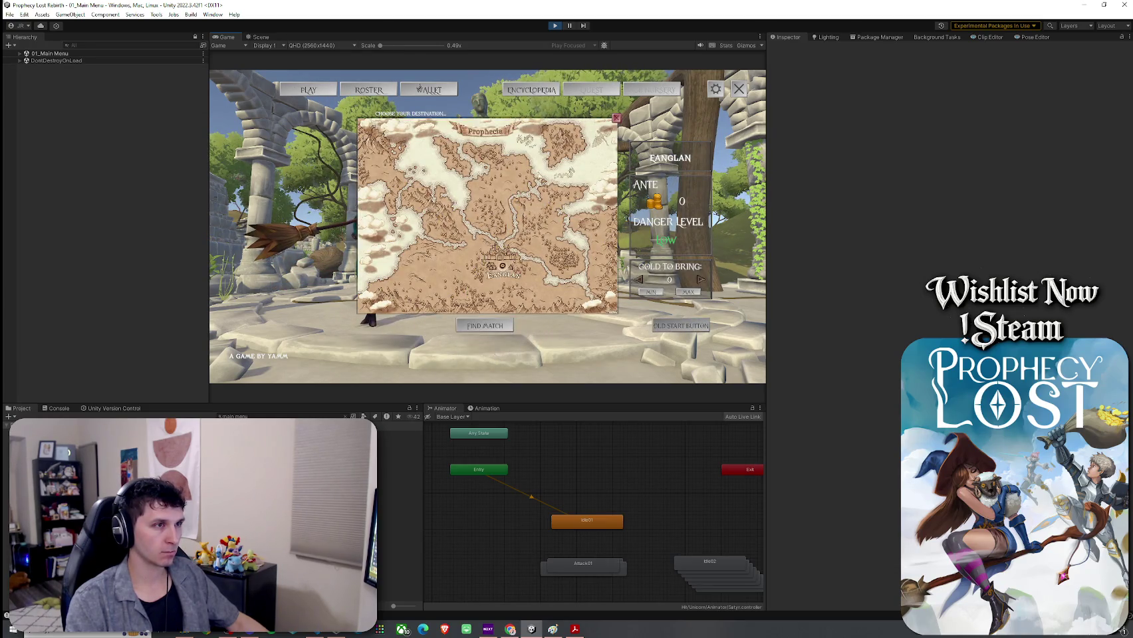
{"action": "left_click", "coordinate": [676, 326]}
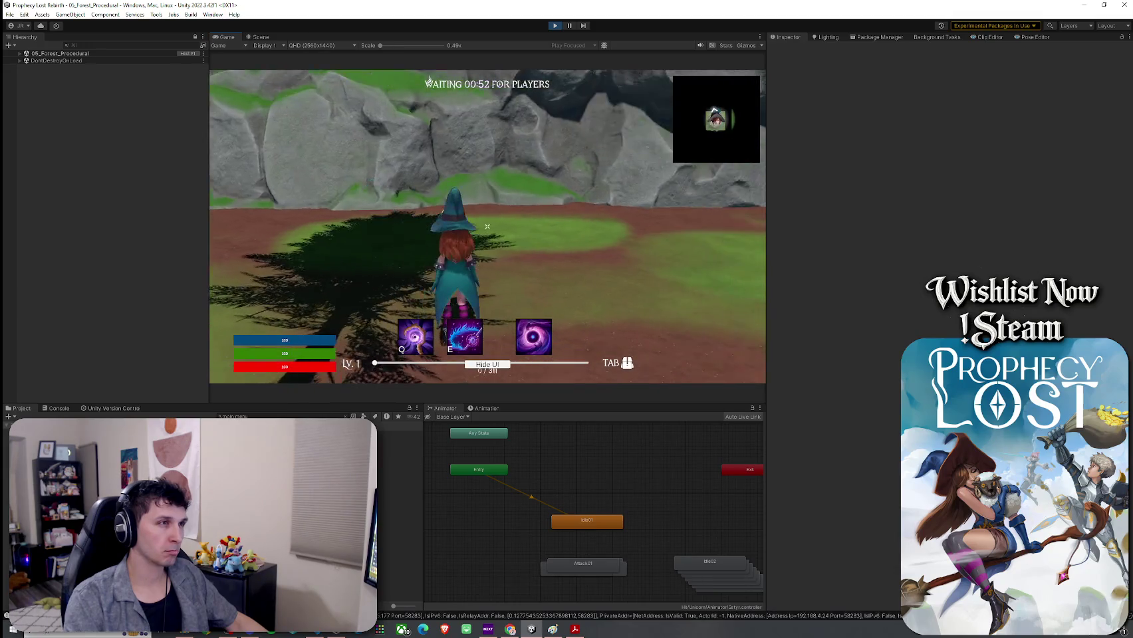
{"action": "key", "text": "w"}
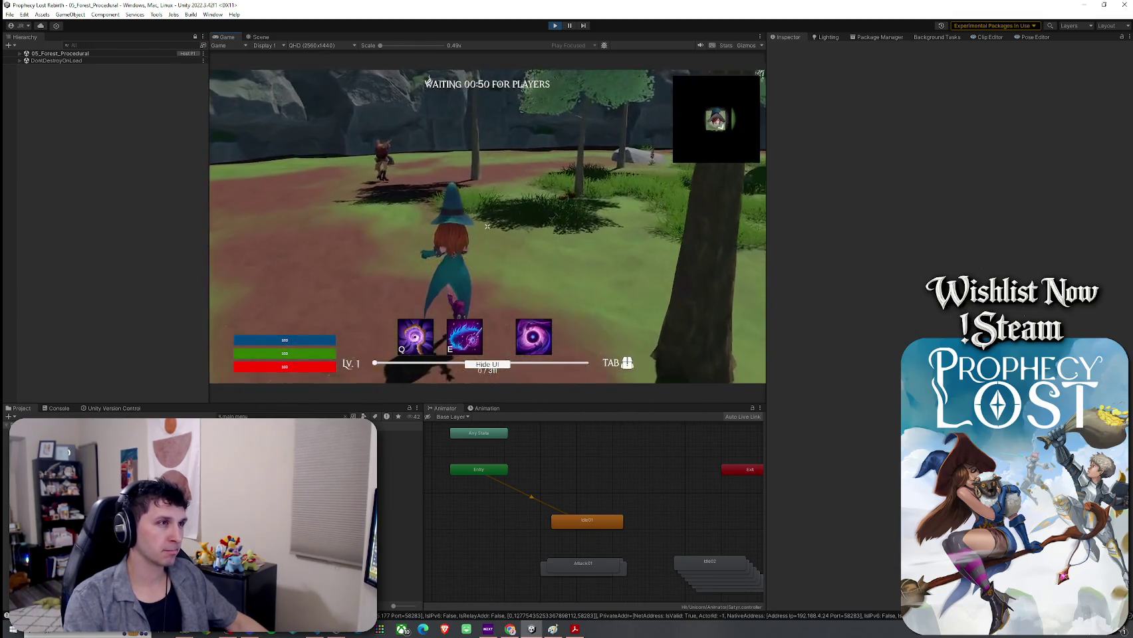
{"action": "key", "text": "w"}
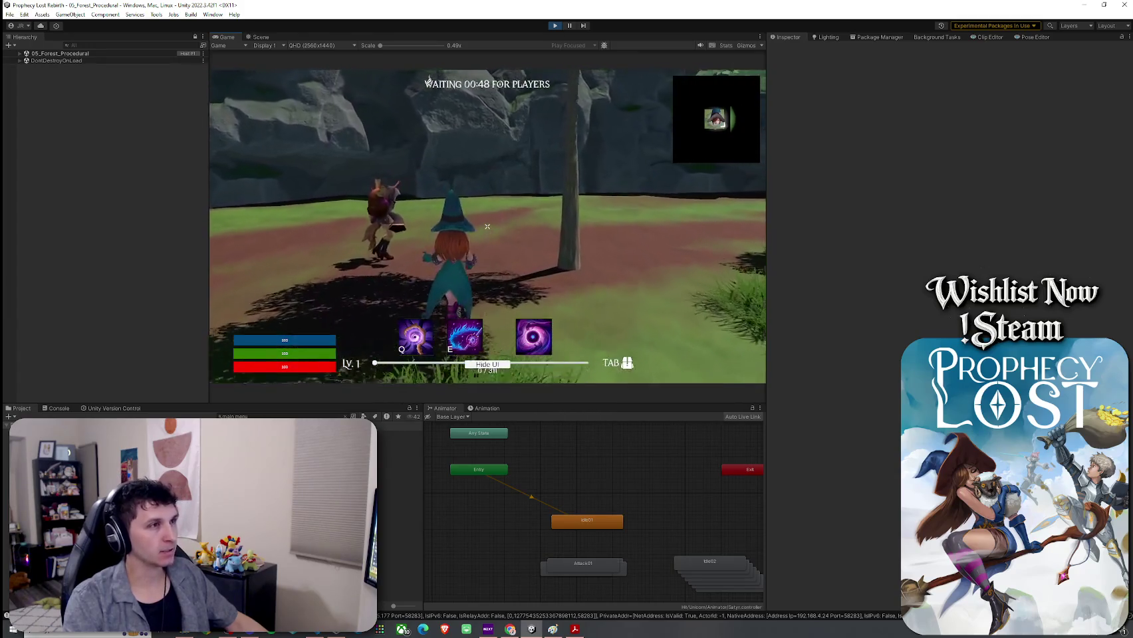
{"action": "key", "text": "w"}
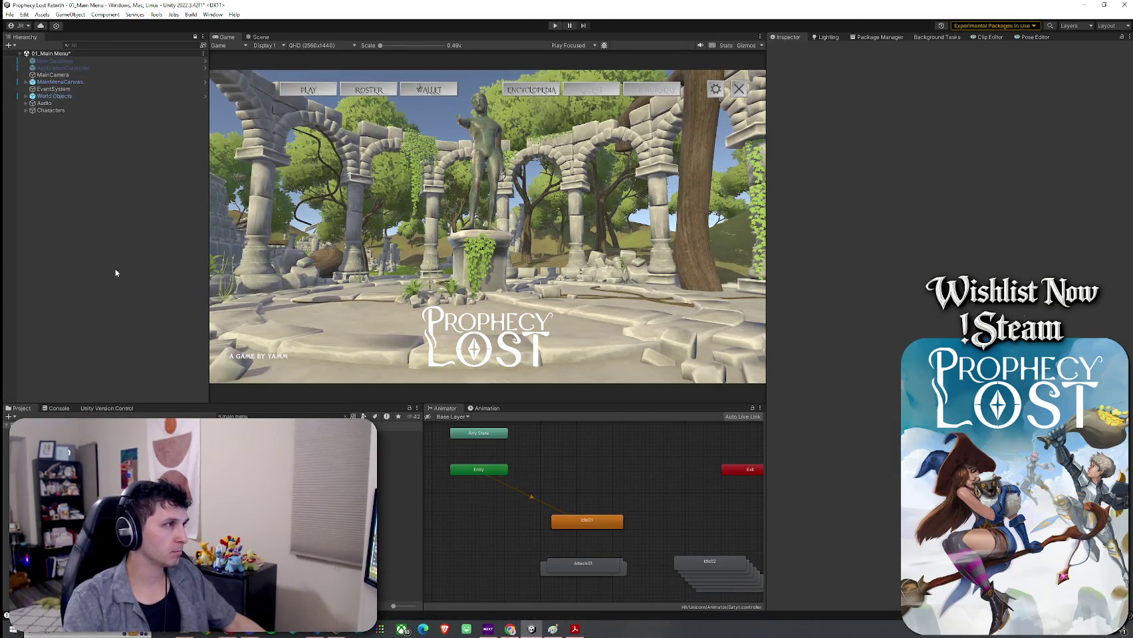
Open the 05_Forest_Procedural scene without saving the main menu changes
{"action": "type", "text": "forest pro"}
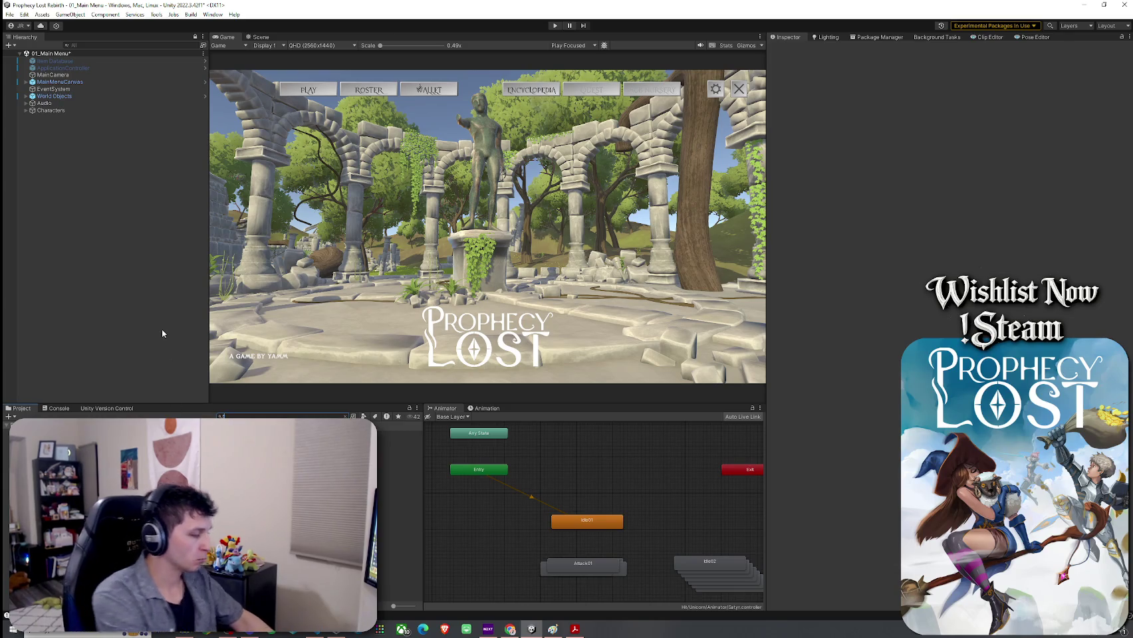
{"action": "type", "text": "cedura"}
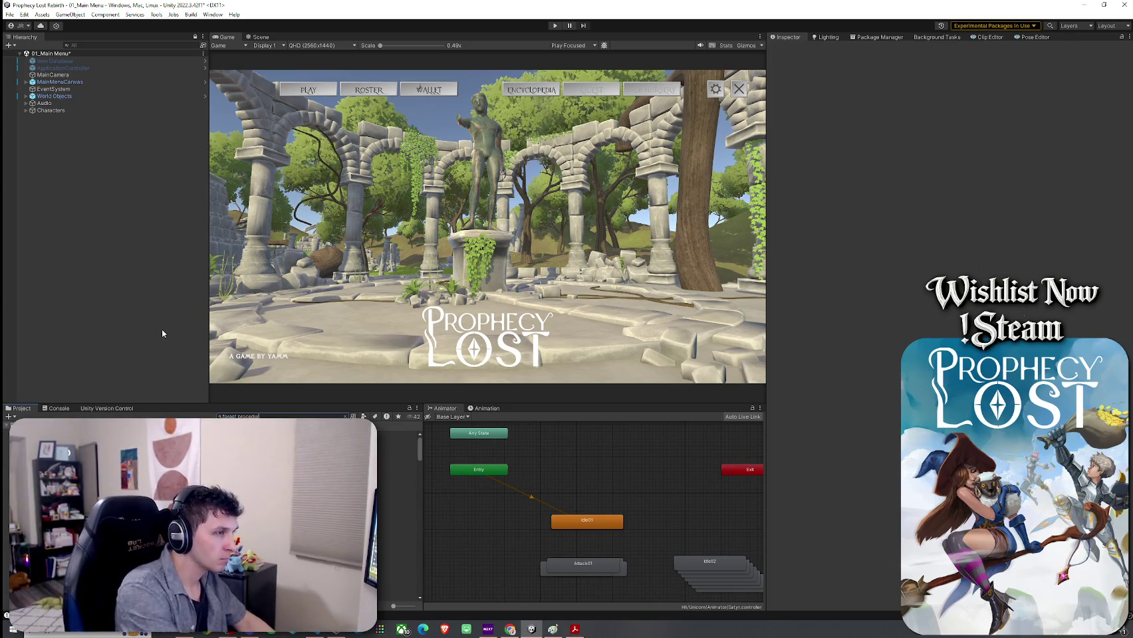
{"action": "key", "text": "Down"}
{"action": "key", "text": "Return"}
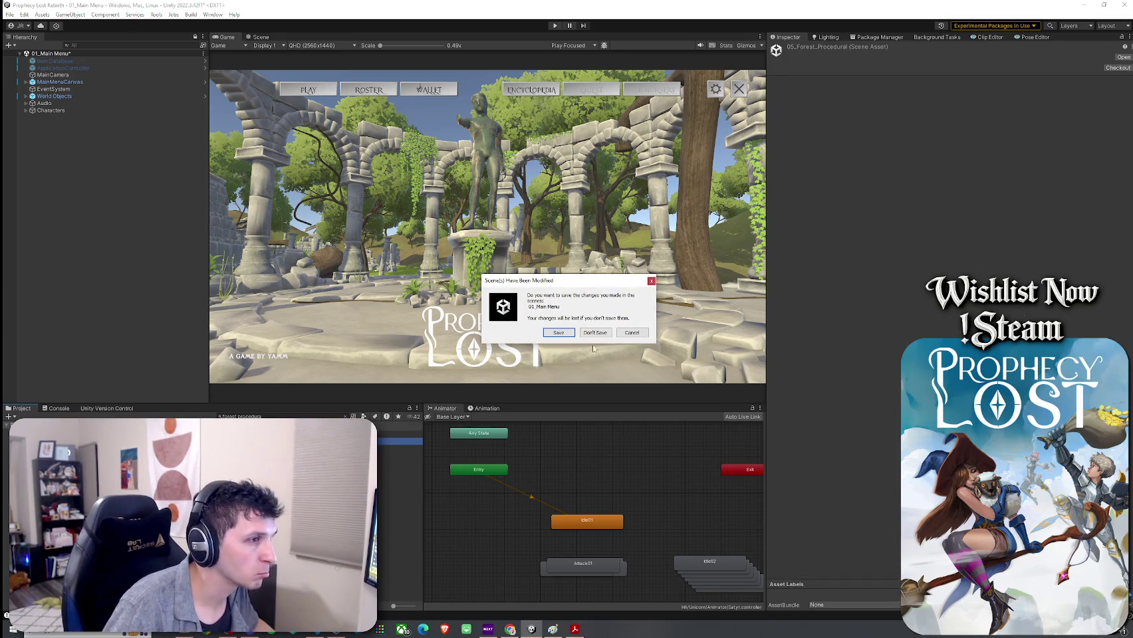
{"action": "left_click", "coordinate": [594, 333]}
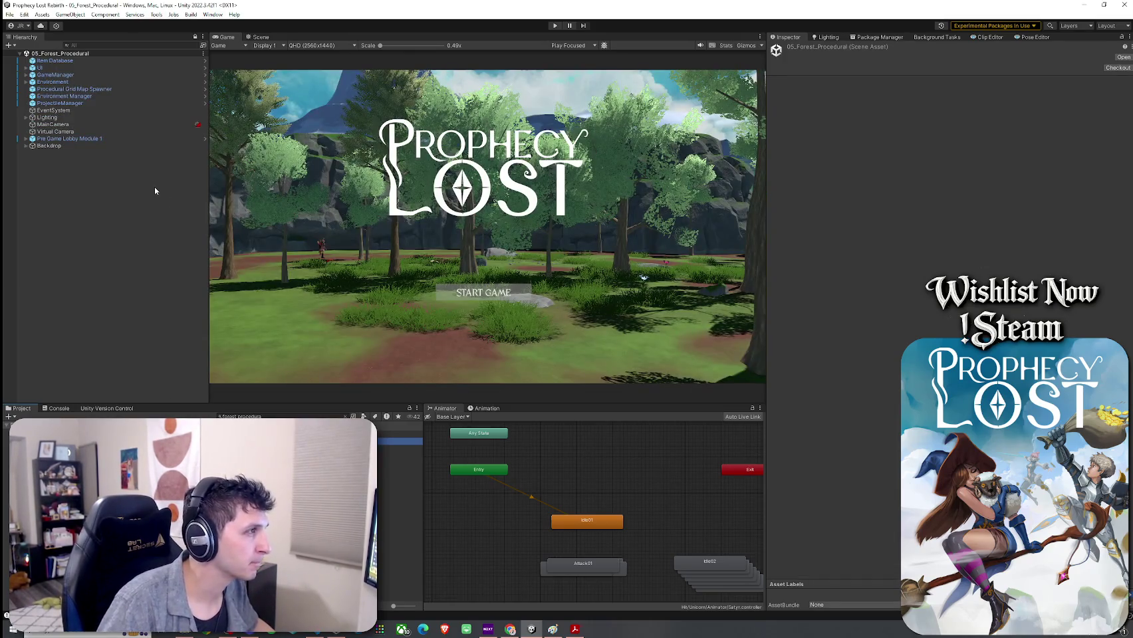
Edit GameManager's wait-time value, save the forest scene, and enter Play mode
{"action": "left_click", "coordinate": [55, 74]}
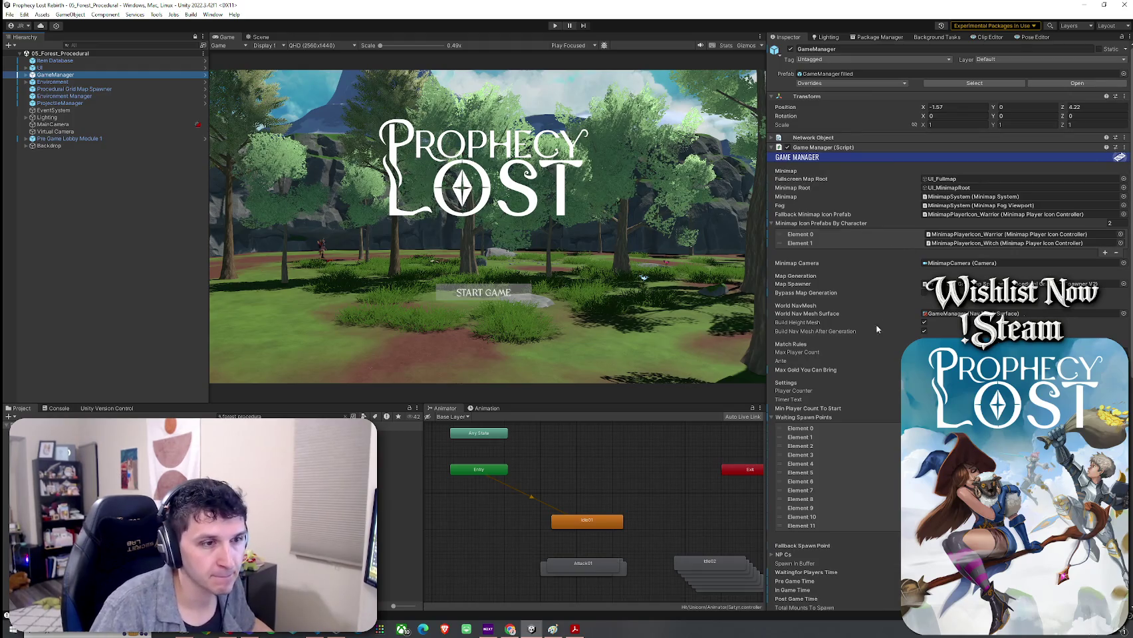
{"action": "scroll", "coordinate": [876, 329], "scroll_direction": "down", "scroll_amount": 5}
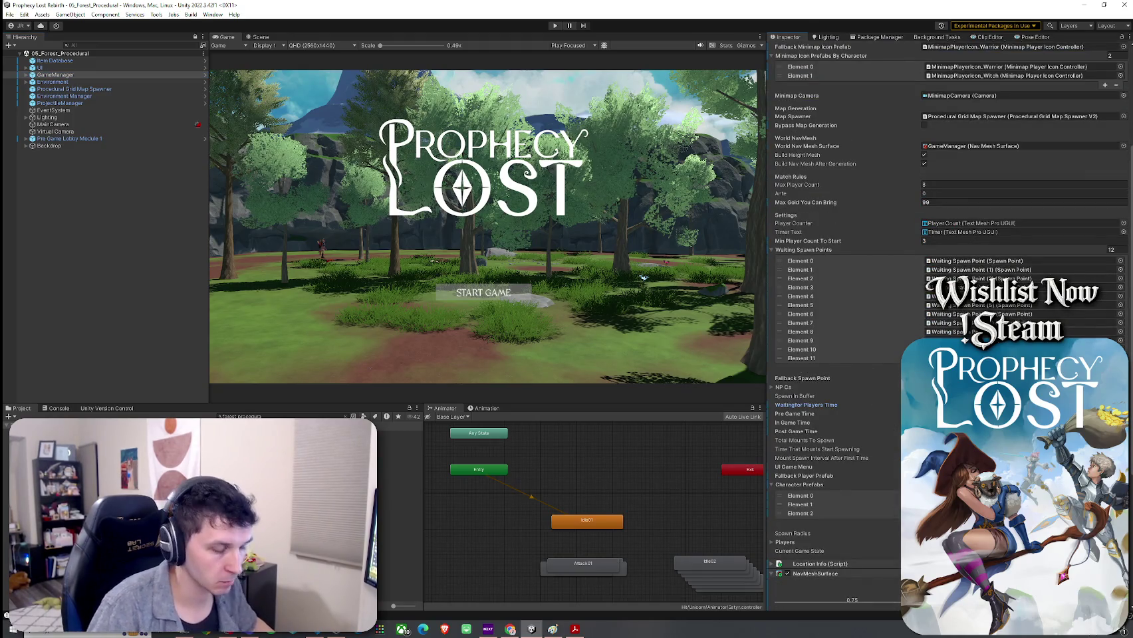
{"action": "left_click", "coordinate": [795, 414]}
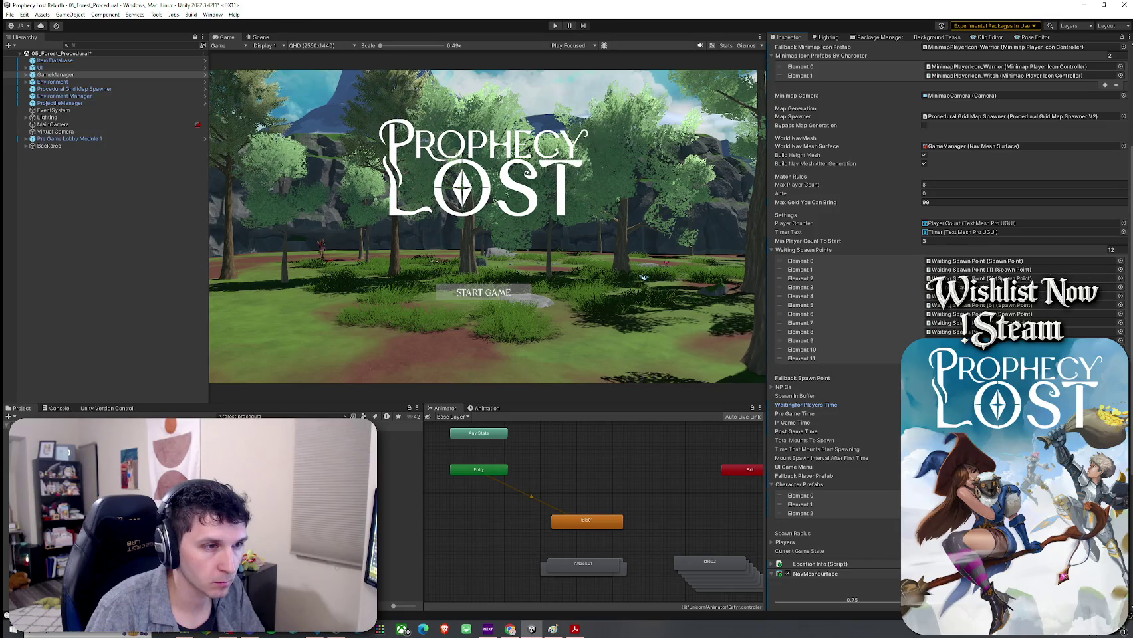
{"action": "key", "text": "ctrl+s"}
{"action": "left_click", "coordinate": [555, 25]}
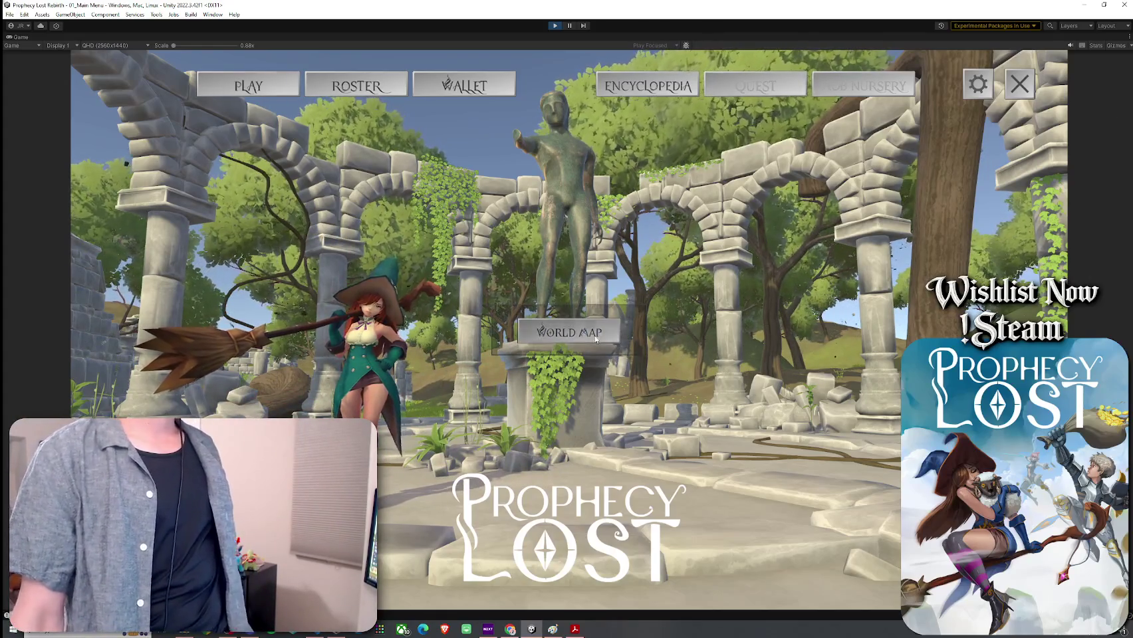
Start the forest level from the World Map and connect to a session
{"action": "left_click", "coordinate": [595, 339]}
{"action": "left_click", "coordinate": [662, 337]}
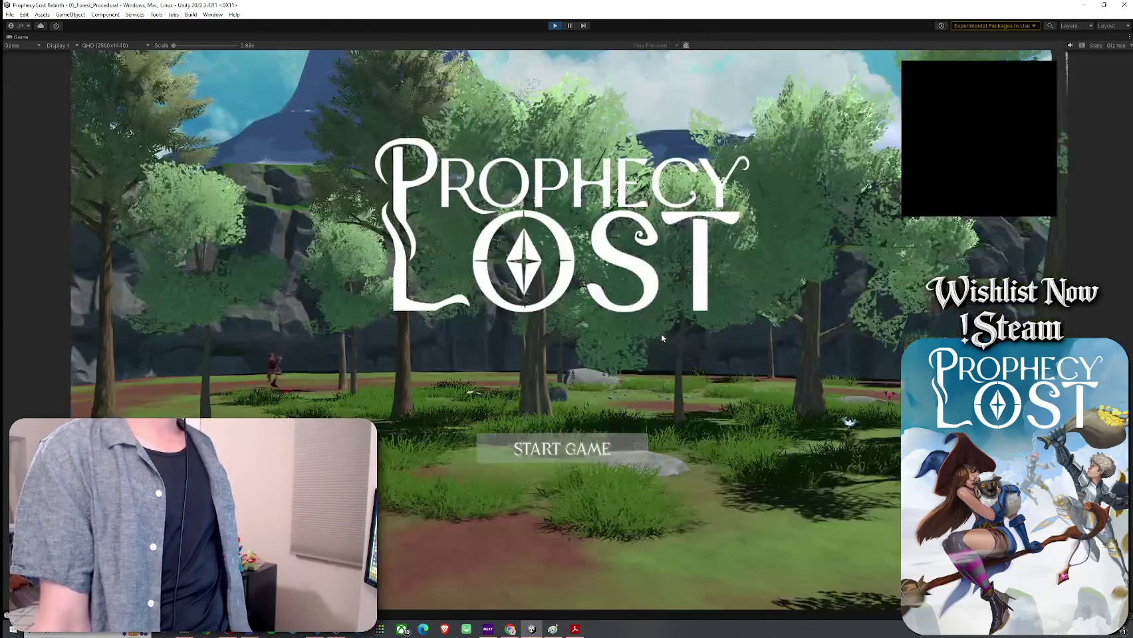
{"action": "left_click", "coordinate": [631, 448]}
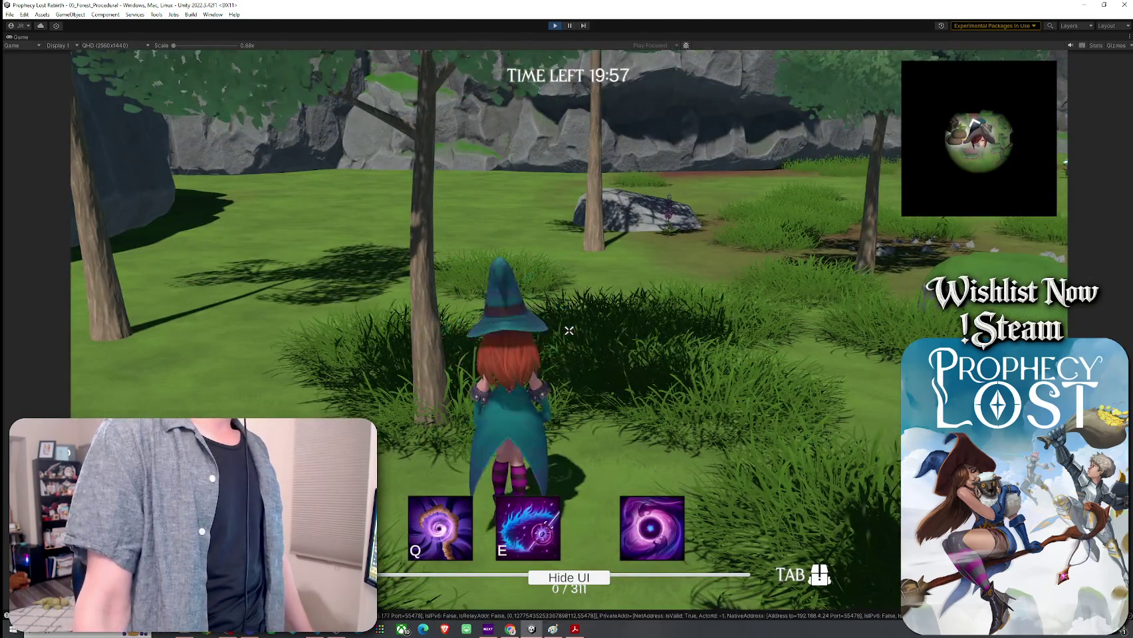
Walk the witch through the forest and across the water to the floating broom
{"action": "key", "text": "w"}
{"action": "key", "text": "w"}
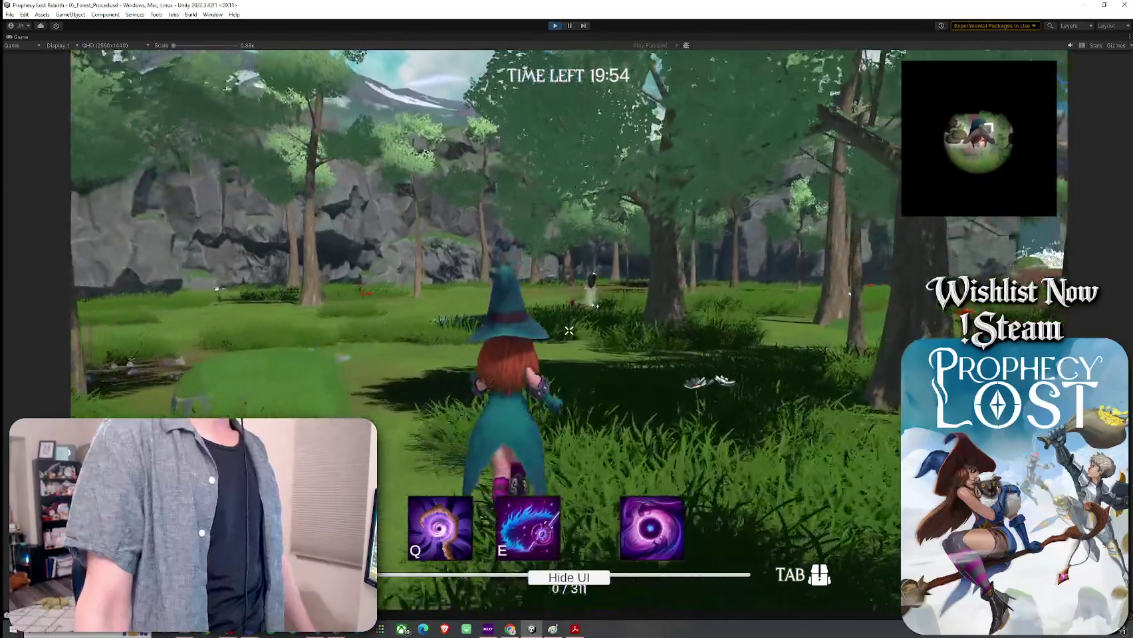
{"action": "key", "text": "w"}
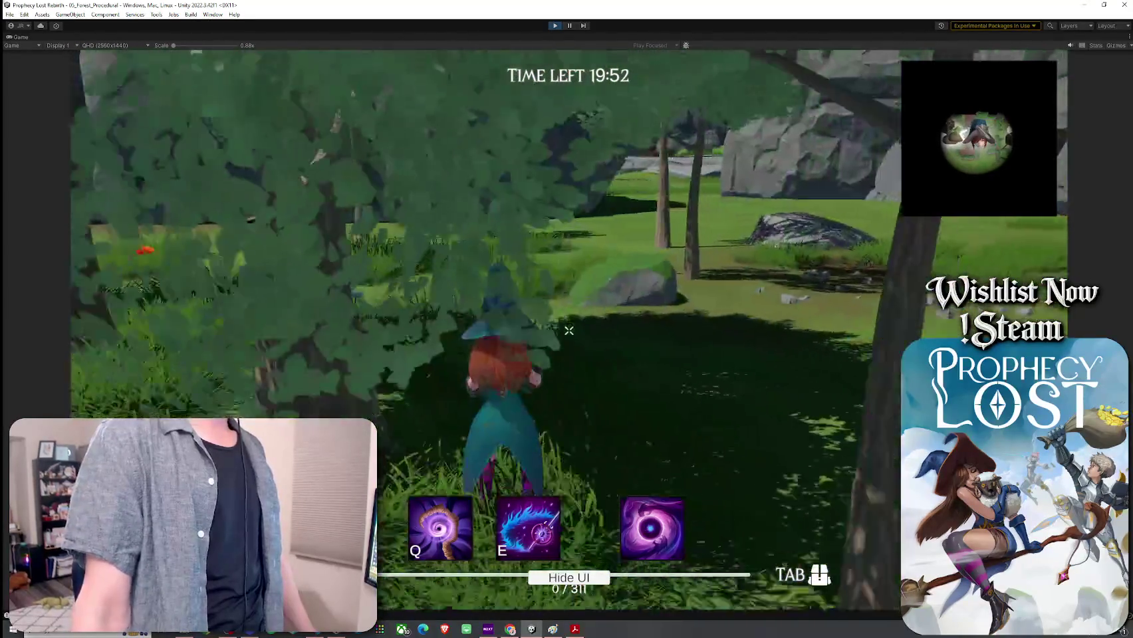
{"action": "key", "text": "w"}
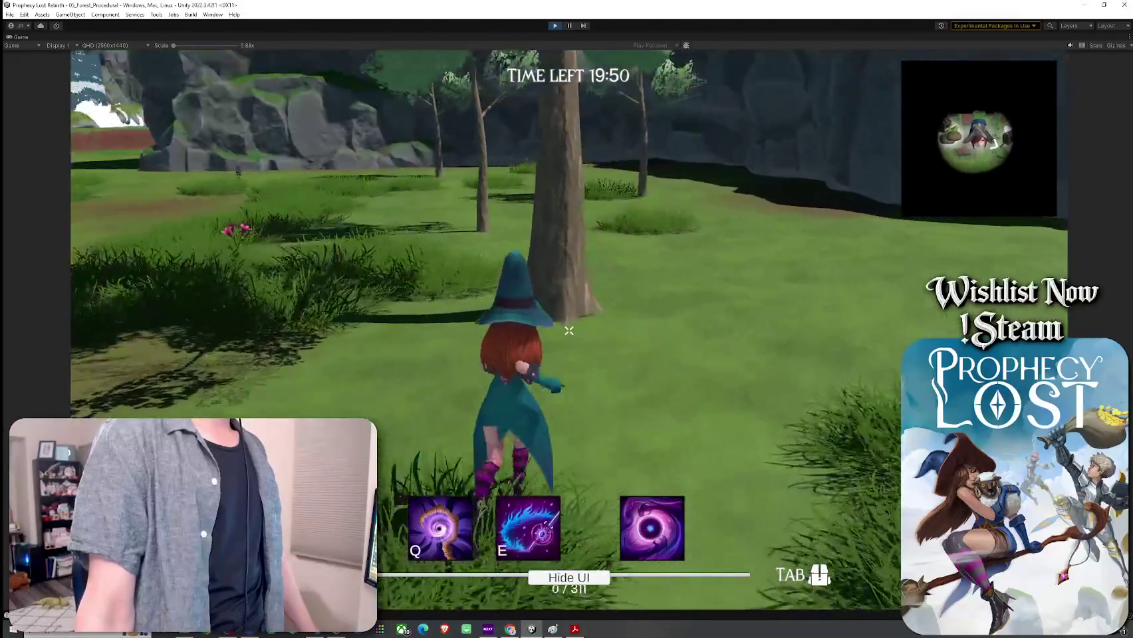
{"action": "key", "text": "w"}
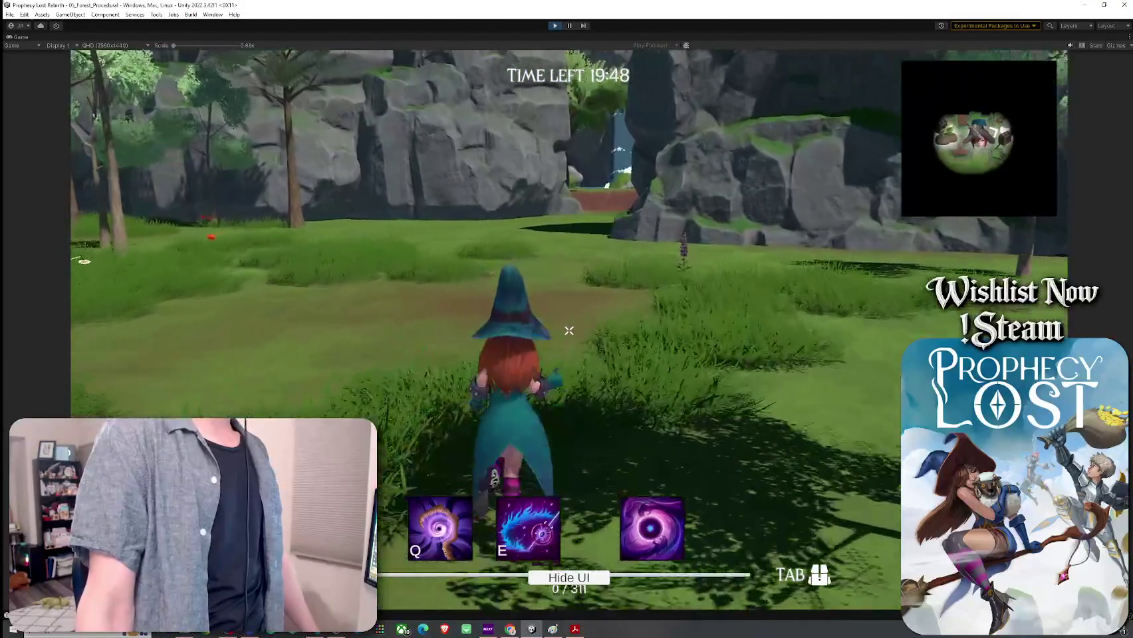
{"action": "key", "text": "w"}
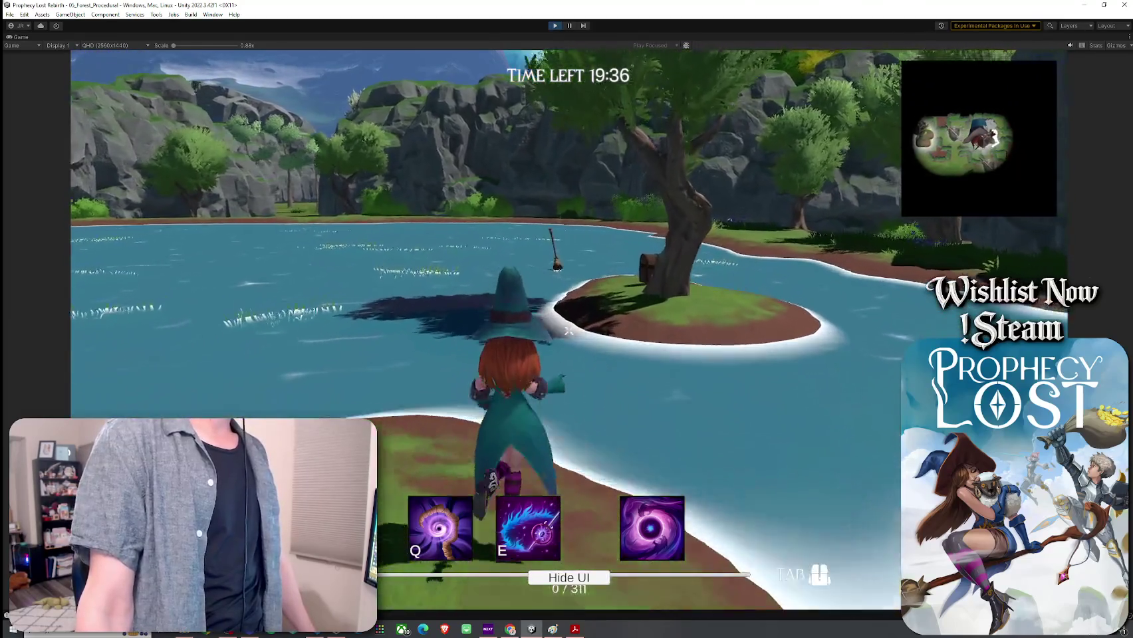
{"action": "key", "text": "w"}
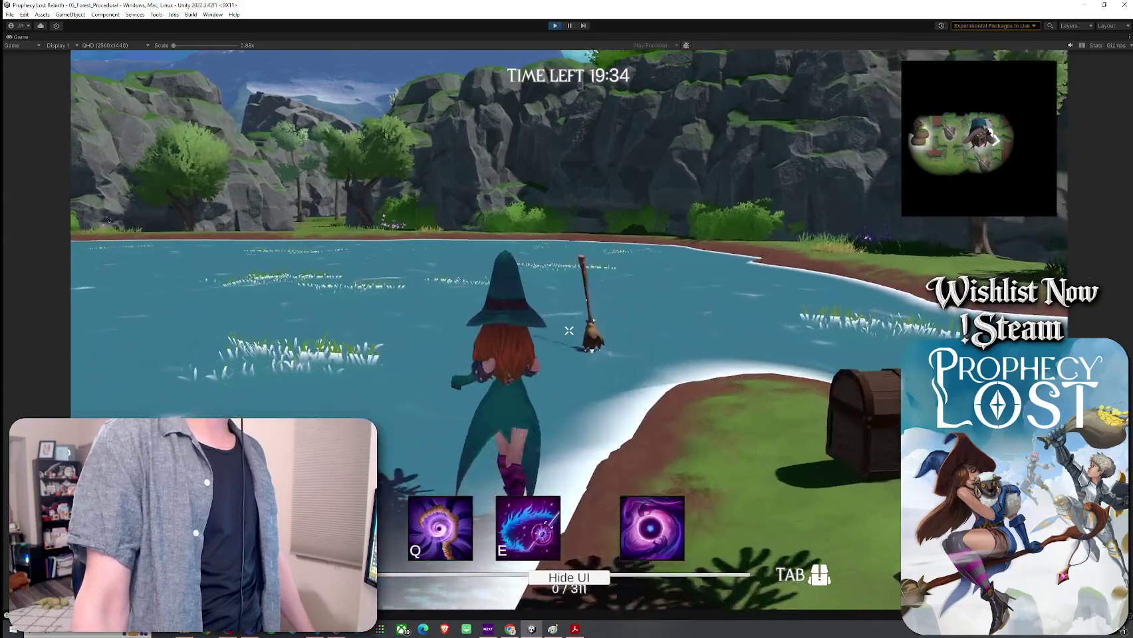
Pick up and equip the broom, fly it over the water, and restore the editor layout
{"action": "key", "text": "Tab"}
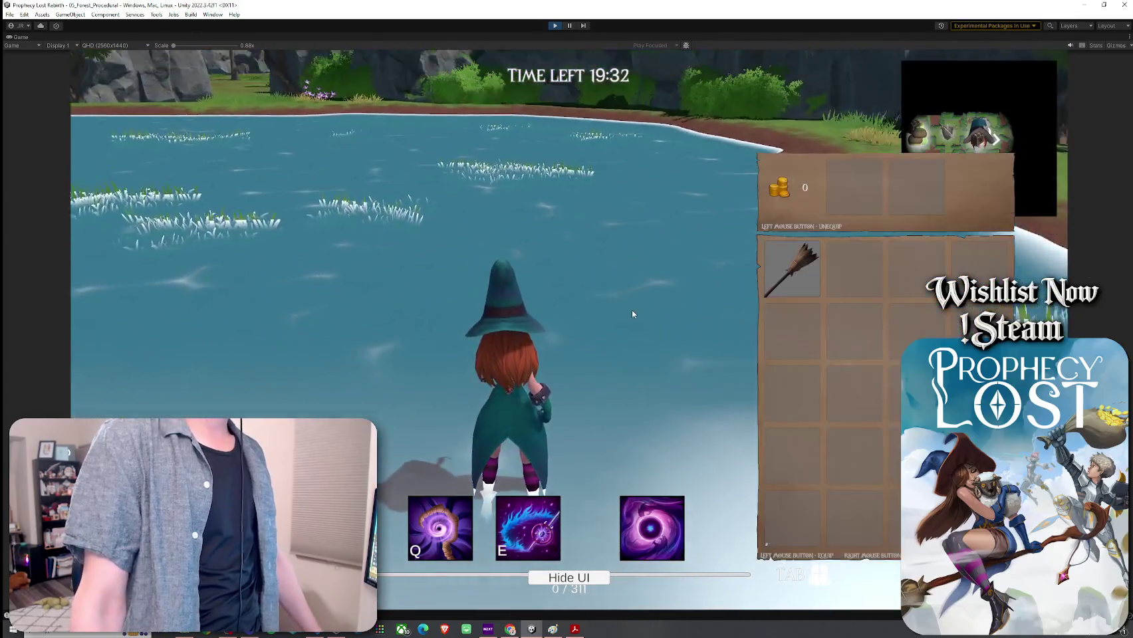
{"action": "left_click", "coordinate": [765, 279]}
{"action": "key", "text": "Tab"}
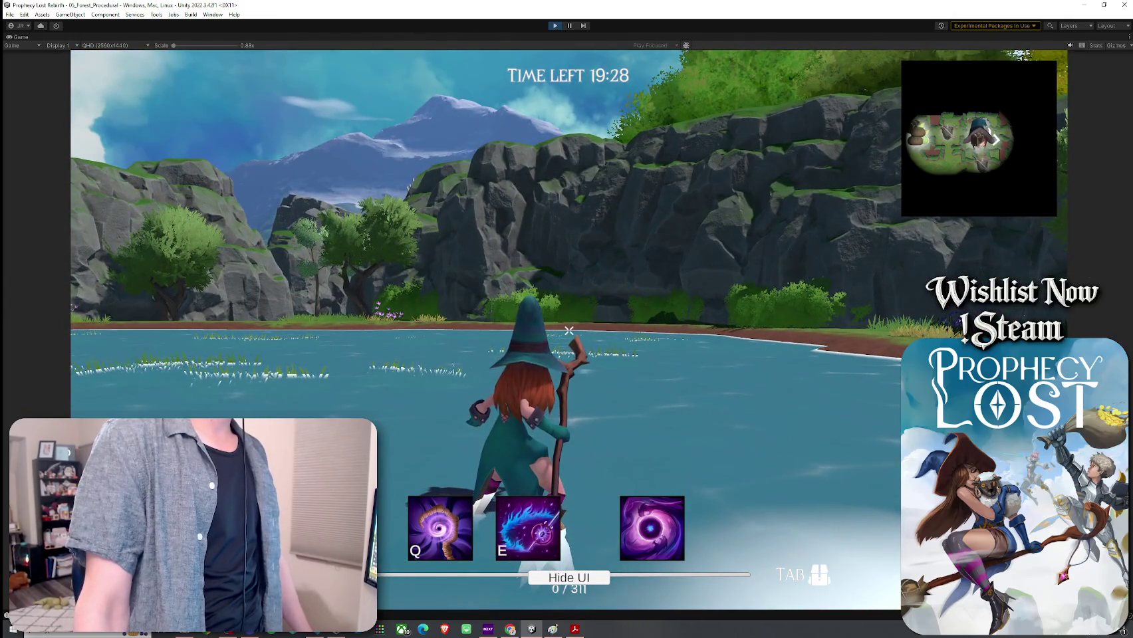
{"action": "key", "text": "f"}
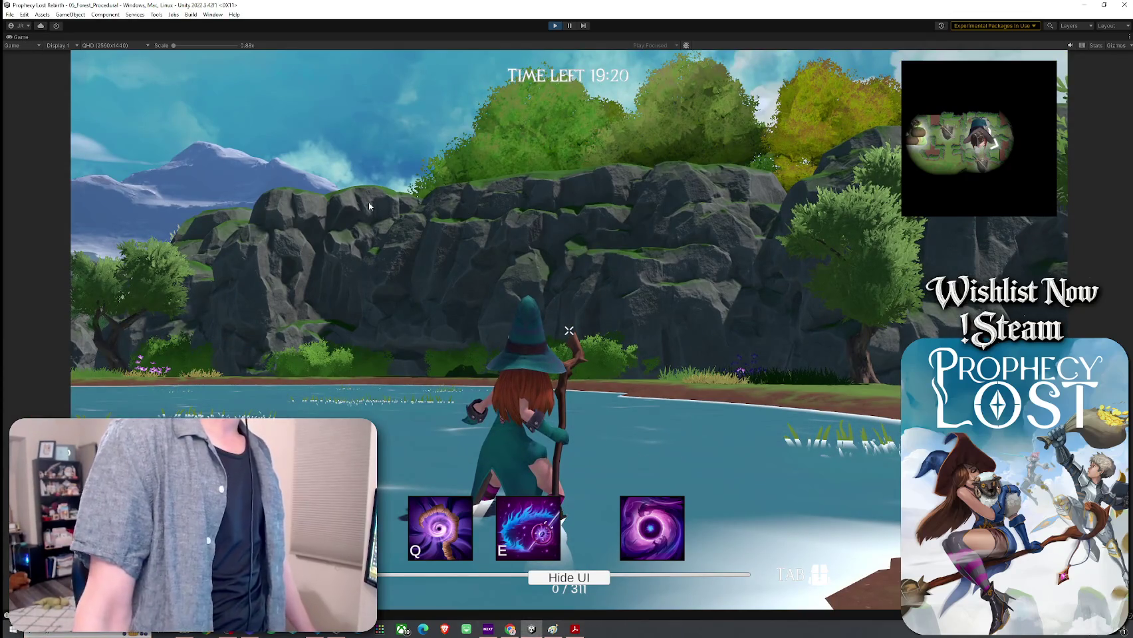
{"action": "key", "text": "shift+space"}
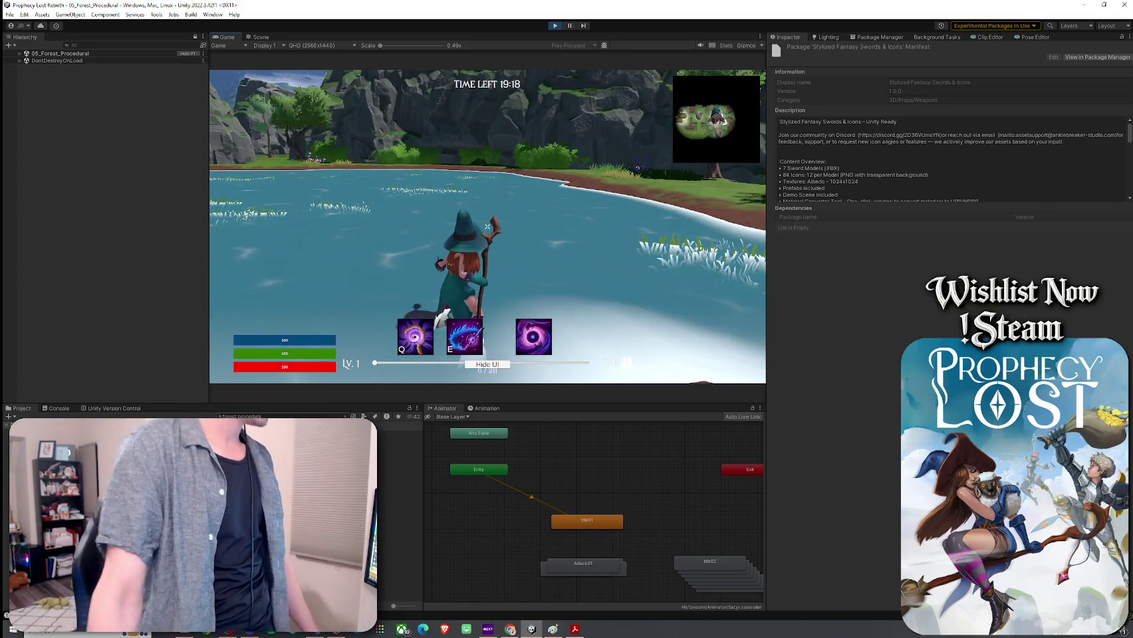
Search 'broom', select 1_Broom, and review its Equip Type options, leaving it on Staff
{"action": "left_click", "coordinate": [272, 417]}
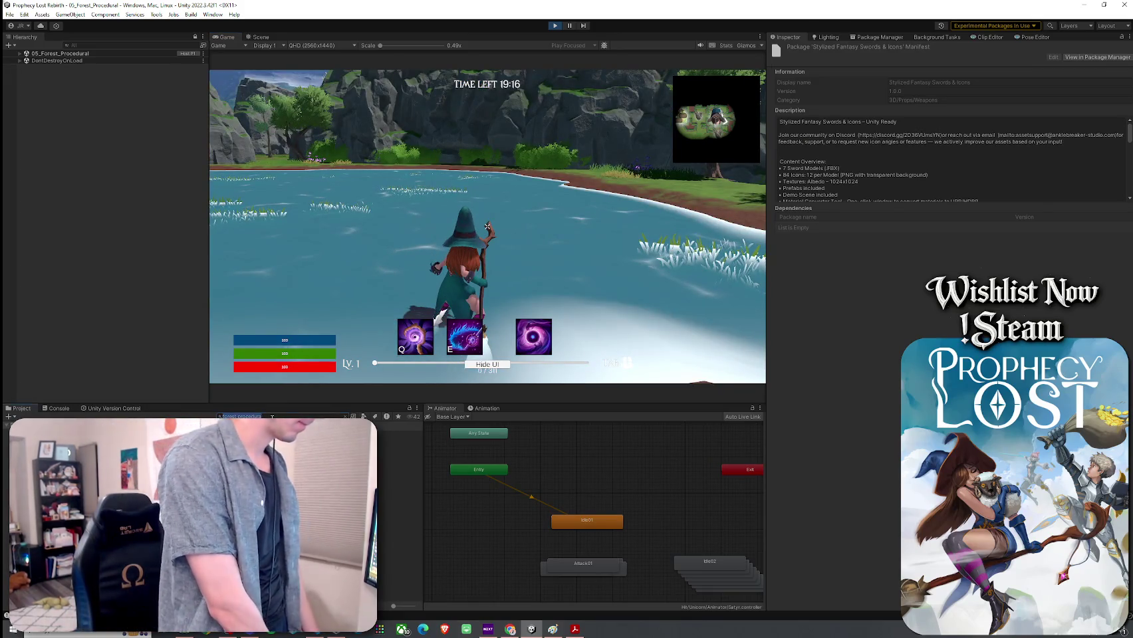
{"action": "type", "text": "broom"}
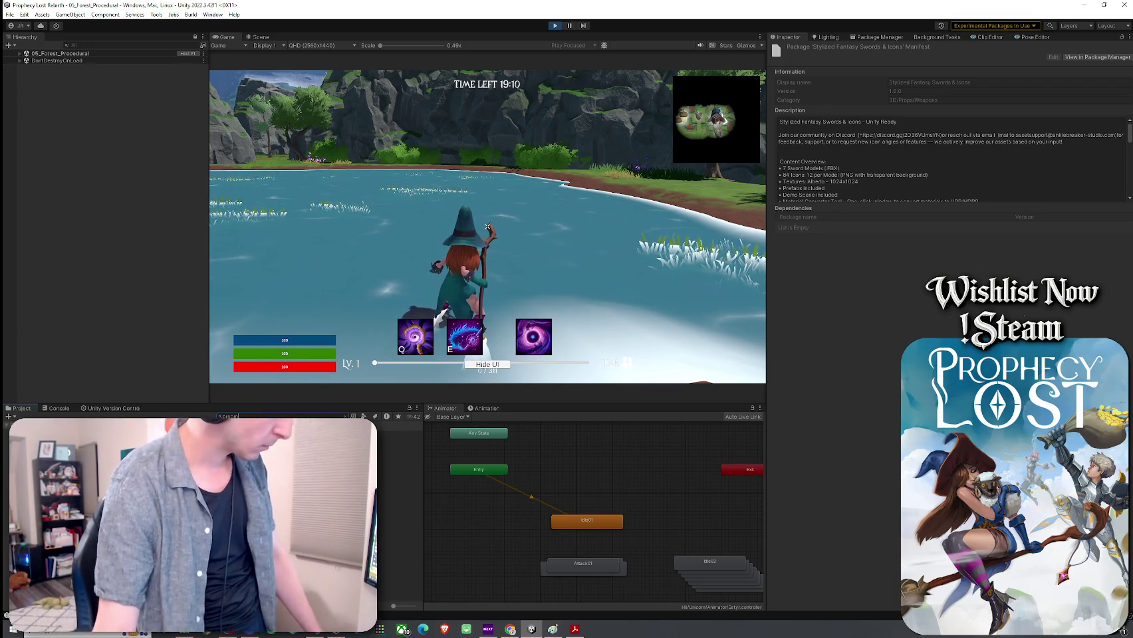
{"action": "left_click", "coordinate": [399, 434]}
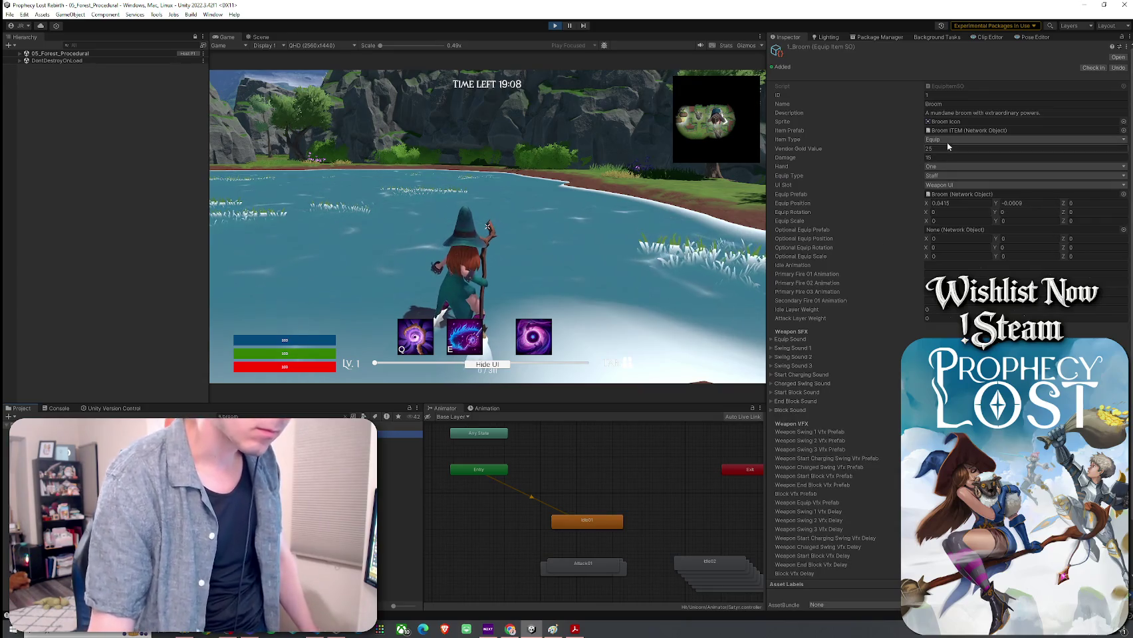
{"action": "left_click", "coordinate": [947, 176]}
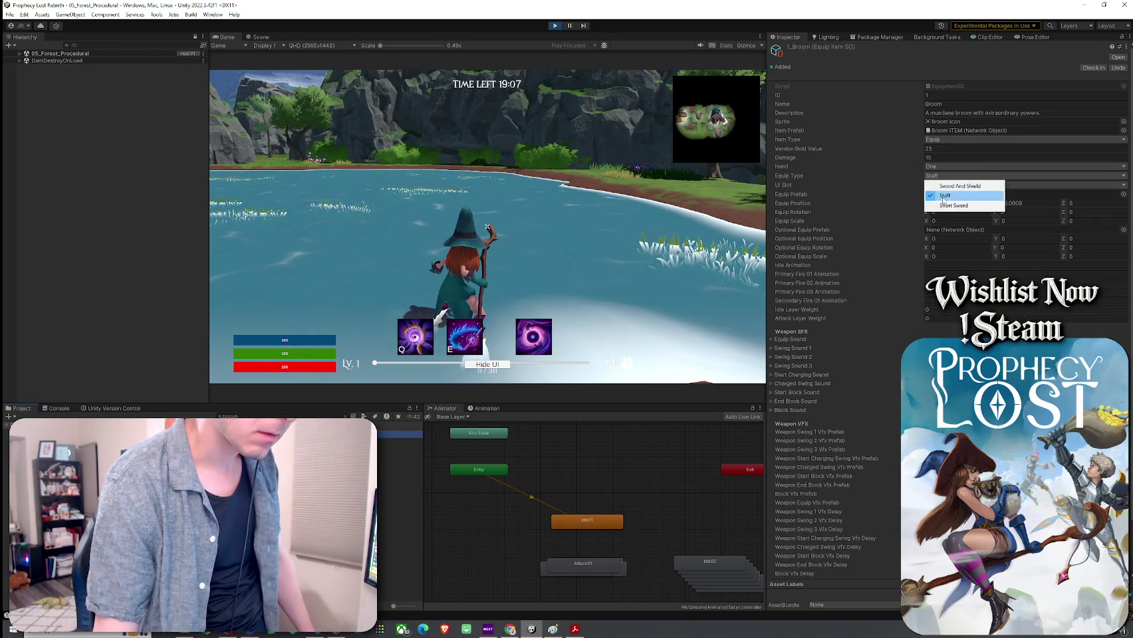
{"action": "left_click", "coordinate": [921, 193]}
{"action": "left_click", "coordinate": [940, 177]}
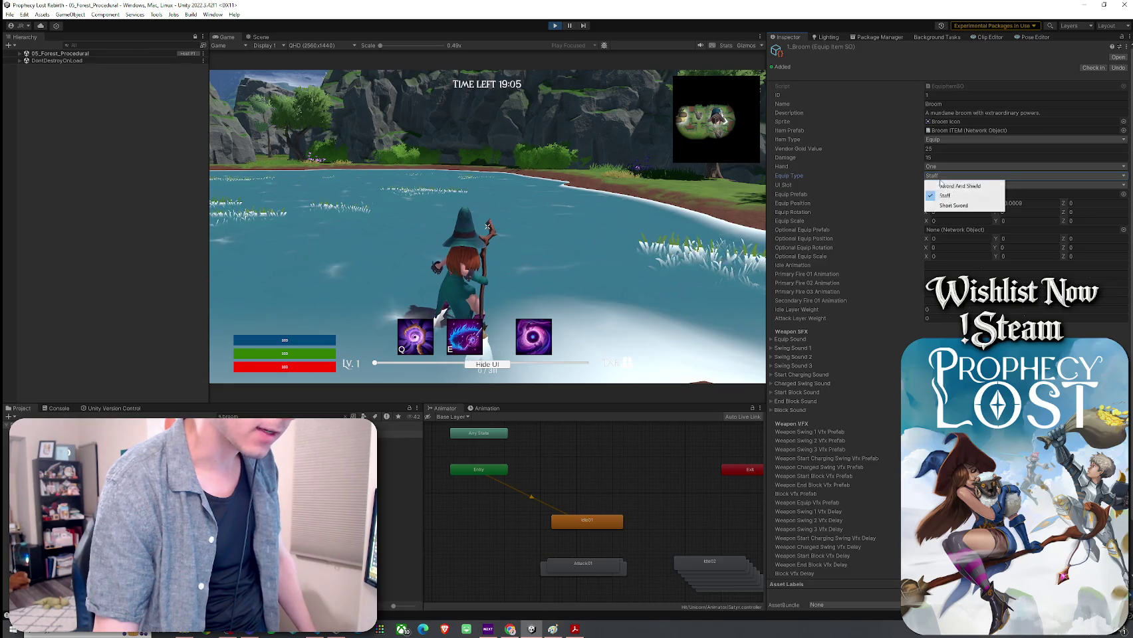
{"action": "left_click", "coordinate": [952, 195]}
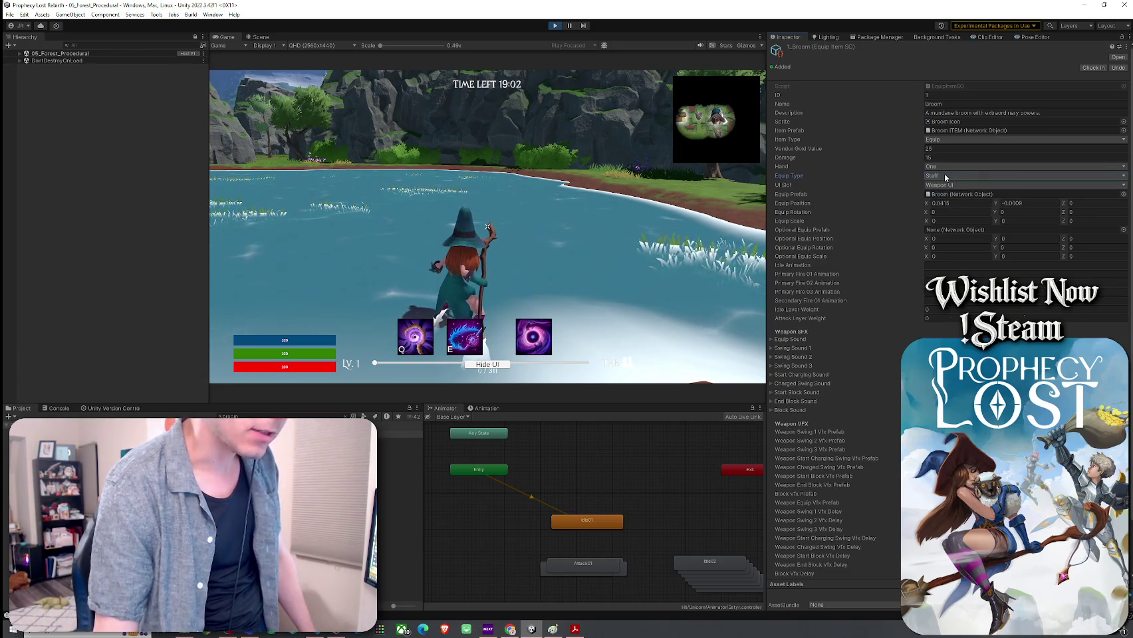
{"action": "left_click", "coordinate": [487, 227]}
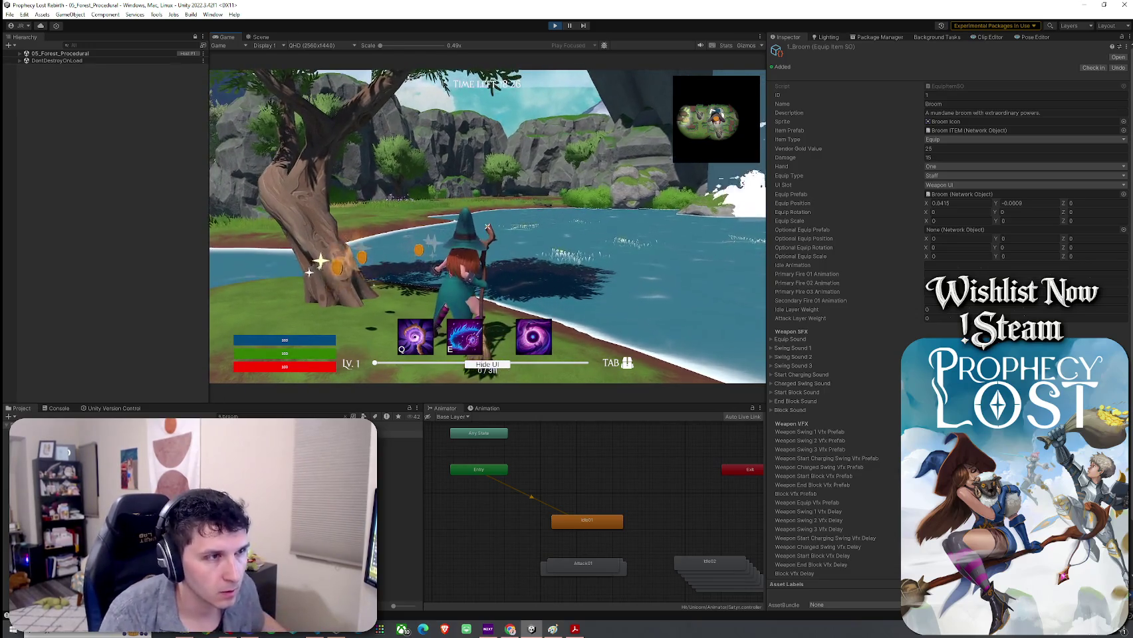
Expand the forest scene's object list in the Hierarchy
{"action": "key", "text": "super"}
{"action": "scroll", "coordinate": [867, 352], "scroll_direction": "down", "scroll_amount": 3}
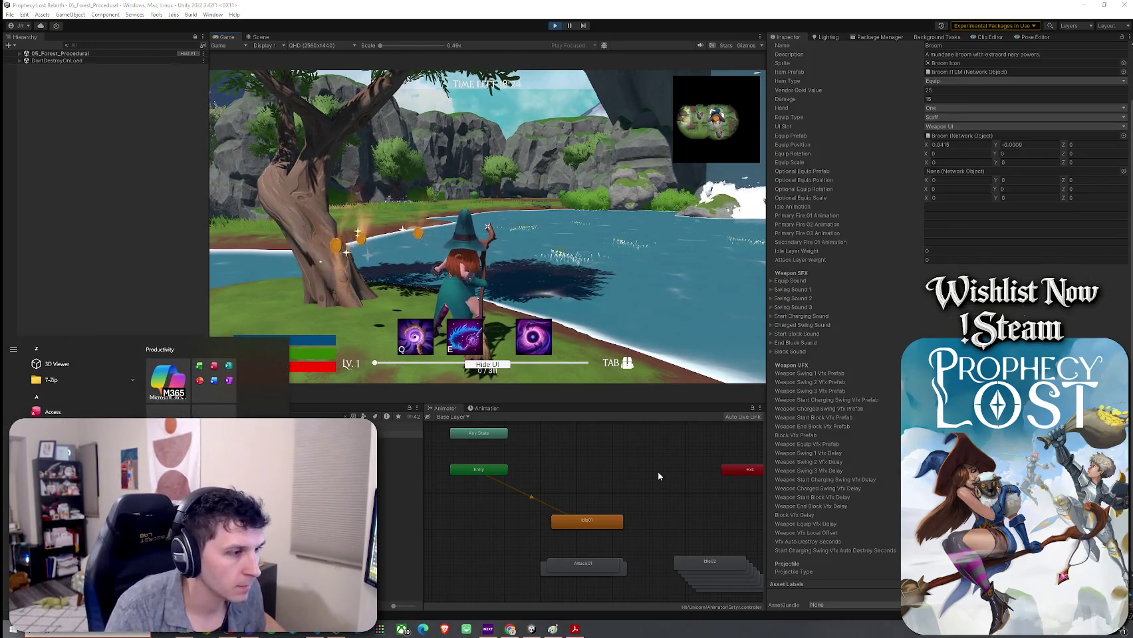
{"action": "left_click", "coordinate": [21, 54]}
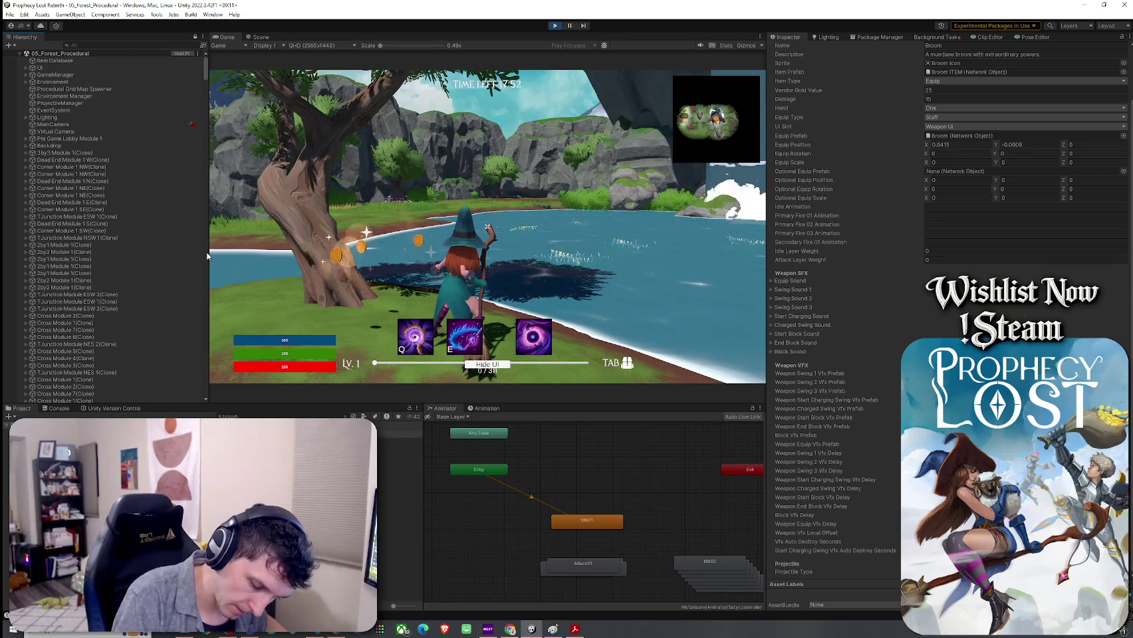
Move the witch through the water casting the E and Q abilities, then stop Play mode
{"action": "left_click", "coordinate": [535, 203]}
{"action": "key", "text": "w"}
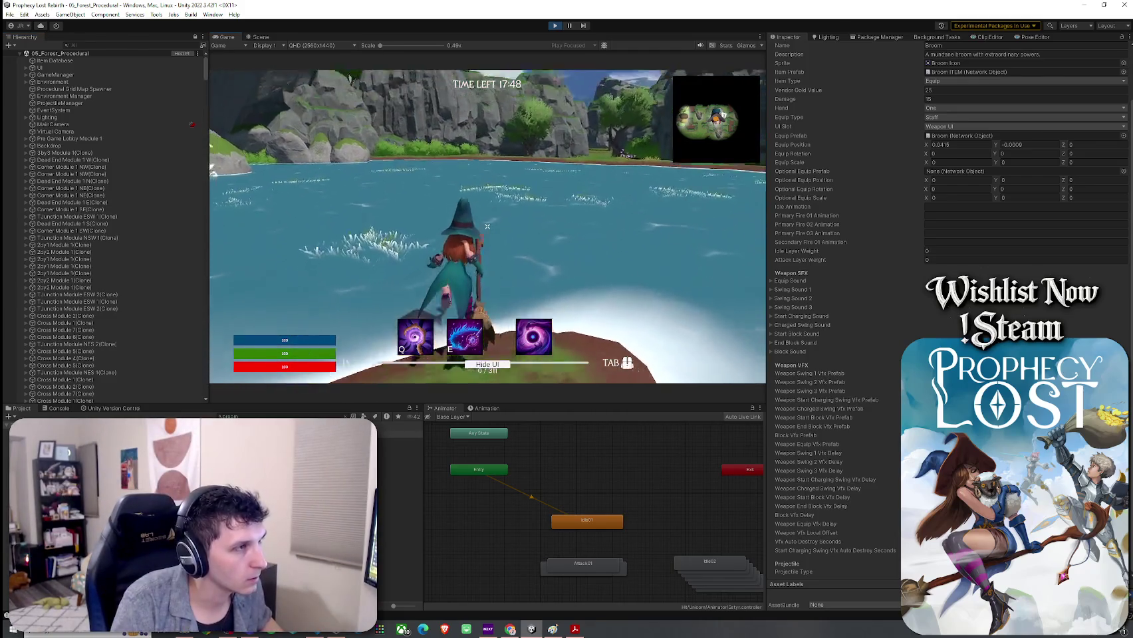
{"action": "key", "text": "e"}
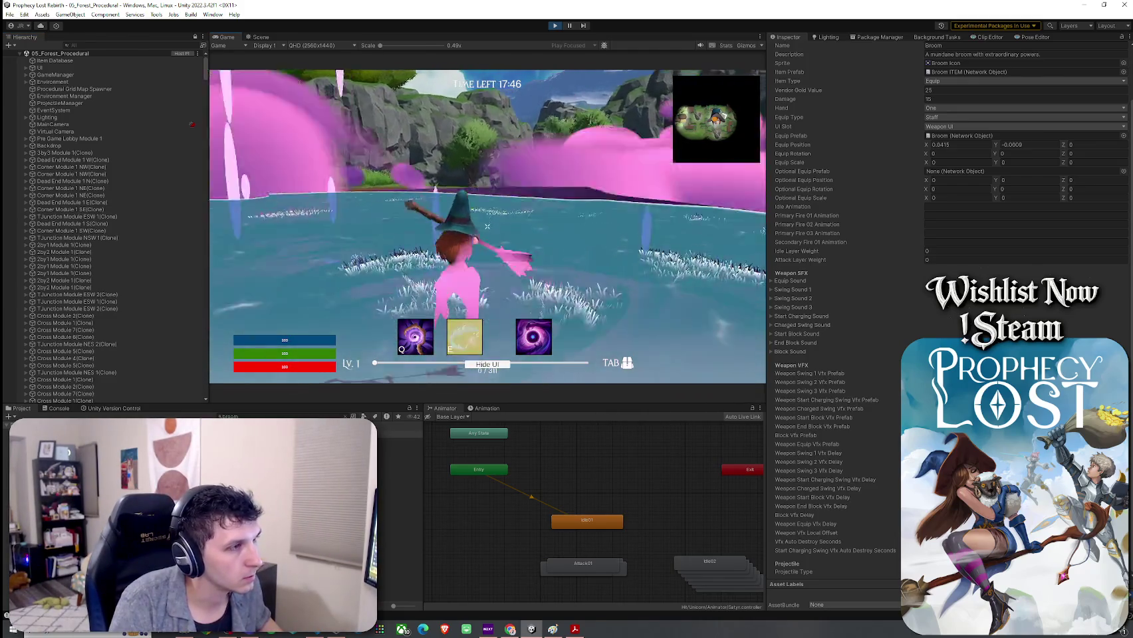
{"action": "key", "text": "q"}
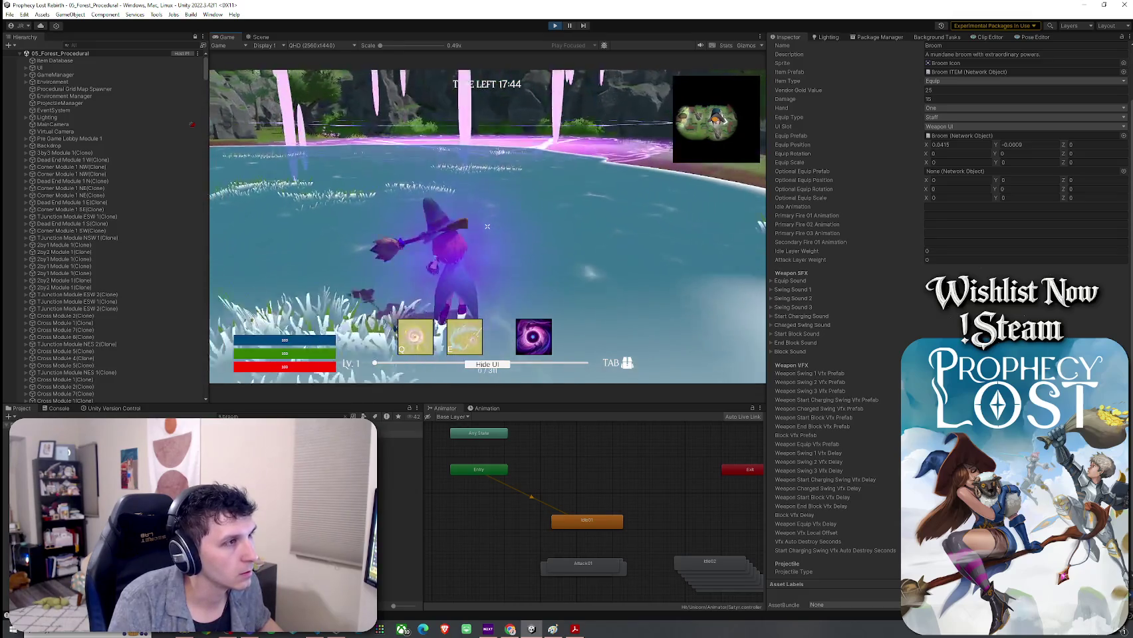
{"action": "key", "text": "w"}
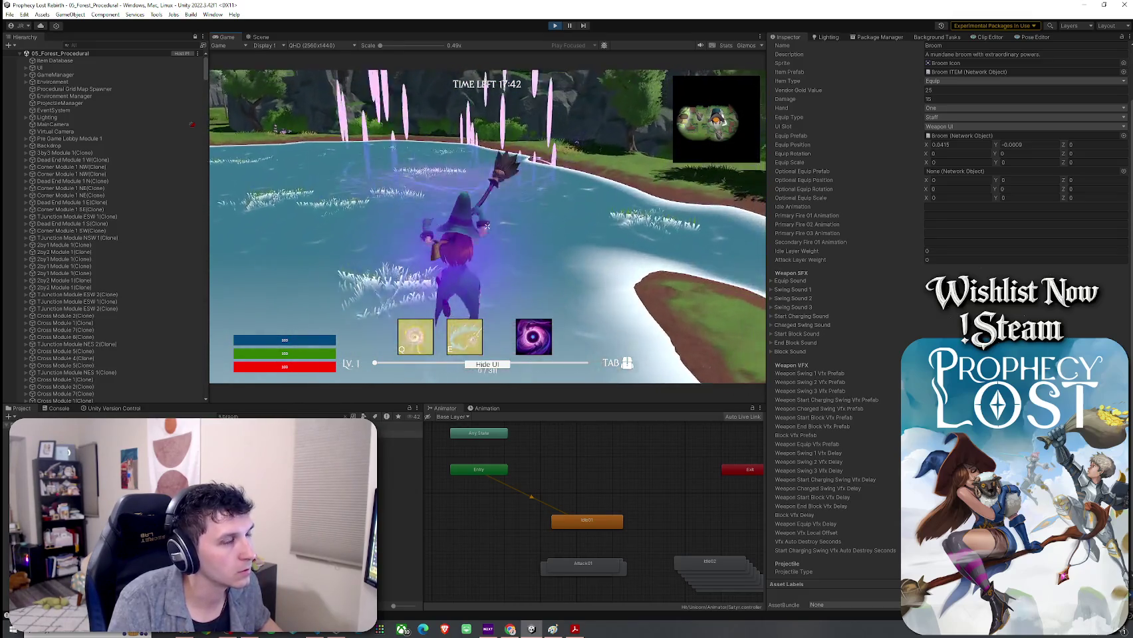
{"action": "key", "text": "e"}
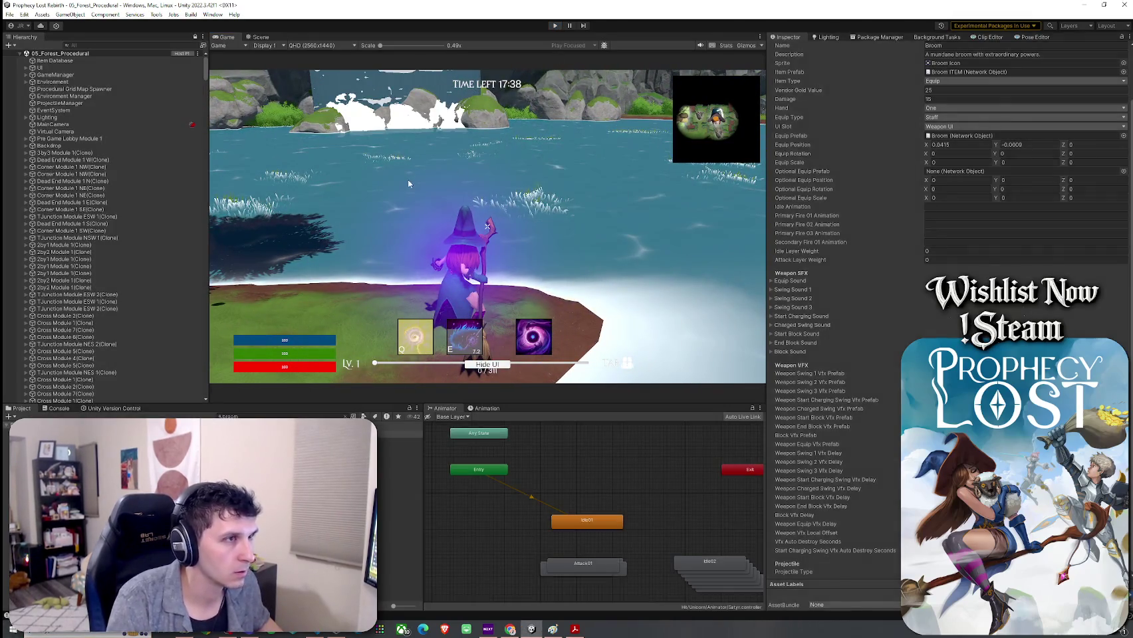
{"action": "key", "text": "ctrl+p"}
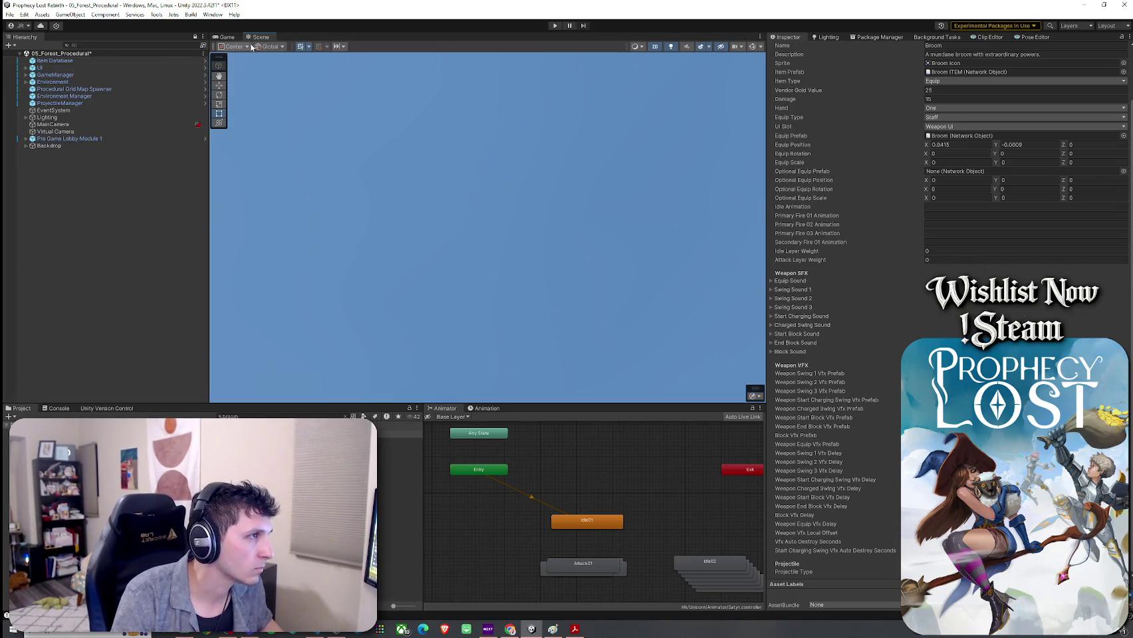
Frame Pre Game Lobby Module 1 and the Virtual Camera in 3D perspective, then save the scene
{"action": "left_click", "coordinate": [76, 54]}
{"action": "left_click", "coordinate": [71, 139]}
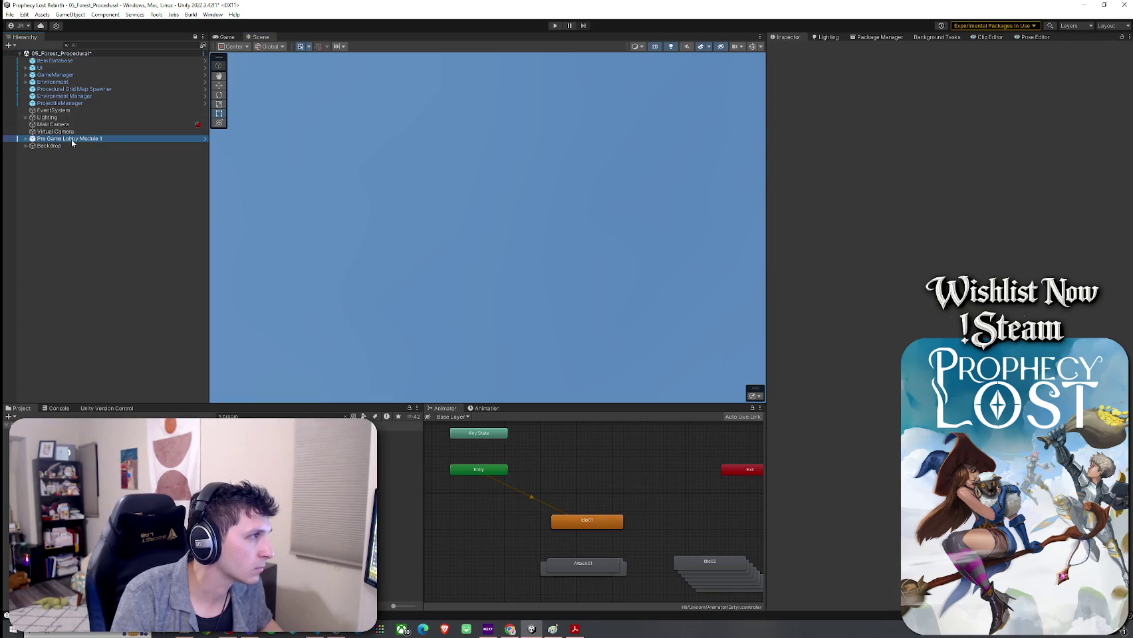
{"action": "double_click", "coordinate": [72, 140]}
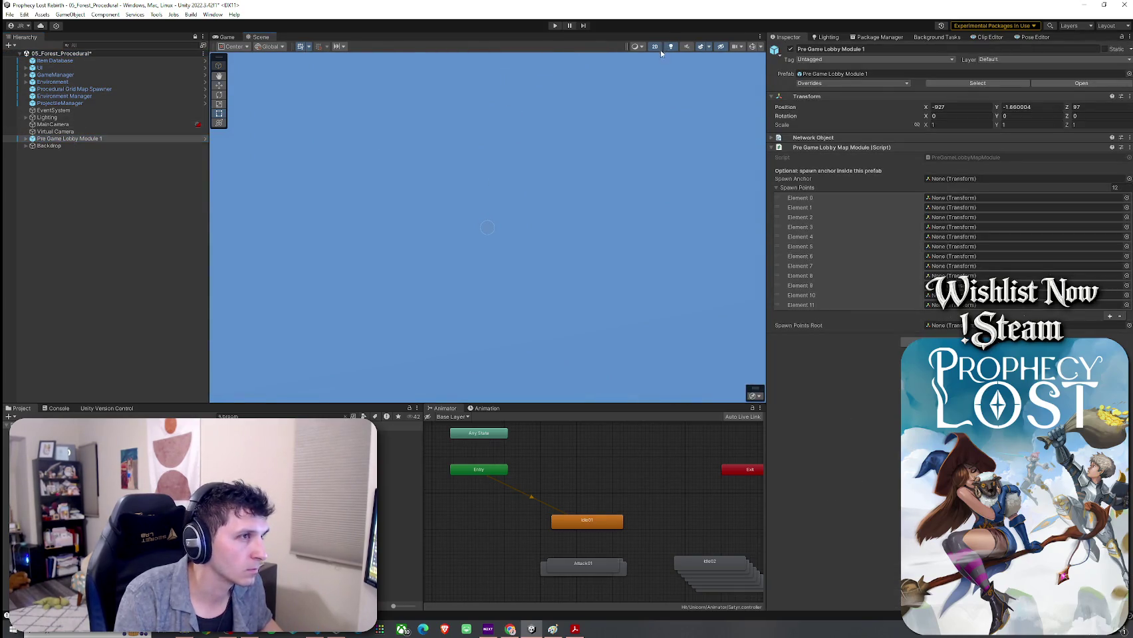
{"action": "left_click", "coordinate": [656, 48]}
{"action": "double_click", "coordinate": [89, 132]}
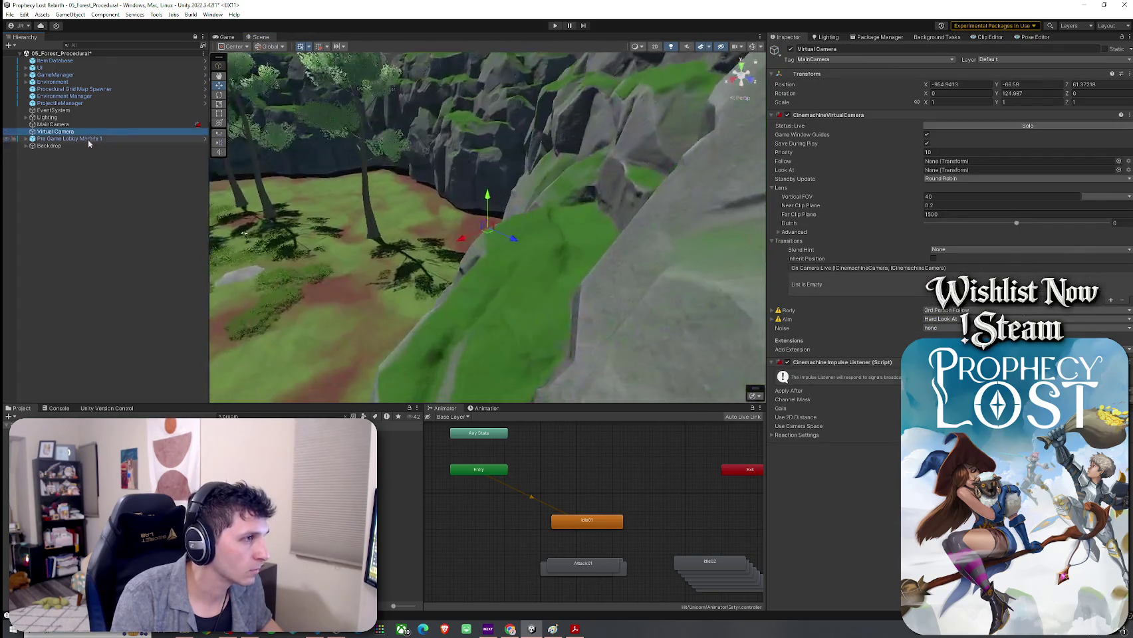
{"action": "left_click", "coordinate": [9, 14]}
{"action": "left_click", "coordinate": [40, 60]}
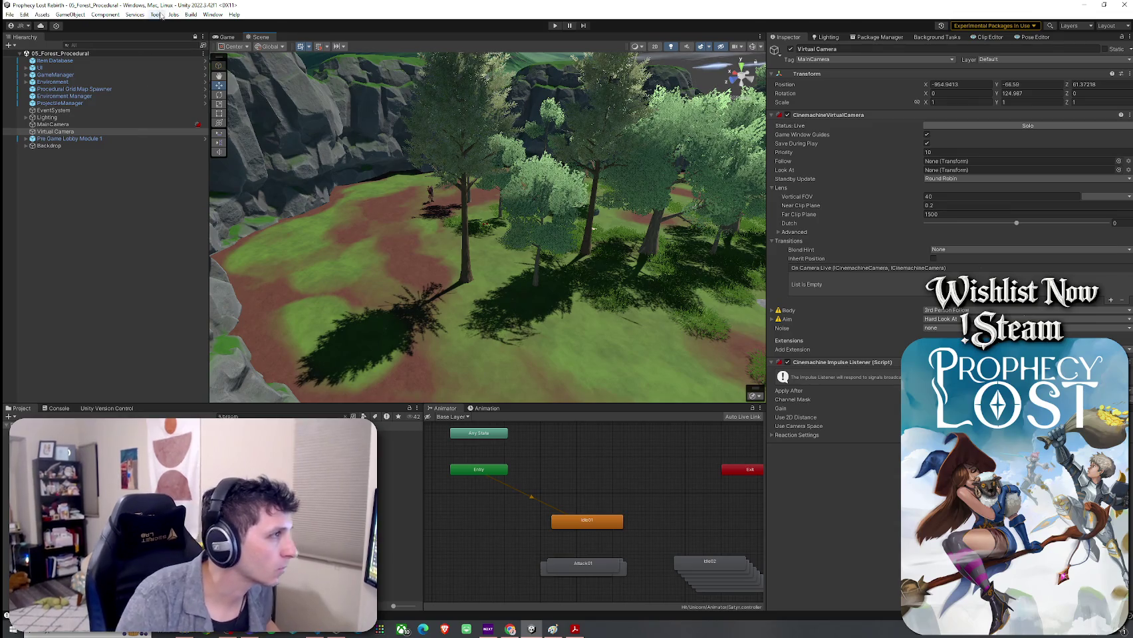